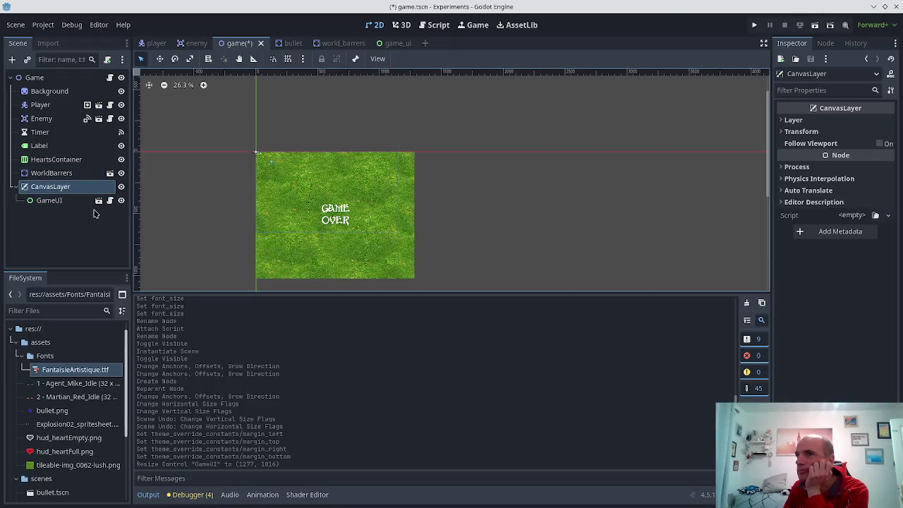
- Select GameUI and undo its last resize so the panel returns to its earlier size
left_click(84, 202)
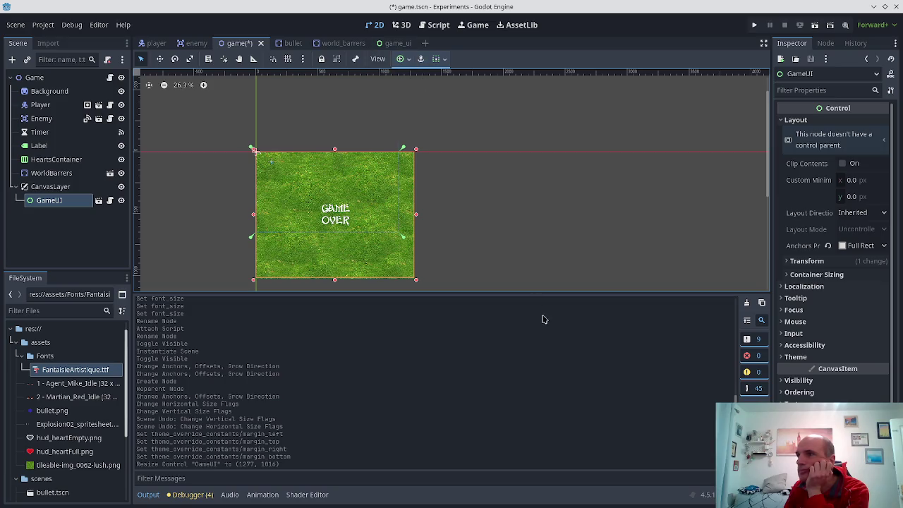
key("ctrl+z")
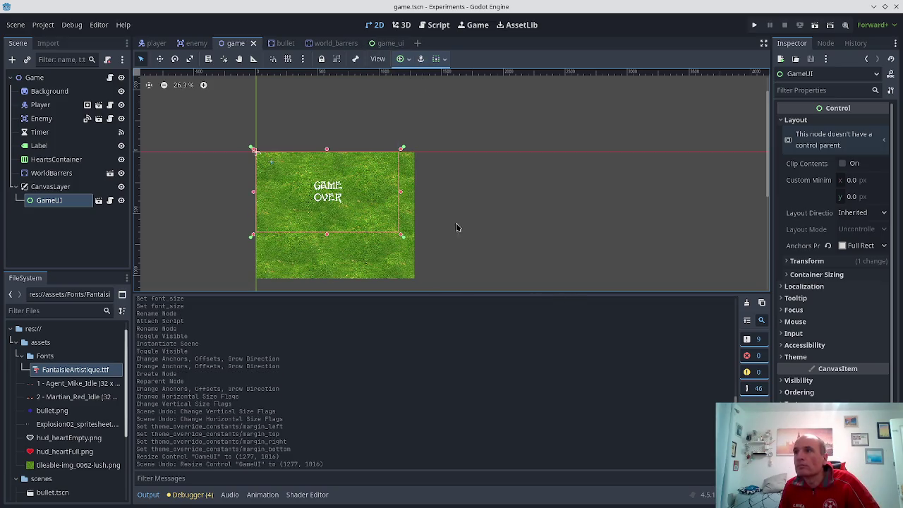
scroll(407, 261, "up", 8)
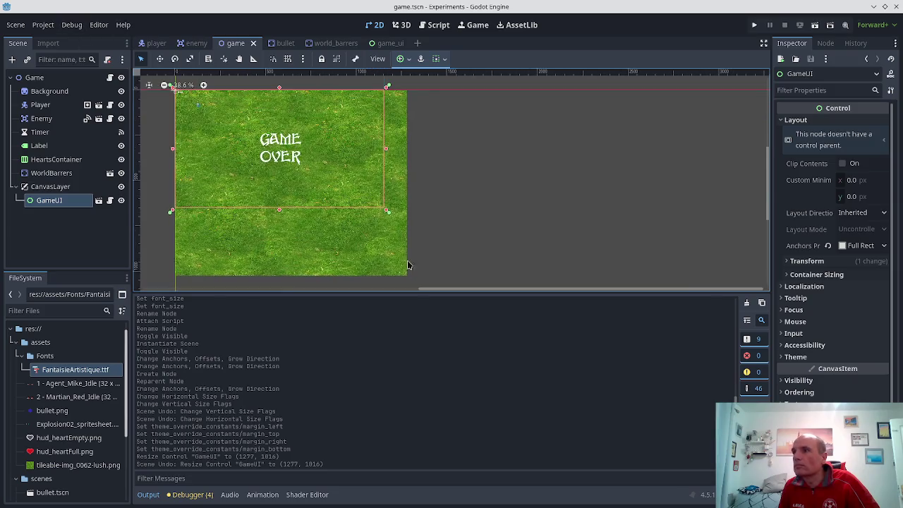
scroll(407, 263, "down", 5)
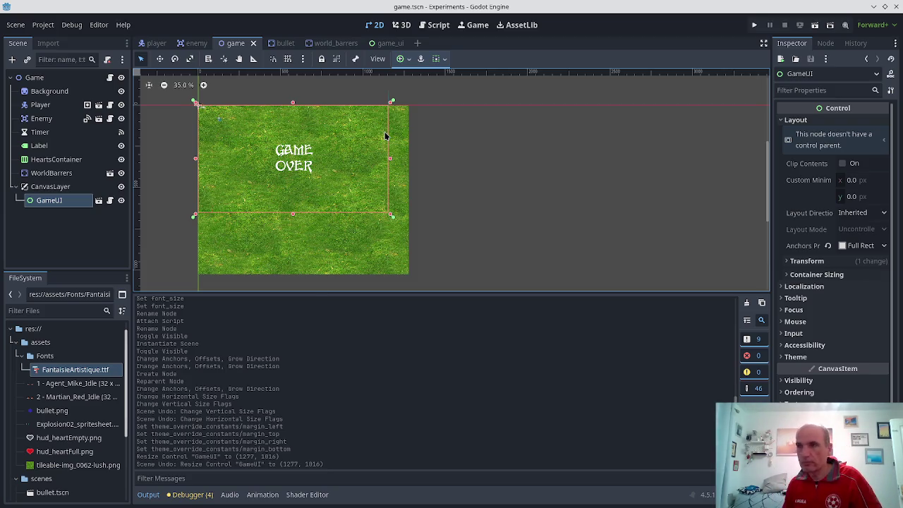
key("alt+Tab")
key("Tab")
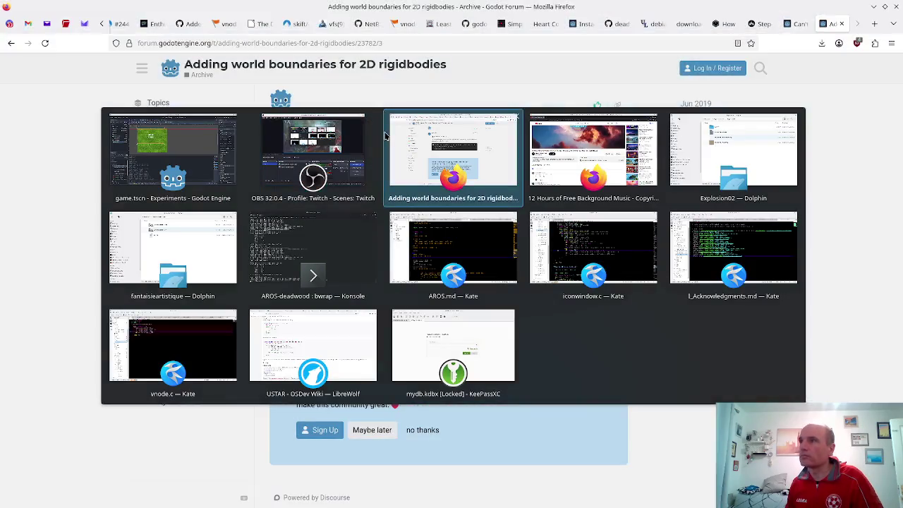
- Search the web for 'godot gamve over ui 2d' and open the Heads up display docs result
key("ctrl+t")
type("godot")
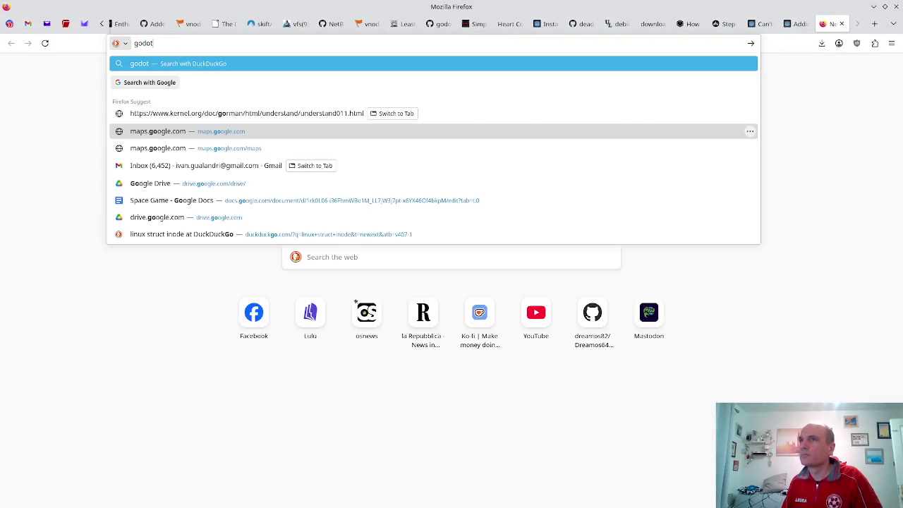
type(" gamve o")
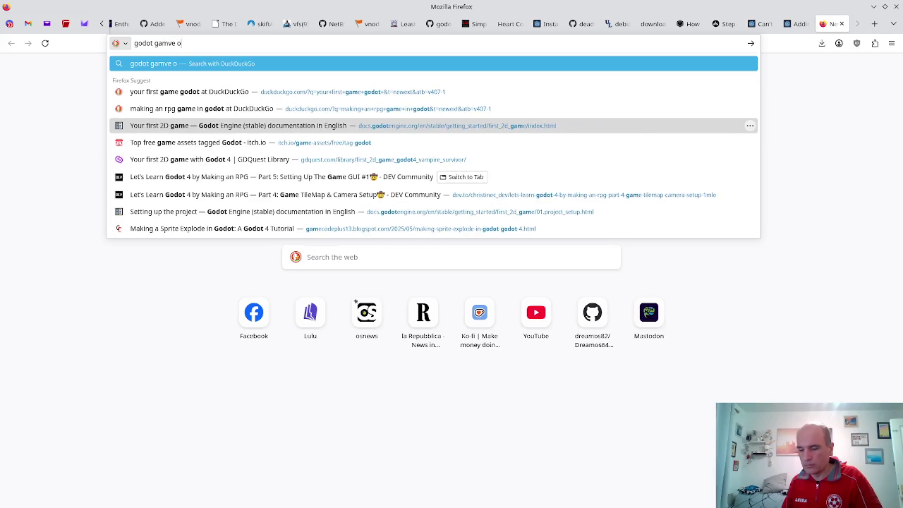
type("ver ui")
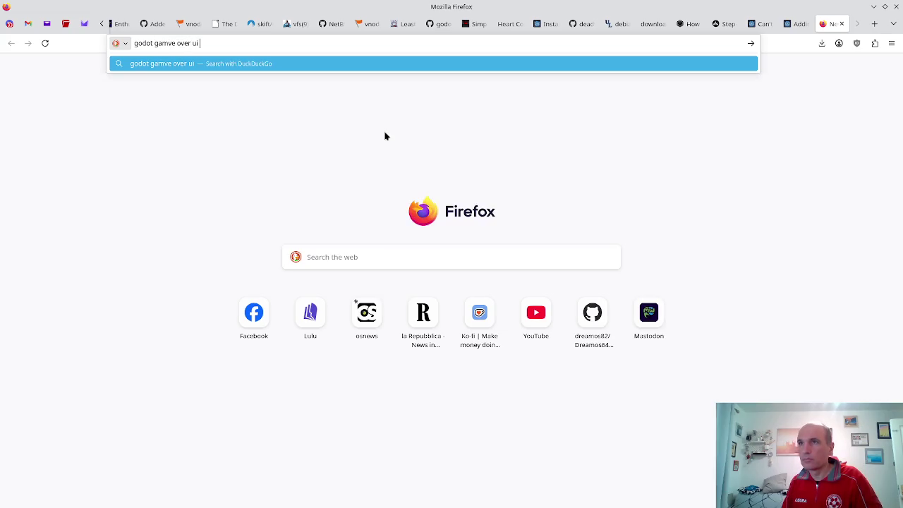
type(" 2d")
key("Return")
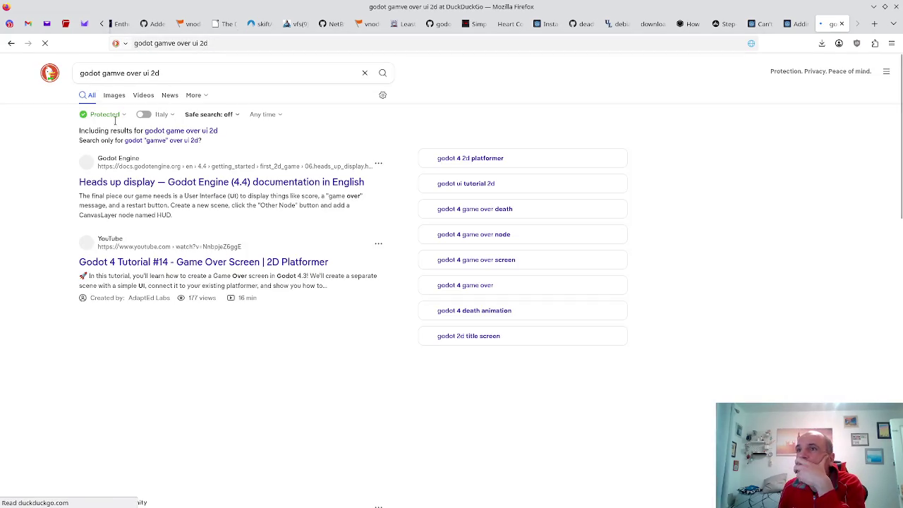
left_click(128, 180)
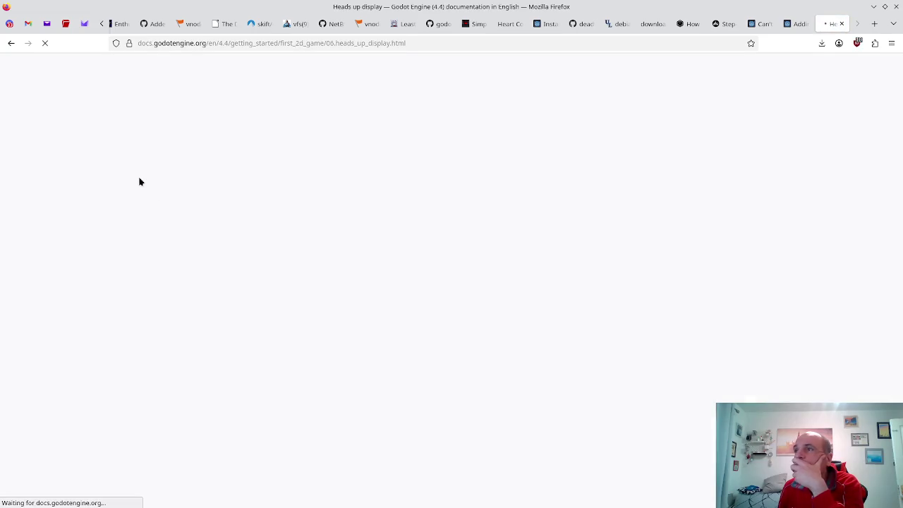
- Scroll the Heads up display tutorial and highlight the instruction about creating the HUD scene
scroll(155, 166, "down", 5)
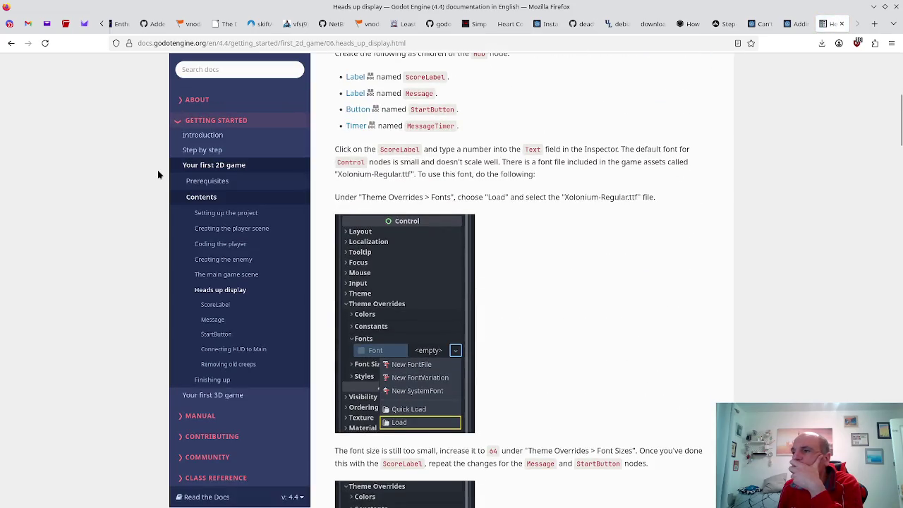
scroll(157, 169, "down", 7)
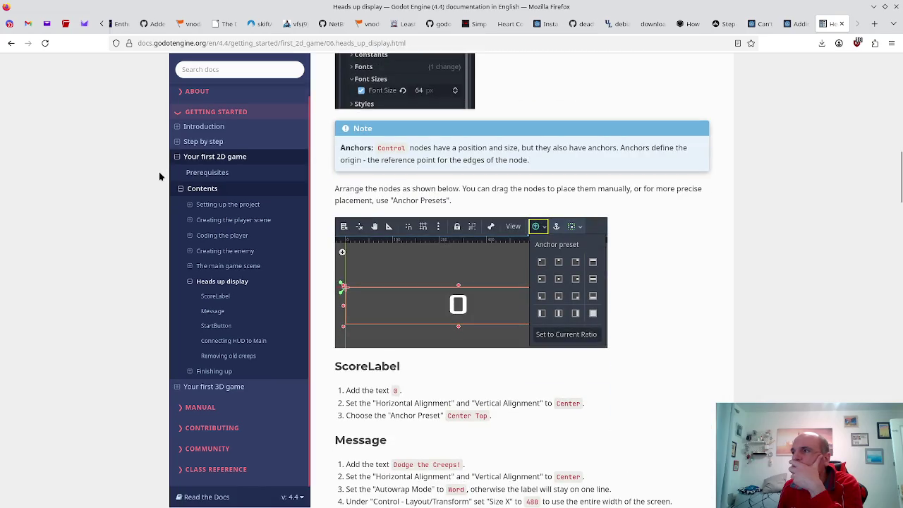
scroll(160, 176, "down", 3)
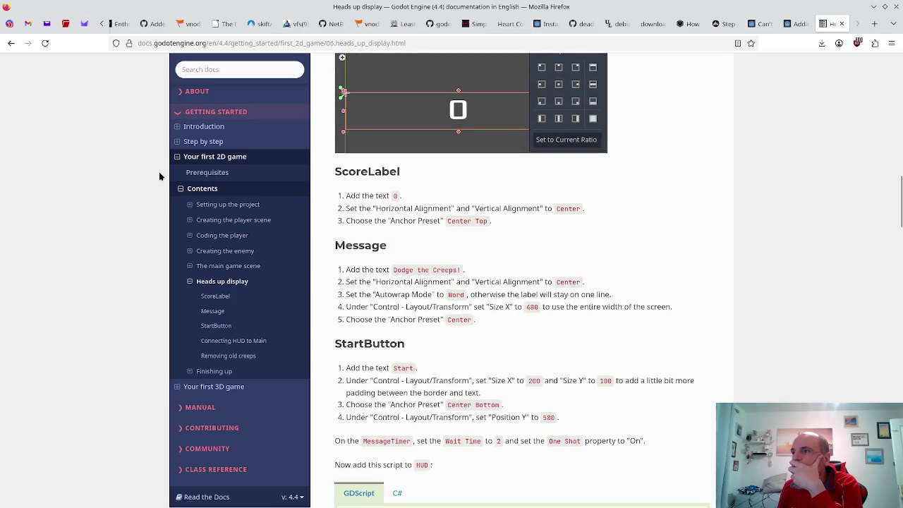
scroll(160, 177, "down", 7)
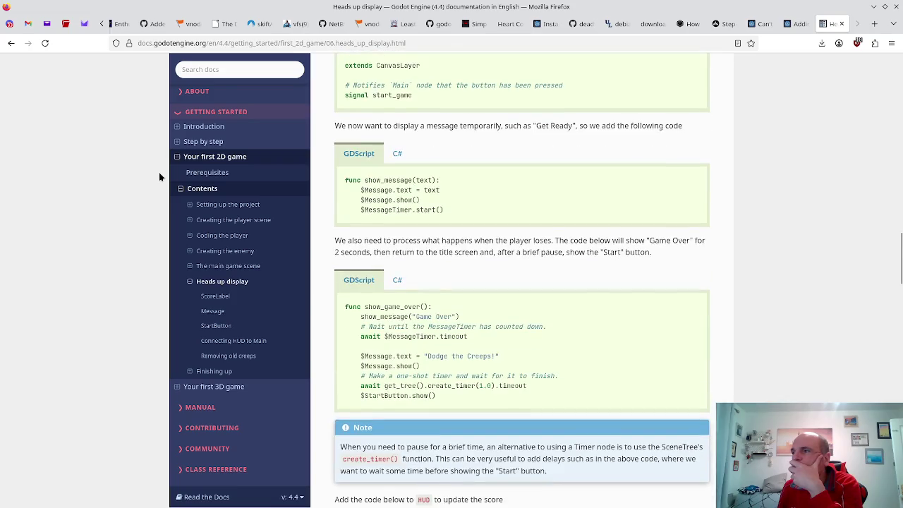
scroll(494, 233, "up", 1)
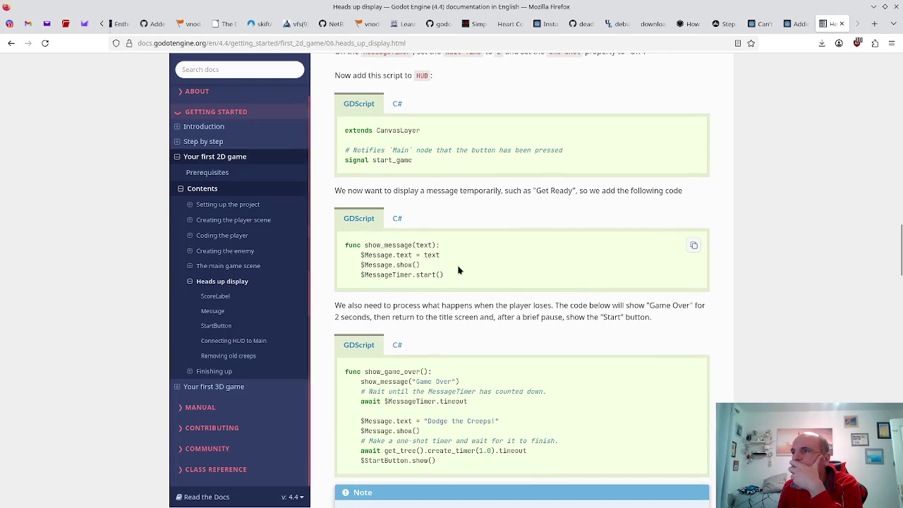
scroll(452, 270, "up", 3)
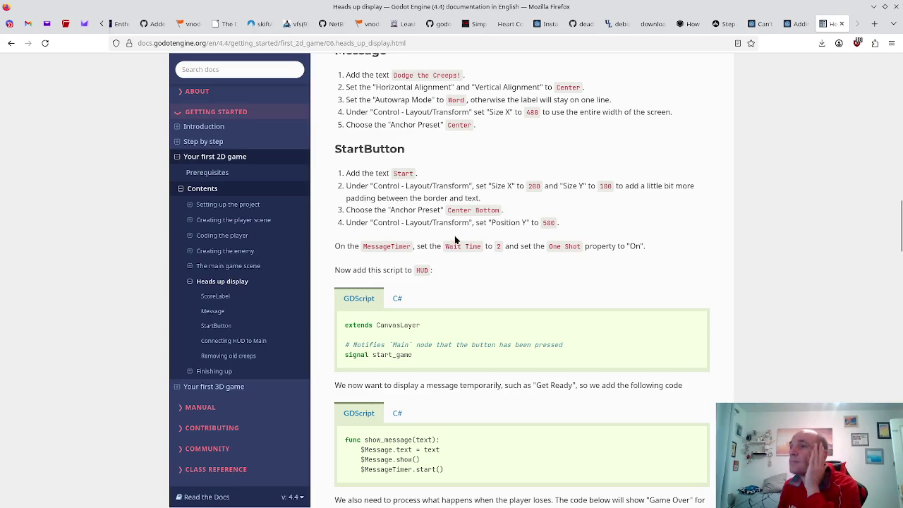
scroll(452, 250, "up", 4)
scroll(459, 254, "up", 4)
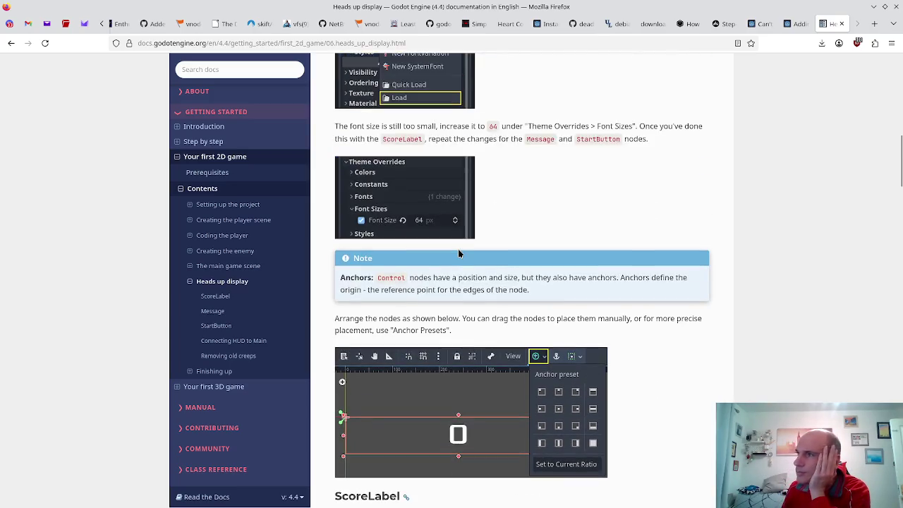
scroll(458, 254, "up", 5)
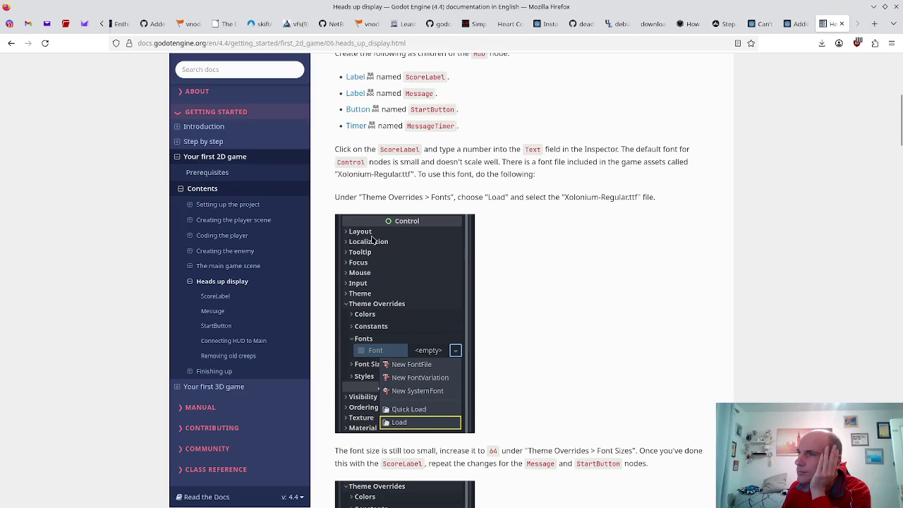
scroll(388, 211, "up", 5)
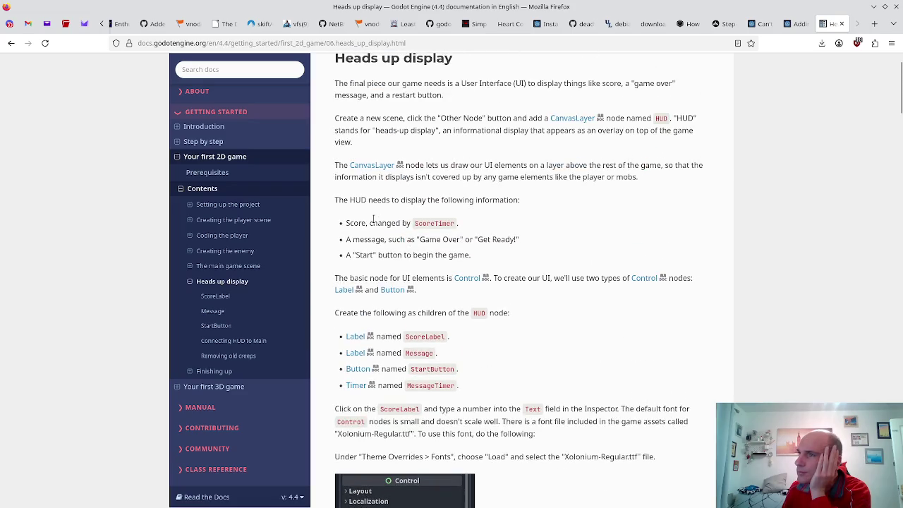
scroll(383, 199, "down", 1)
left_click_drag(385, 117, 522, 117)
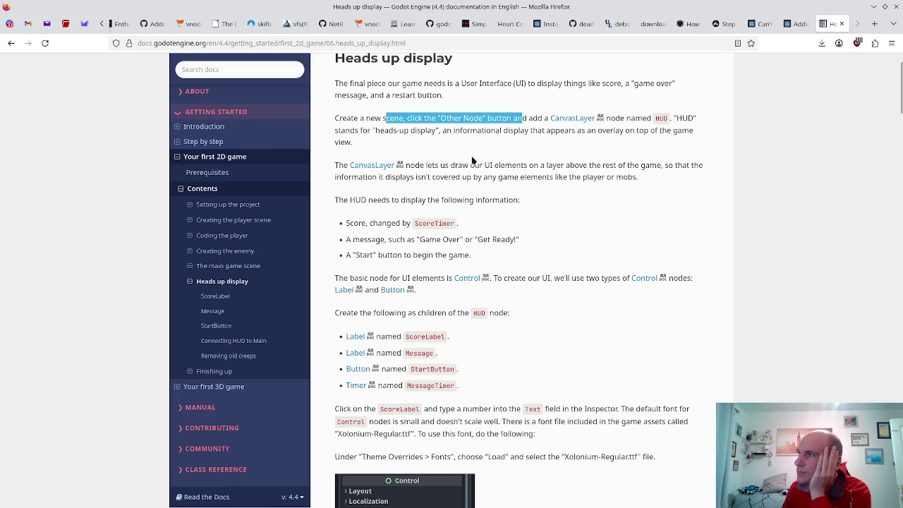
- Read through the ScoreLabel, Message, StartButton and HUD script sections, then select CanvasLayer in Godot
scroll(439, 113, "down", 1)
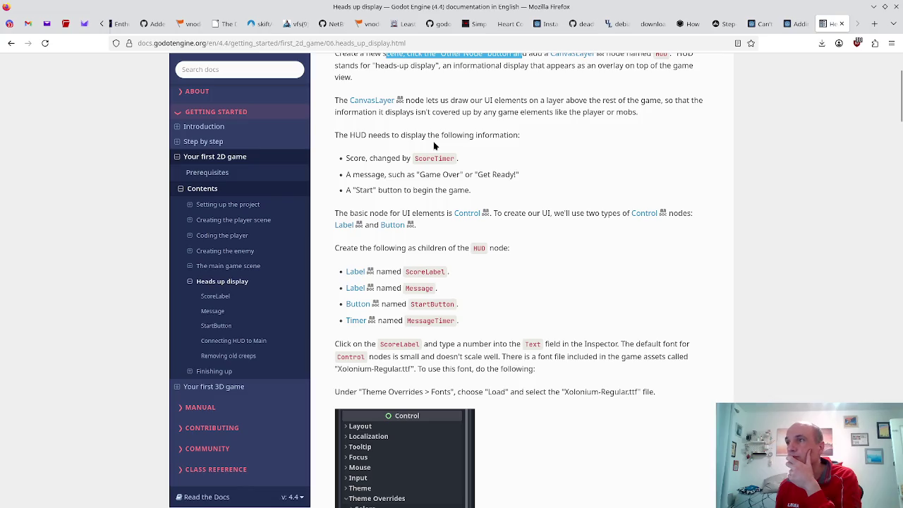
scroll(433, 146, "down", 1)
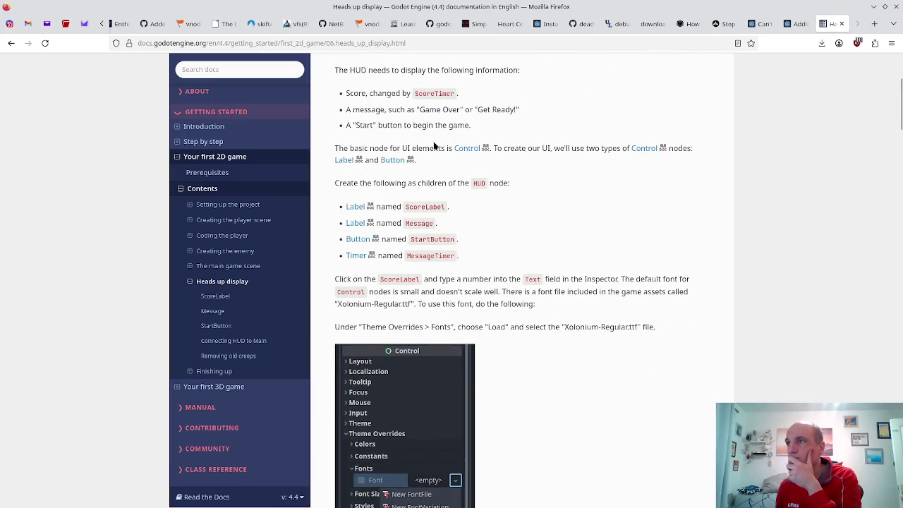
scroll(379, 124, "down", 1)
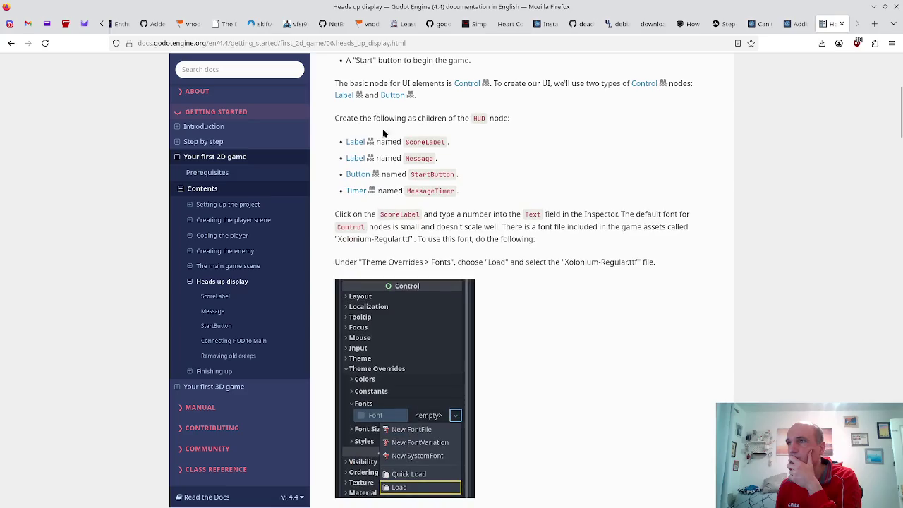
scroll(371, 127, "down", 2)
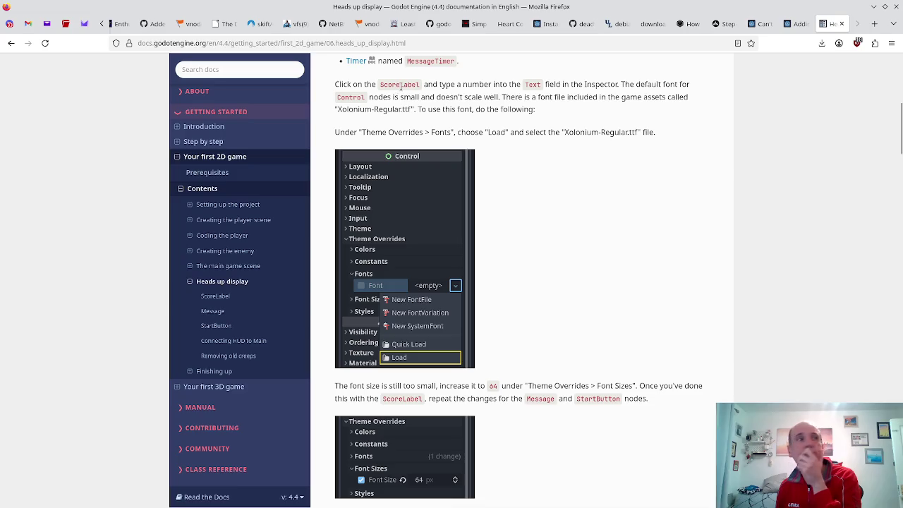
scroll(400, 88, "down", 1)
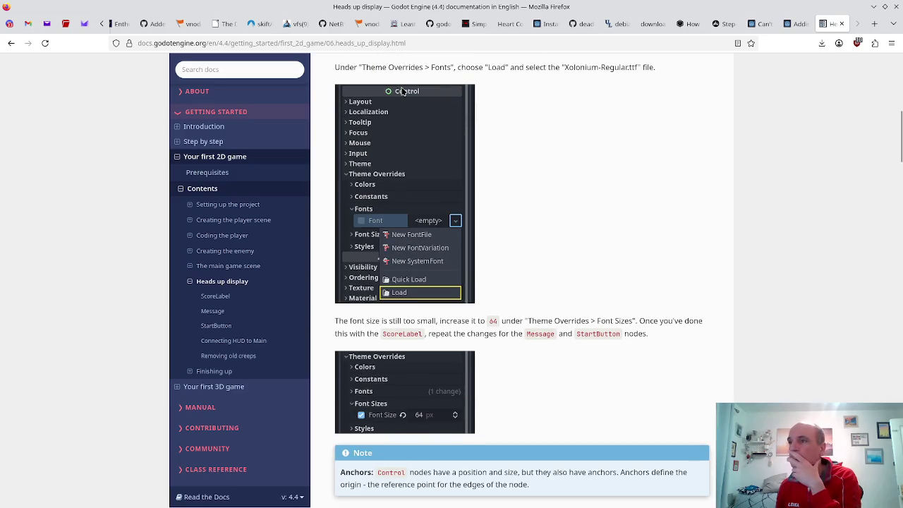
scroll(466, 168, "down", 2)
scroll(466, 168, "down", 4)
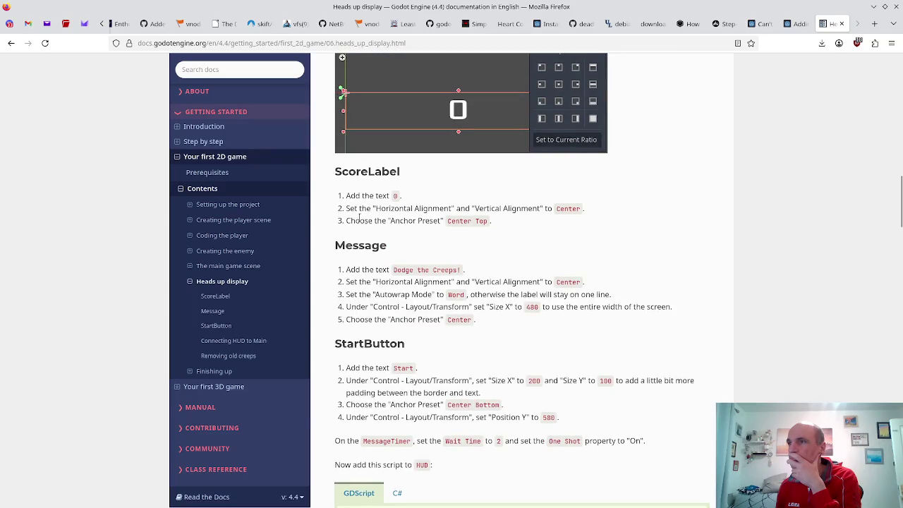
scroll(360, 211, "down", 2)
scroll(357, 148, "down", 4)
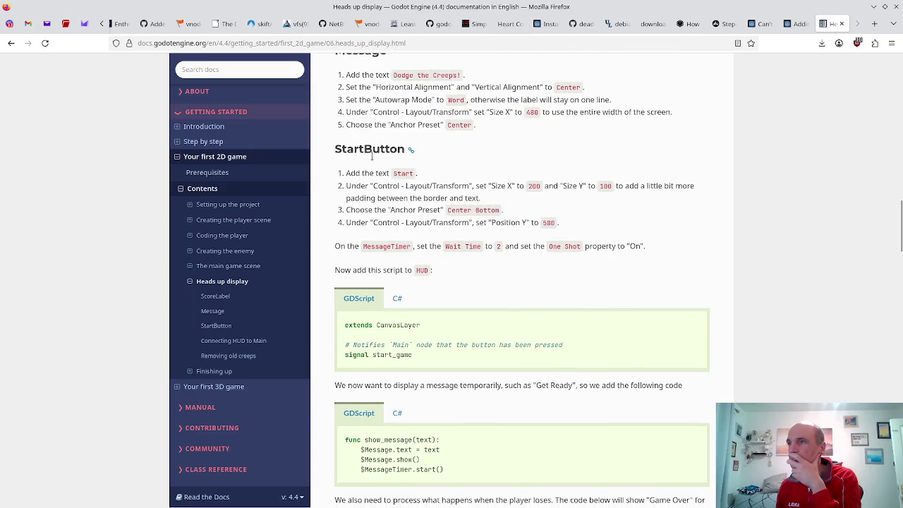
scroll(377, 172, "down", 9)
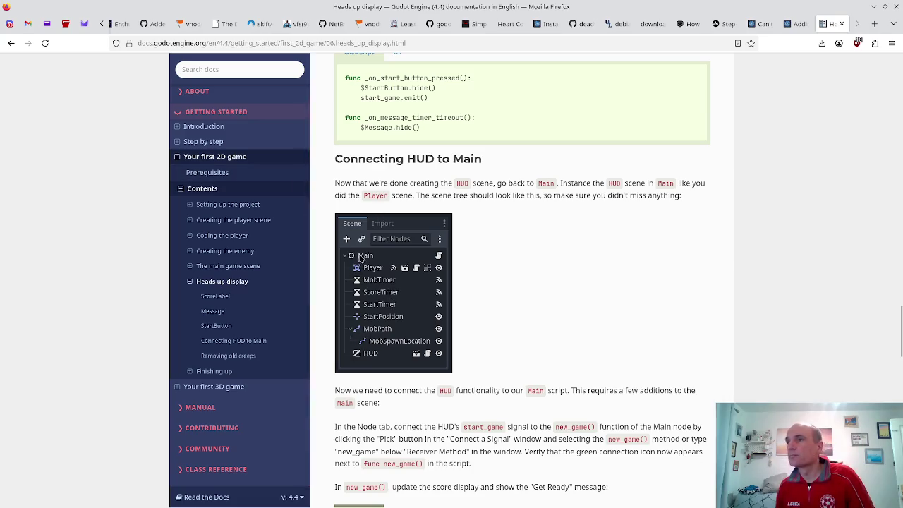
scroll(499, 204, "down", 4)
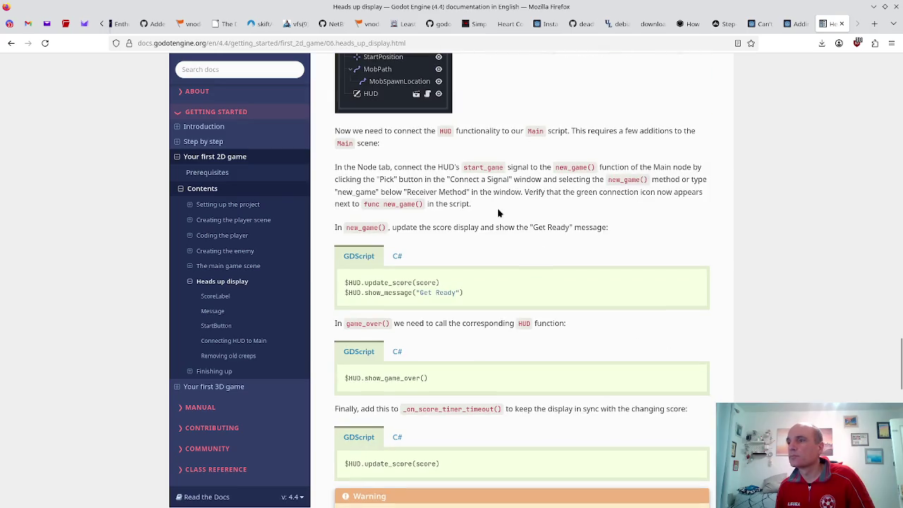
scroll(497, 208, "up", 2)
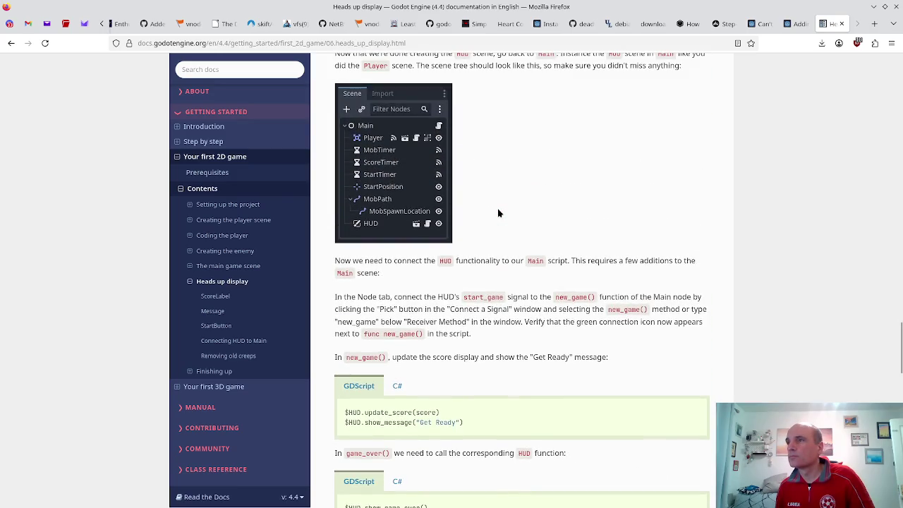
key("alt+Tab")
left_click(50, 187)
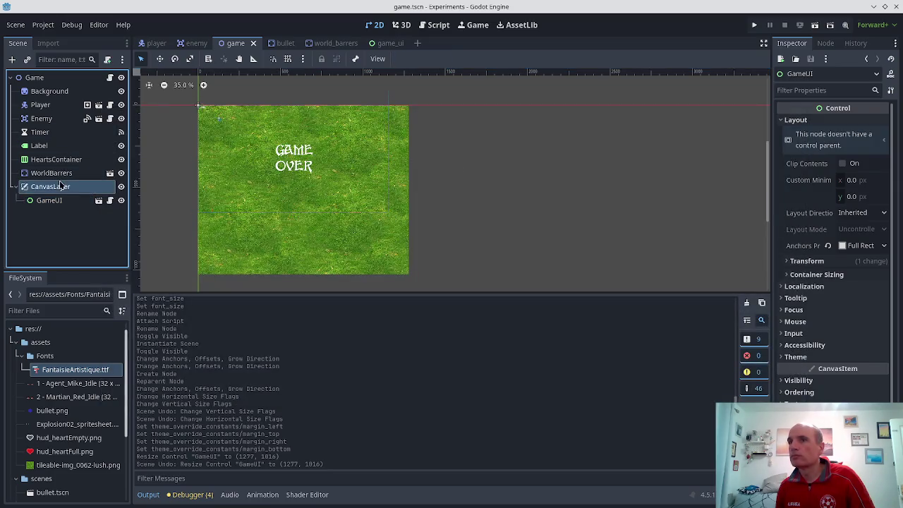
- Open the game_ui scene and look over the label node's context actions
left_click(388, 45)
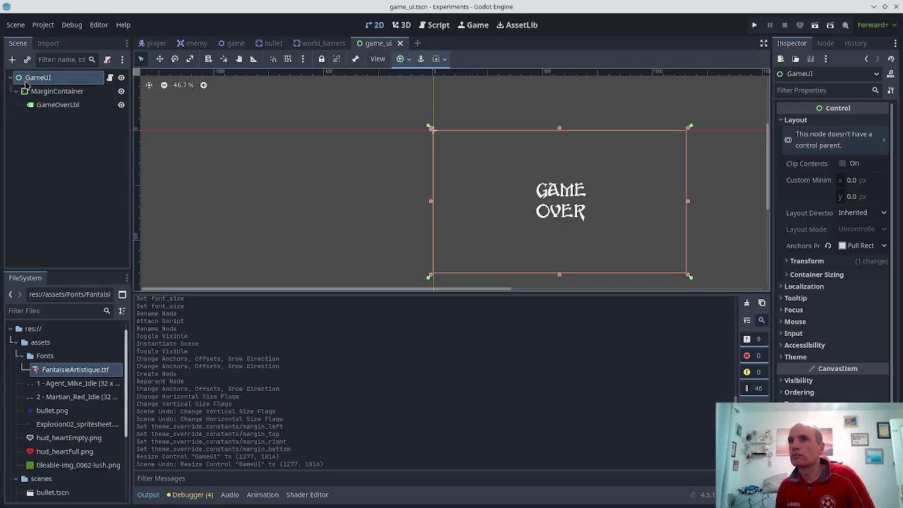
right_click(44, 136)
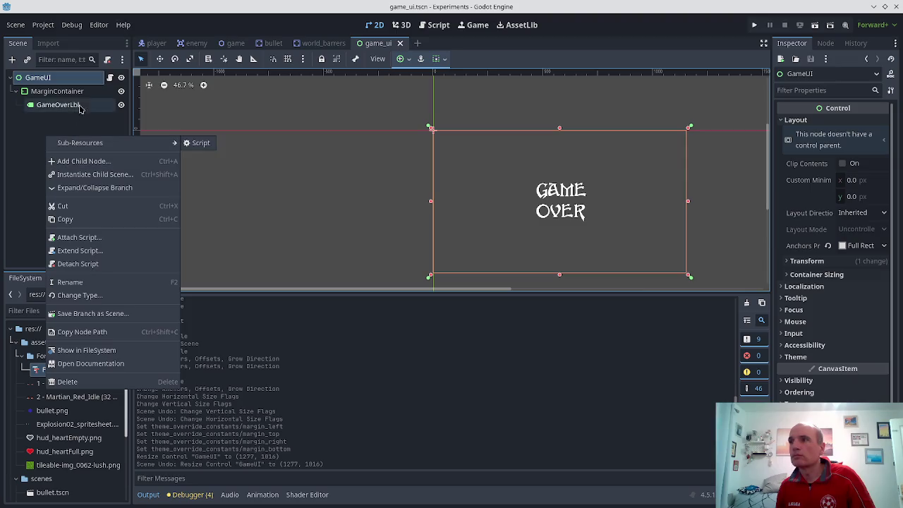
left_click(248, 39)
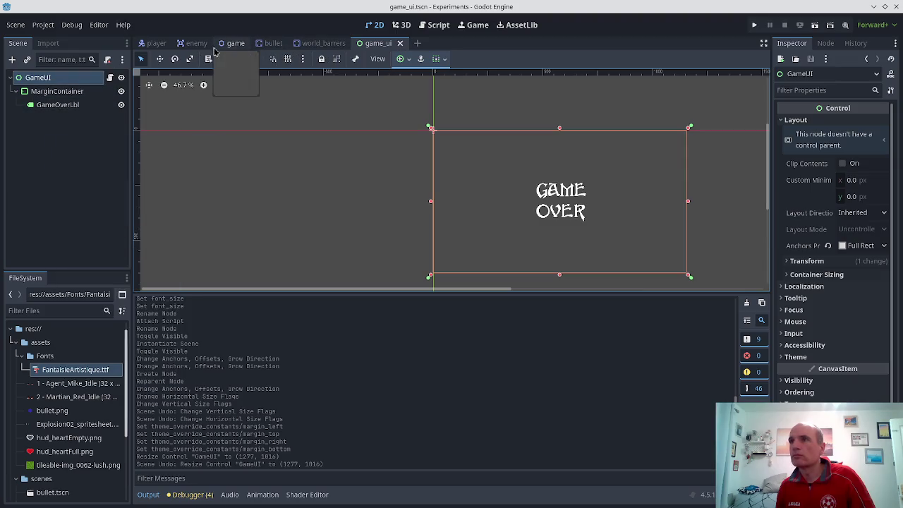
- Delete CanvasLayer and its GameUI child from the game scene, then return to game_ui
left_click(235, 44)
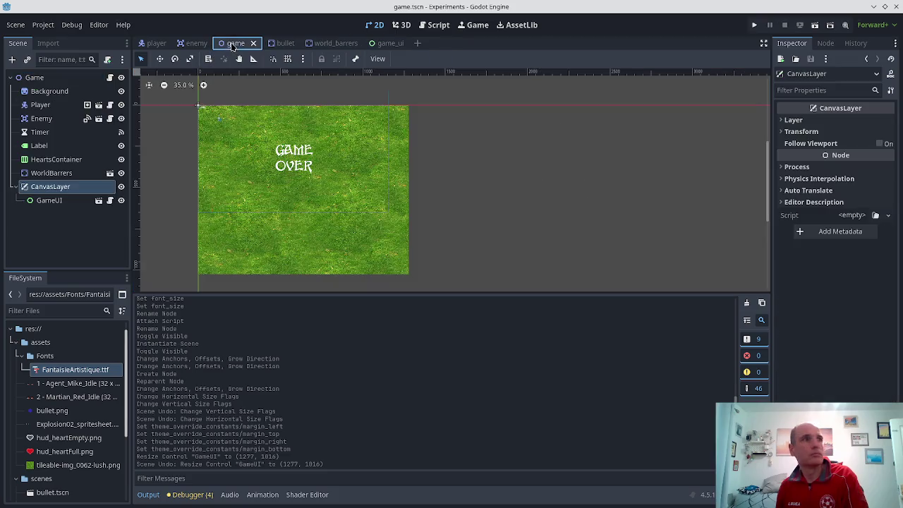
left_click(56, 189)
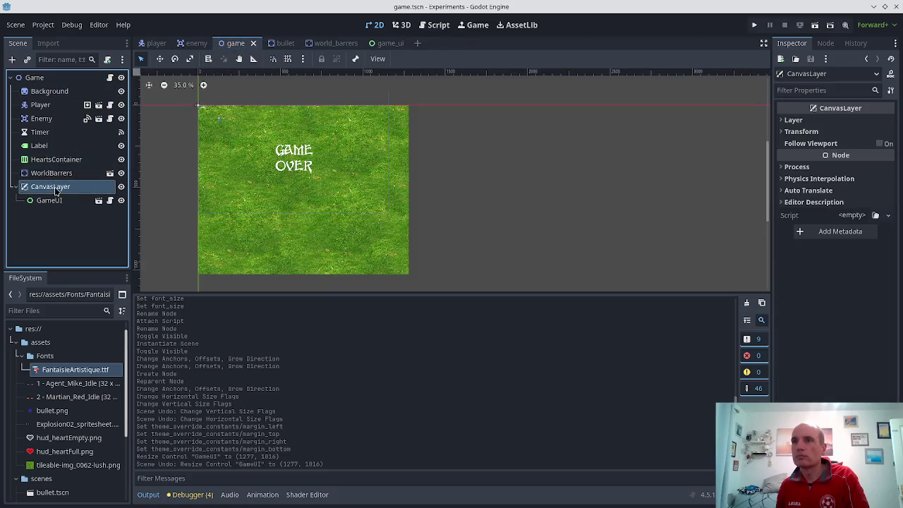
key("Delete")
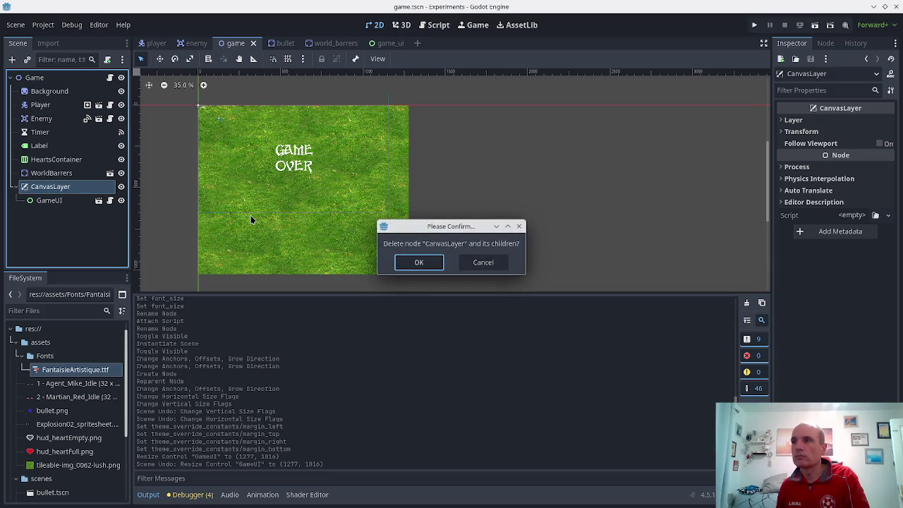
key("Return")
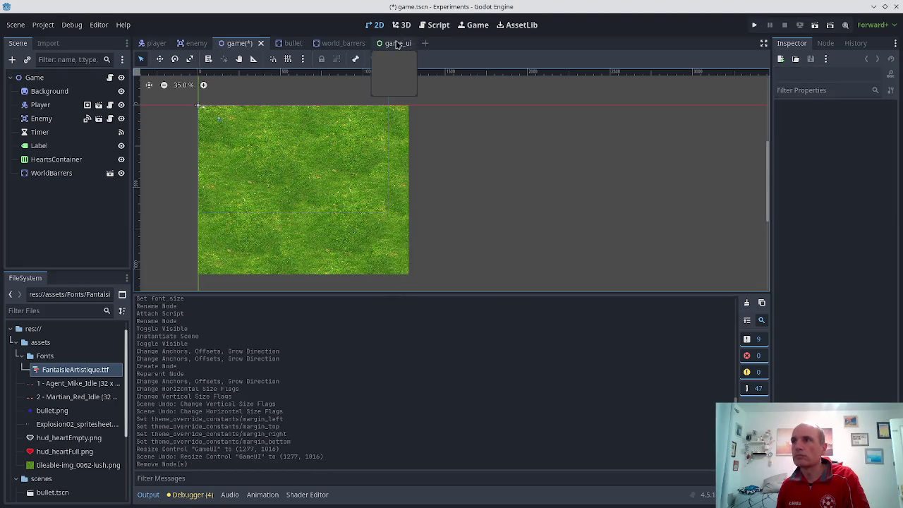
left_click(388, 43)
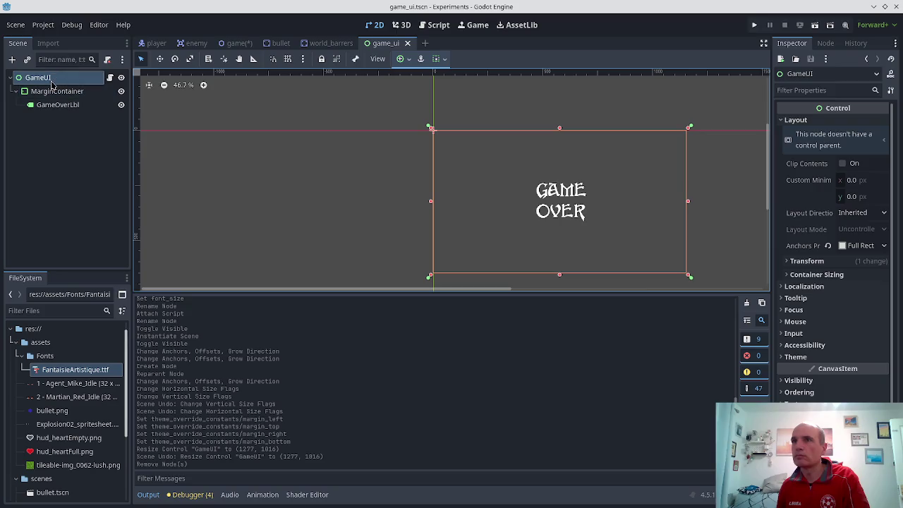
- Create a Control node as a child of GameUI in the game_ui scene
right_click(49, 85)
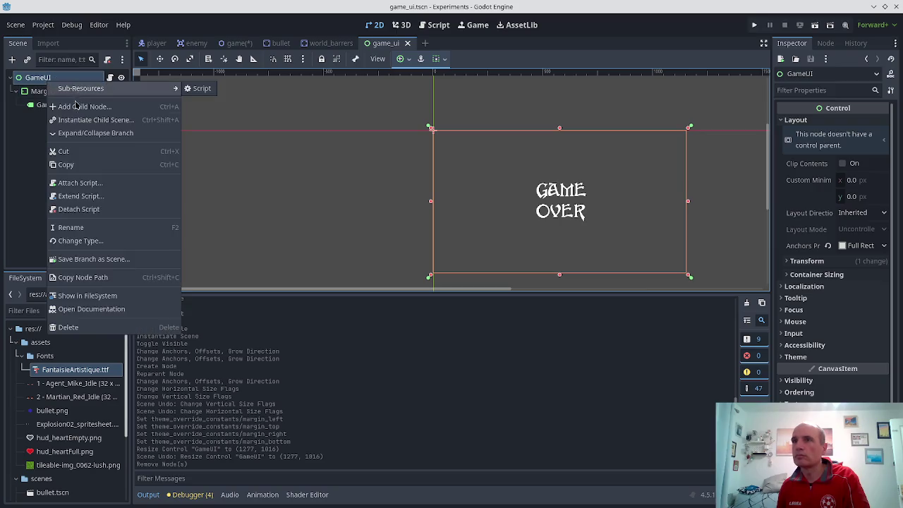
left_click(76, 105)
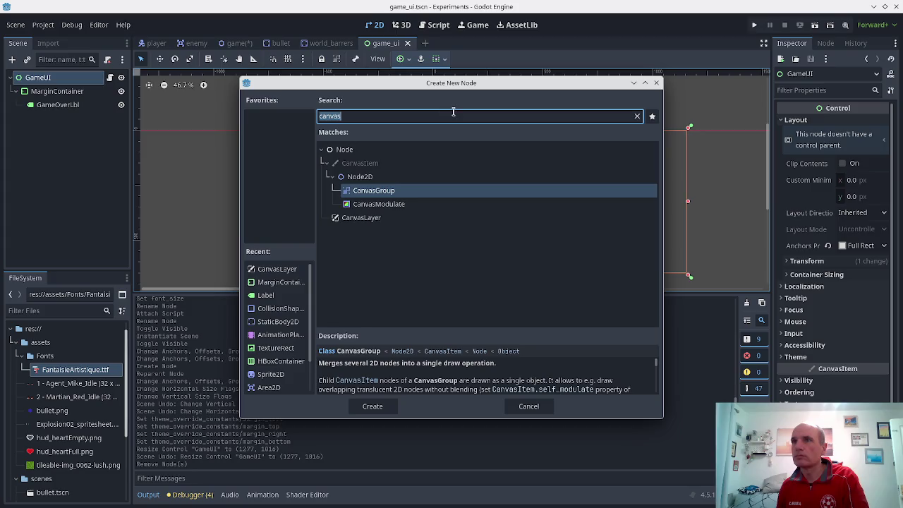
key("BackSpace")
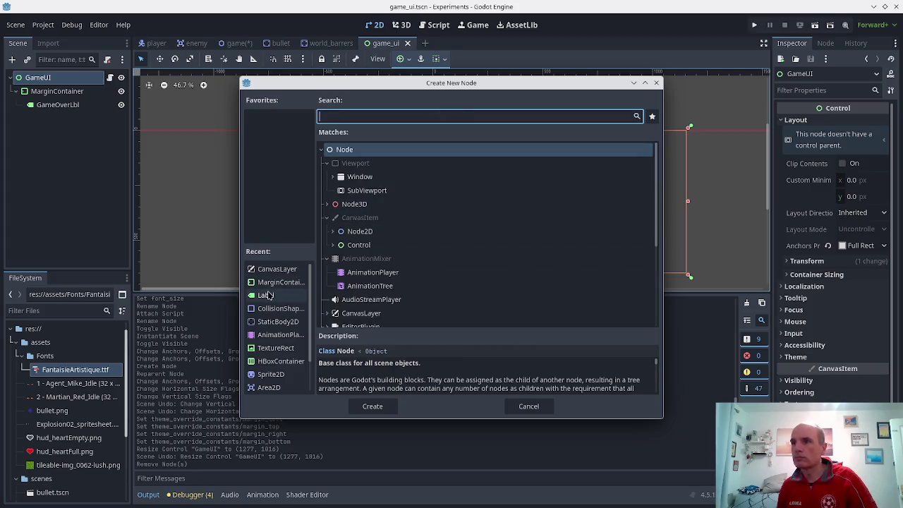
left_click(376, 246)
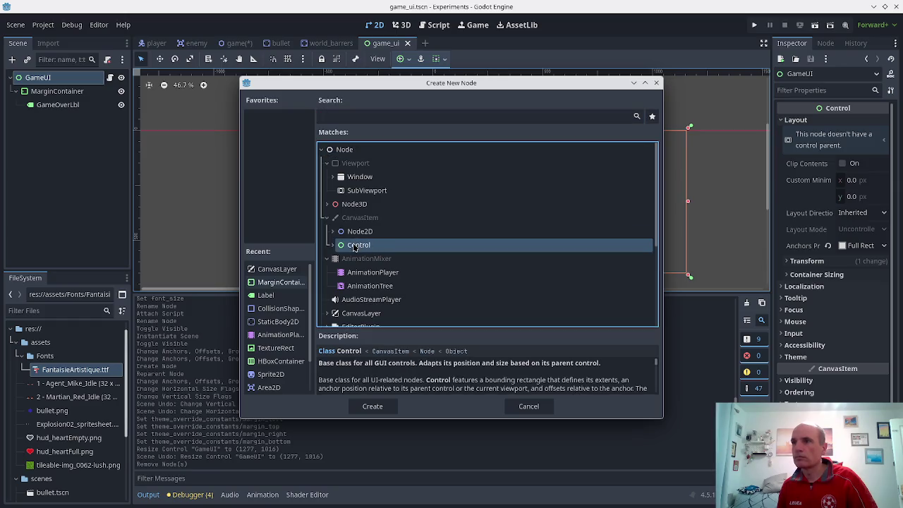
double_click(355, 246)
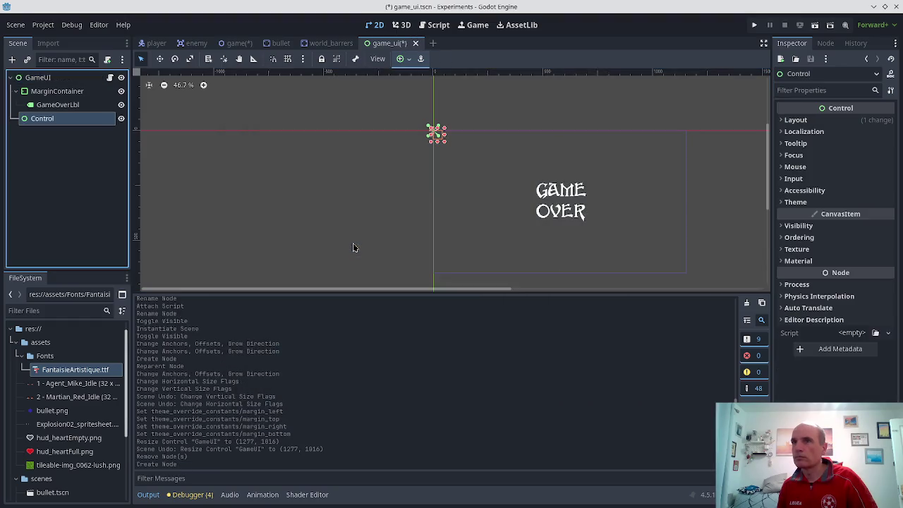
left_click(31, 81)
- Change GameUI's node type to CanvasLayer, found by searching 'canvasl'
right_click(36, 81)
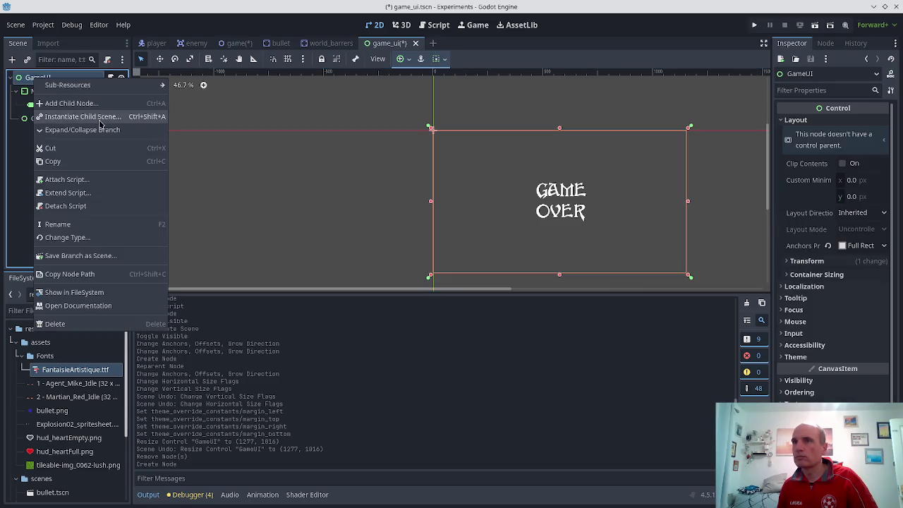
left_click(92, 237)
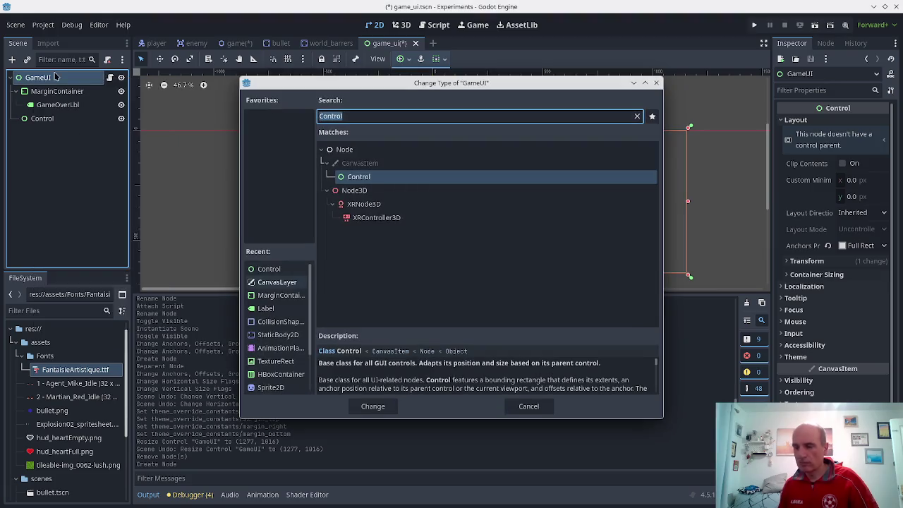
type("canvasl")
key("Return")
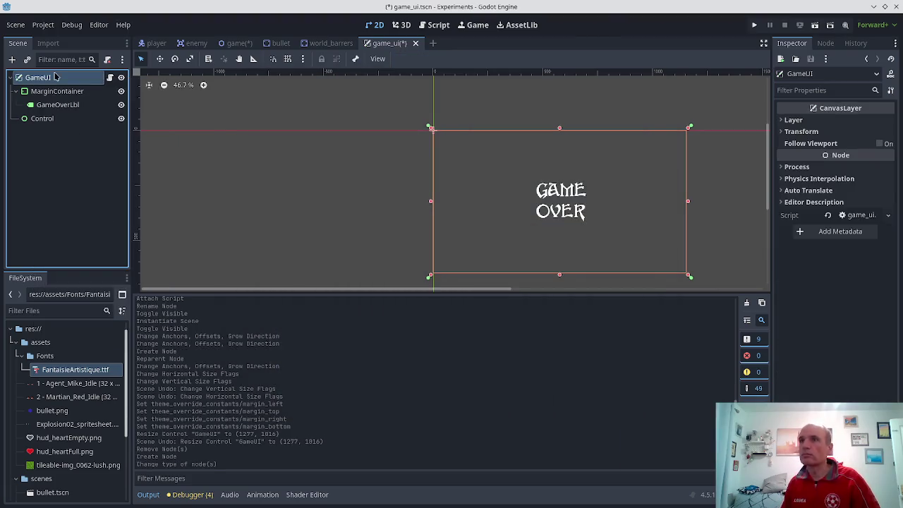
- Move MarginContainer under Control, save, and anchor Control to Full Rect
mouse_move(57, 91)
left_mouse_down()
mouse_move(45, 125)
mouse_move(40, 96)
left_mouse_up()
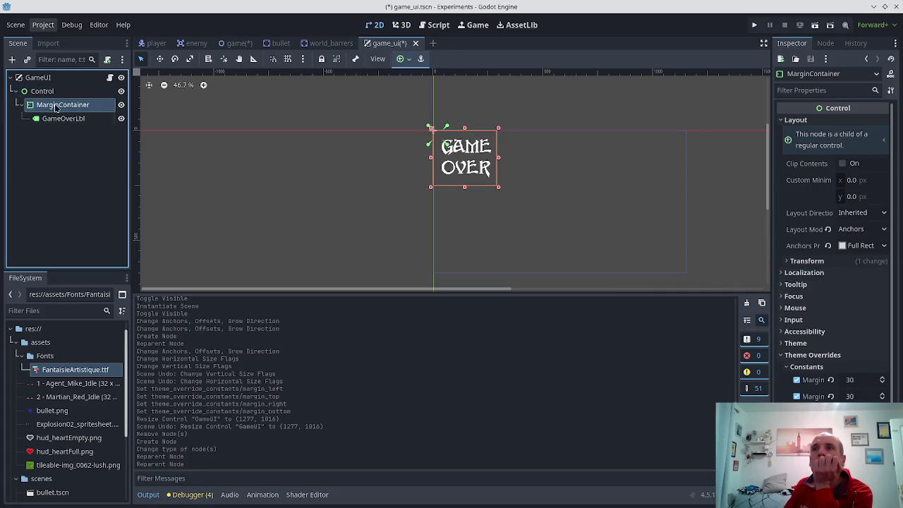
key("ctrl+s")
left_click(44, 77)
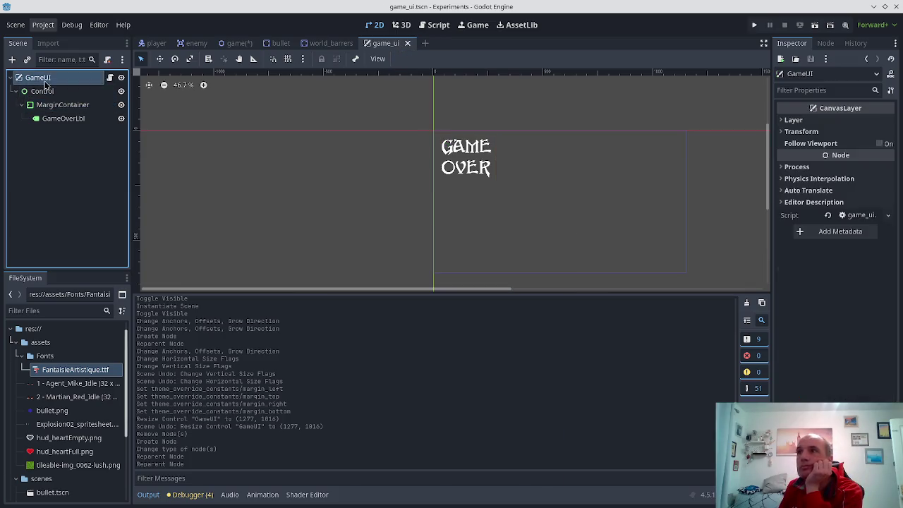
left_click(44, 91)
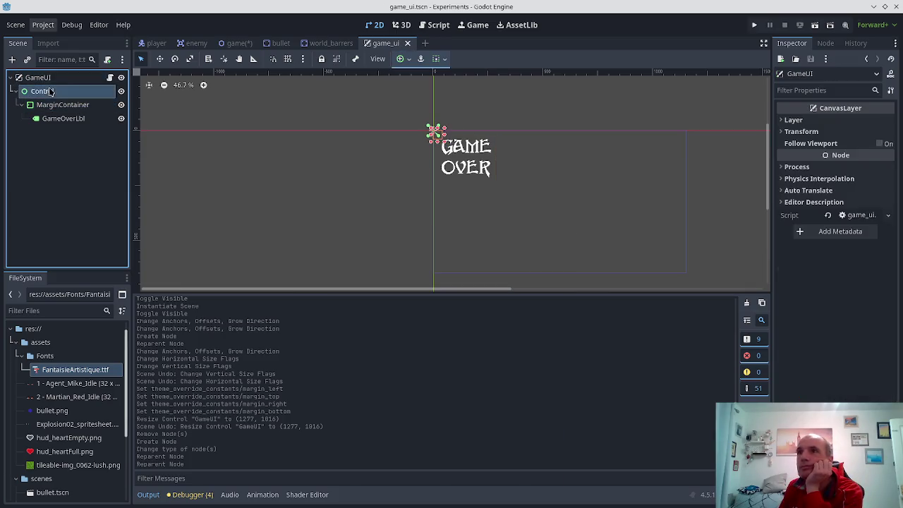
left_click(404, 58)
left_click(457, 146)
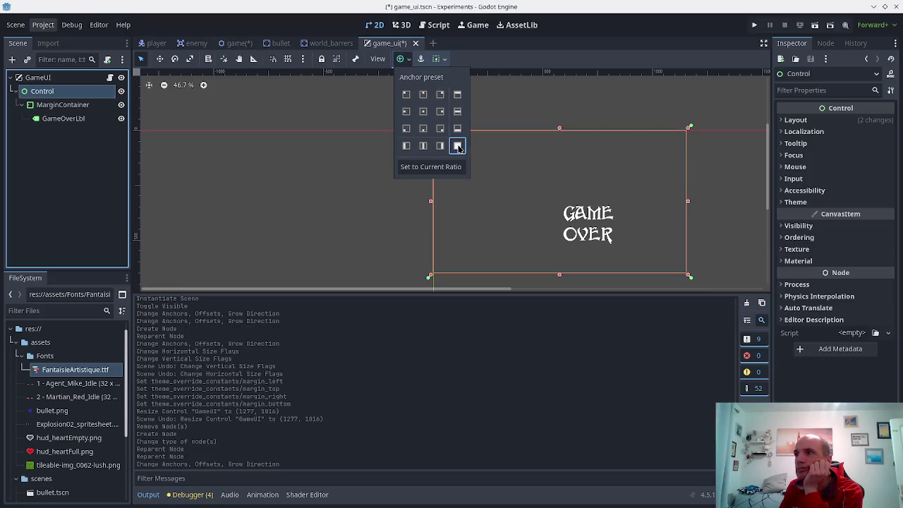
left_click(246, 185)
- Anchor MarginContainer to Full Rect as well and save game_ui.tscn
left_click(53, 106)
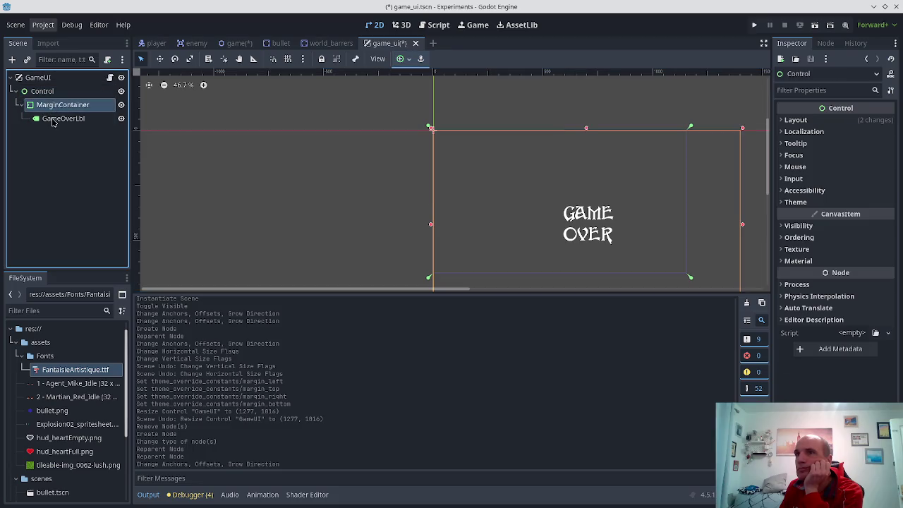
scroll(516, 194, "down", 2)
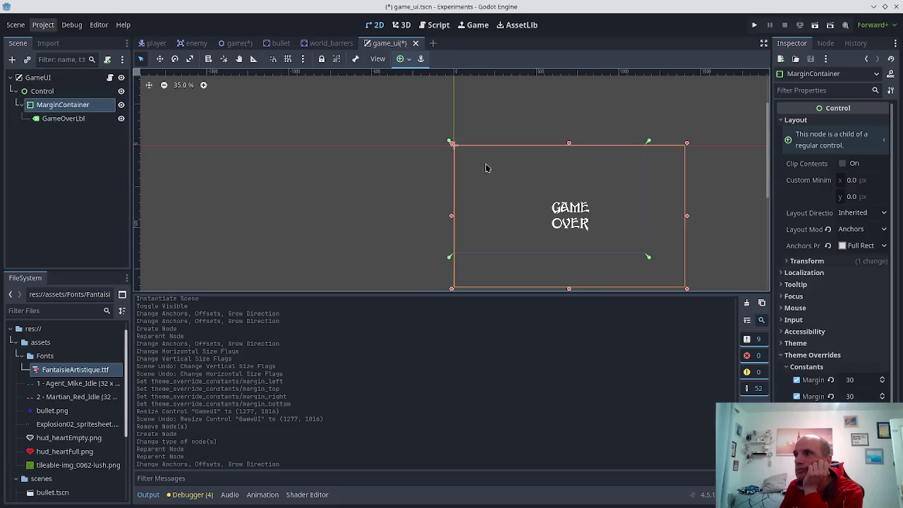
left_click(408, 60)
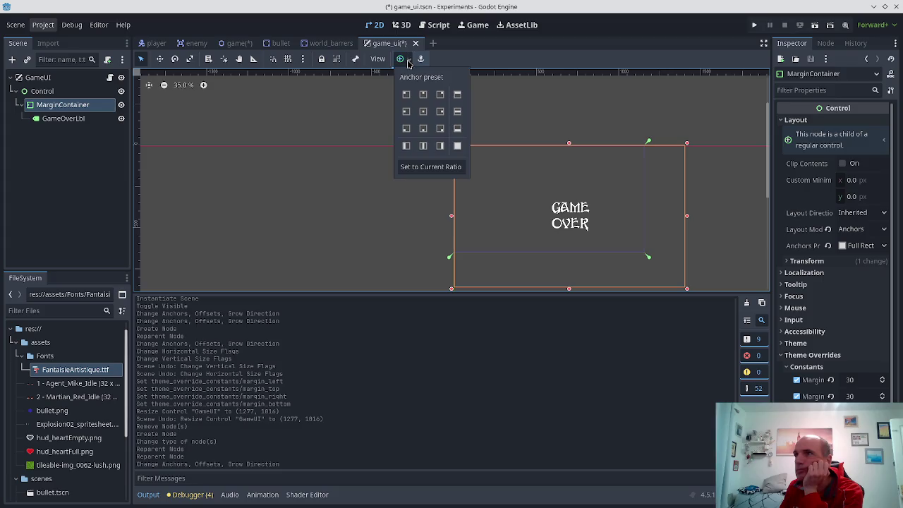
left_click(456, 146)
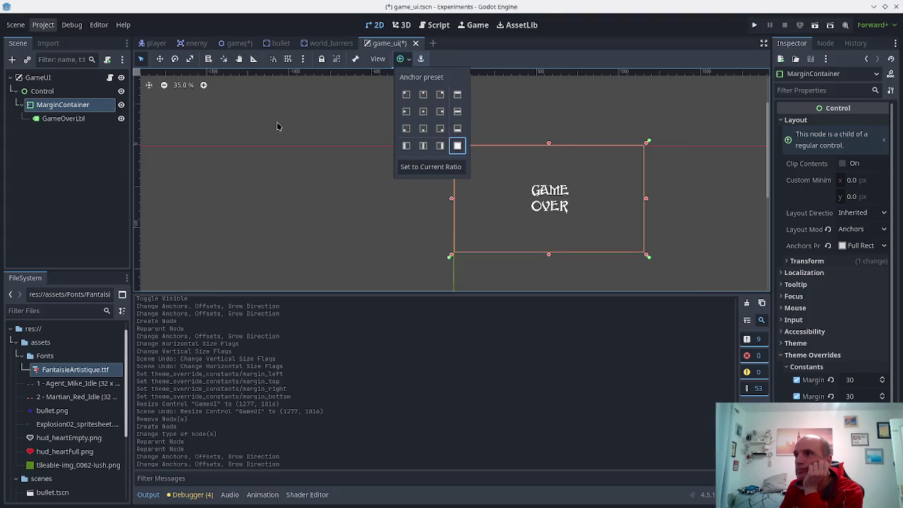
left_click(74, 104)
scroll(396, 175, "down", 3)
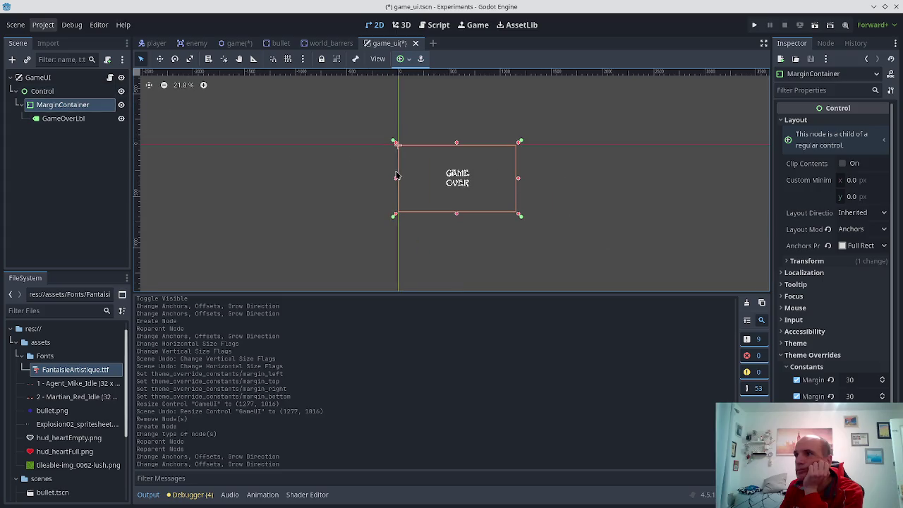
scroll(343, 185, "down", 2)
scroll(345, 185, "up", 3)
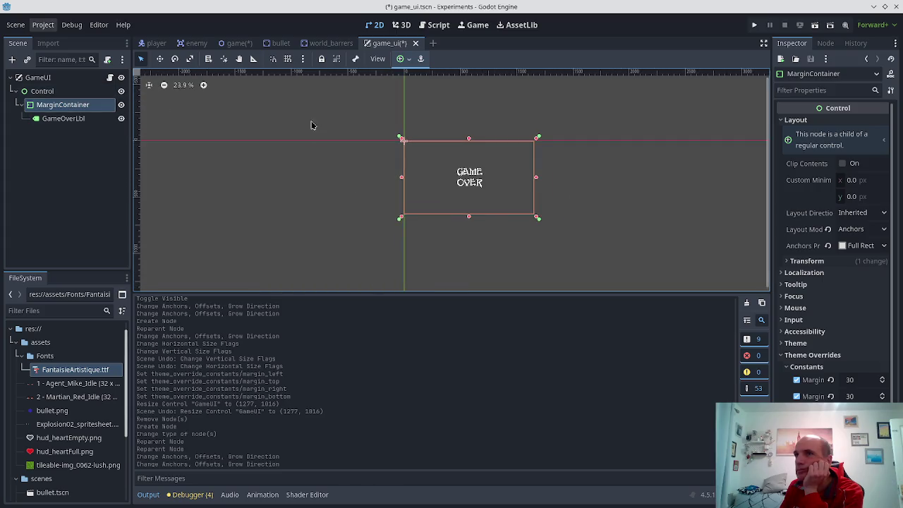
key("ctrl+s")
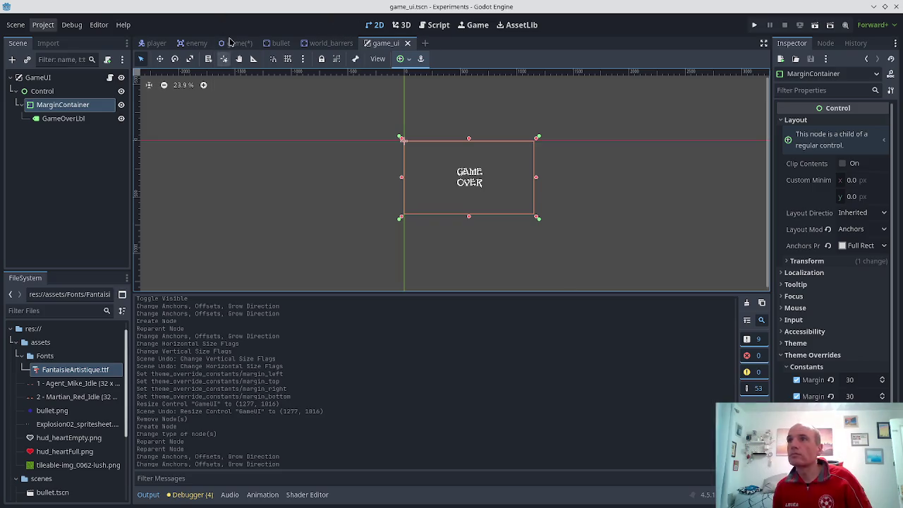
- Instance game_ui.tscn as a child of the Game node and save the game scene
left_click(229, 43)
key("ctrl+s")
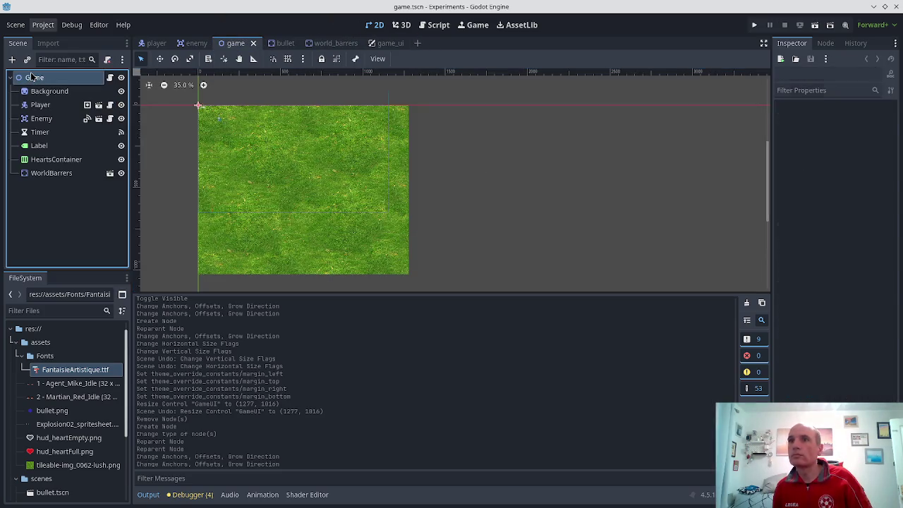
left_click(32, 77)
right_click(30, 74)
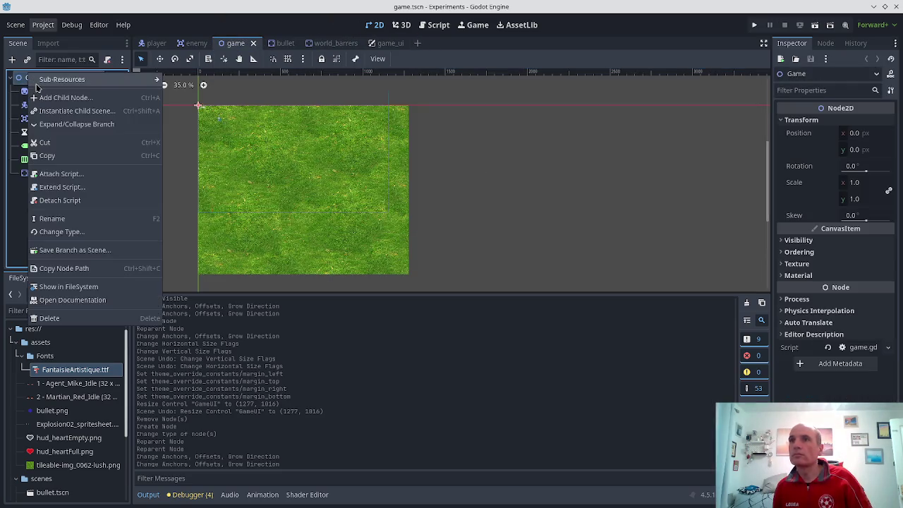
left_click(62, 111)
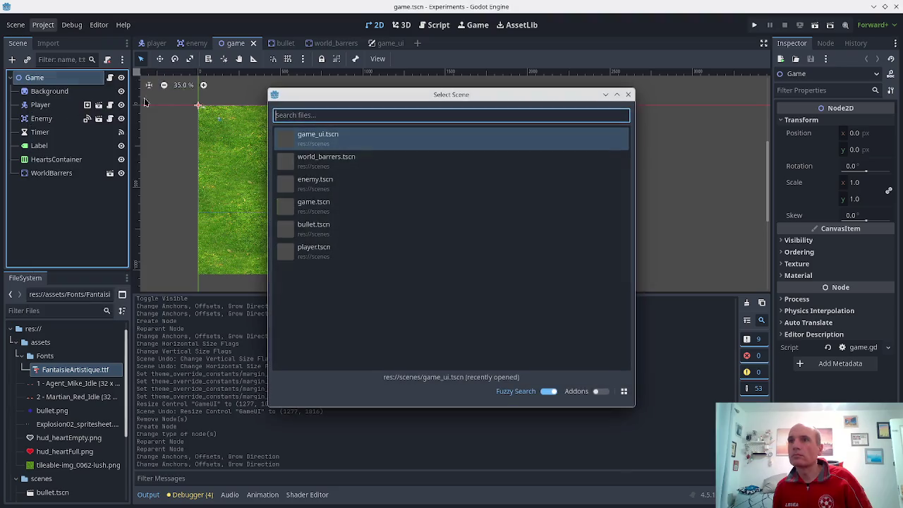
double_click(301, 137)
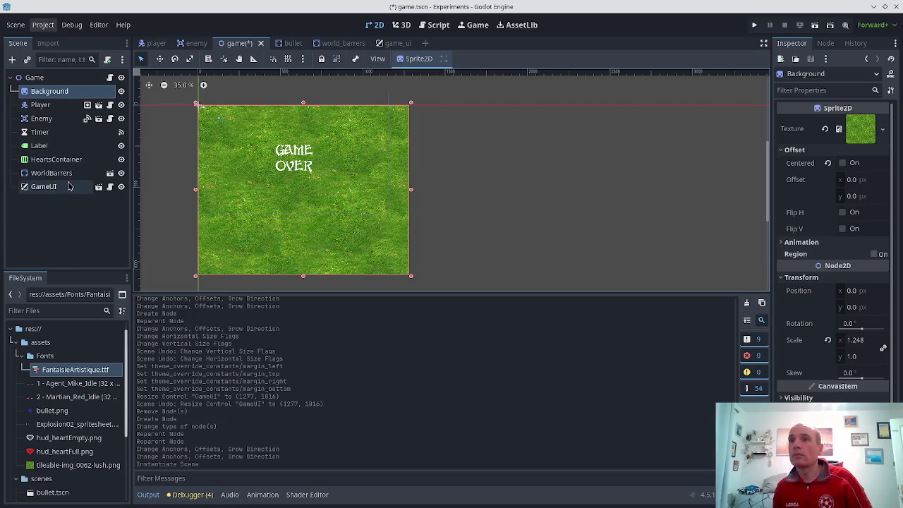
key("ctrl+s")
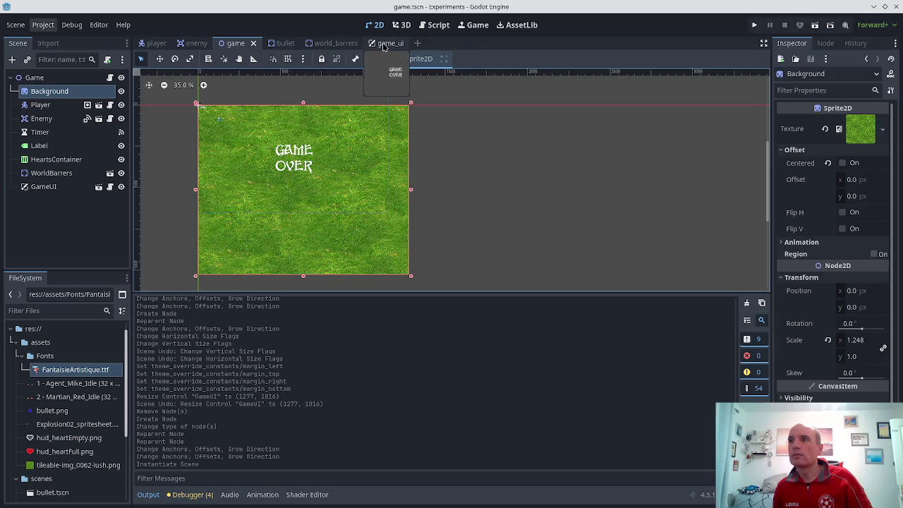
- Zoom over the grass background, then run the project to check the game over screen
scroll(355, 95, "up", 3)
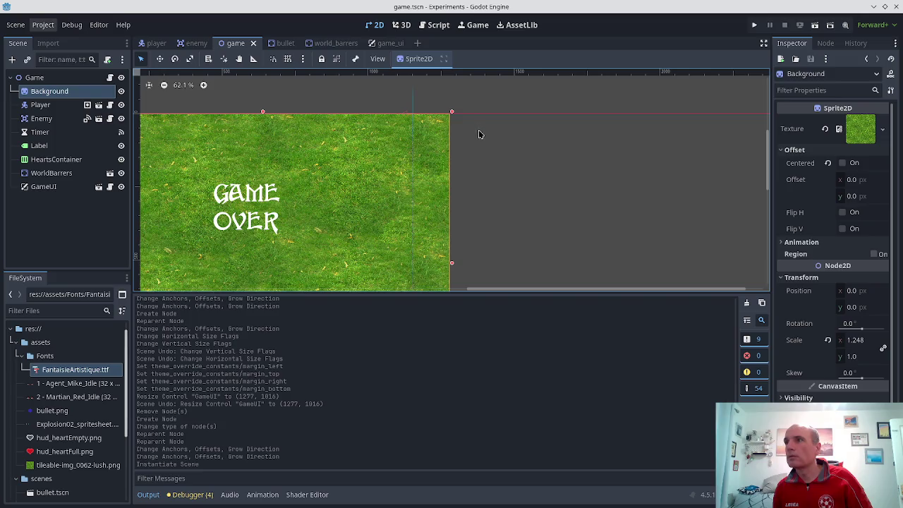
scroll(466, 212, "down", 3)
scroll(506, 269, "down", 2)
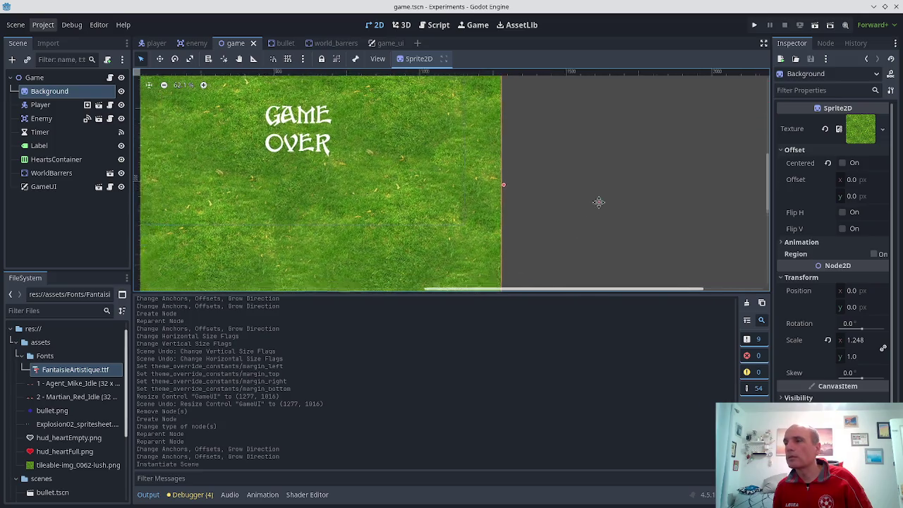
scroll(519, 232, "up", 1)
scroll(532, 197, "down", 3)
scroll(515, 200, "down", 5)
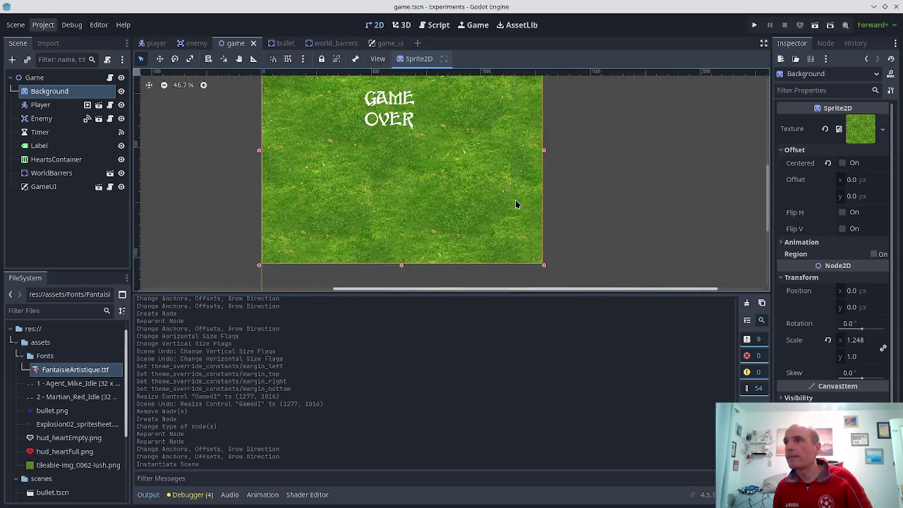
scroll(515, 202, "up", 1)
left_click(754, 25)
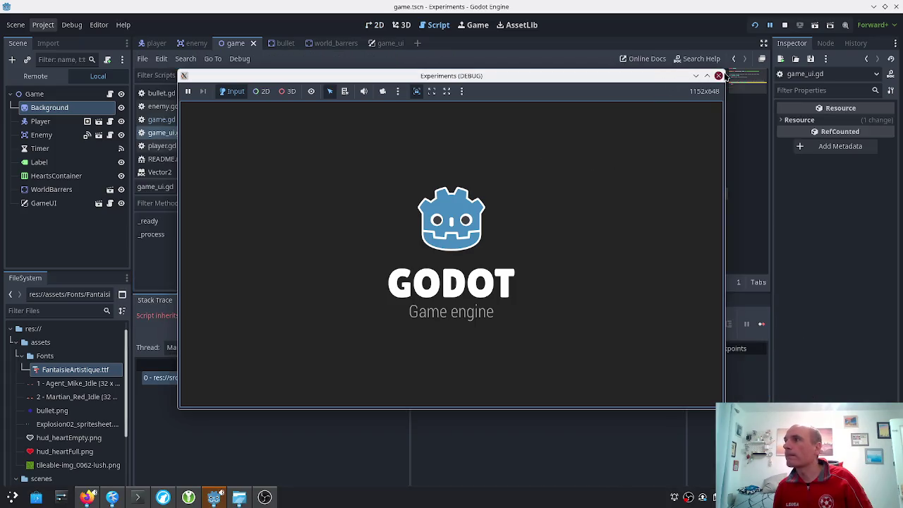
- Close the game and change game_ui.gd's base class from Control to Node, then save
left_click(718, 75)
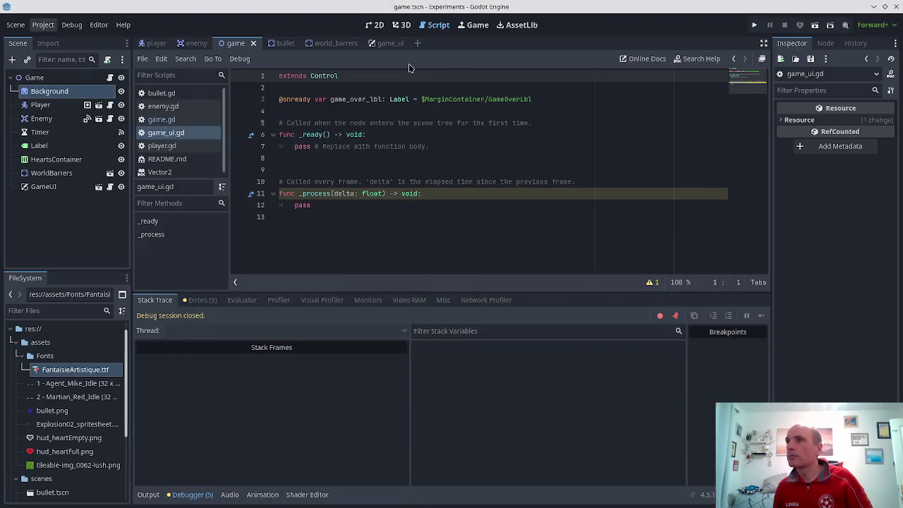
left_click(438, 26)
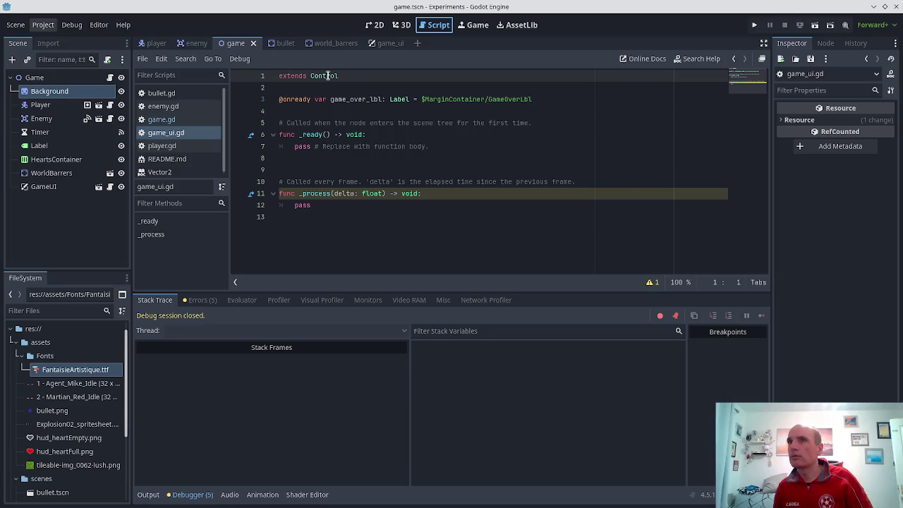
left_click(384, 43)
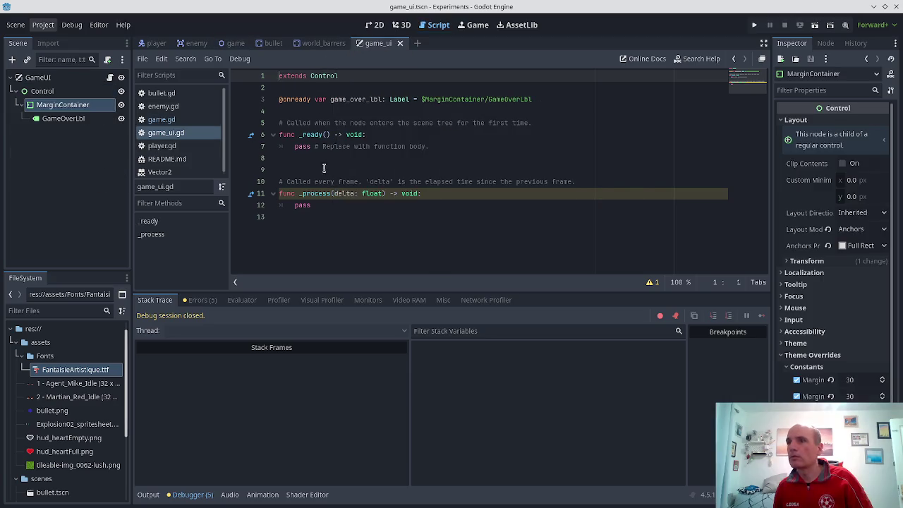
left_click(199, 300)
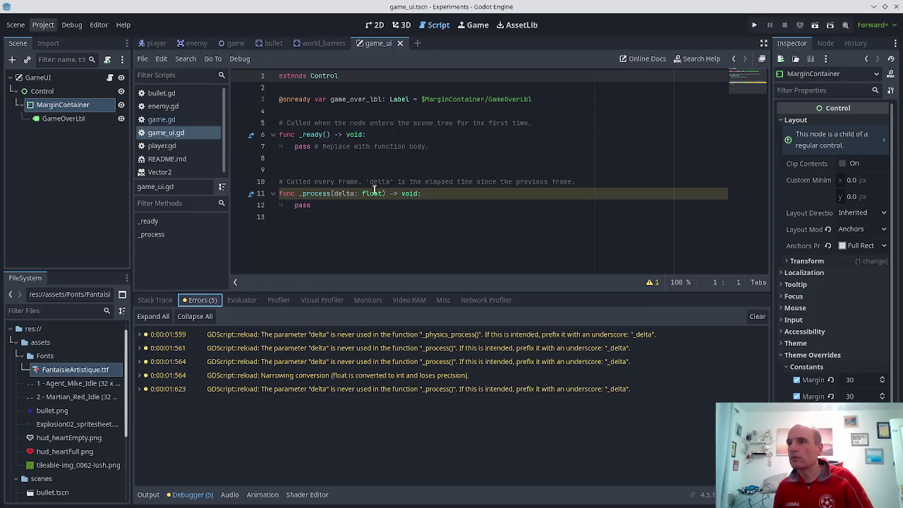
double_click(327, 78)
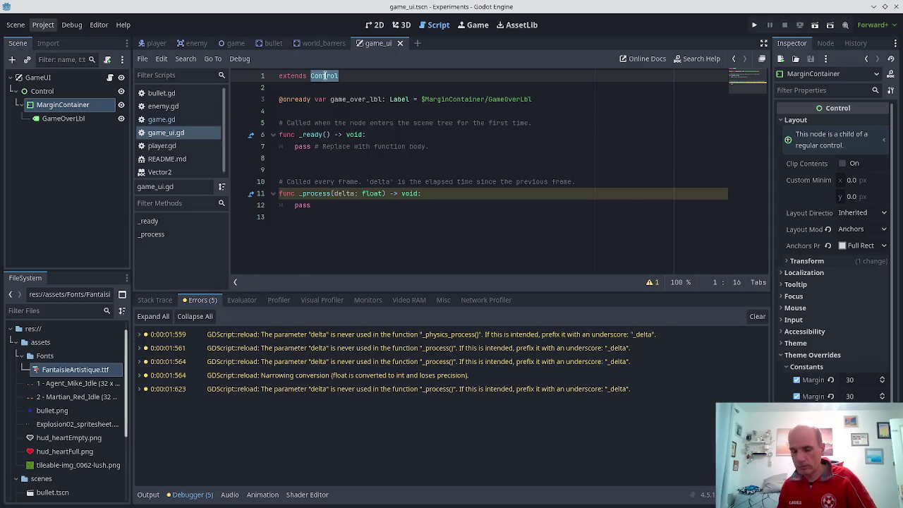
type("Node")
key("ctrl+s")
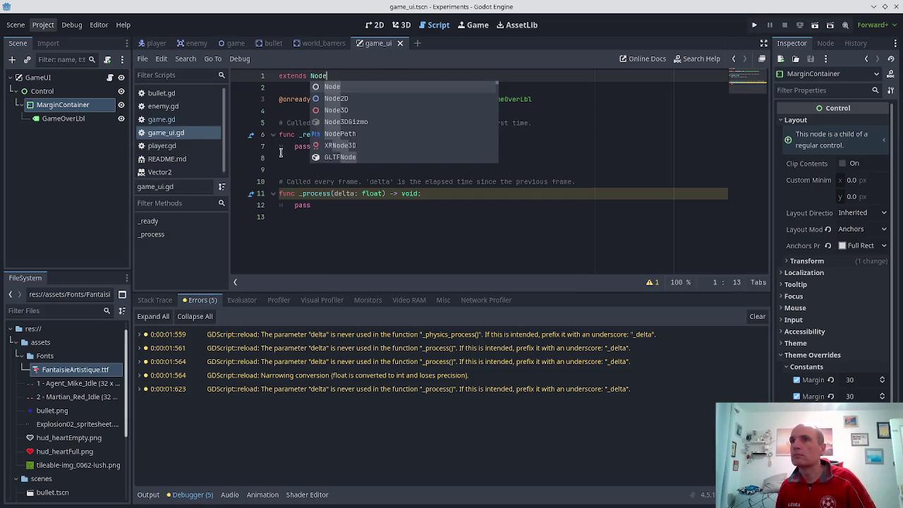
left_click(599, 158)
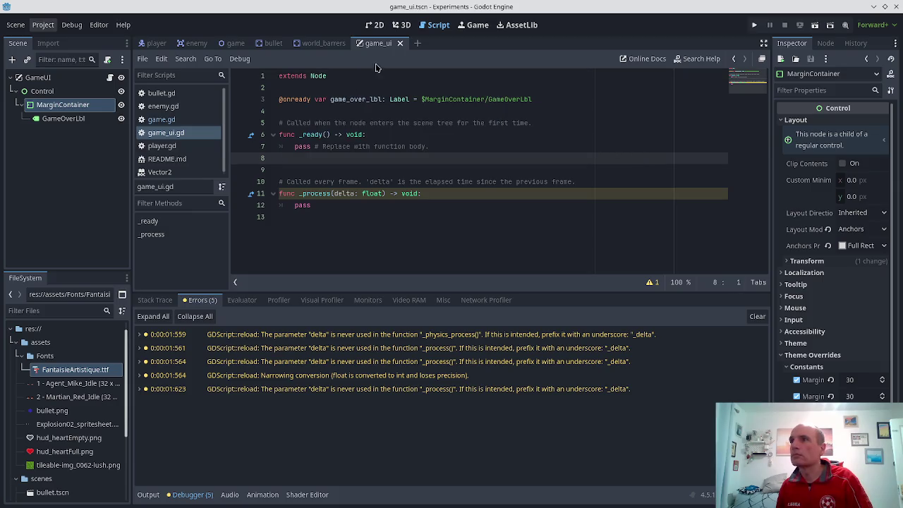
- Test-run the game, then hide GameOverLbl and save the game_ui scene
left_click(752, 27)
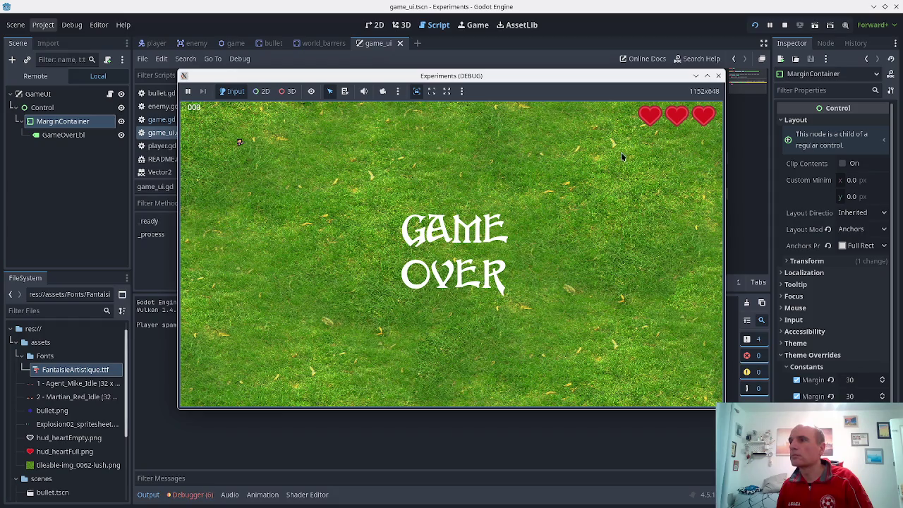
left_click(718, 75)
left_click(121, 119)
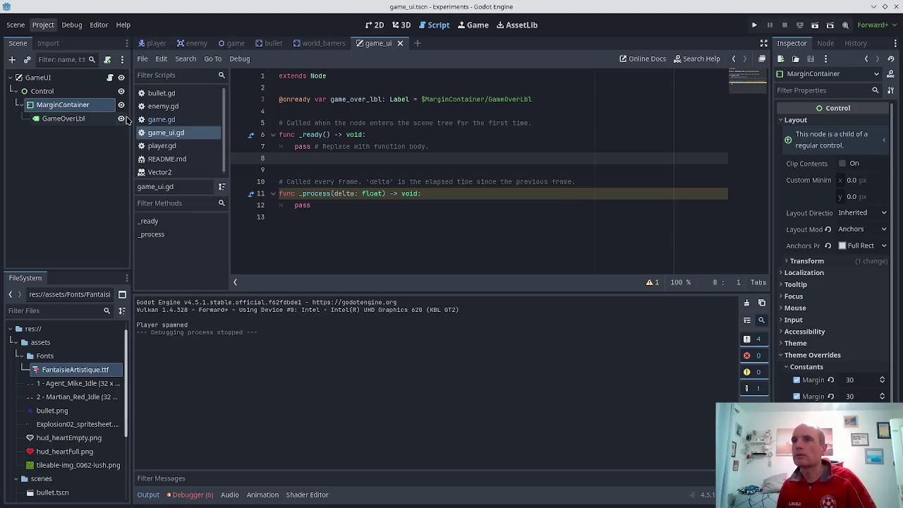
key("ctrl+s")
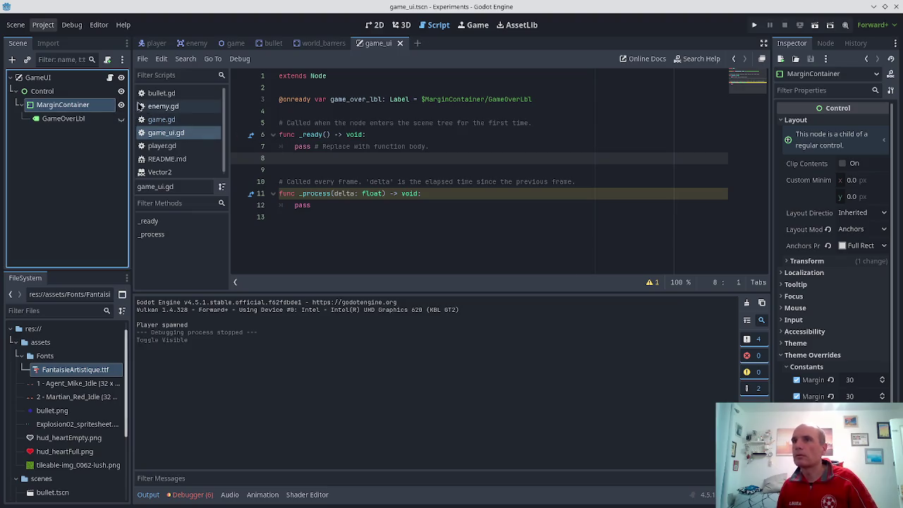
- Add 'game_over_lbl.visible = false' inside _ready and save the script
left_click(372, 128)
key("Return")
type("game")
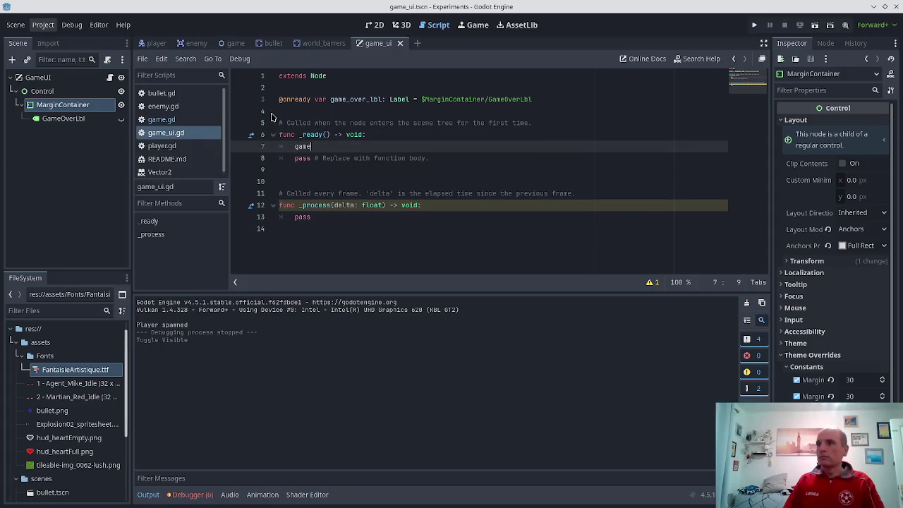
key("Return")
type("vi")
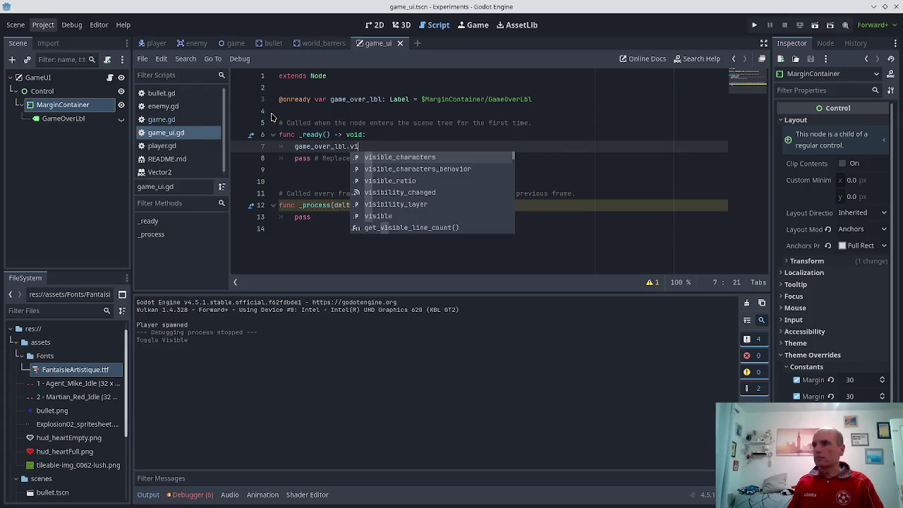
key("Down")
key("Down")
key("Down")
key("Return")
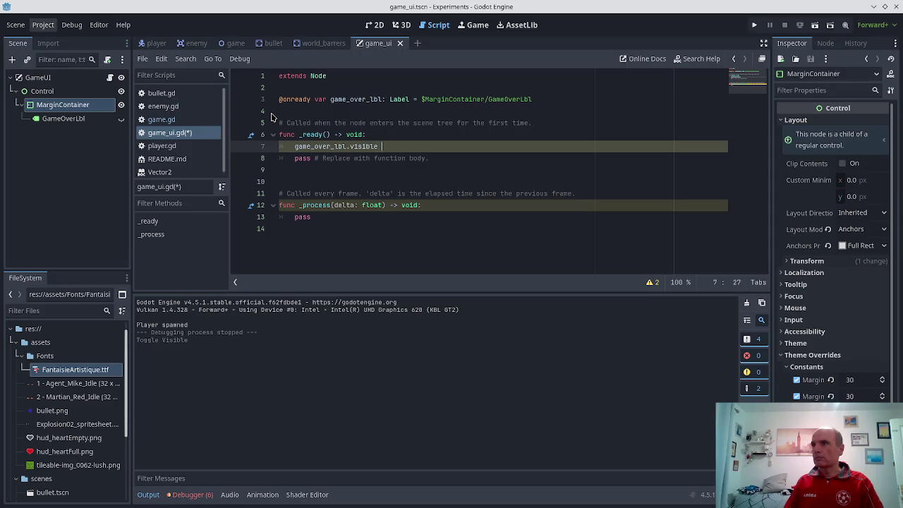
type("= false")
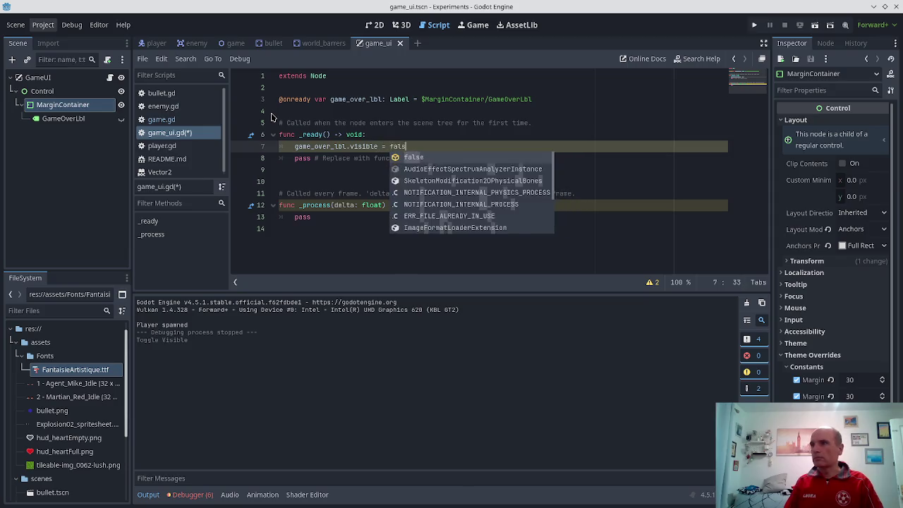
key("ctrl+s")
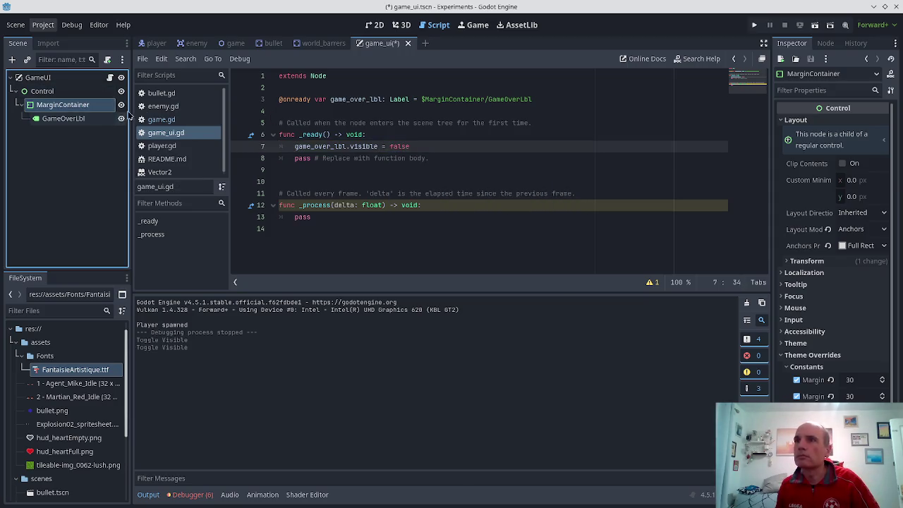
- Run the game and review the MarginContainer/GameOverLbl node-not-found errors
left_click(754, 25)
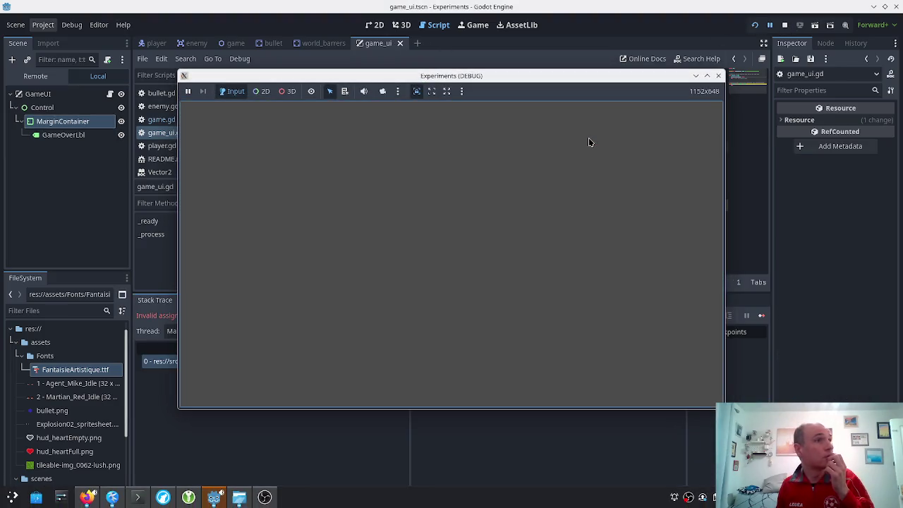
left_click(717, 76)
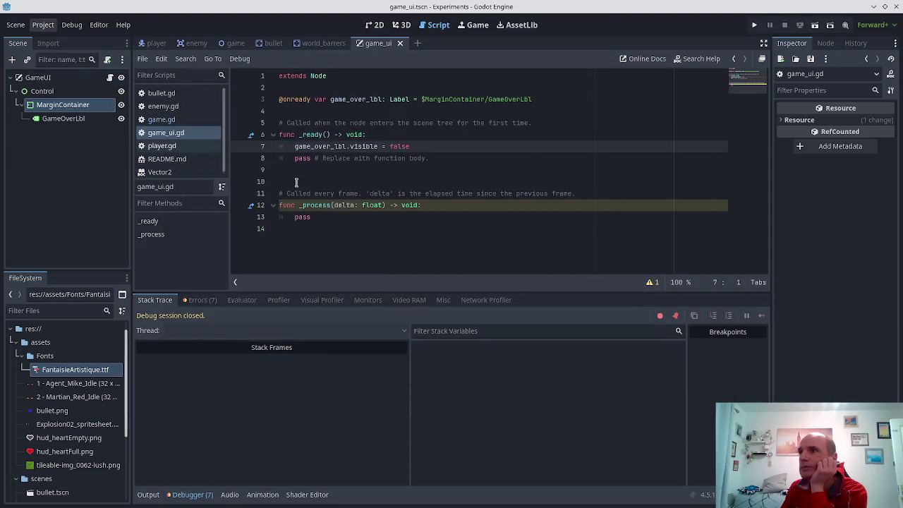
left_click(201, 300)
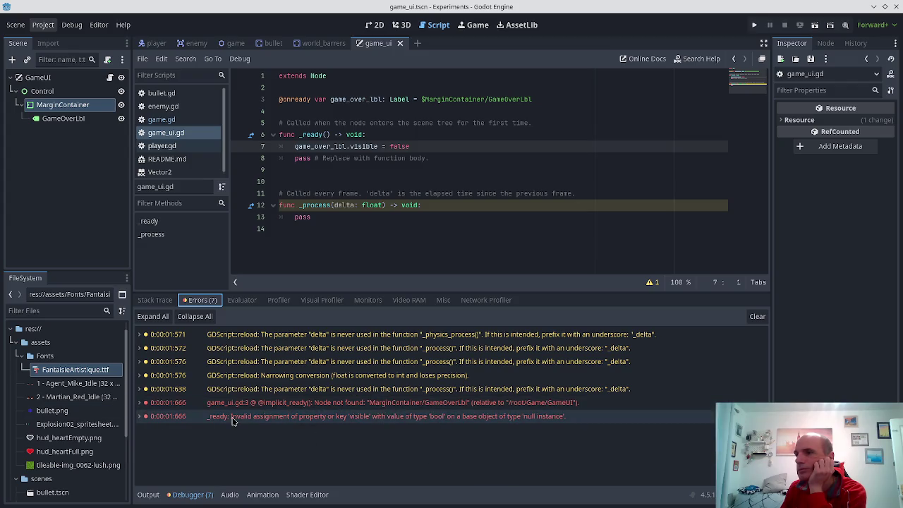
left_click(295, 417)
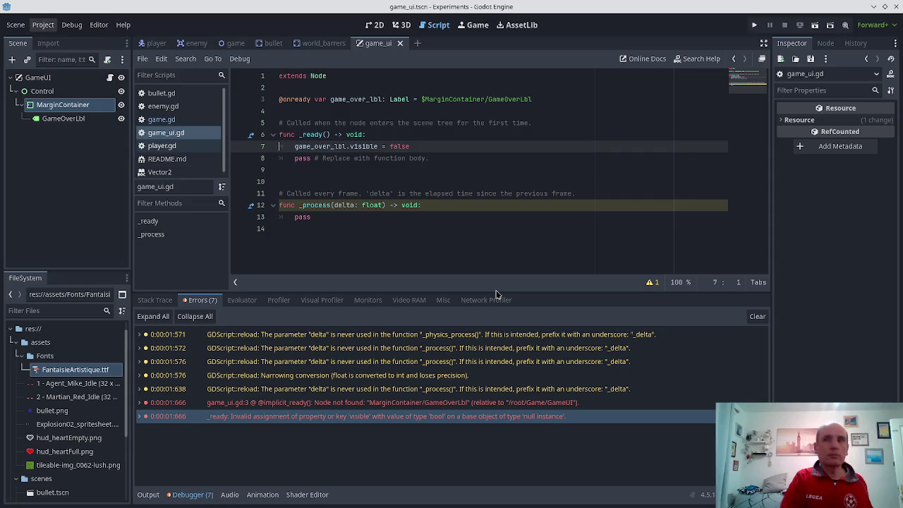
key("ctrl+shift+Left")
key("ctrl+shift+Left")
key("ctrl+shift+Left")
- Change line 7 of game_ui.gd to call game_over_lbl.hide() instead of setting visible
key("ctrl+shift+Right")
type(".hi")
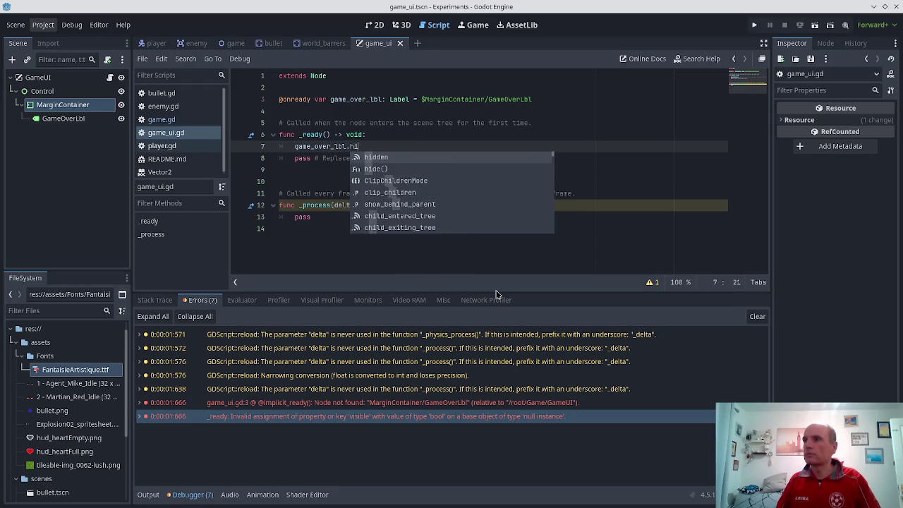
type("d")
key("Return")
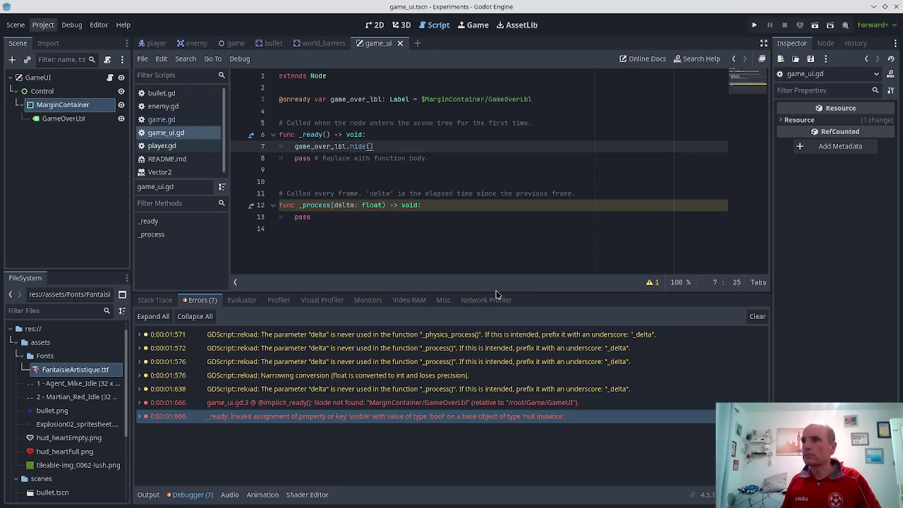
- Run the game, close it, and check the null-value 'hide' error in the Errors tab
left_click(754, 25)
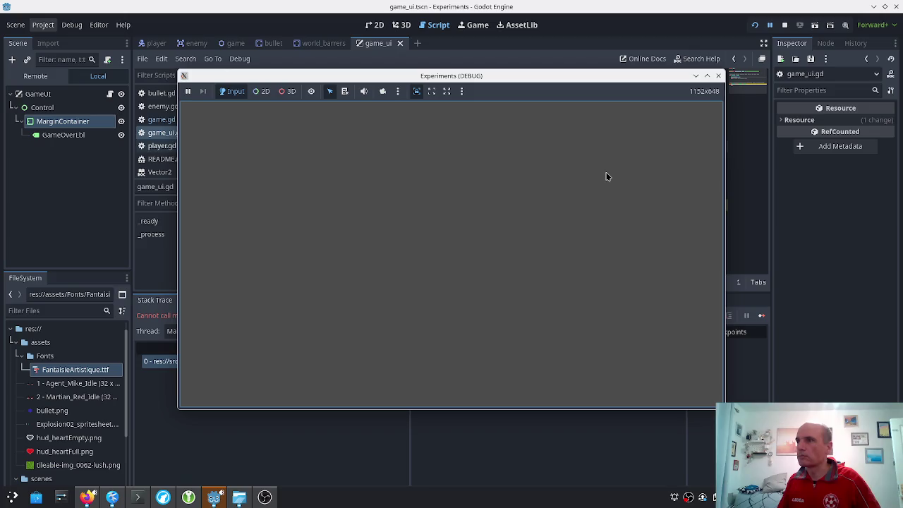
left_click(718, 75)
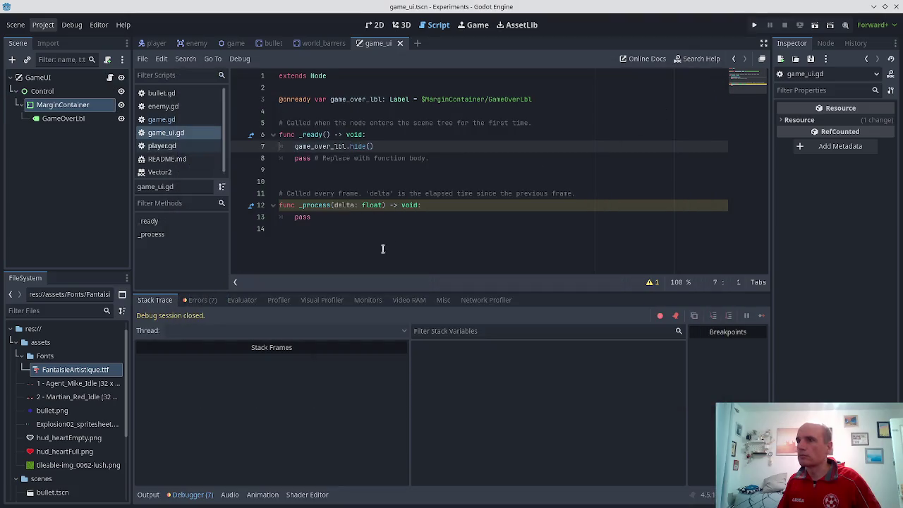
left_click(200, 302)
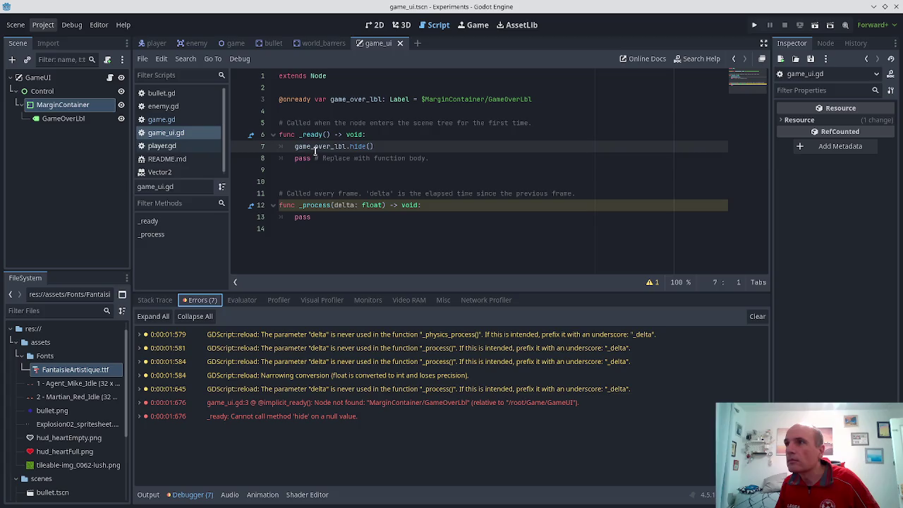
- Correct line 3's node path to $Control/MarginContainer/GameOverLbl and save game_ui.gd
left_click(442, 99)
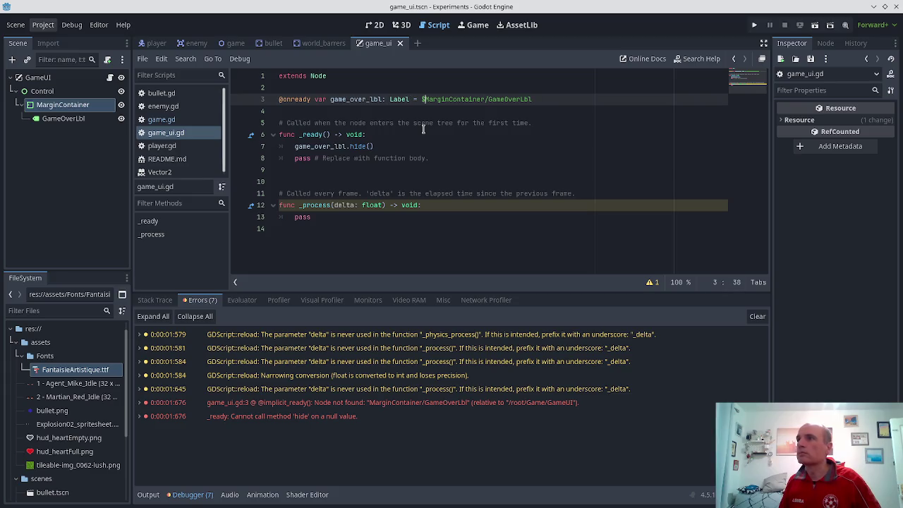
type("Control/")
key("ctrl+s")
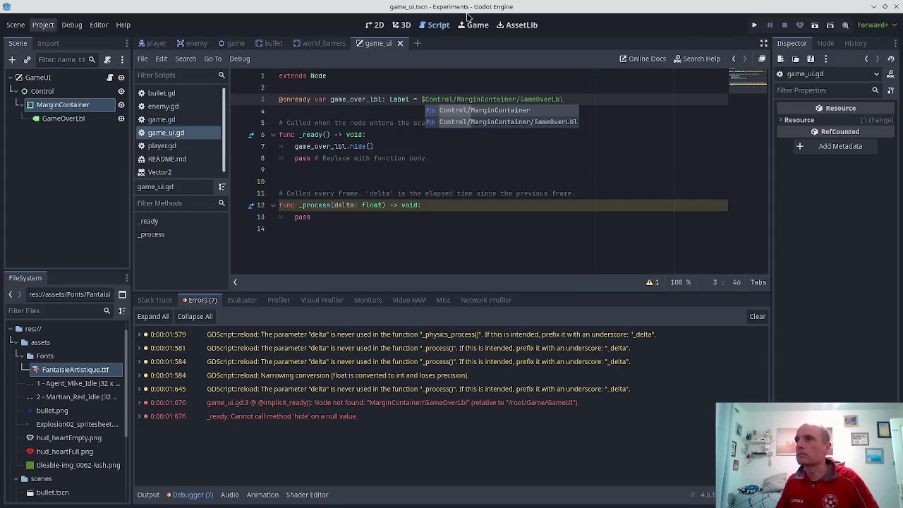
- Test-run the game, moving the player and firing a bullet, then stop it
left_click(754, 24)
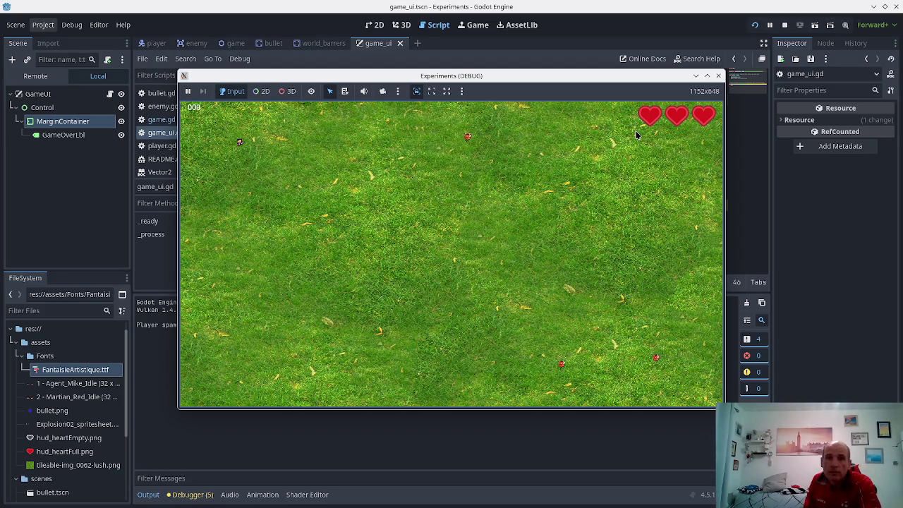
key("Down")
key("space")
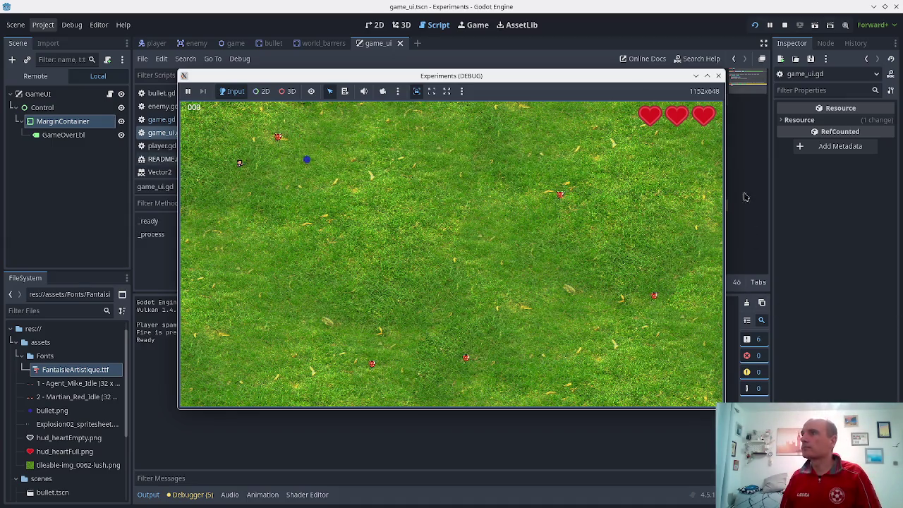
left_click(719, 76)
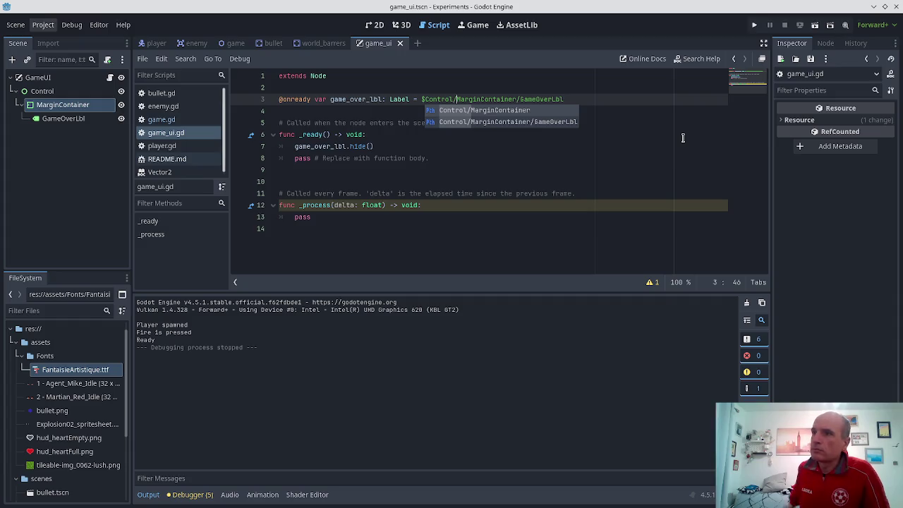
- Delete the unused _process function and tidy the blank lines after _ready
left_click(440, 250)
key("Up")
key("Up")
key("Up")
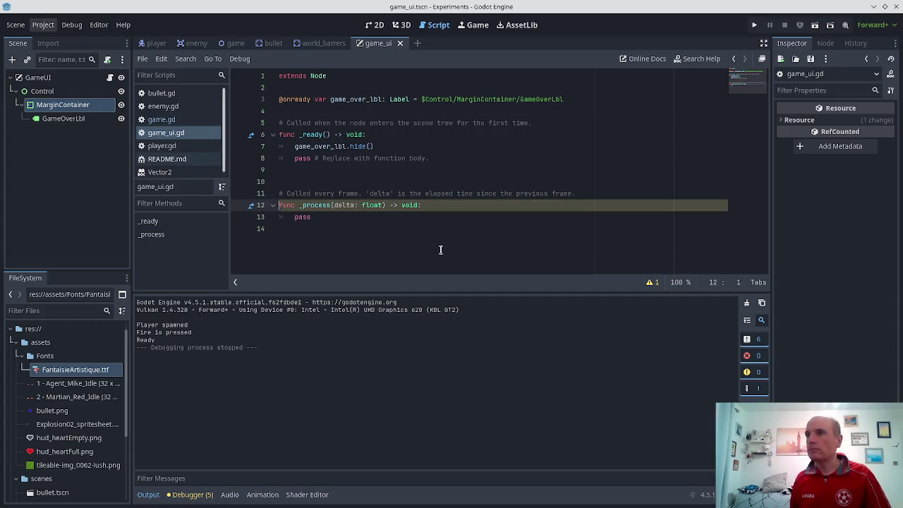
key("shift+Down")
key("shift+Down")
key("shift+Down")
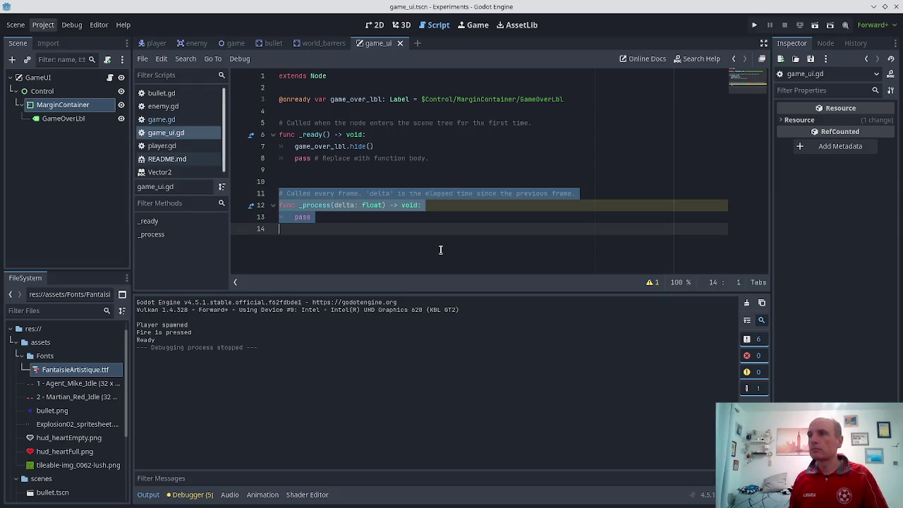
key("BackSpace")
key("Up")
key("Up")
key("Up")
key("shift+End")
key("BackSpace")
key("Return")
key("Return")
key("BackSpace")
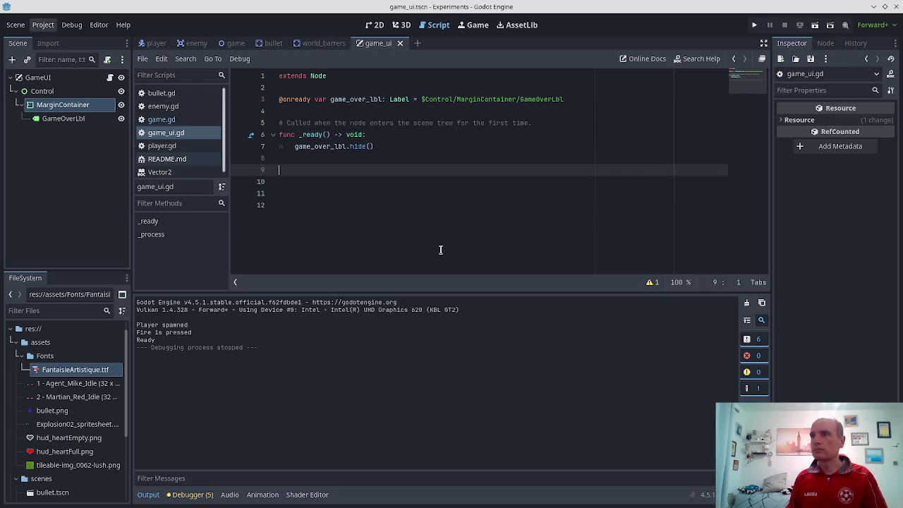
- Write func show_game_over() calling game_over_lbl.show() and save the scene and script
type("func show_game_")
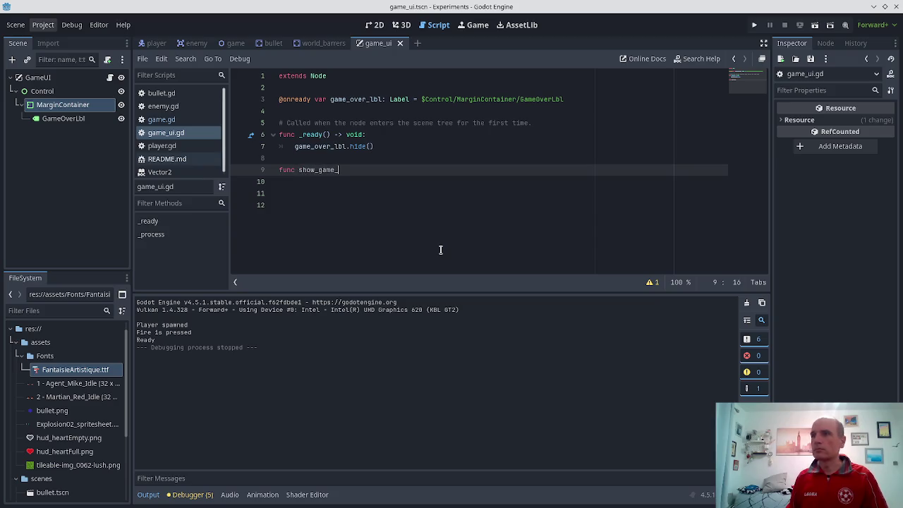
type("over():")
key("Return")
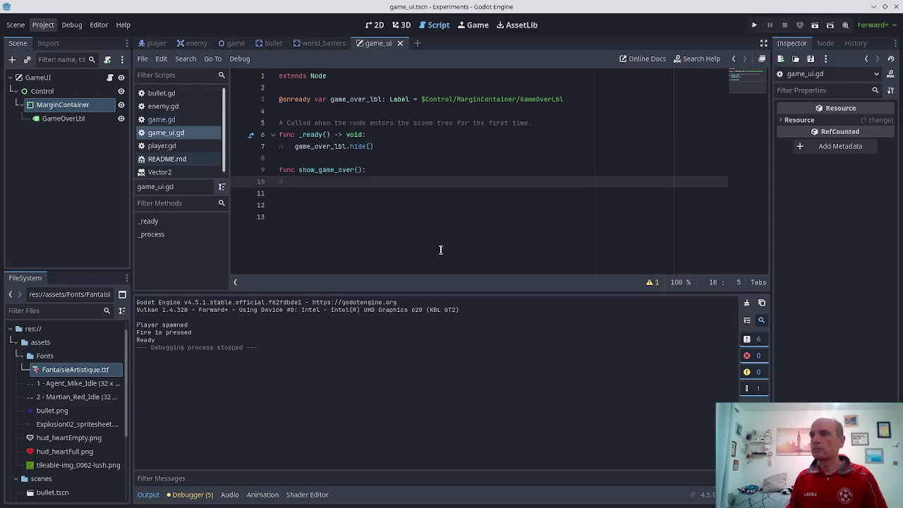
type("game")
key("Return")
key("Return")
key("ctrl+s")
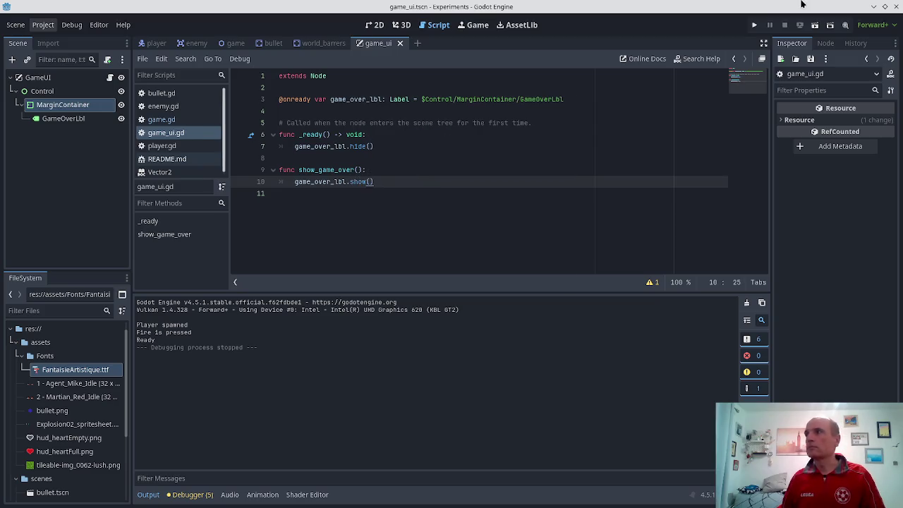
key("ctrl+s")
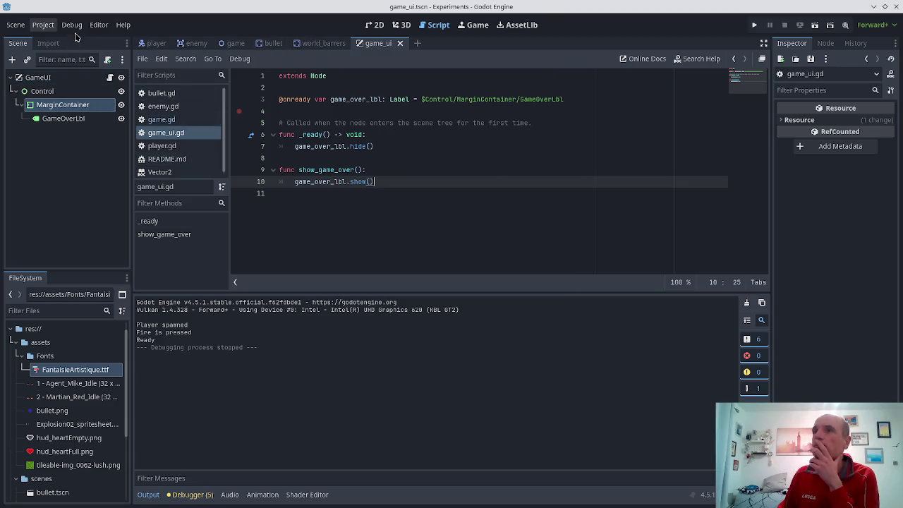
left_click(45, 26)
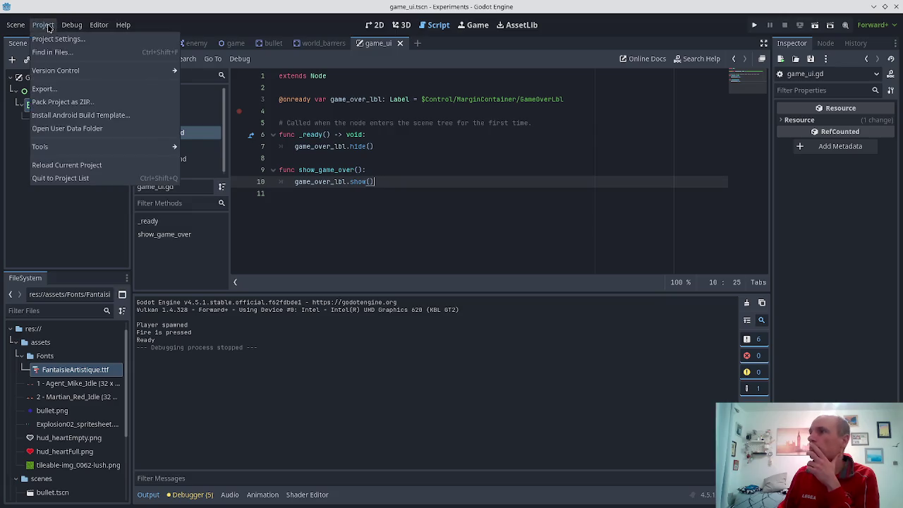
left_click(43, 25)
left_click(40, 43)
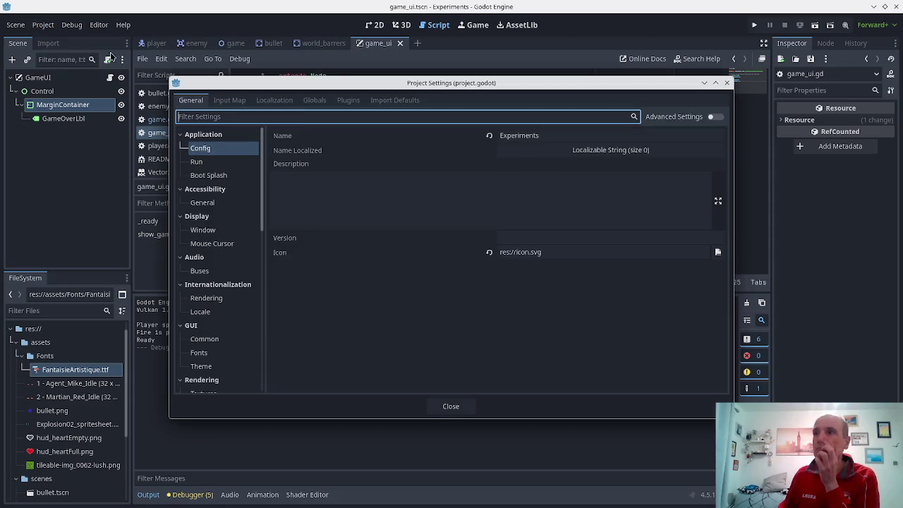
left_click(313, 103)
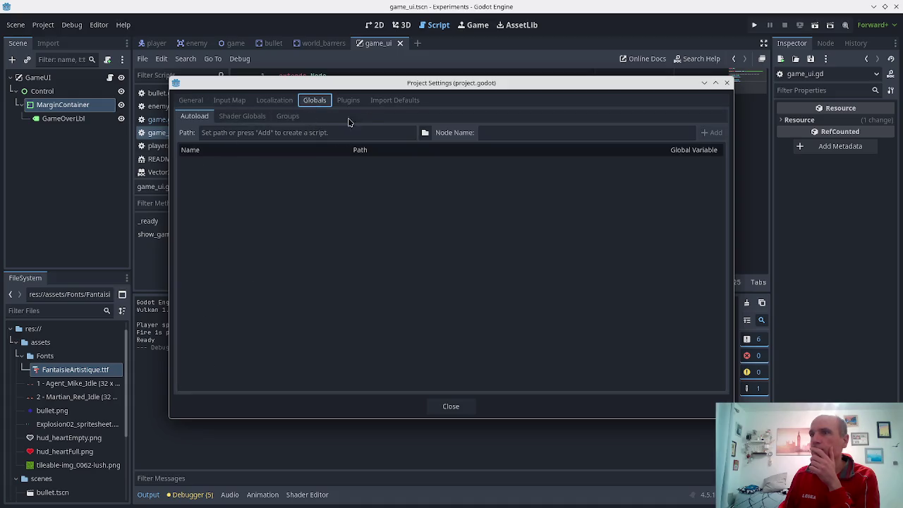
left_click(424, 133)
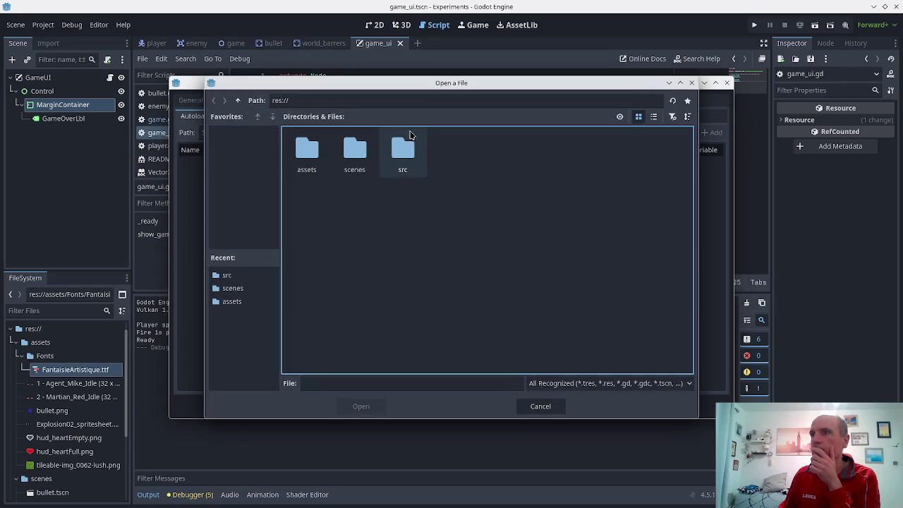
double_click(403, 147)
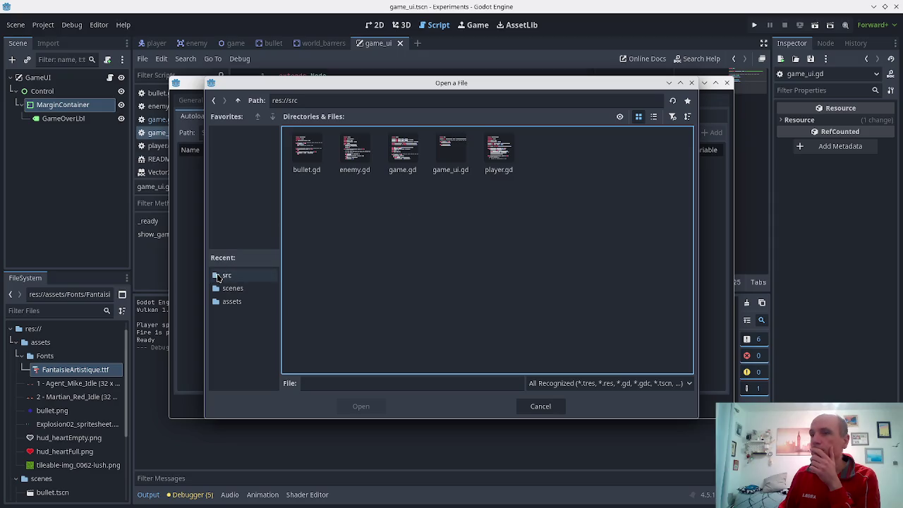
left_click(541, 405)
left_click(523, 135)
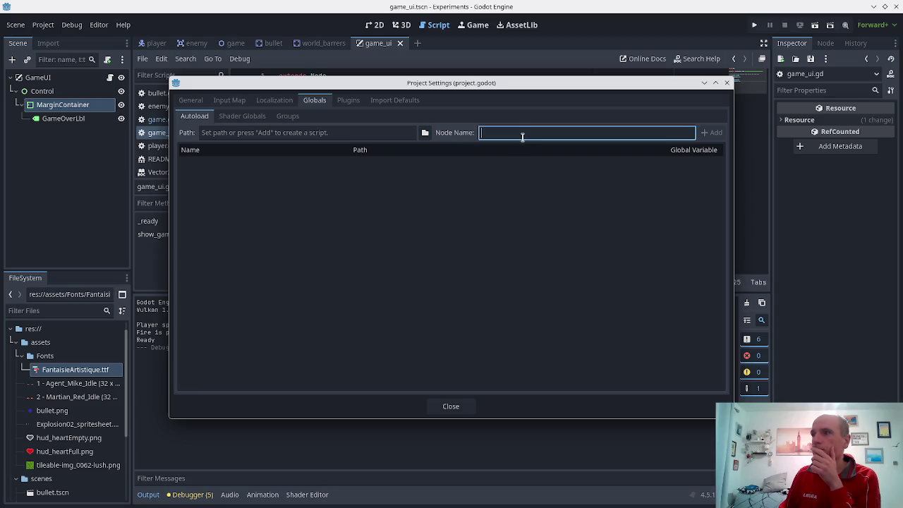
type("Signals")
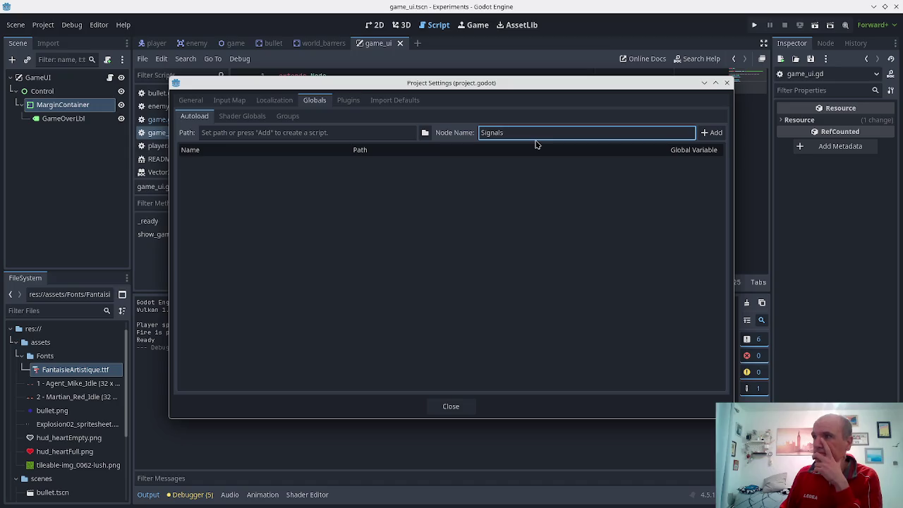
left_click(443, 403)
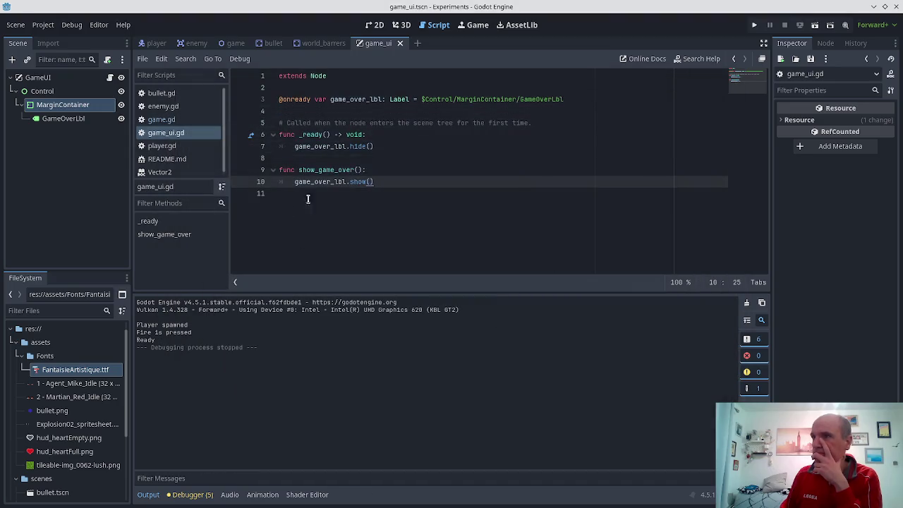
left_click(339, 170)
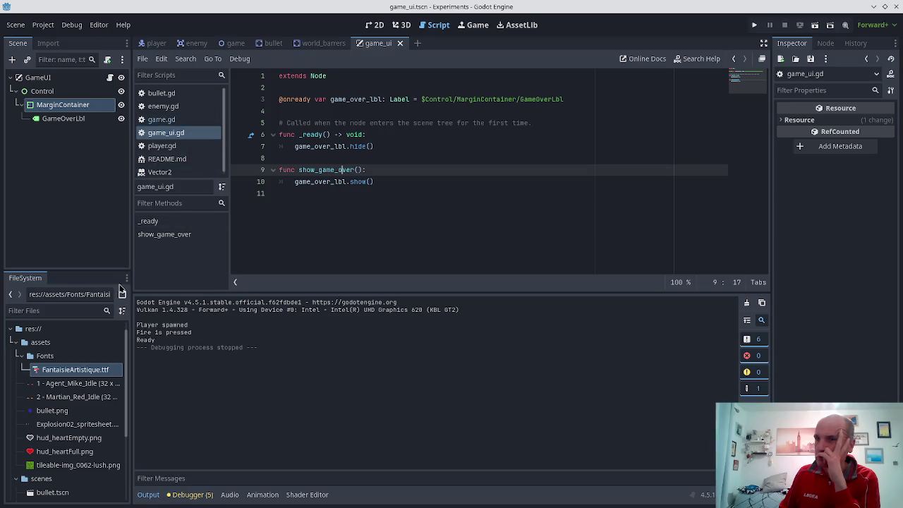
- Switch to the game scene and inspect _on_enemy_died's score-label update in game.gd
left_click(234, 44)
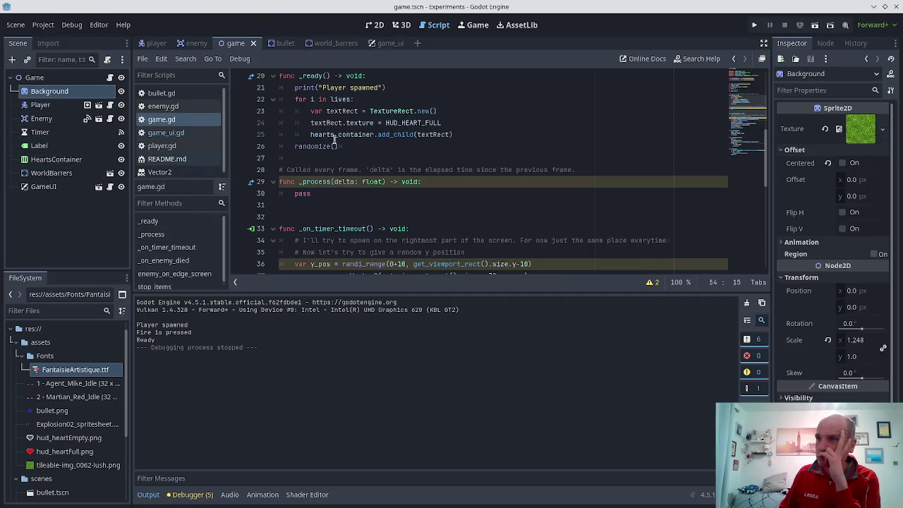
scroll(339, 170, "down", 1)
scroll(349, 161, "up", 5)
scroll(351, 160, "up", 2)
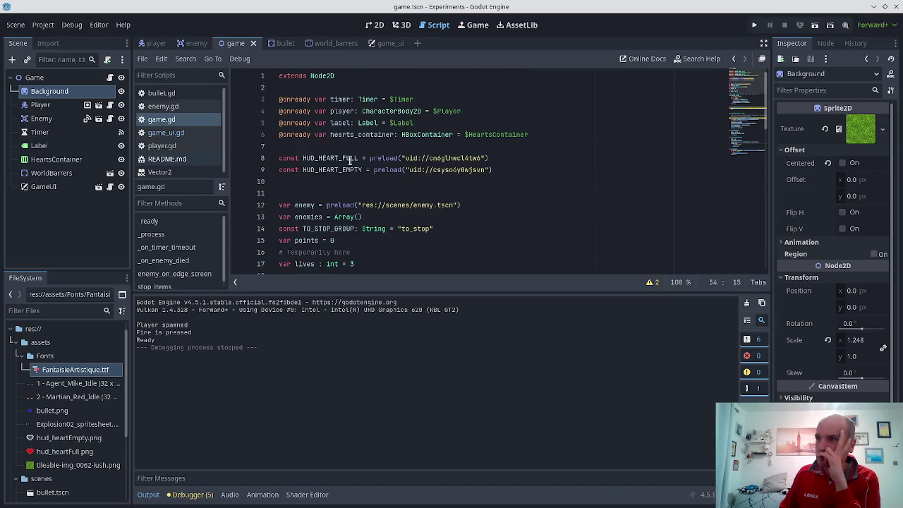
scroll(350, 137, "down", 15)
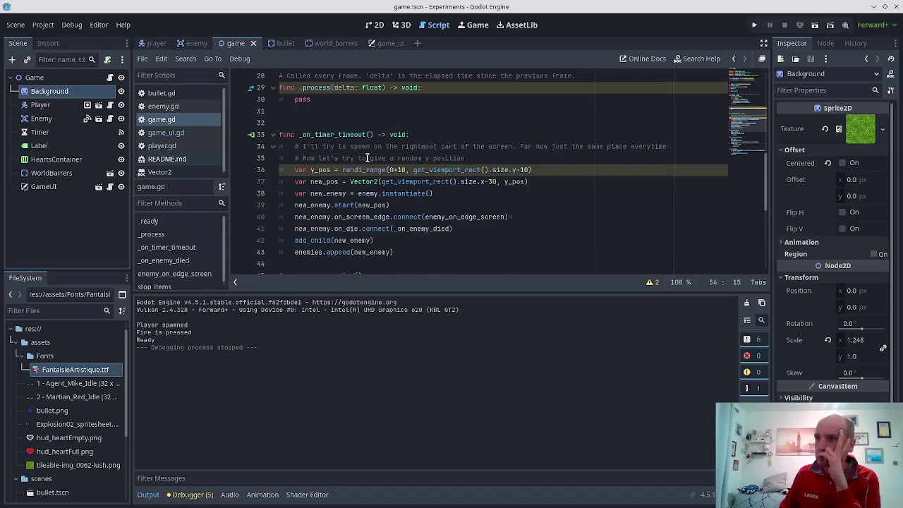
scroll(367, 155, "down", 1)
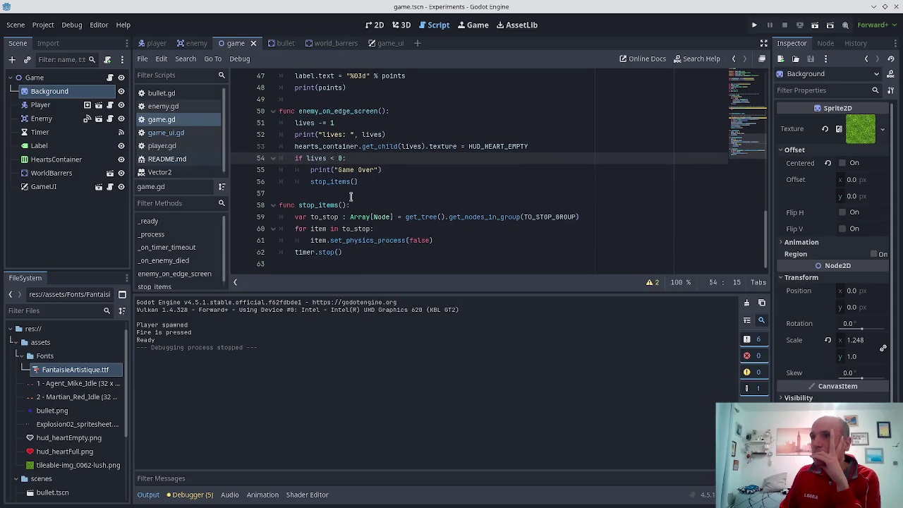
scroll(350, 218, "up", 2)
scroll(355, 213, "up", 2)
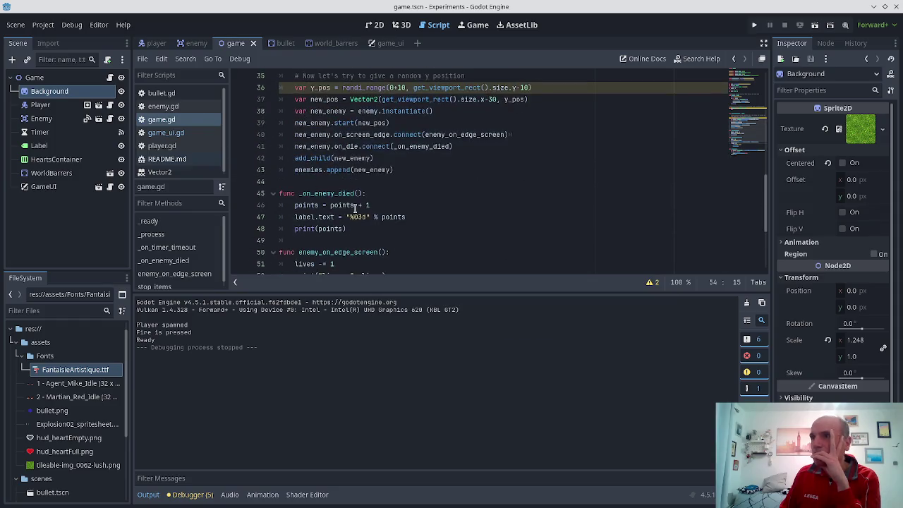
left_click(342, 215)
mouse_move(330, 205)
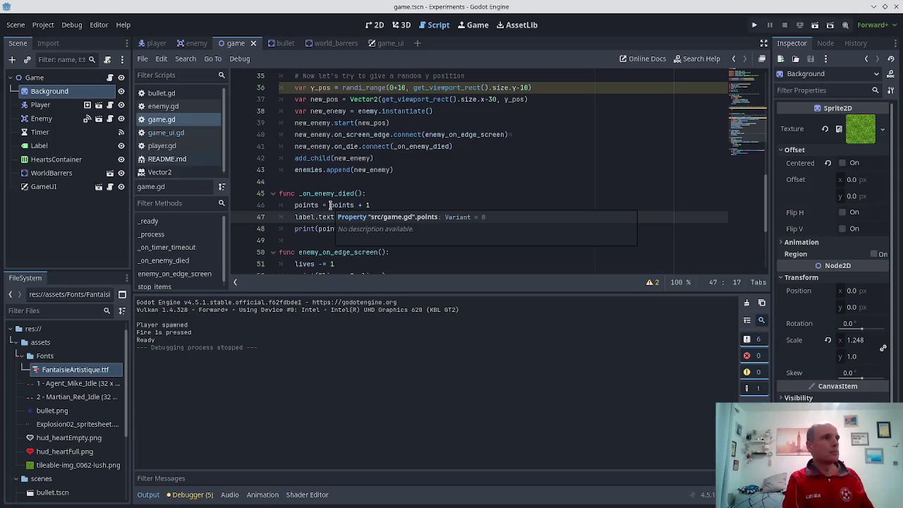
left_click(363, 146)
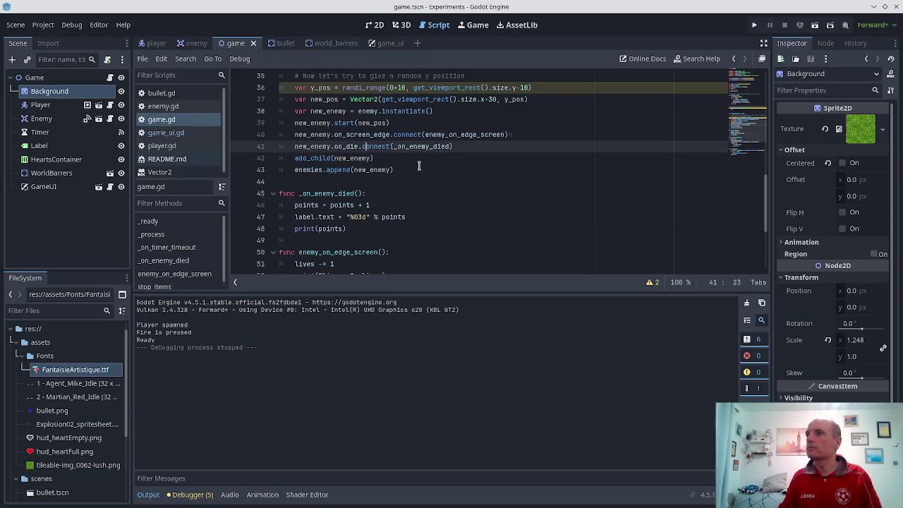
scroll(417, 170, "down", 3)
scroll(432, 180, "up", 3)
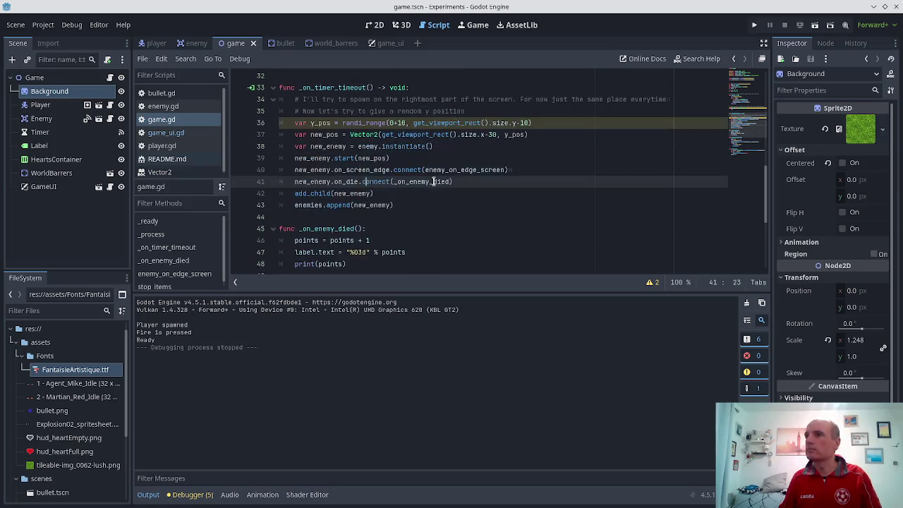
scroll(436, 185, "up", 6)
scroll(436, 186, "up", 5)
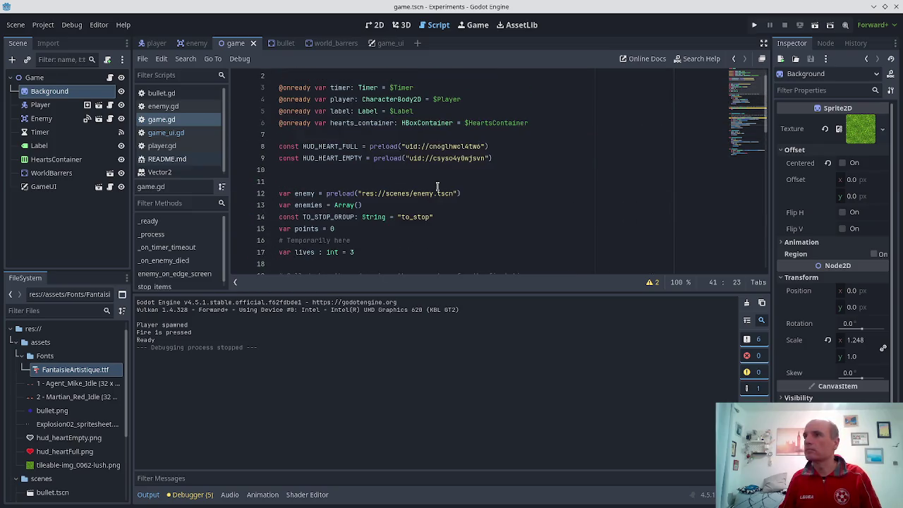
scroll(438, 186, "down", 3)
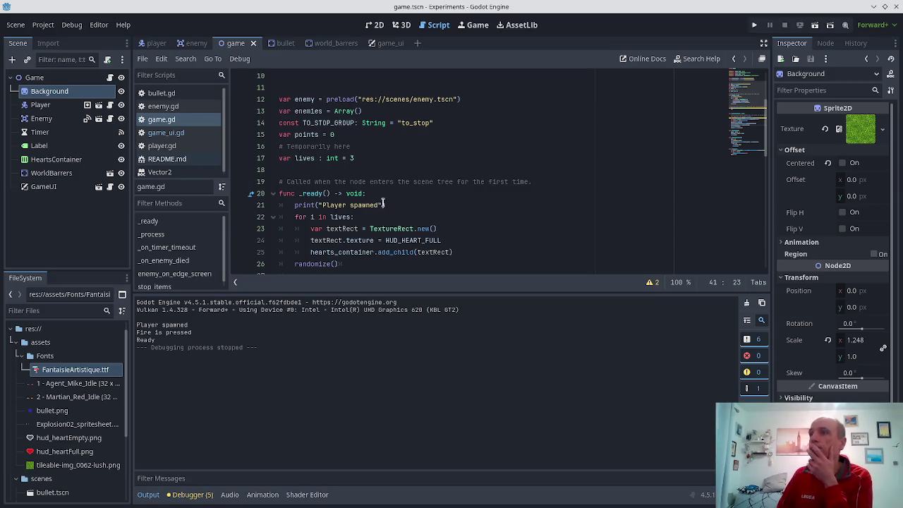
scroll(384, 201, "up", 3)
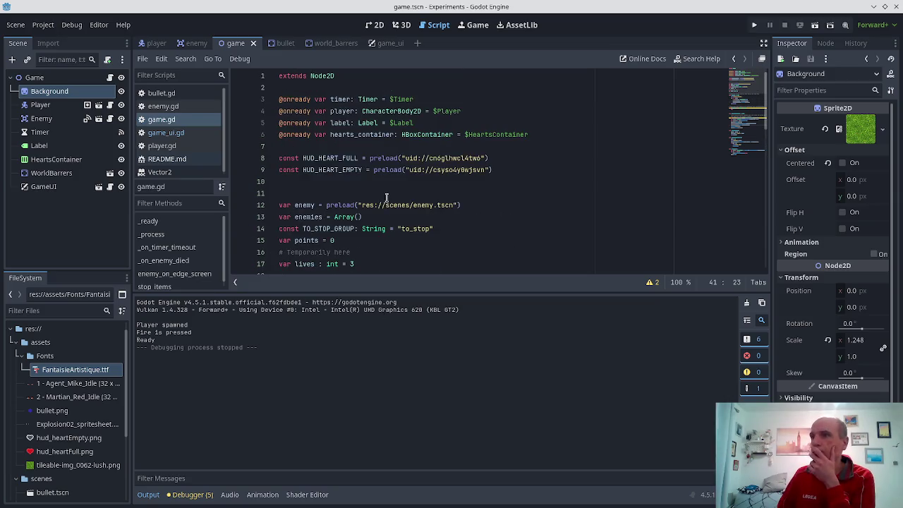
left_click(165, 121)
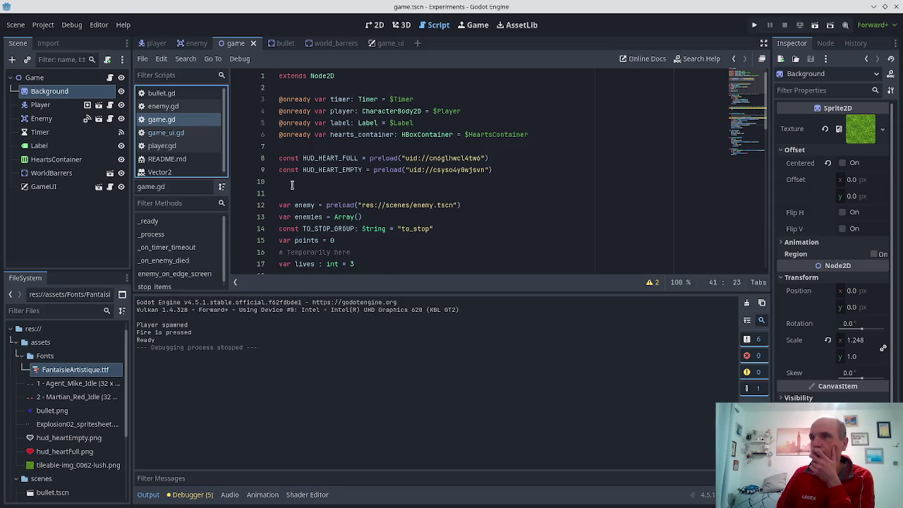
scroll(291, 184, "down", 4)
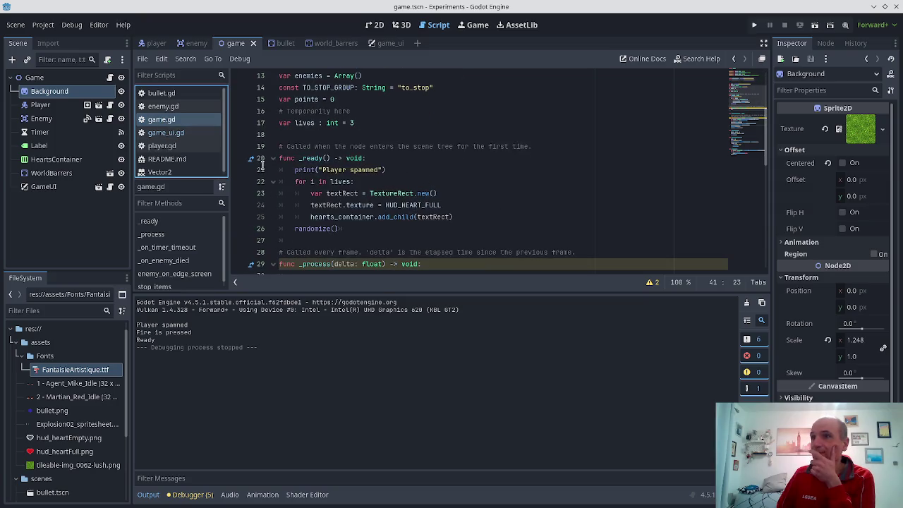
scroll(156, 143, "down", 1)
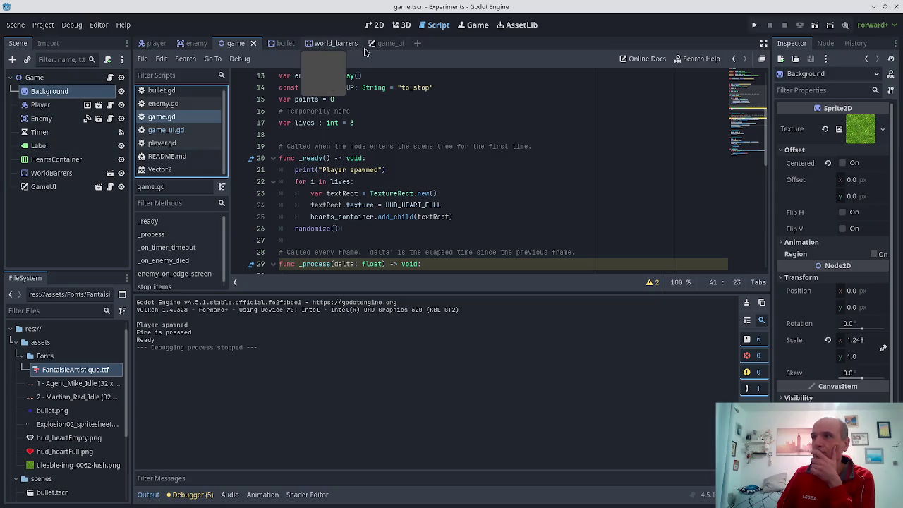
- Open Project Settings and browse the src folder for an autoload script, then cancel
left_click(43, 25)
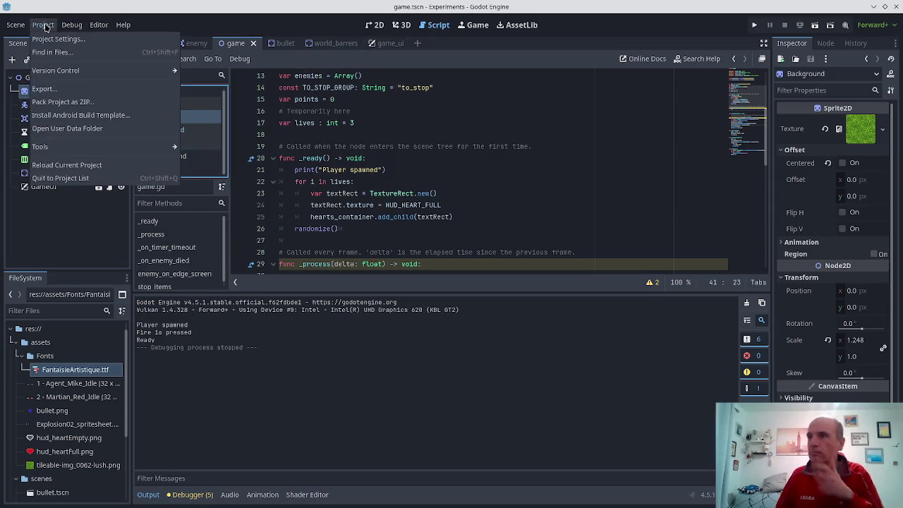
left_click(56, 38)
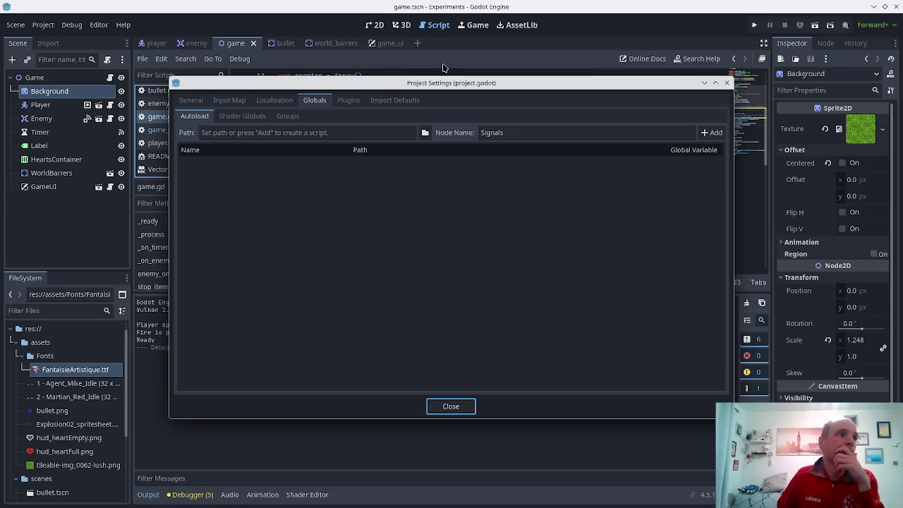
left_click(424, 134)
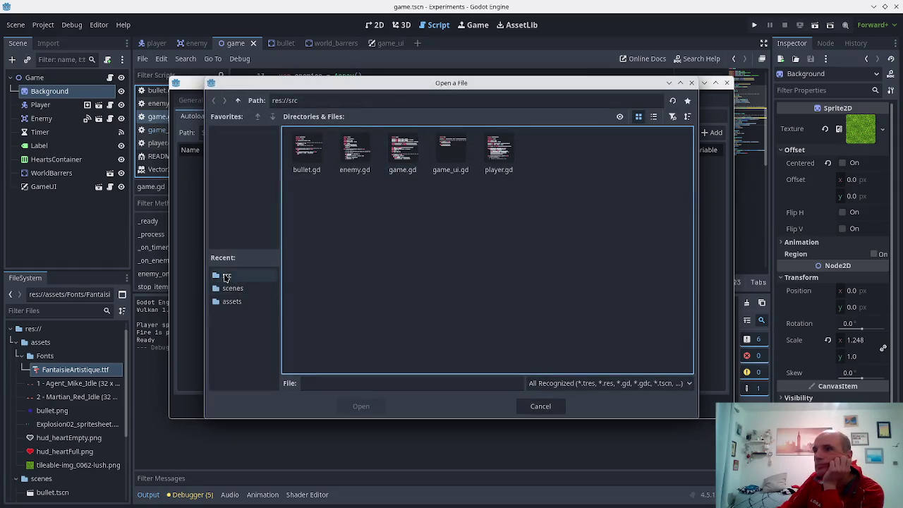
left_click(226, 277)
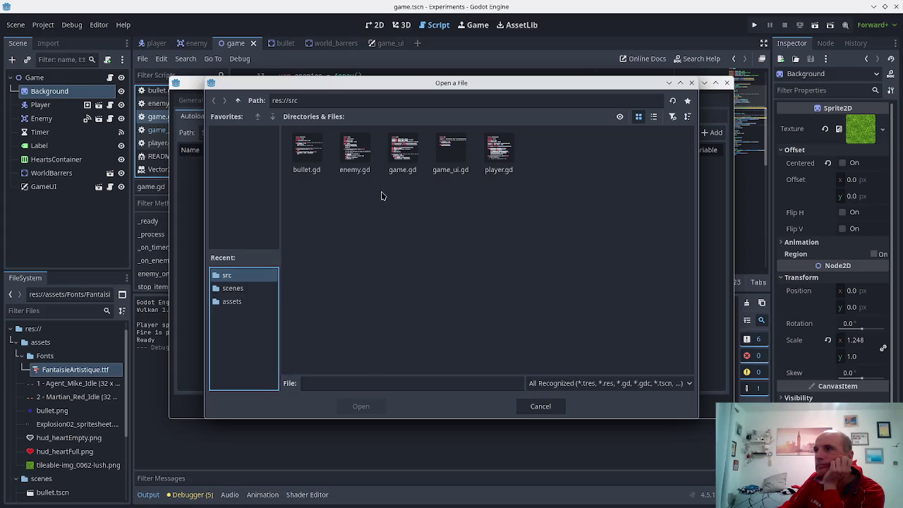
left_click(359, 385)
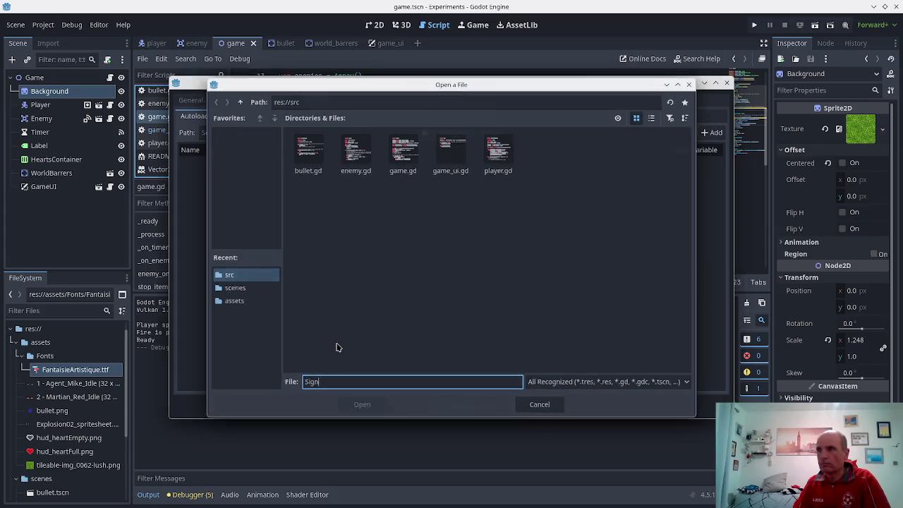
key("Escape")
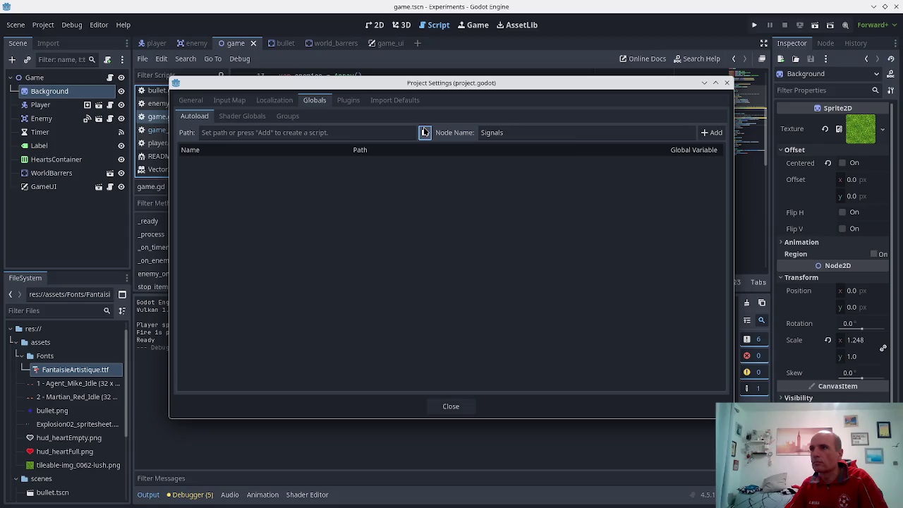
- Create res://src/signals.gd as the Signals autoload and close Project Settings
left_click(714, 133)
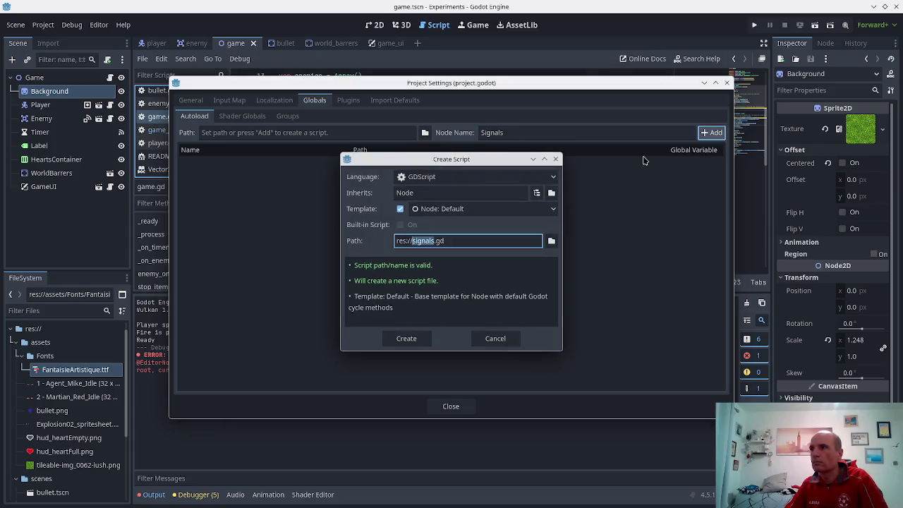
key("Left")
type("src/")
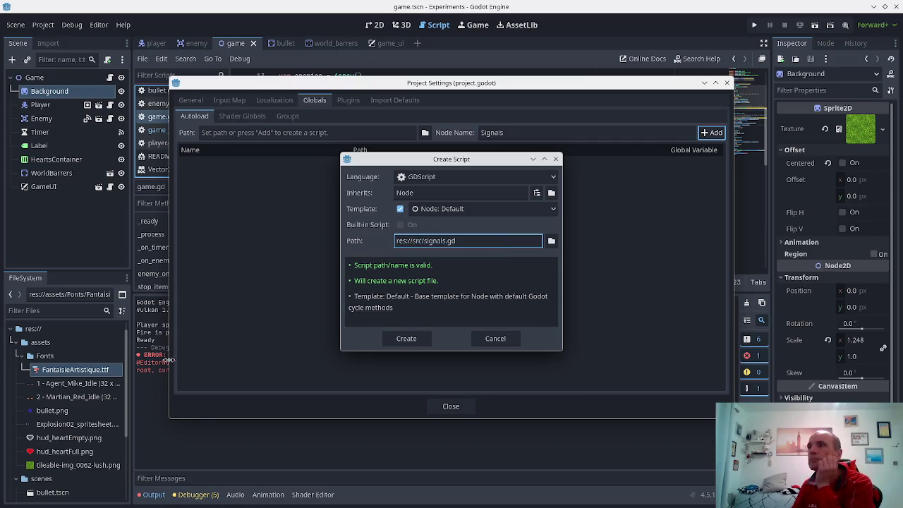
left_click(408, 339)
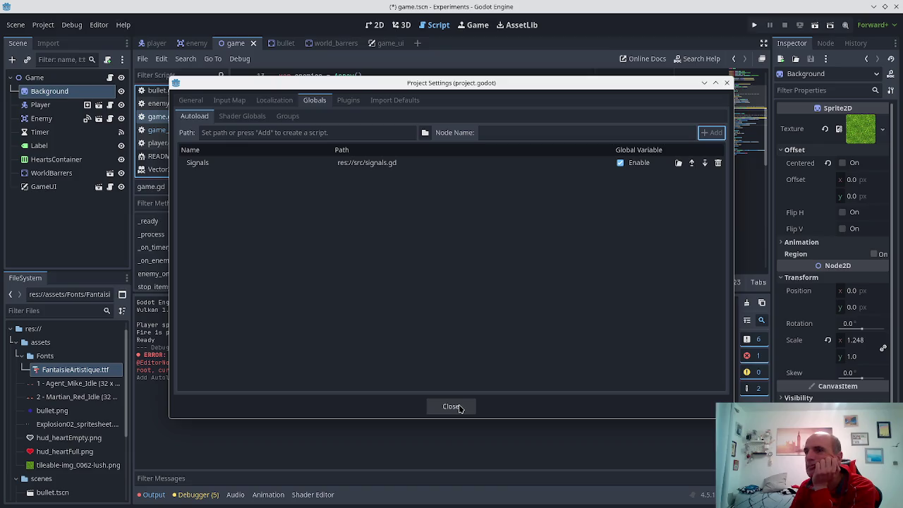
left_click(458, 408)
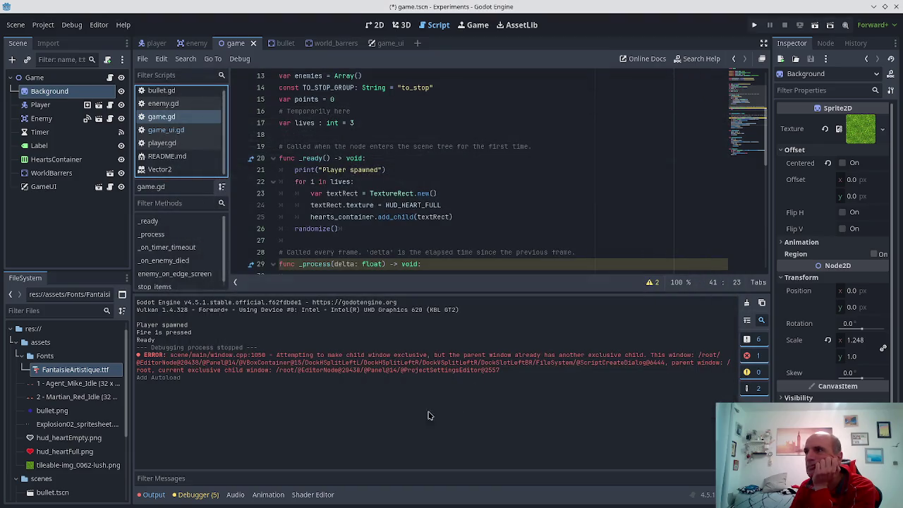
- Confirm signals.gd appears under src in the FileSystem dock, then run and stop the game
scroll(69, 442, "down", 5)
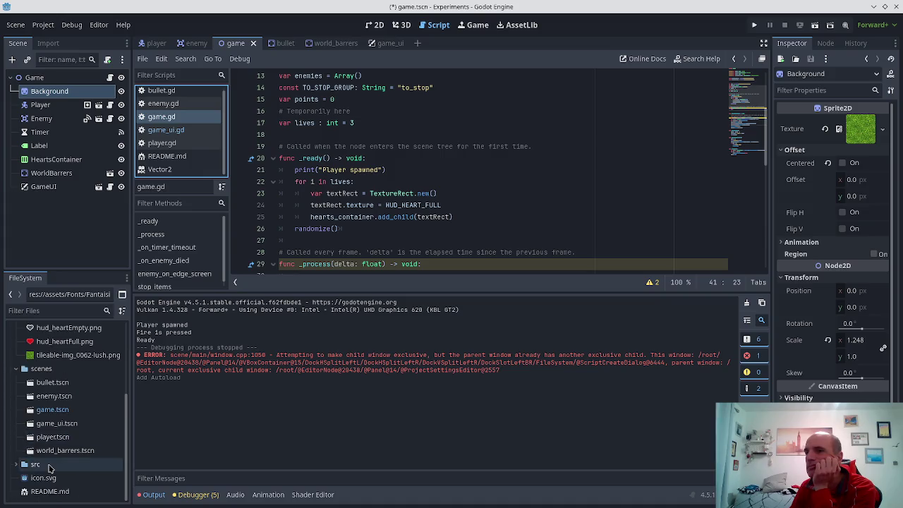
left_click(17, 465)
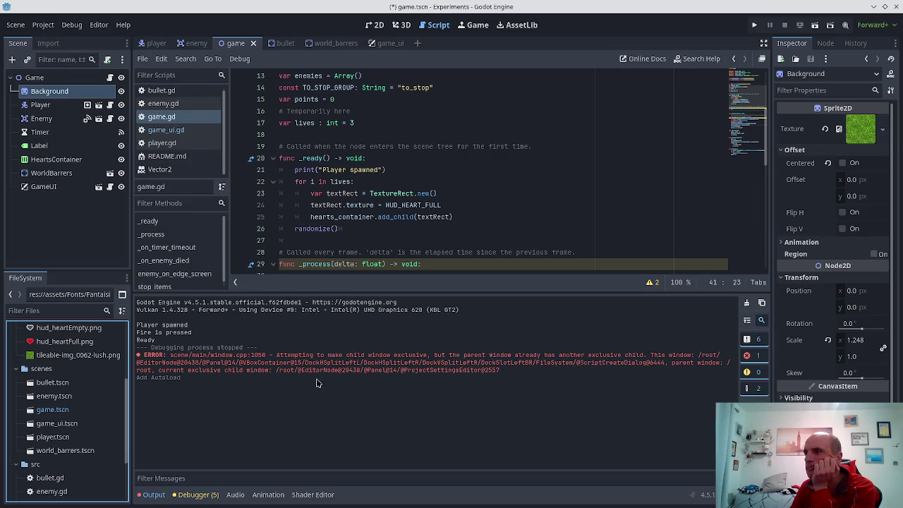
scroll(39, 434, "down", 3)
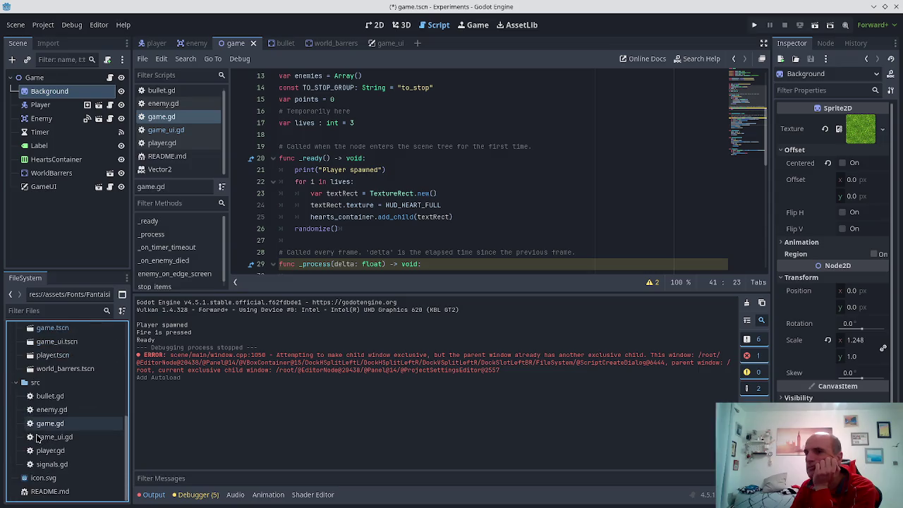
left_click(47, 464)
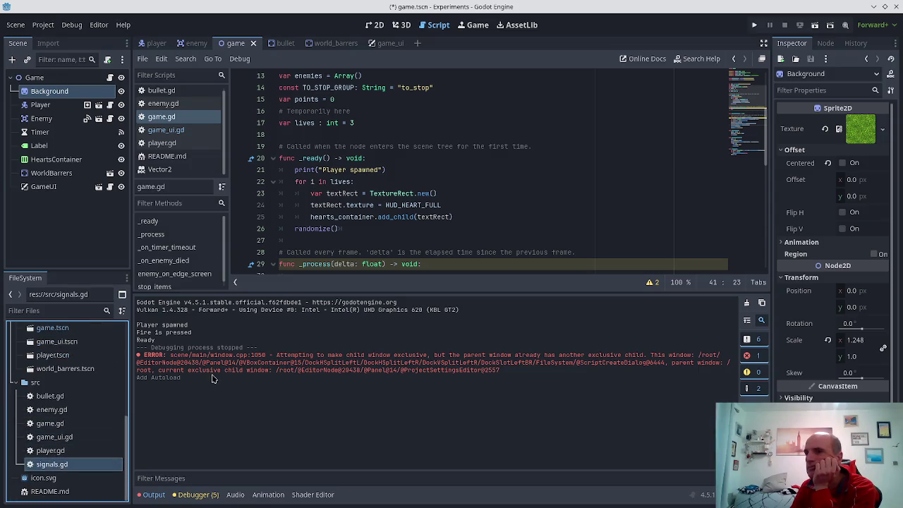
left_click(754, 27)
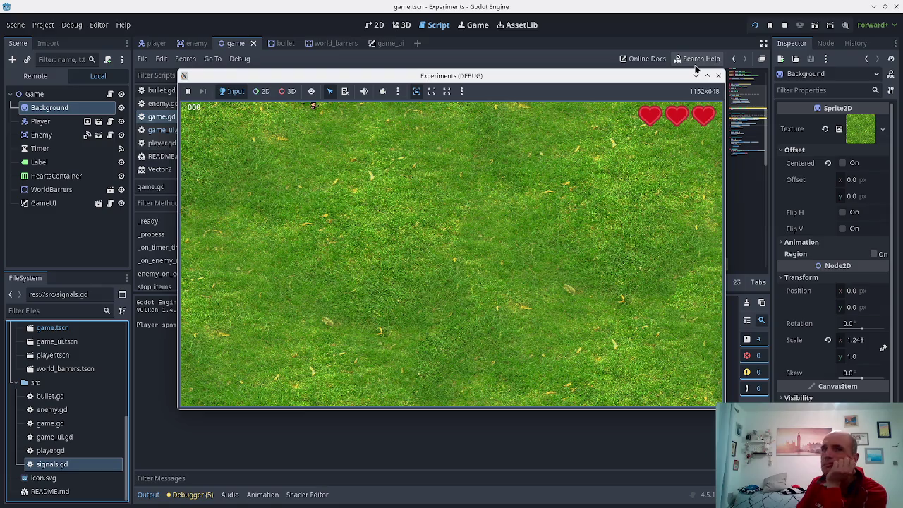
left_click(718, 76)
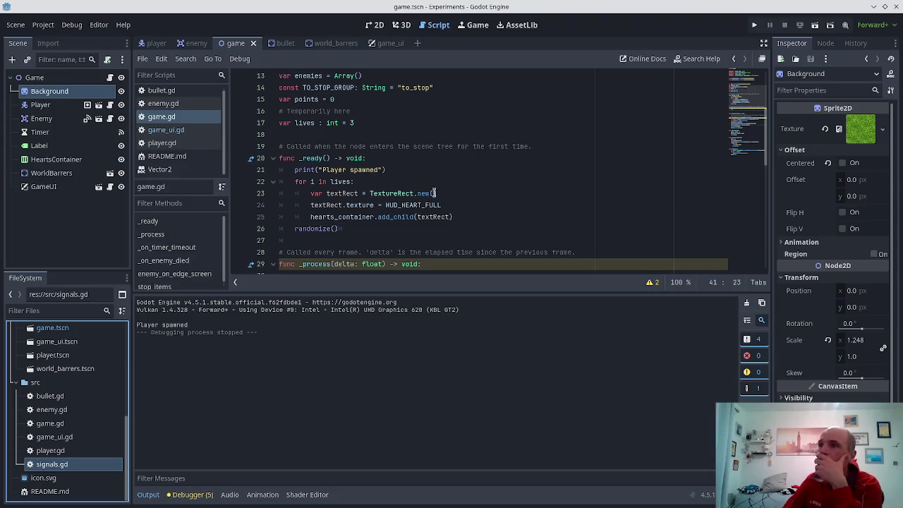
- Locate the print("Player spawned") line in game.gd's _ready function
scroll(424, 189, "up", 3)
scroll(411, 185, "down", 2)
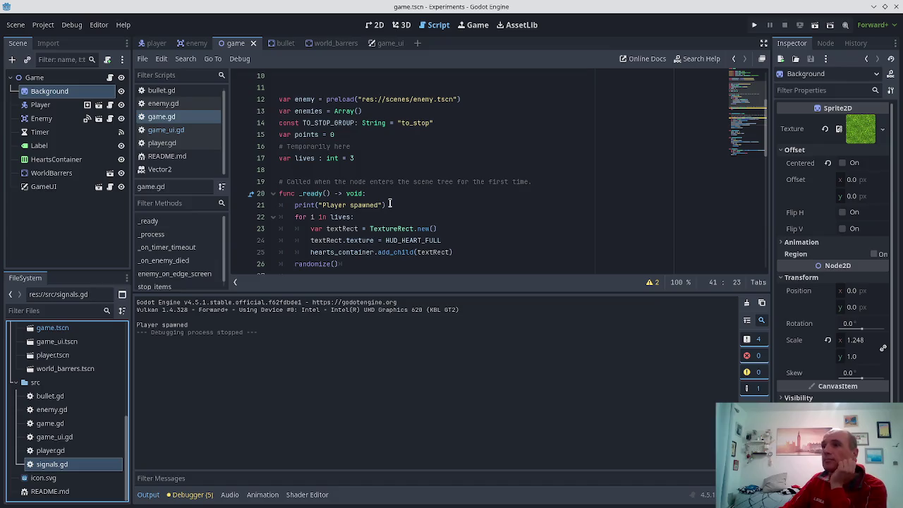
left_click(389, 205)
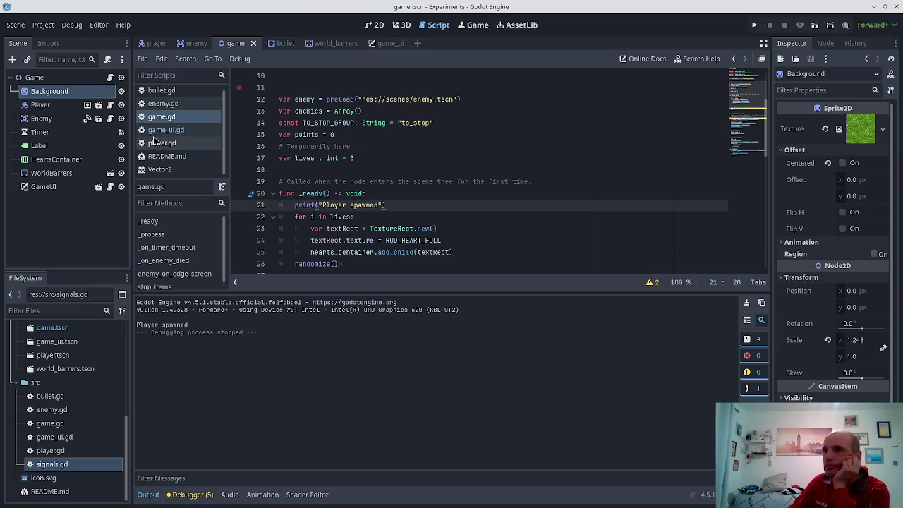
scroll(170, 134, "up", 1)
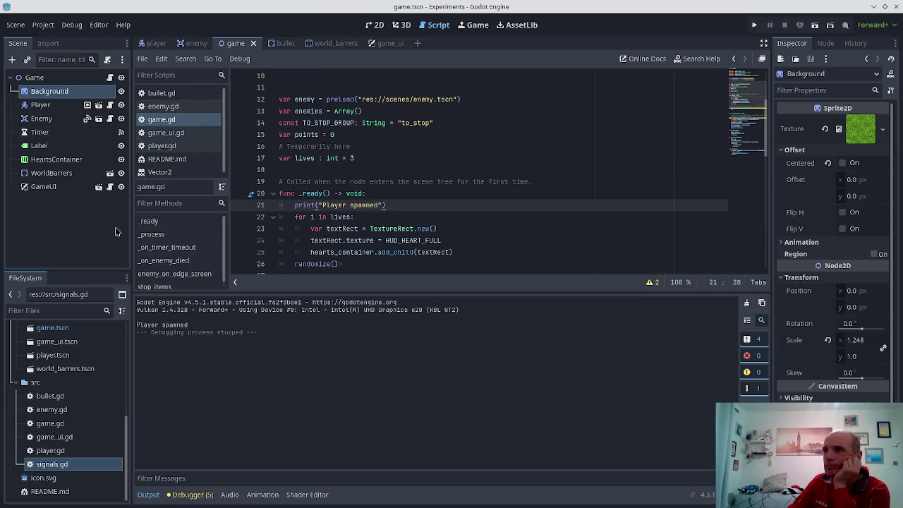
left_click(53, 463)
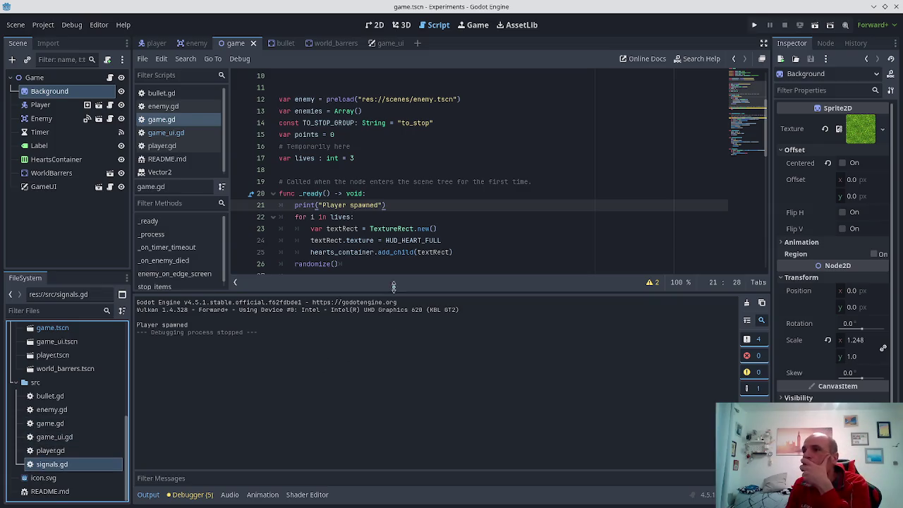
scroll(387, 267, "down", 1)
scroll(363, 180, "down", 2)
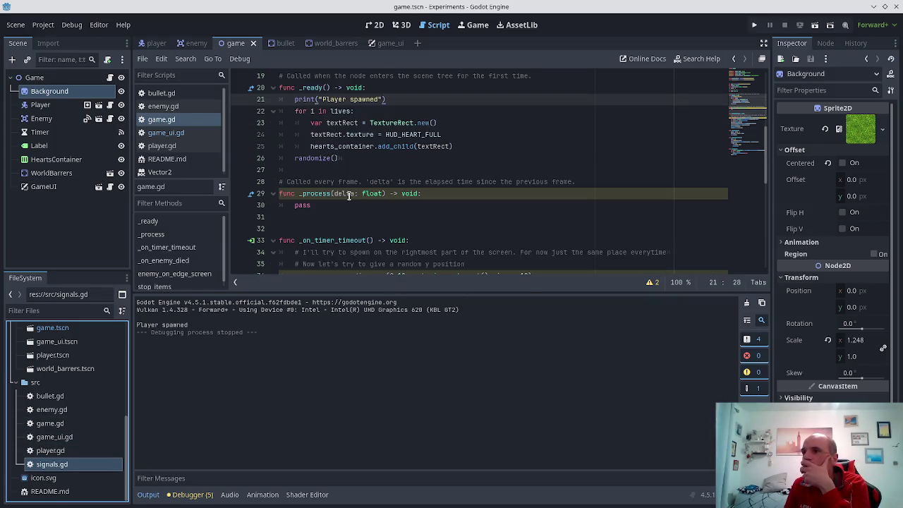
scroll(348, 197, "up", 3)
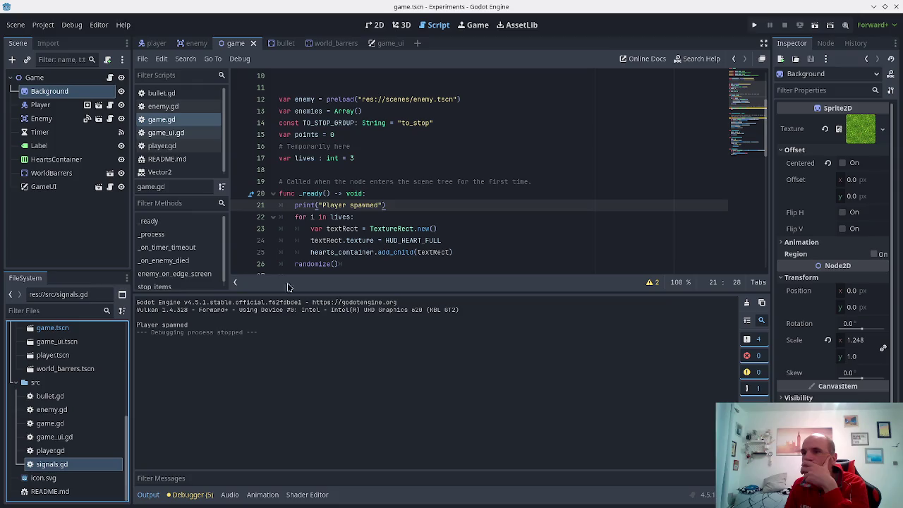
- Open a blank line 22 right after print("Player spawned") in _ready
left_click(323, 204)
key("Up")
key("End")
key("Return")
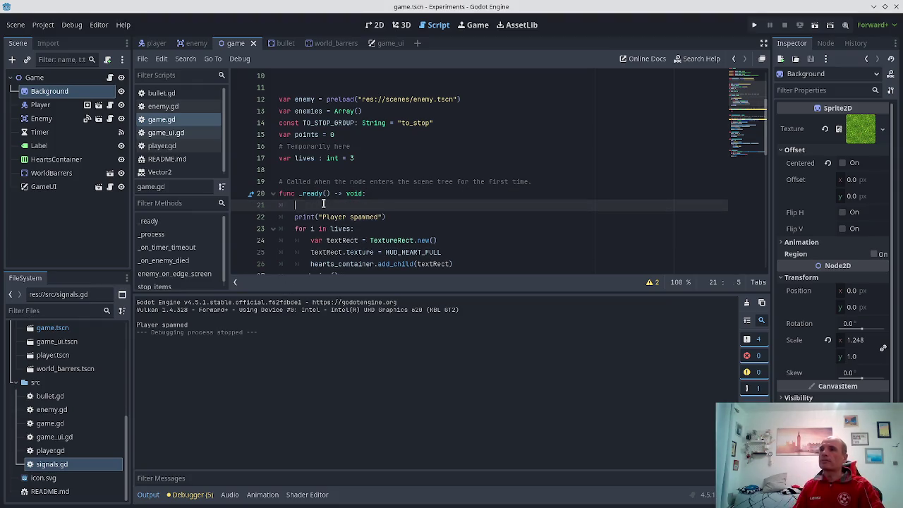
key("ctrl+z")
key("Down")
key("End")
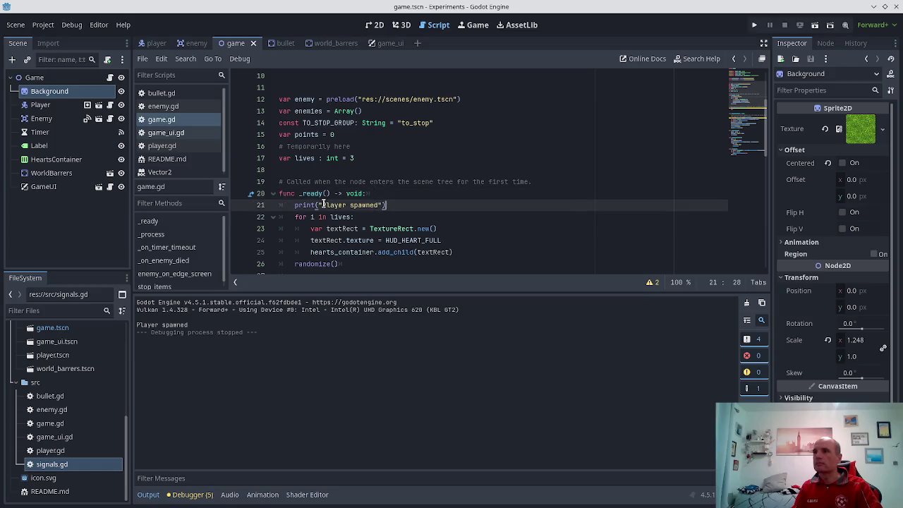
key("Return")
key("Up")
key("Up")
key("Down")
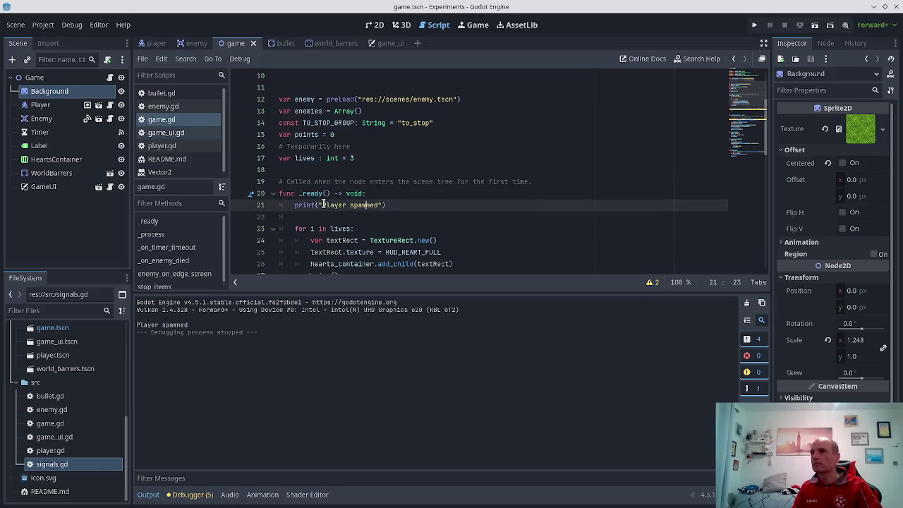
key("Down")
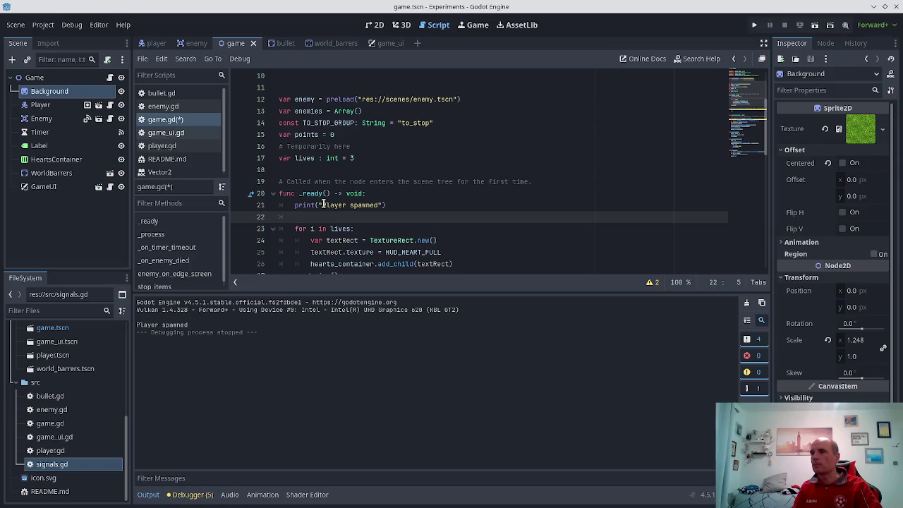
- Type the unfinished Signals. reference on line 22
type("Signals")
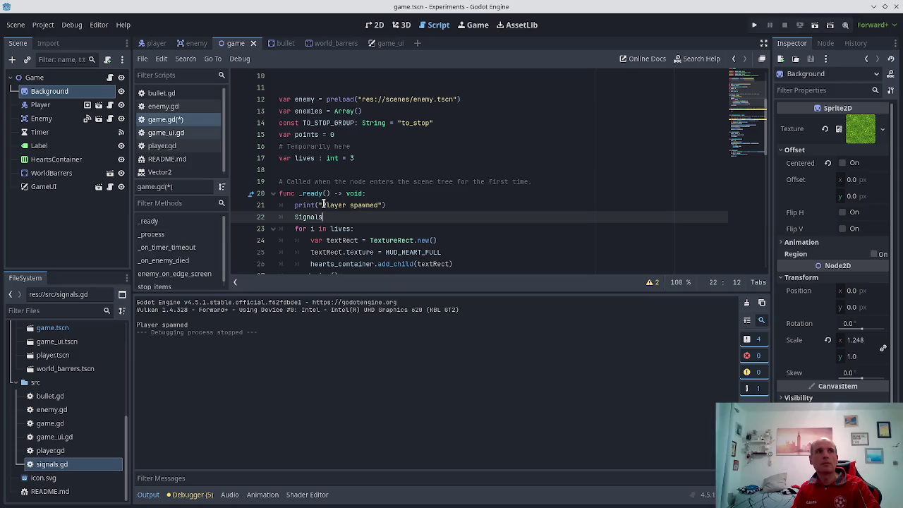
type(".")
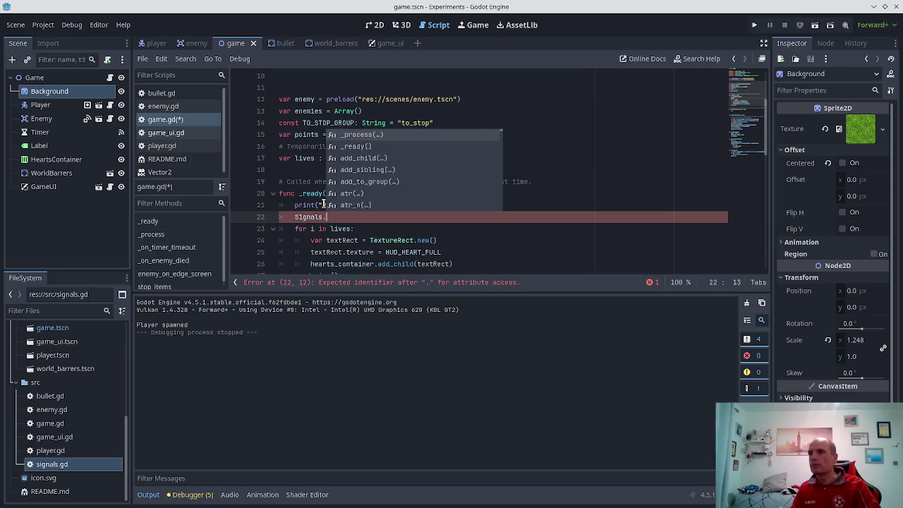
key("Escape")
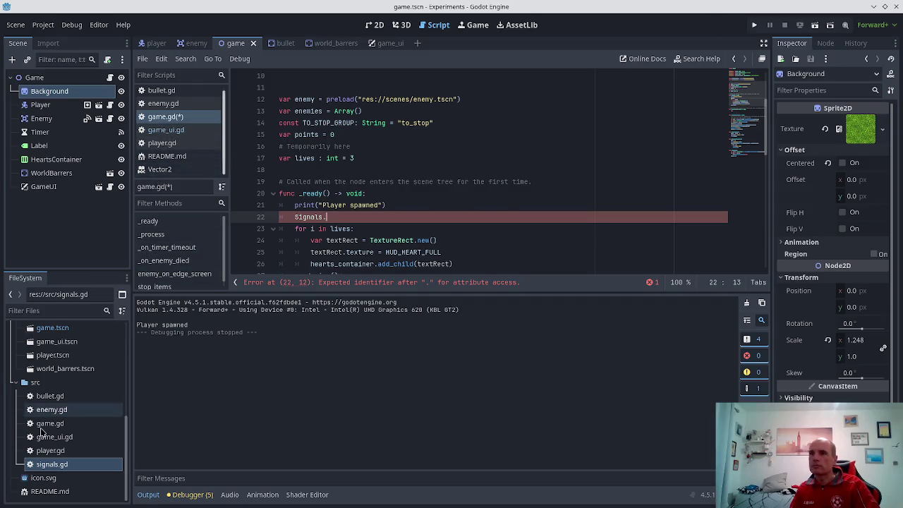
left_click(41, 465)
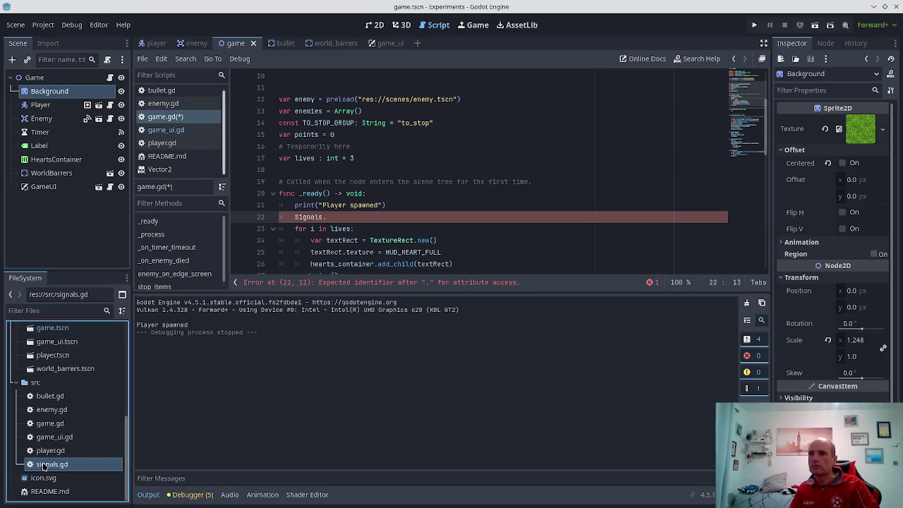
- Open signals.gd and make room near the top for a signal declaration
double_click(43, 466)
left_click(392, 123)
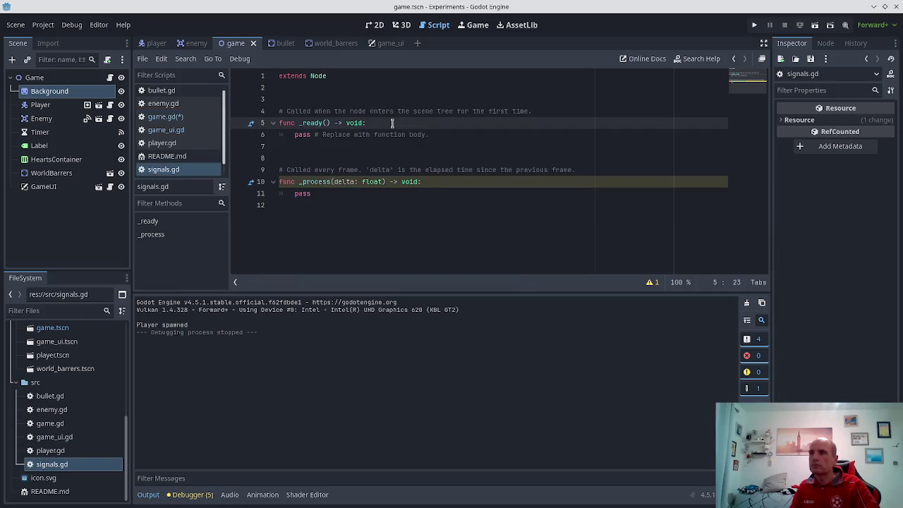
key("Return")
key("Up")
key("Up")
key("Up")
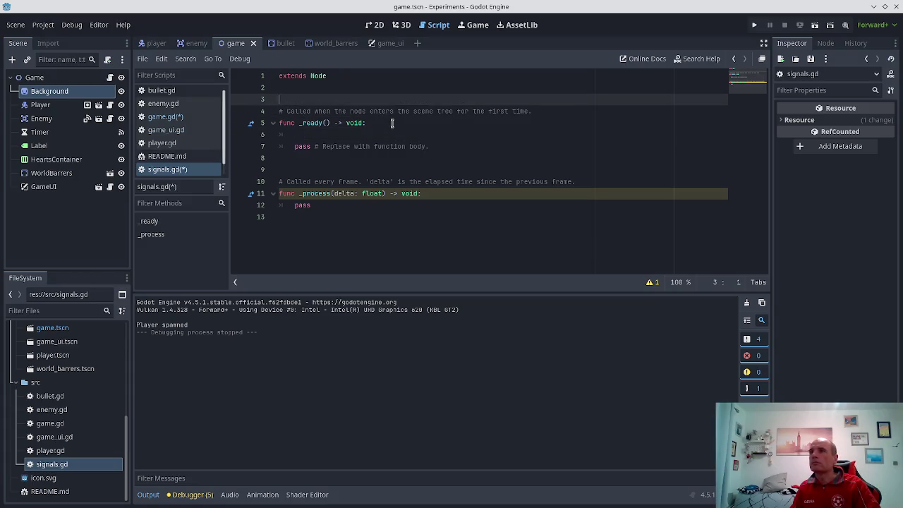
key("Return")
key("Up")
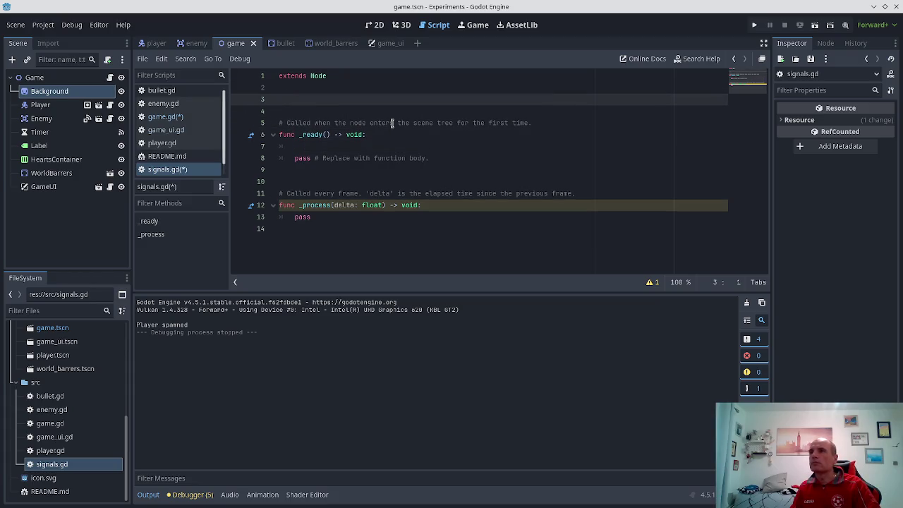
- Declare signal on_plane_died, save, and switch to the Godot docs in Firefox
type("signal ga")
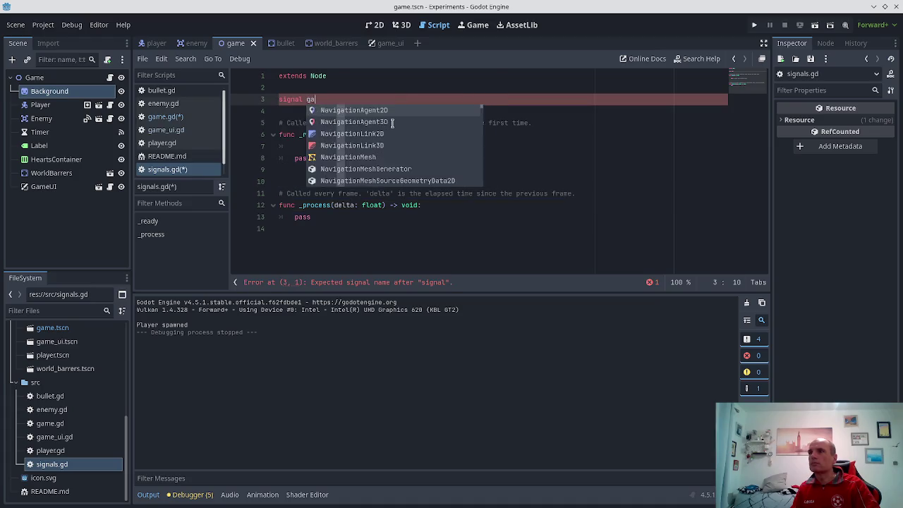
key("Escape")
type("on_plane_d")
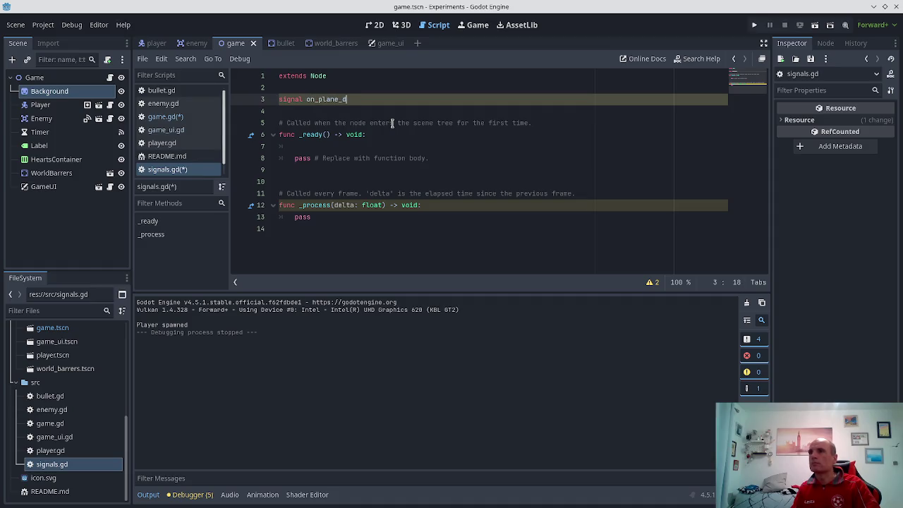
type("ied")
key("ctrl+s")
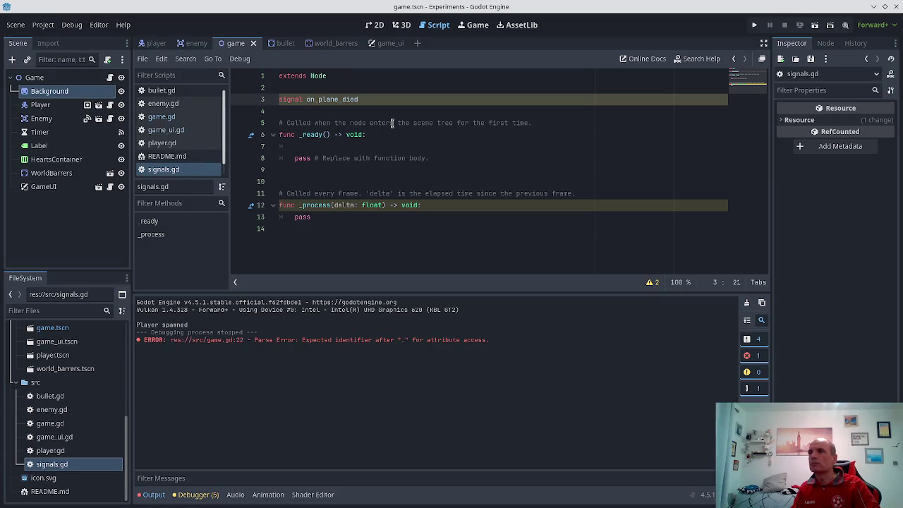
key("alt+Tab")
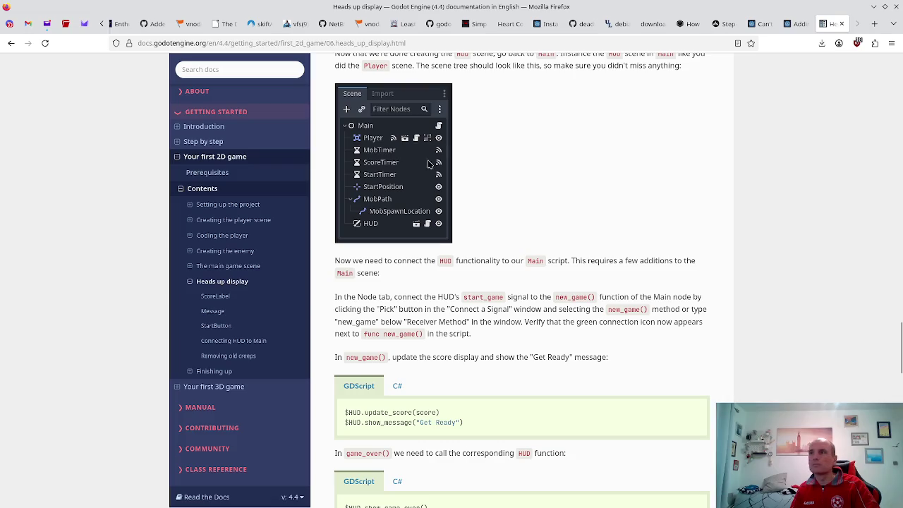
- Leave the Heads up display docs and return to signals.gd in the Godot editor
key("alt+Tab")
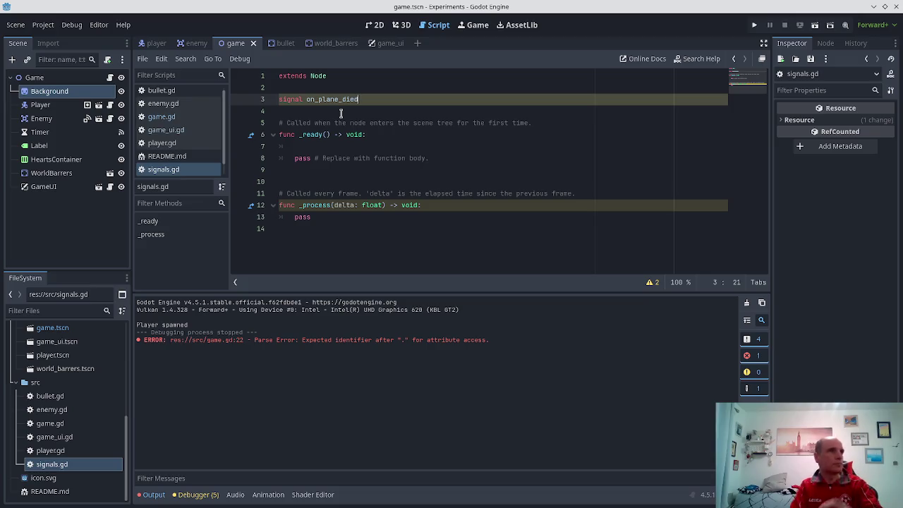
- Delete the _ready and _process template functions from signals.gd
key("Down")
key("Down")
key("Down")
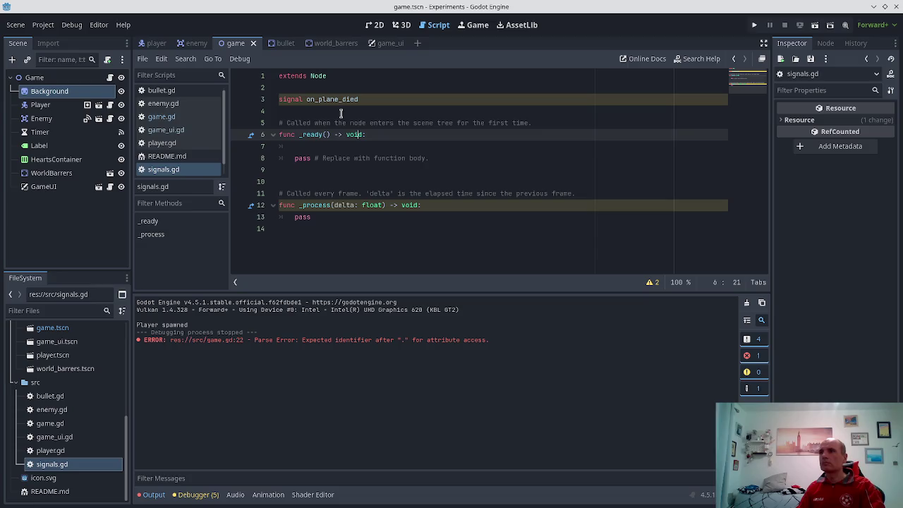
key("Up")
key("shift+Down")
key("shift+Down")
key("shift+Down")
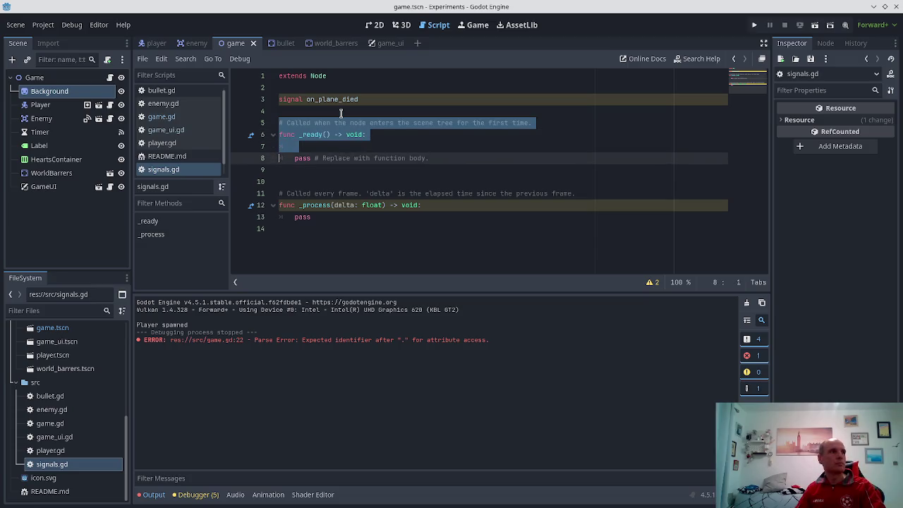
key("shift+Down")
key("shift+Down")
key("shift+Down")
key("Delete")
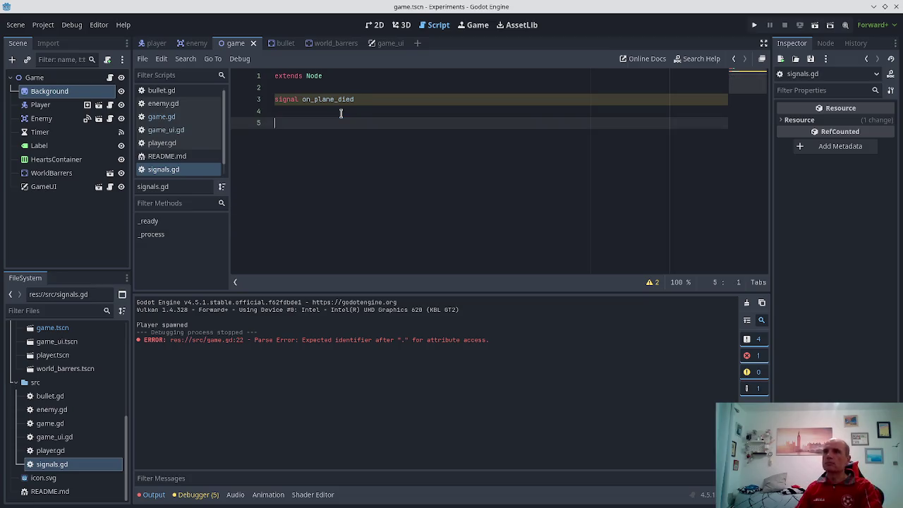
- Start an emit function and rename the signal to on_player_died
type("func emit_")
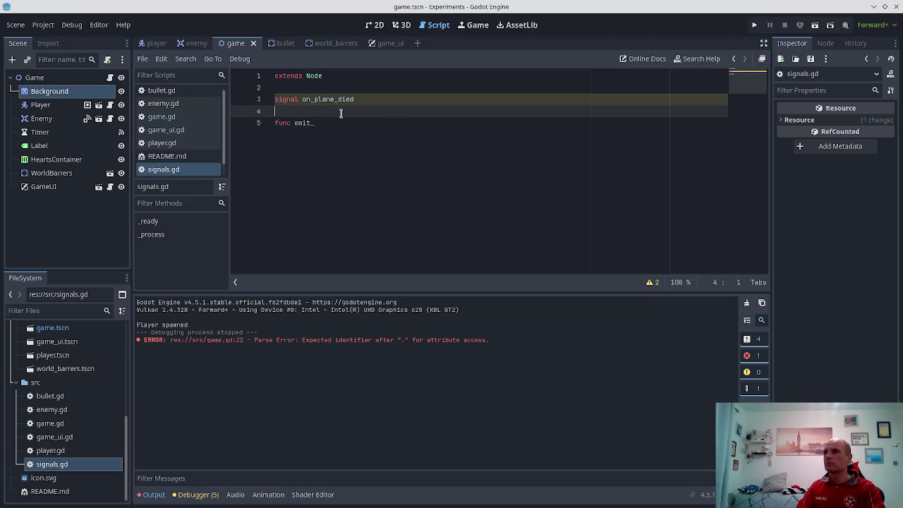
key("Up")
key("Up")
key("Left")
key("shift+End")
key("Delete")
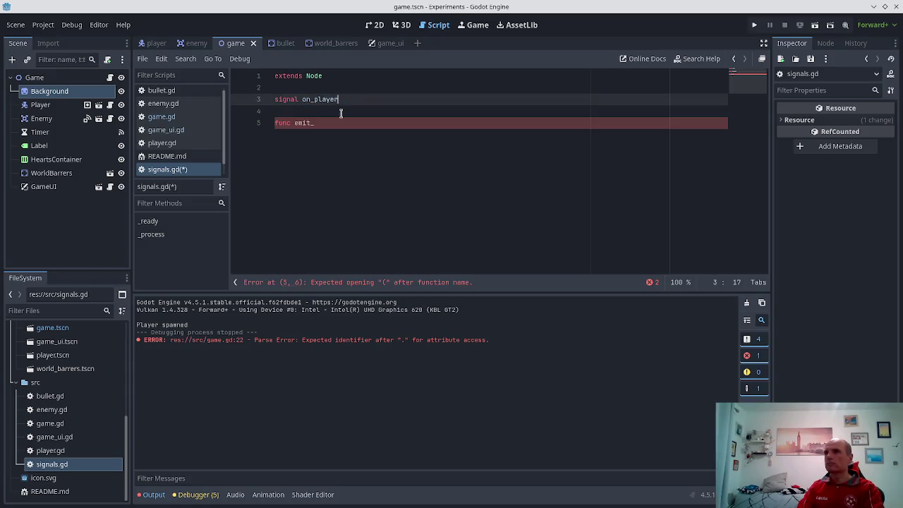
key("Down")
key("Down")
key("ctrl+s")
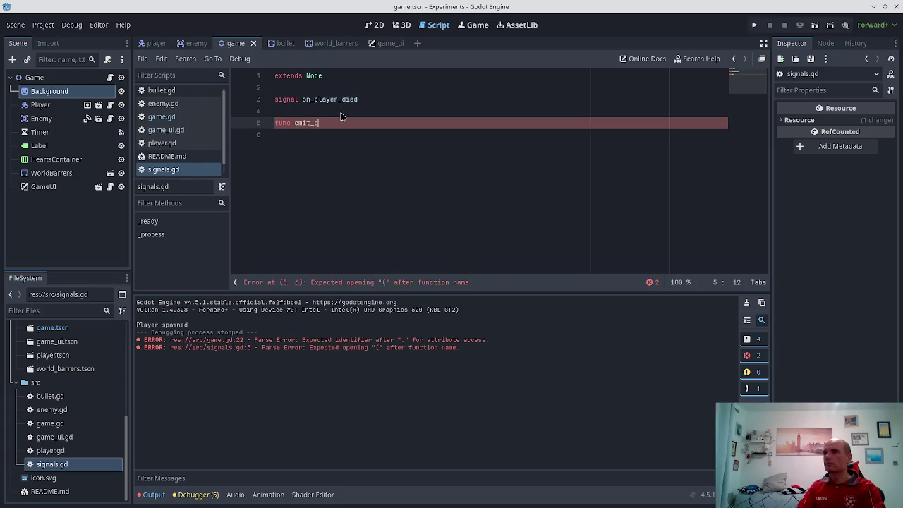
type("_player_died")
- Complete func emit_on_player_died() with on_player_died.emit() and save signals.gd
left_click(341, 113)
key("Down")
key("End")
key("ctrl+s")
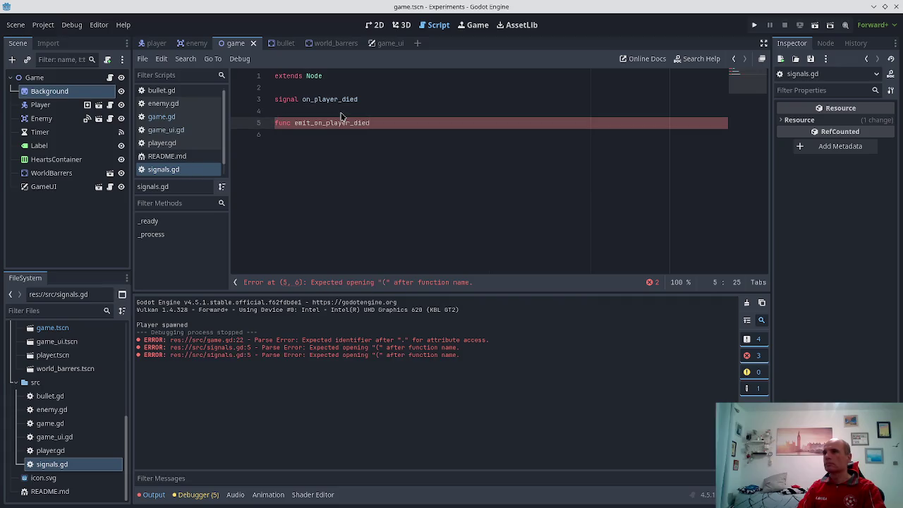
type(":")
key("Return")
type("on")
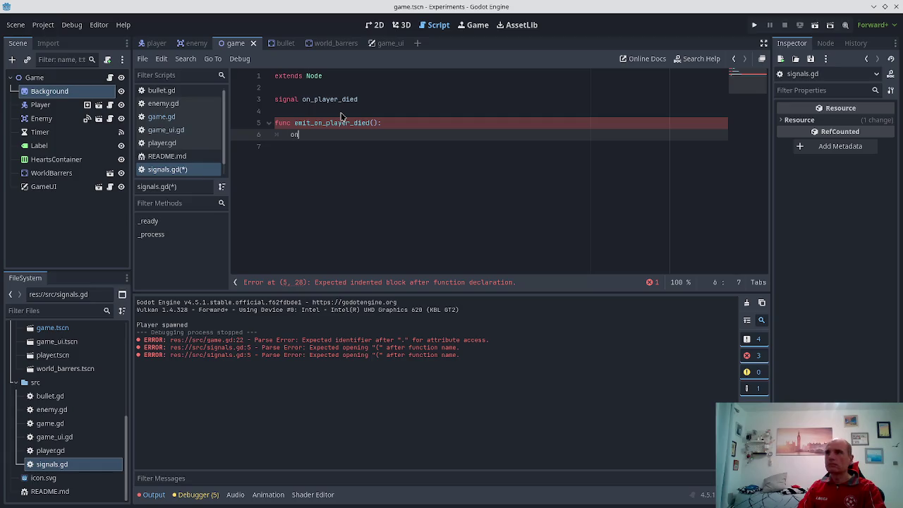
key("Return")
type(".emit")
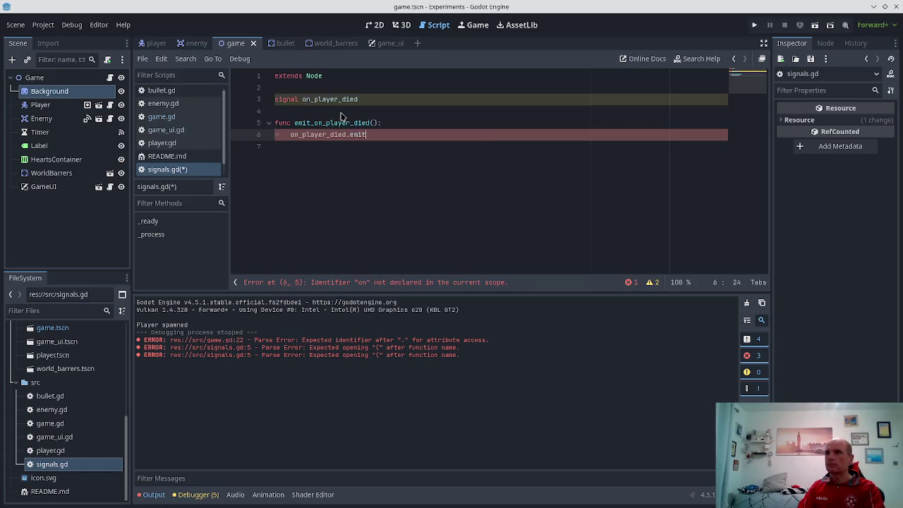
type("()")
key("ctrl+s")
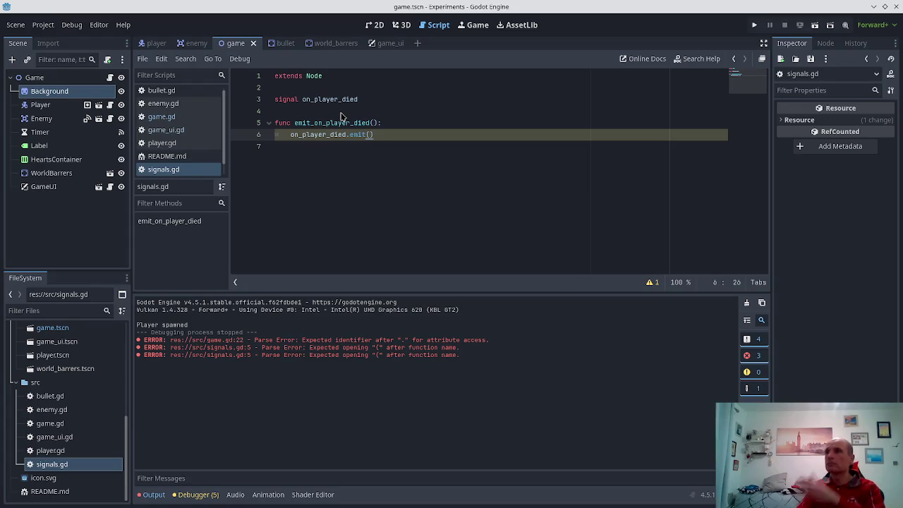
left_click(154, 44)
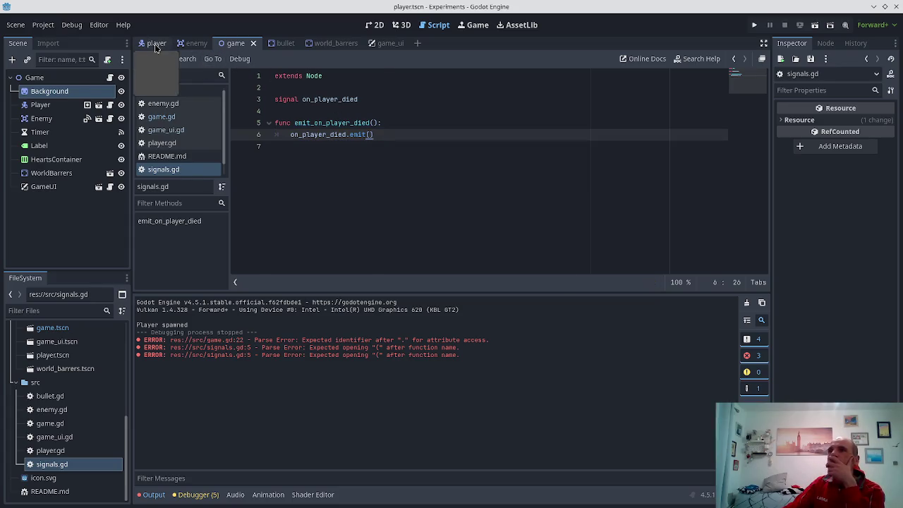
- In game.gd, autocomplete line 22 to Signals.on_player_died.connect() with the callable still missing
left_click(235, 43)
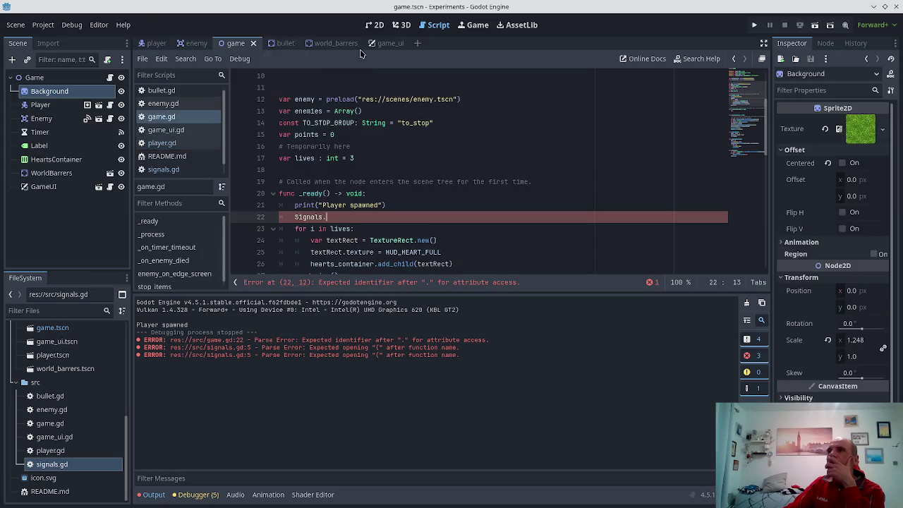
left_click(166, 116)
scroll(366, 203, "down", 2)
scroll(365, 198, "up", 2)
left_click(333, 218)
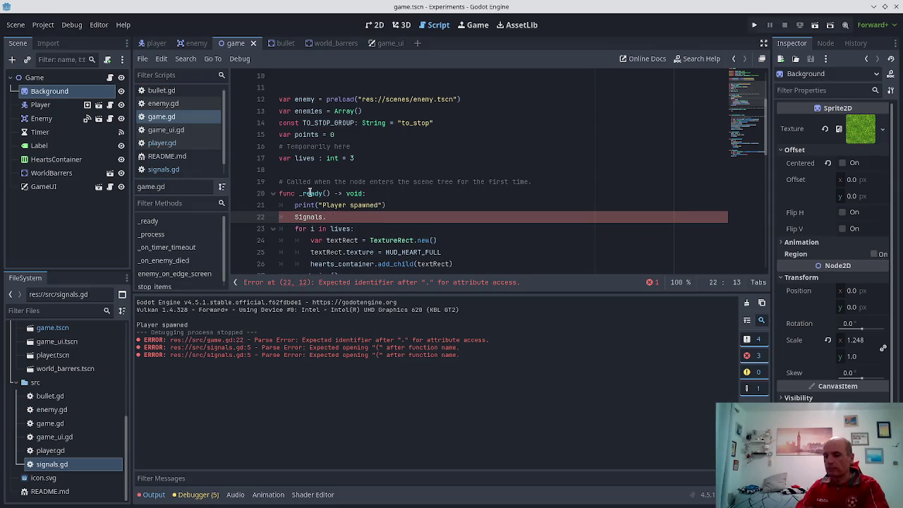
type("on_")
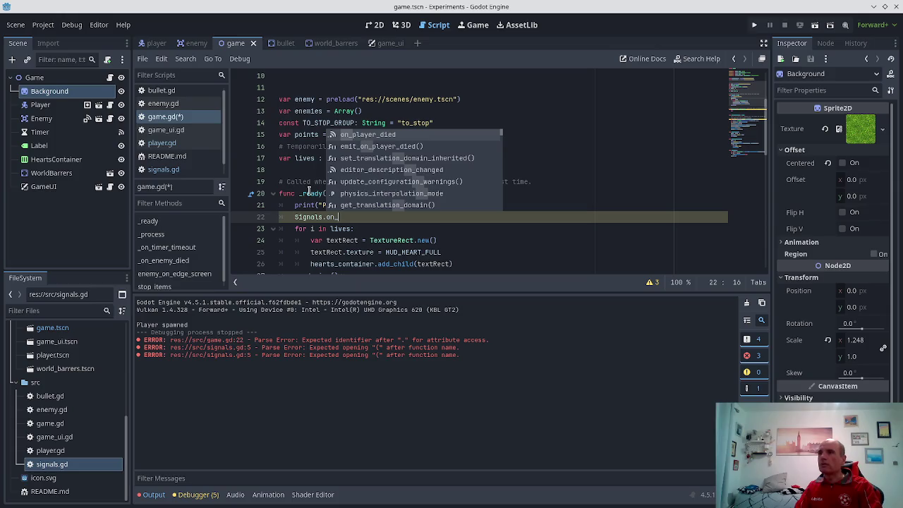
key("Return")
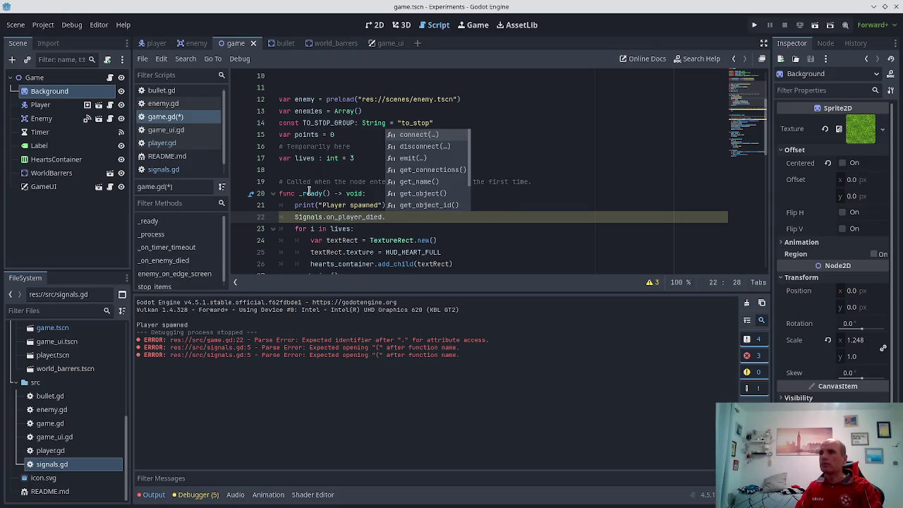
key("Return")
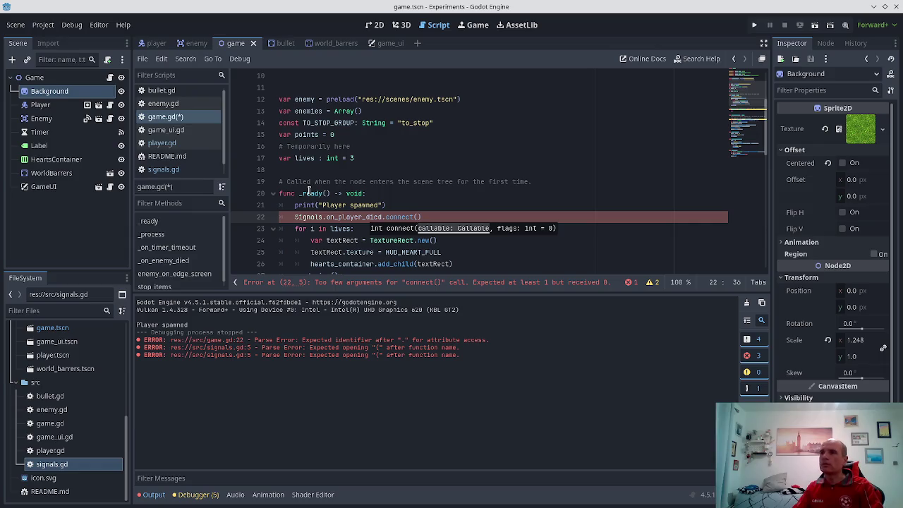
scroll(409, 196, "down", 5)
scroll(409, 197, "down", 4)
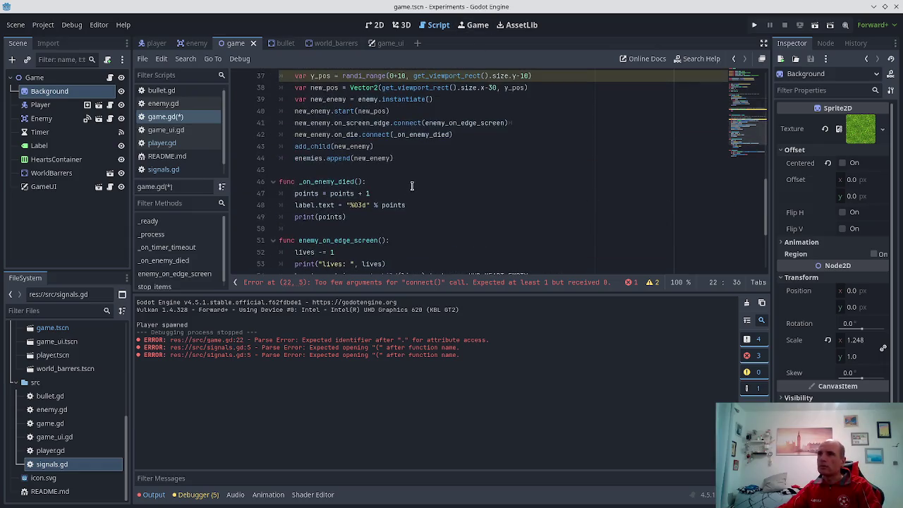
- Scroll through game.gd to review the unfinished connect line in _ready
scroll(418, 181, "down", 1)
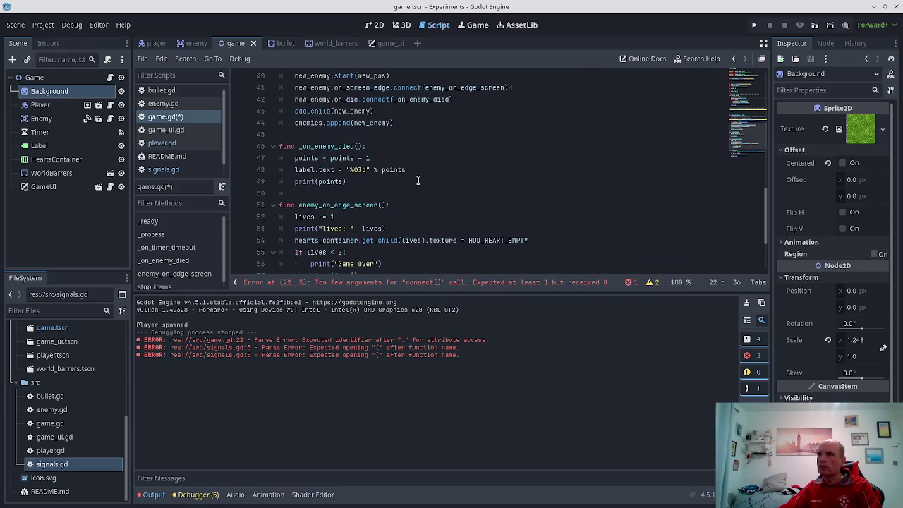
scroll(417, 180, "down", 2)
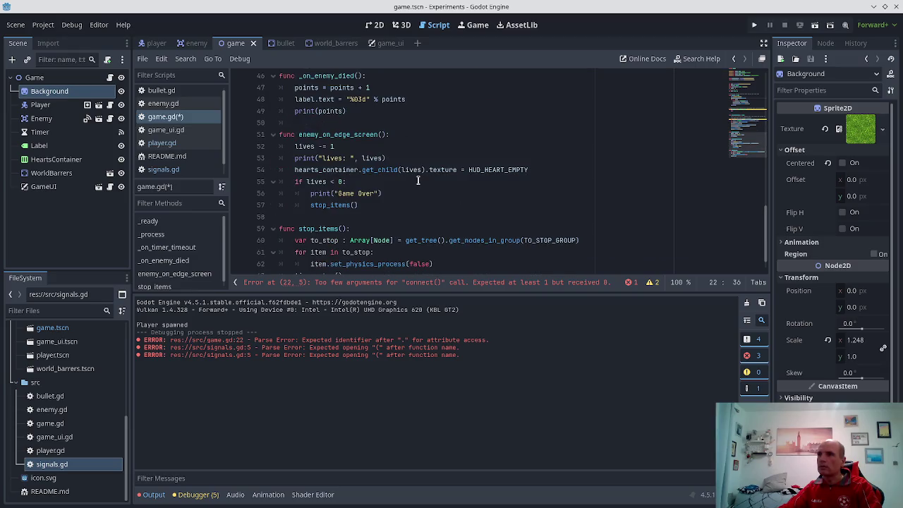
scroll(417, 180, "down", 1)
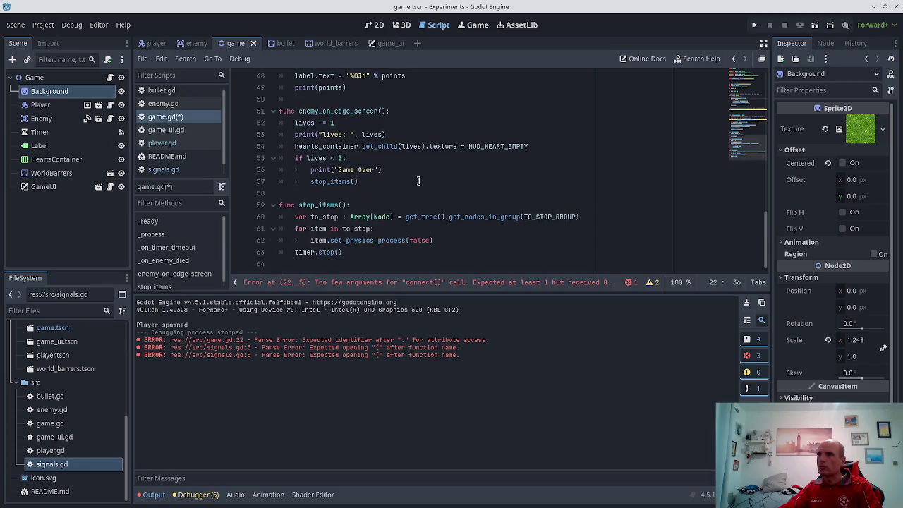
scroll(423, 222, "up", 3)
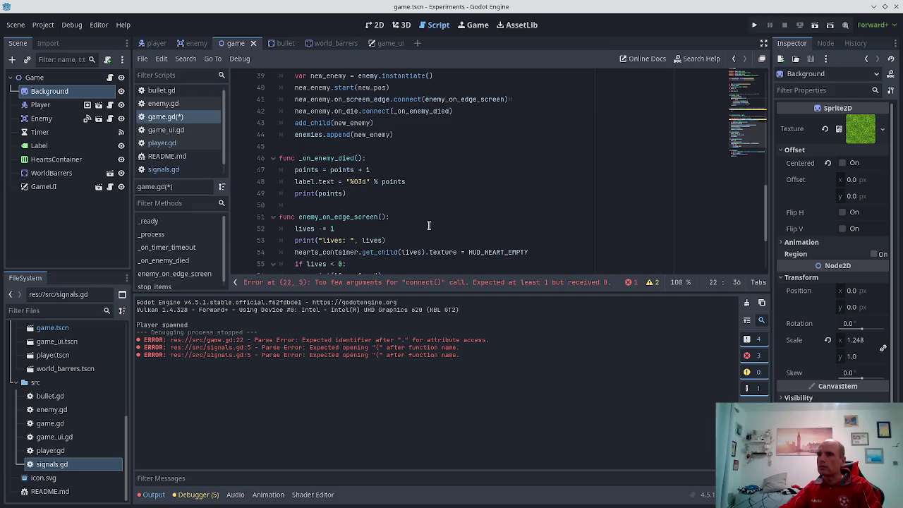
scroll(429, 225, "up", 5)
scroll(428, 227, "up", 3)
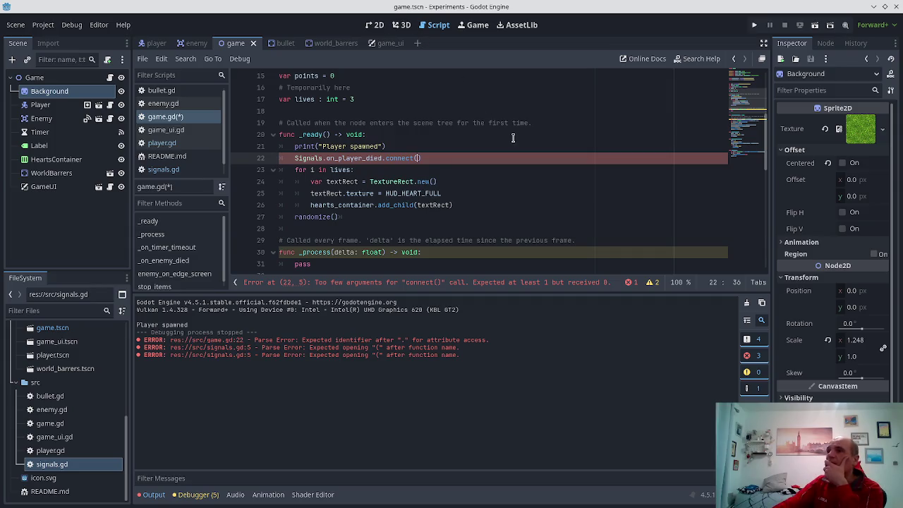
scroll(512, 138, "down", 2)
scroll(515, 131, "up", 2)
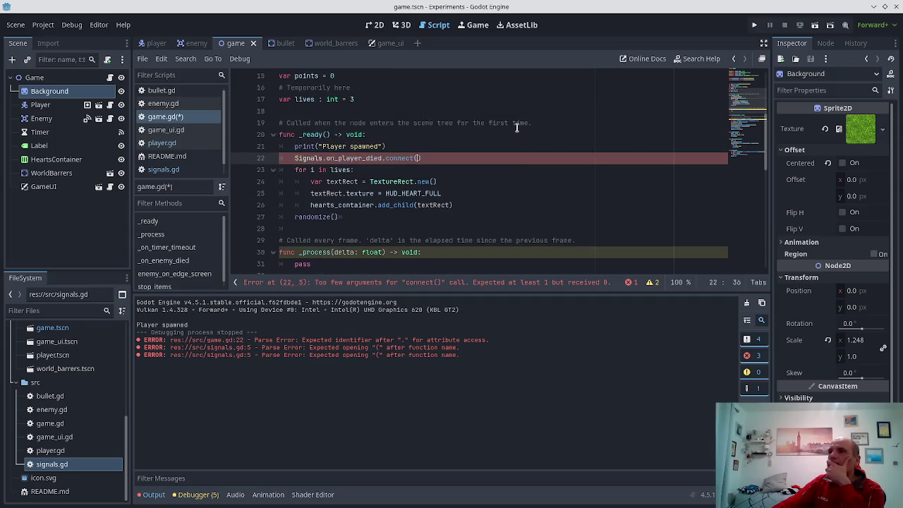
scroll(517, 127, "down", 5)
scroll(517, 128, "up", 4)
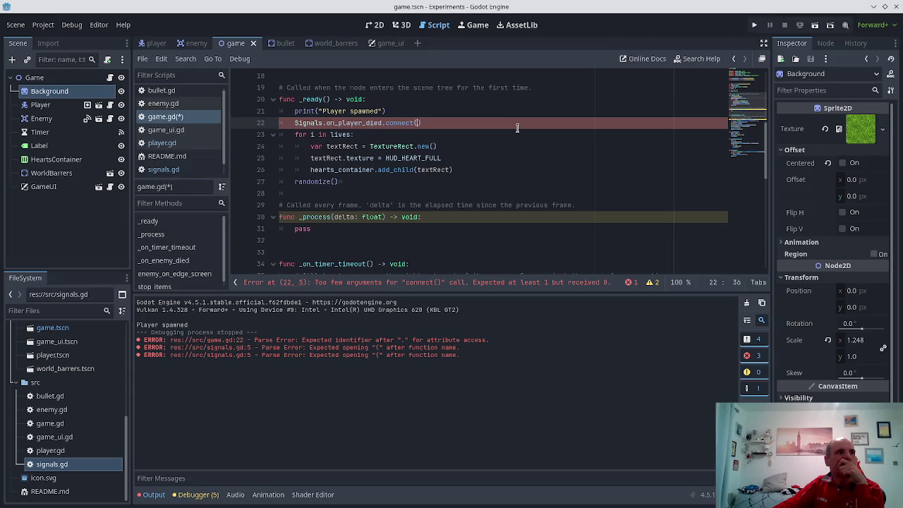
- Delete the Signals.on_player_died.connect() line 22 and save game.gd
key("Home")
key("shift+End")
key("BackSpace")
key("BackSpace")
key("BackSpace")
key("ctrl+s")
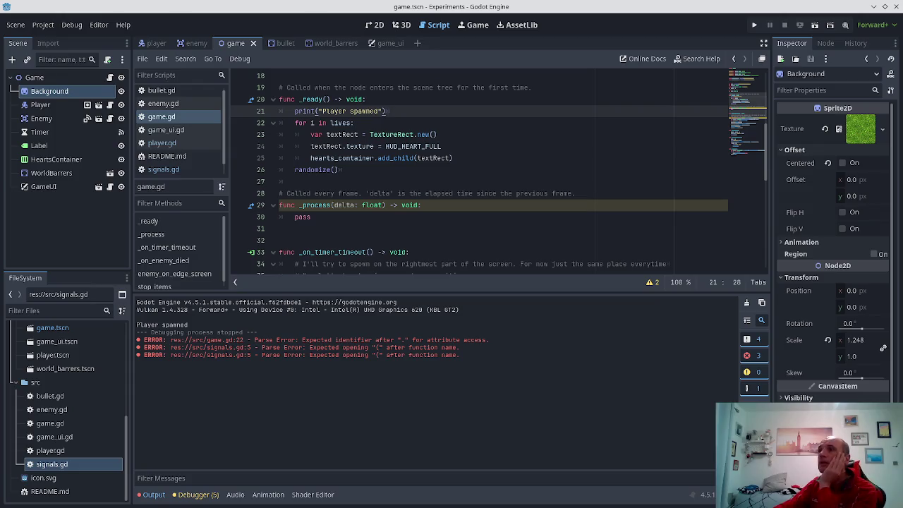
- In game_ui.gd's _ready, start a new line below the label hide call beginning with 'Signal'
left_click(385, 43)
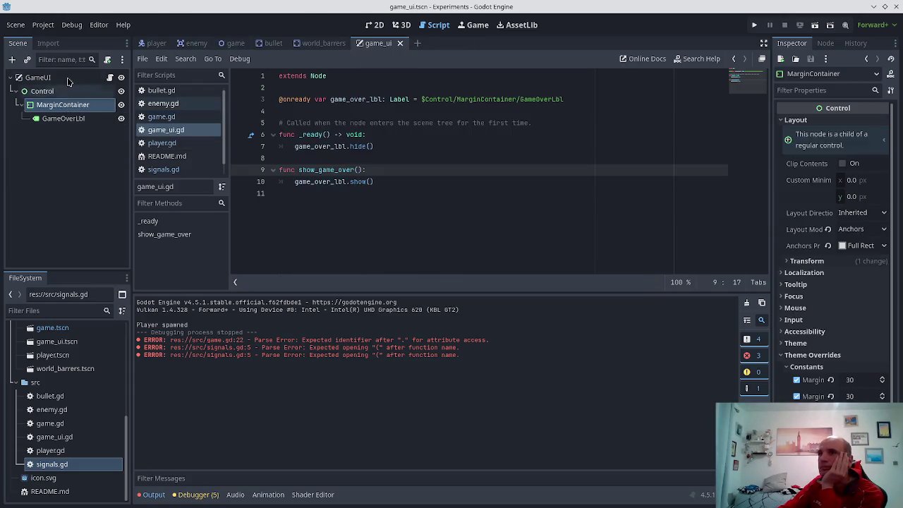
left_click(164, 130)
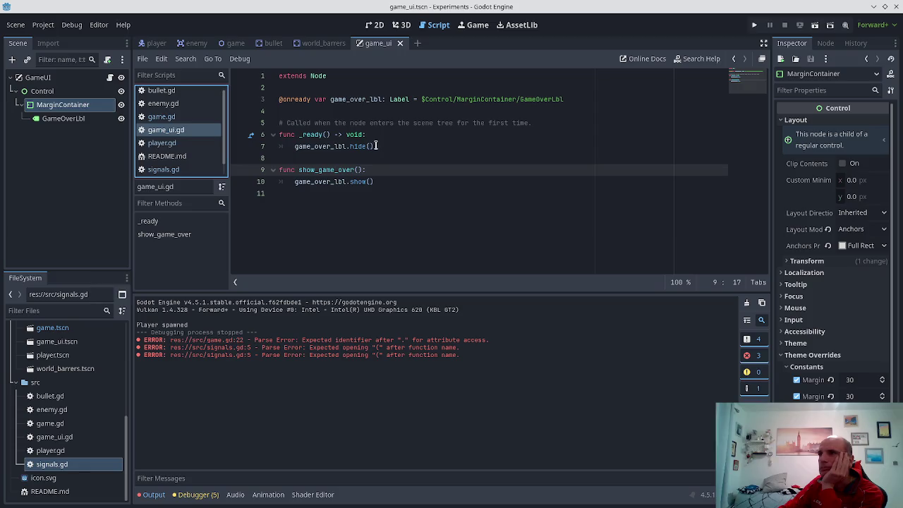
left_click(379, 146)
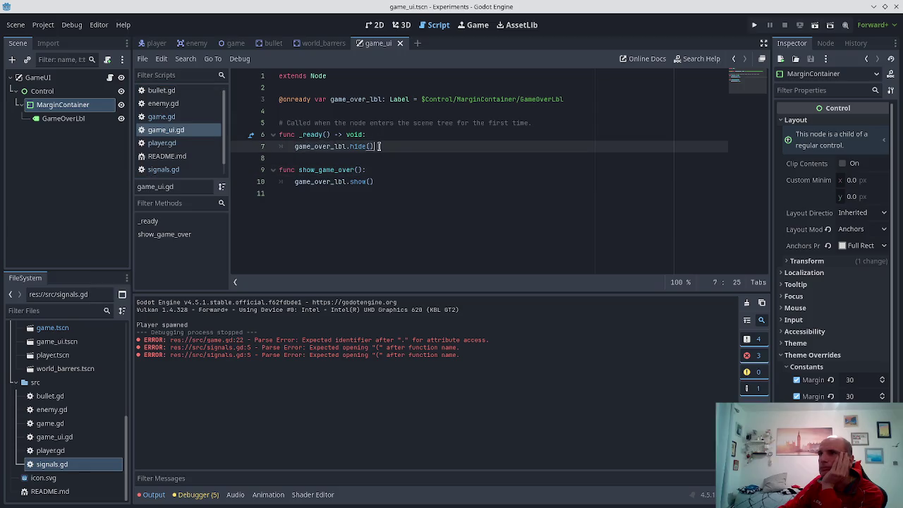
key("Return")
type("Signal.")
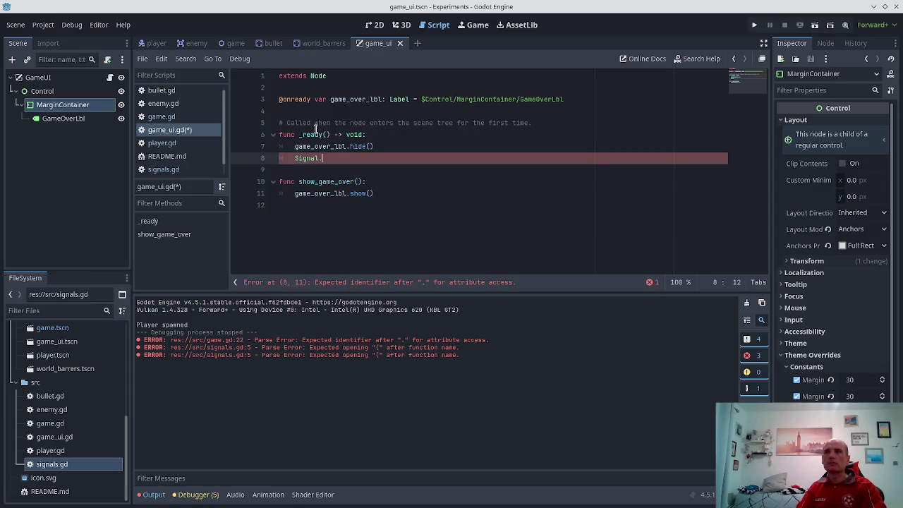
left_click_drag(568, 99, 277, 75)
left_click(369, 134)
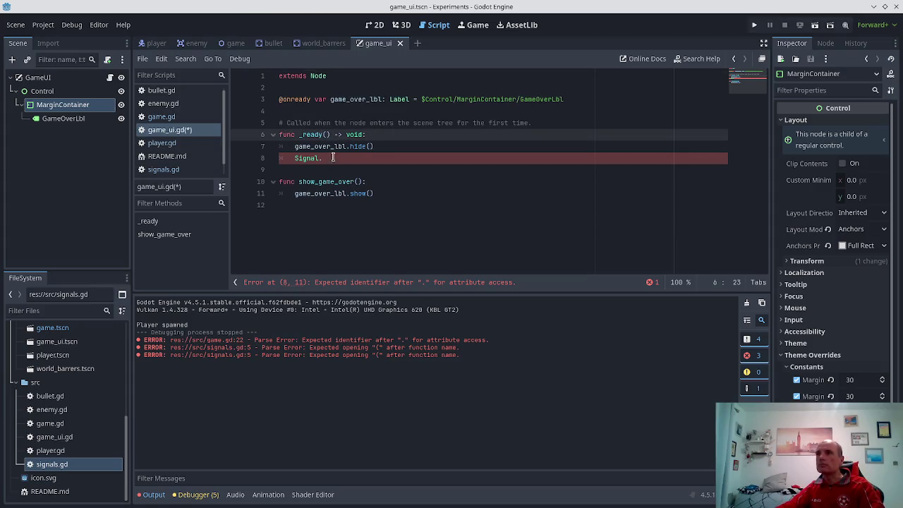
left_click(333, 158)
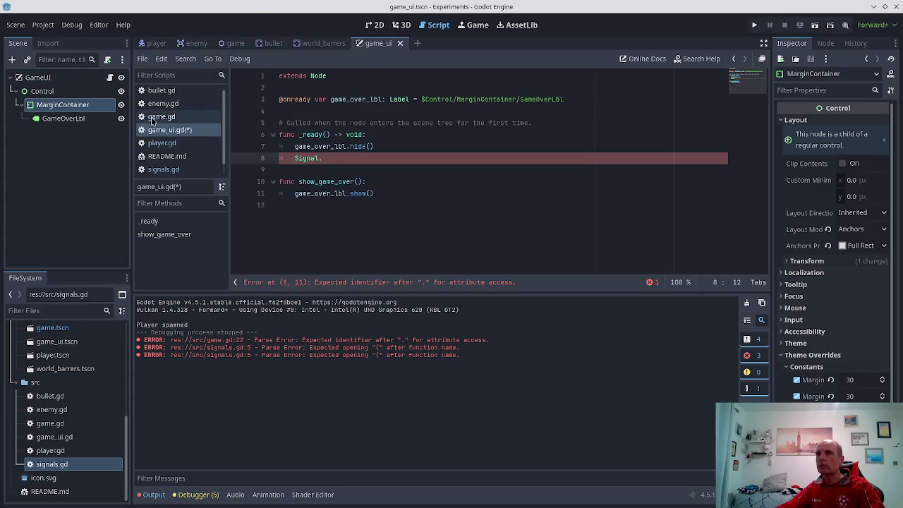
- Check the signal names in signals.gd, then return to game_ui.gd
left_click(168, 170)
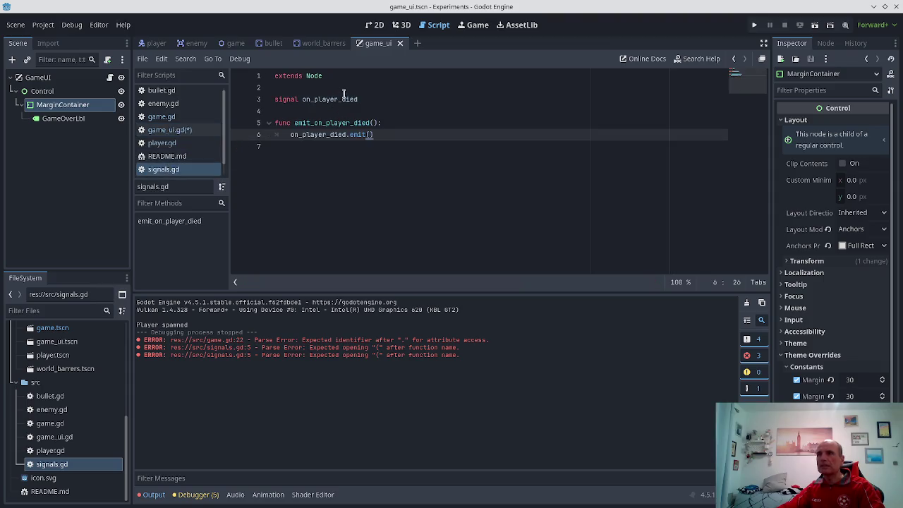
left_click(157, 43)
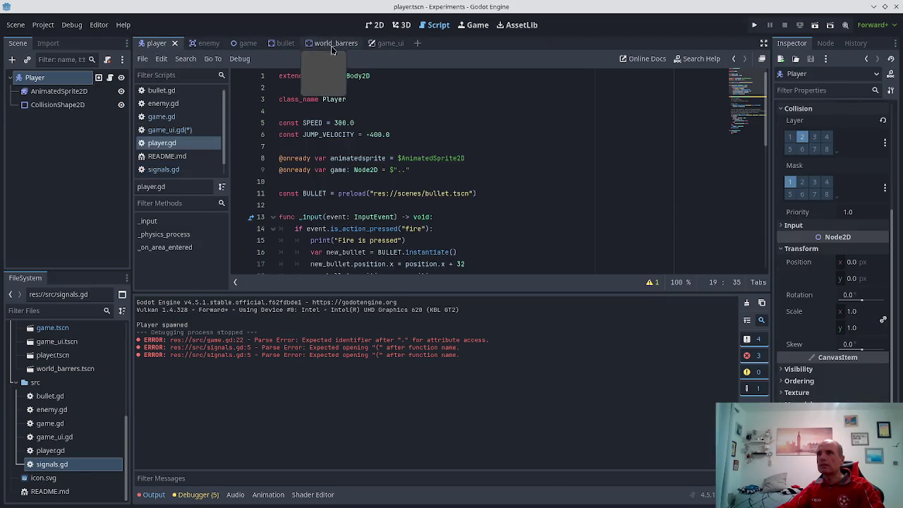
left_click(384, 44)
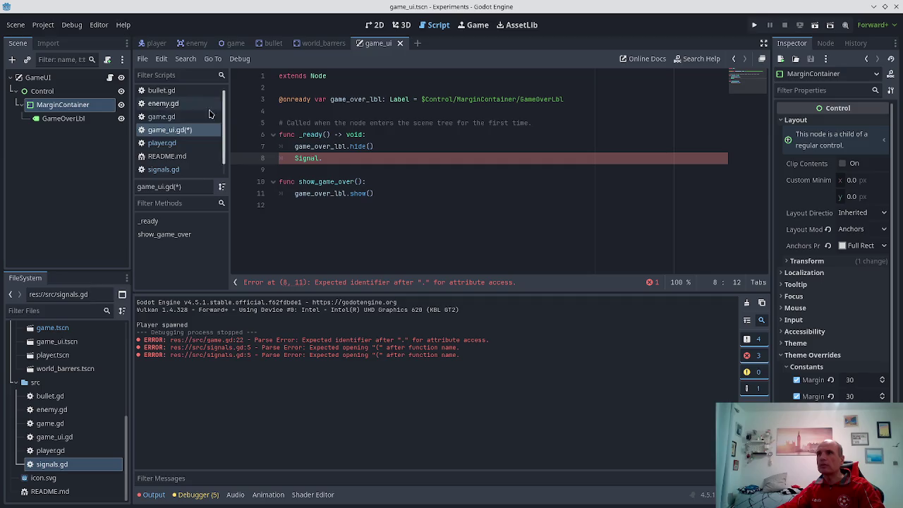
left_click(163, 169)
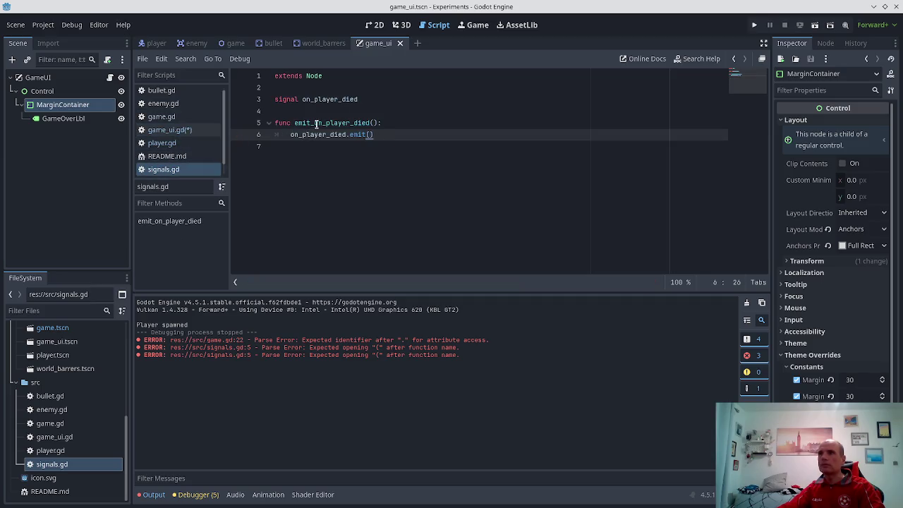
left_click(176, 133)
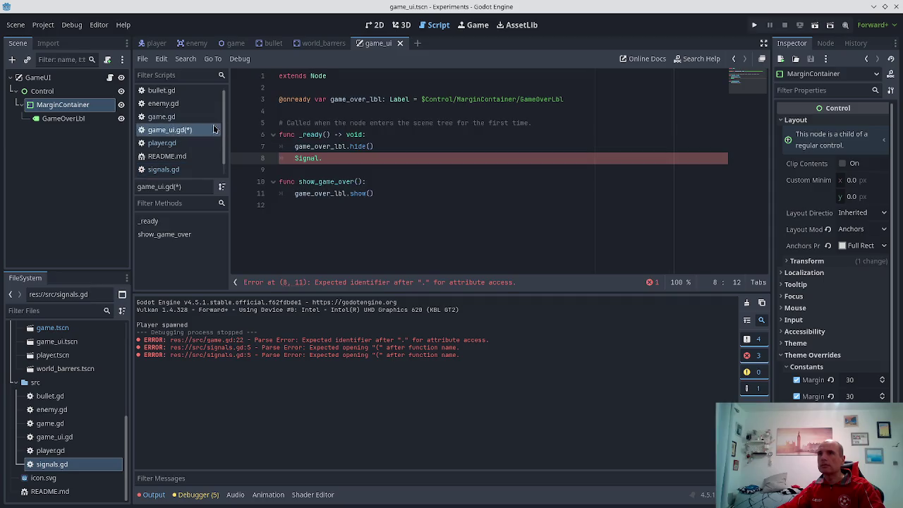
- Complete the line as Signals.on_player_died.connect(show_game_over) and save game_ui.gd
key("BackSpace")
type("s.")
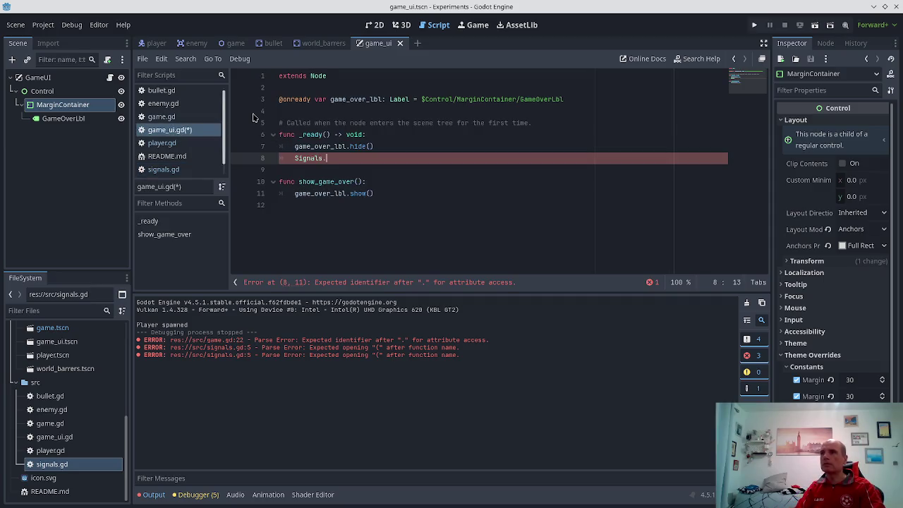
type("on_player_died.connect(")
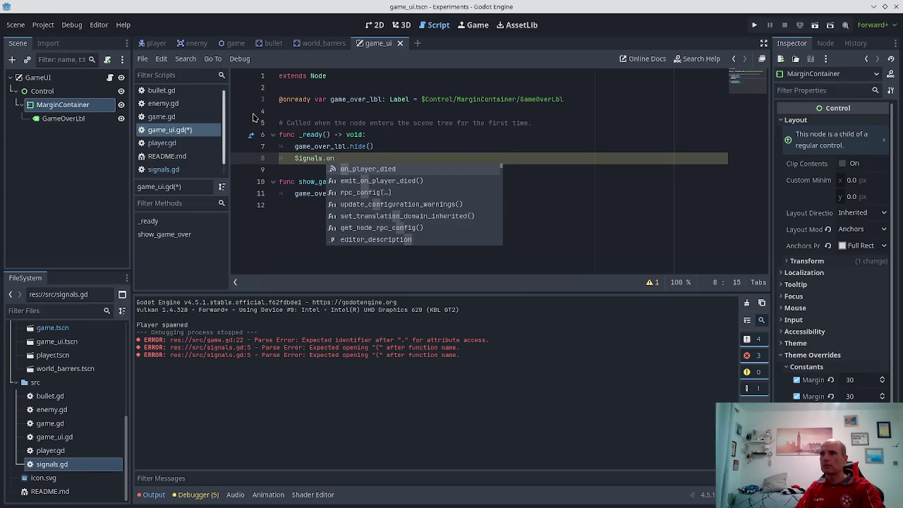
key("Return")
type("cpo")
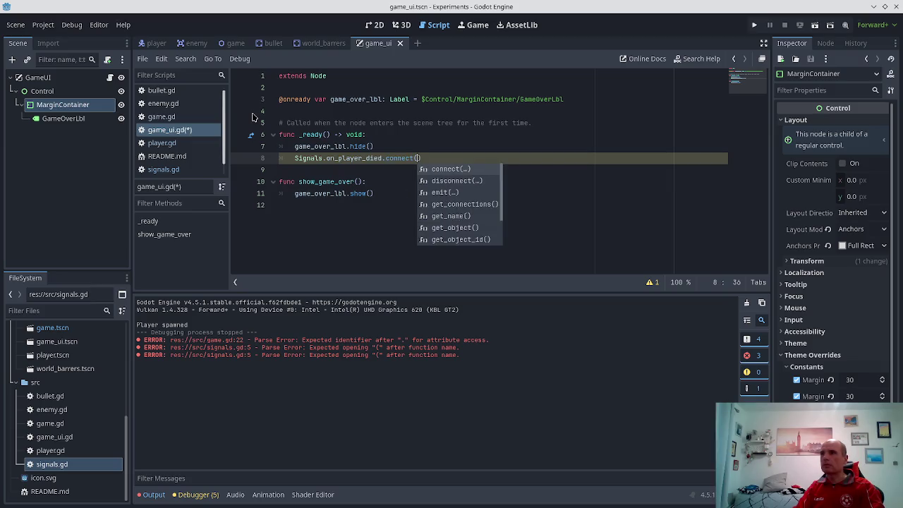
key("Return")
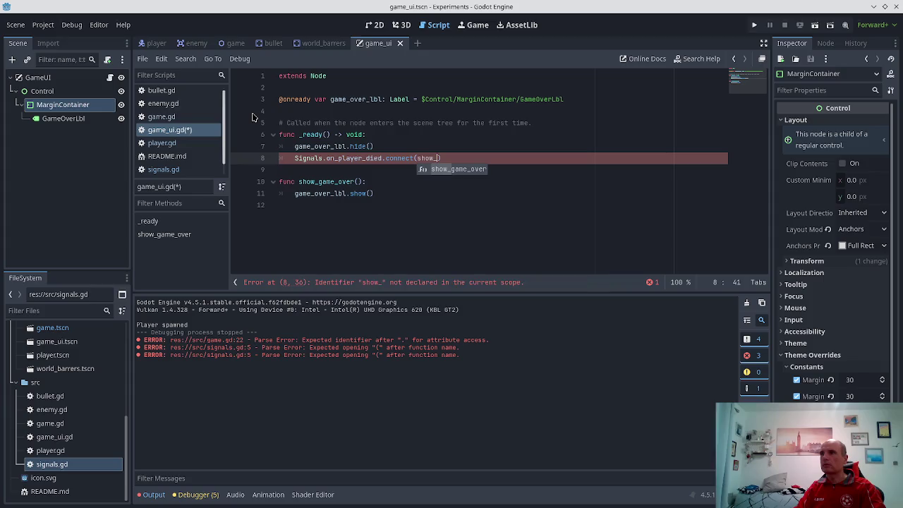
key("Return")
type(")")
key("ctrl+s")
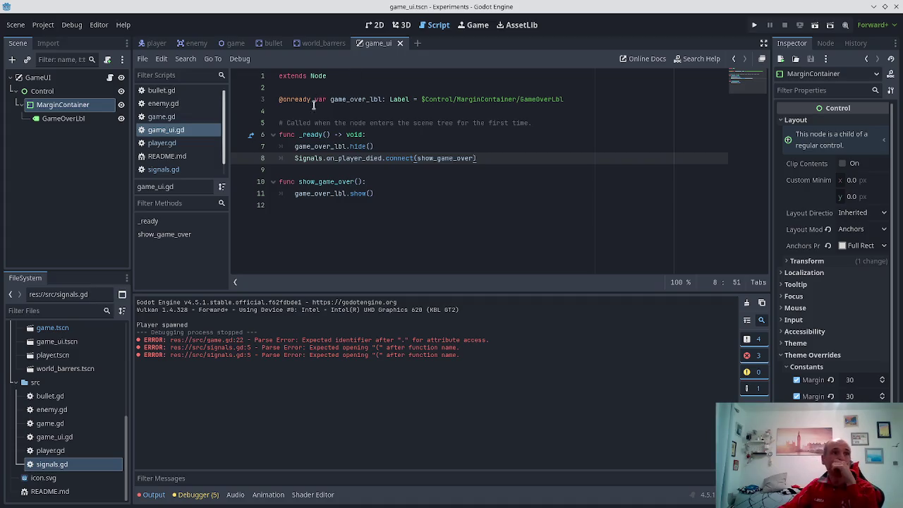
key("ctrl+s")
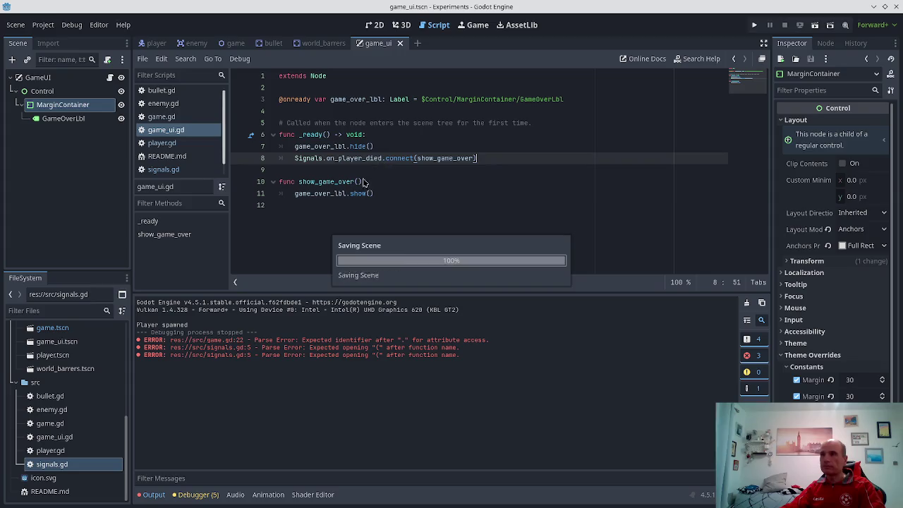
- Step through the _ready lines to verify the new connect call, then switch to the player scene
key("Down")
key("Down")
key("Up")
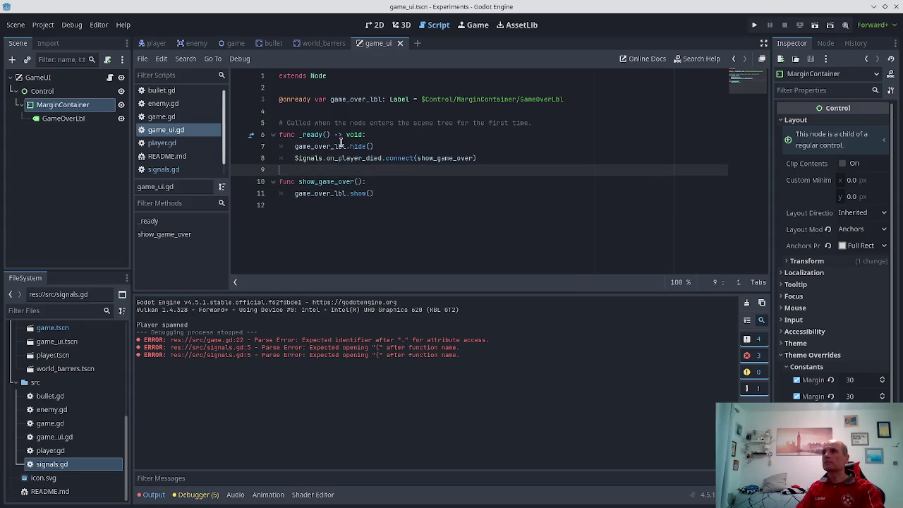
key("Up")
key("Up")
key("Down")
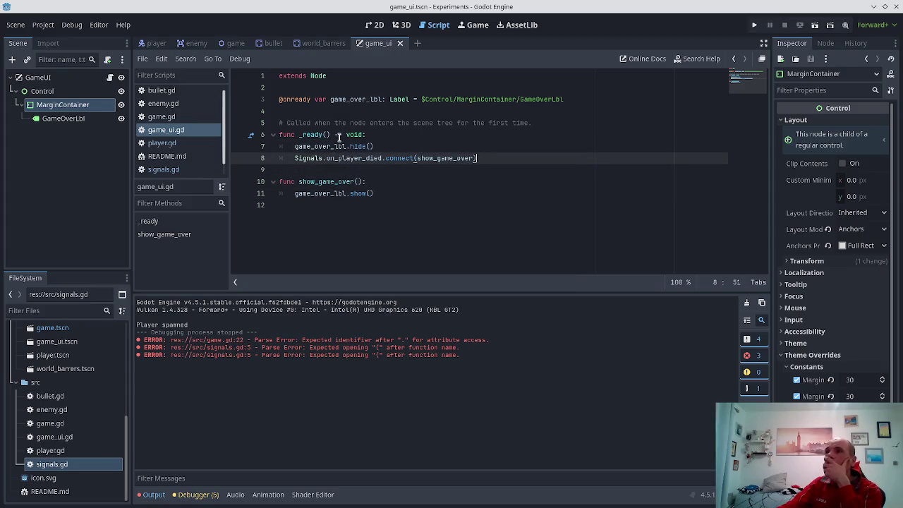
left_click(157, 43)
- Scroll through player.gd in the player scene
scroll(474, 169, "up", 3)
scroll(474, 169, "down", 8)
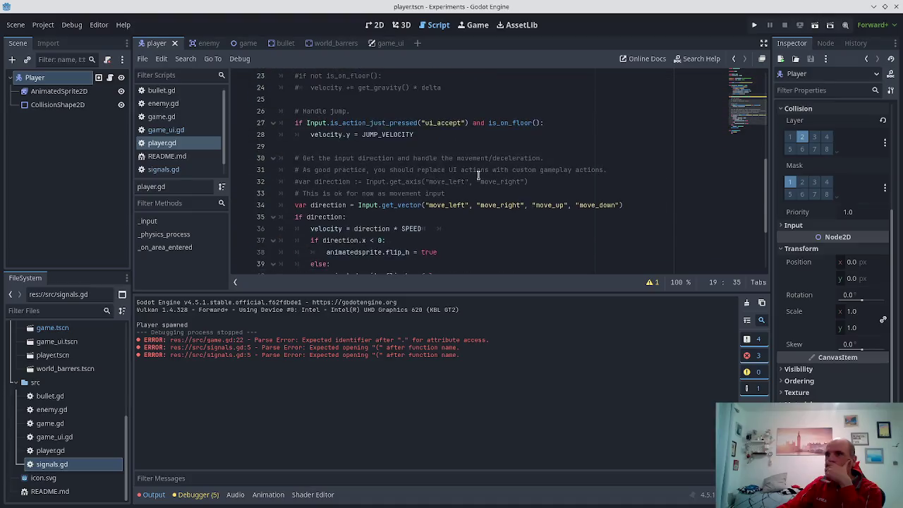
left_click(154, 148)
scroll(347, 222, "up", 9)
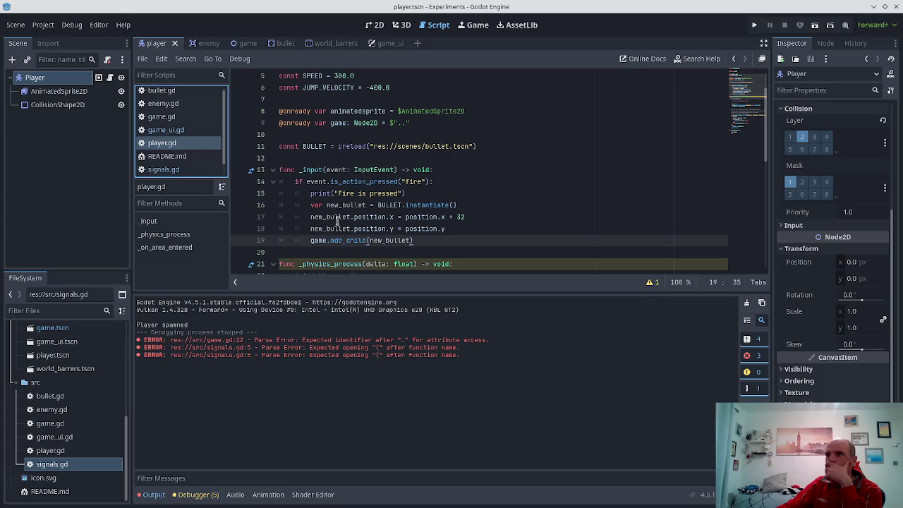
- Open game.gd, scroll to enemy_on_edge_screen, and place the caret after the stop_items() call
left_click(162, 116)
scroll(371, 158, "down", 1)
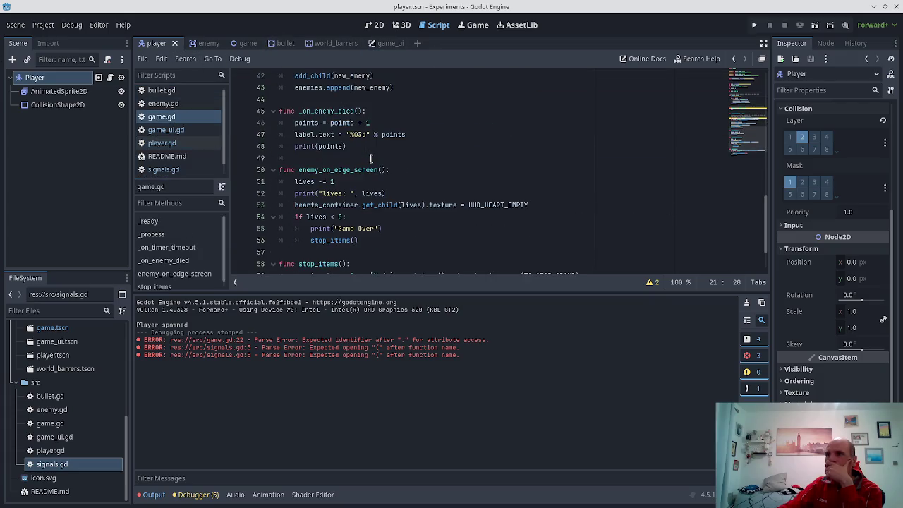
scroll(360, 158, "up", 6)
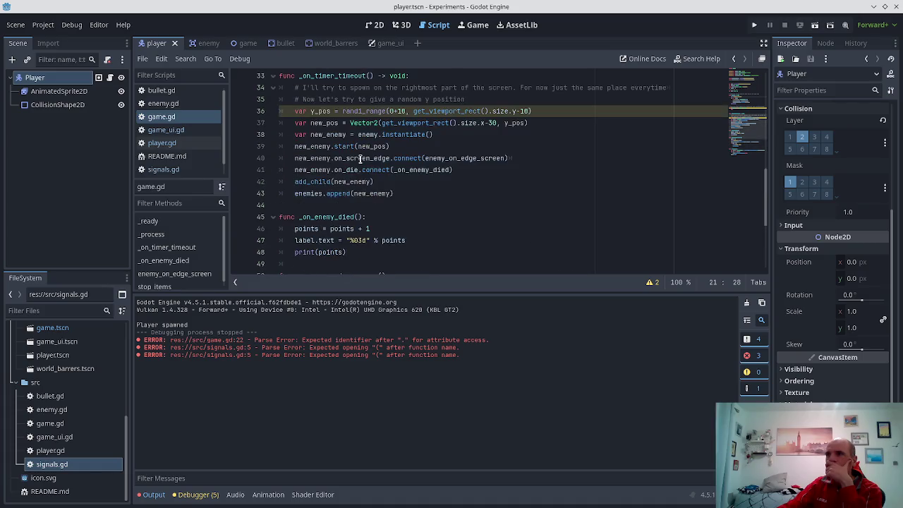
scroll(360, 159, "up", 3)
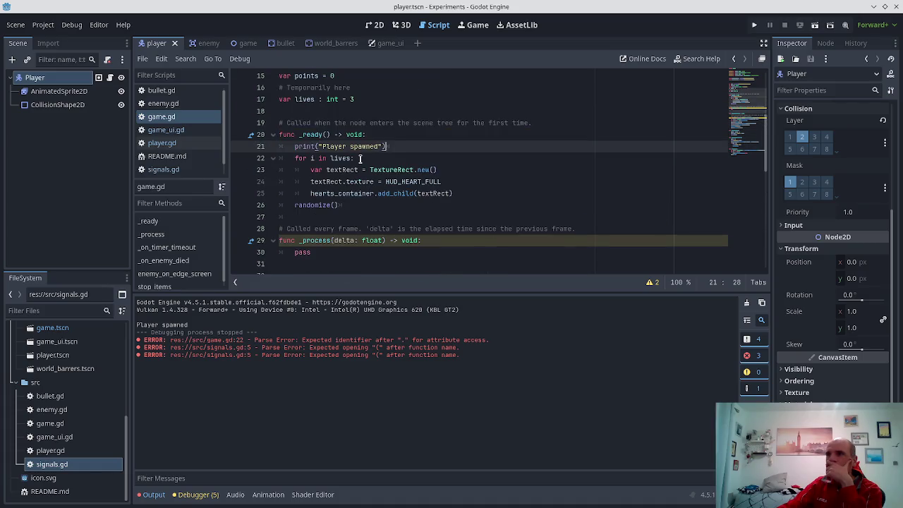
scroll(365, 161, "down", 9)
scroll(378, 155, "down", 1)
scroll(378, 155, "up", 1)
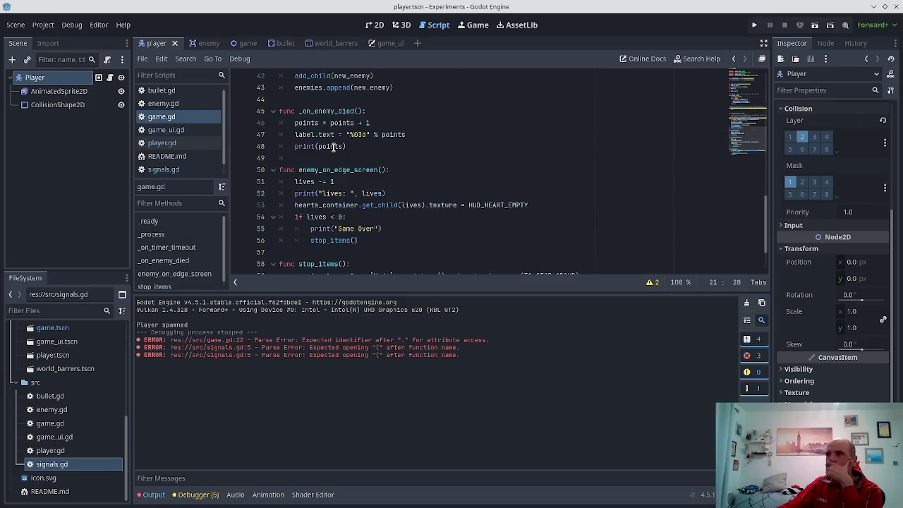
scroll(358, 166, "down", 2)
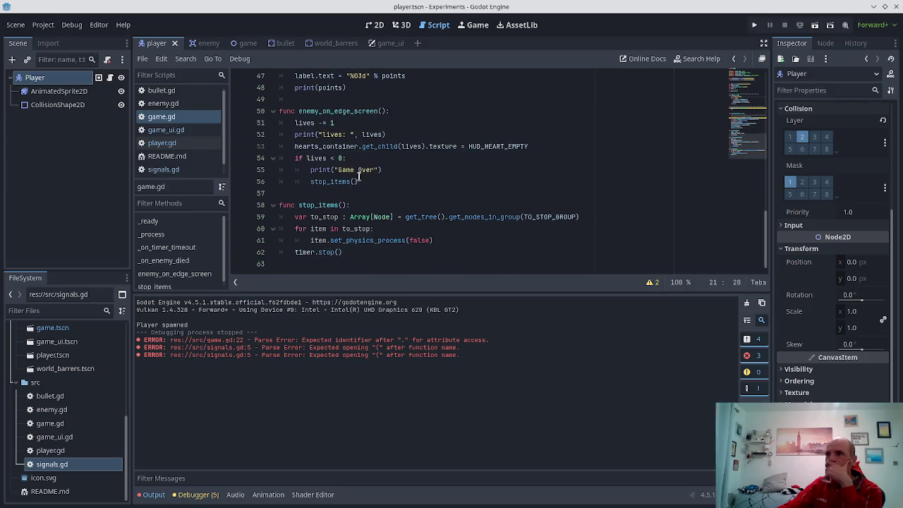
left_click(357, 182)
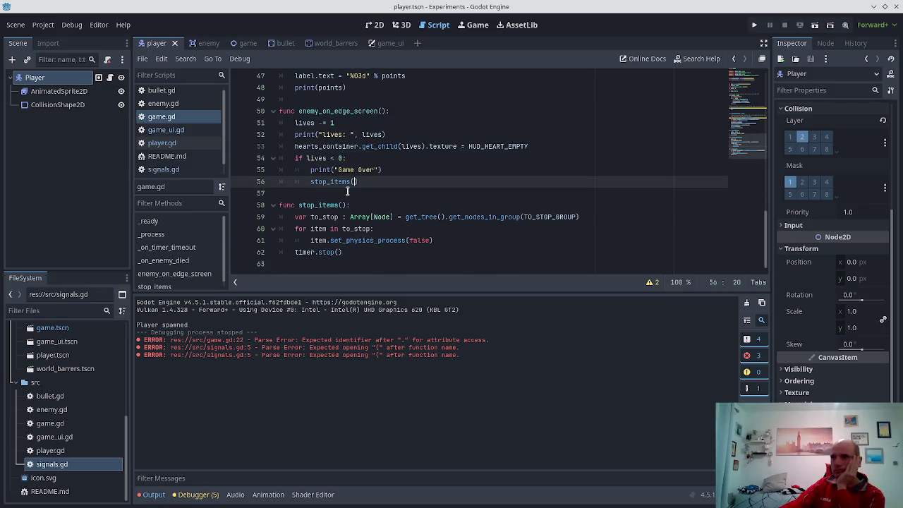
- Add a new line before timer.stop() starting 'Singal.' and check the signal names in signals.gd
left_click(344, 244)
left_click(427, 243)
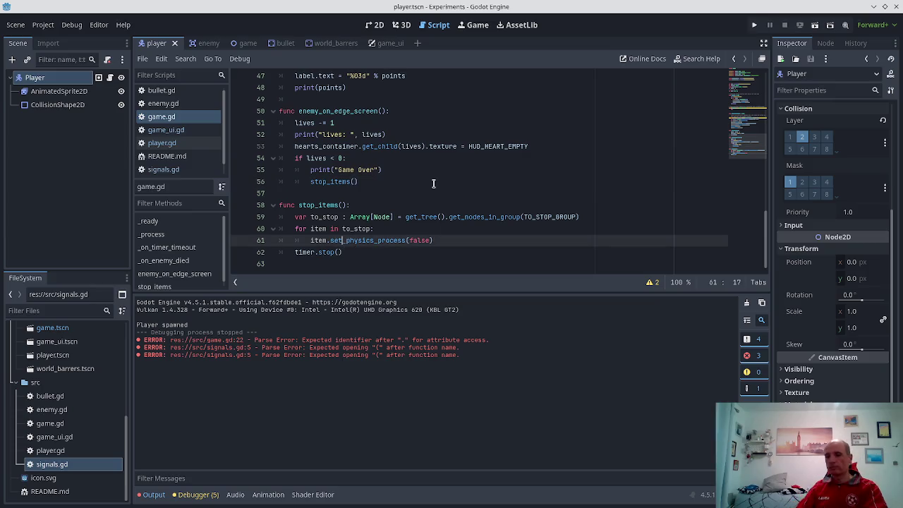
key("Return")
type("Si")
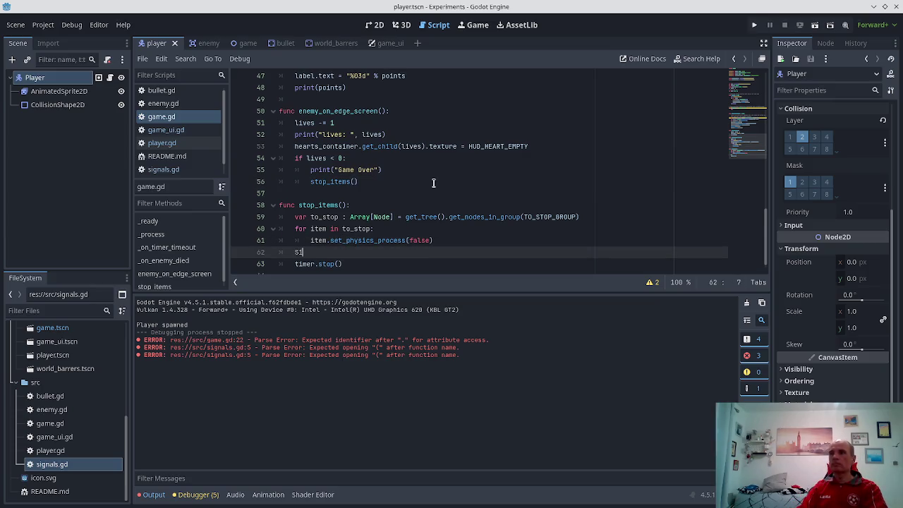
type("ngal.on_")
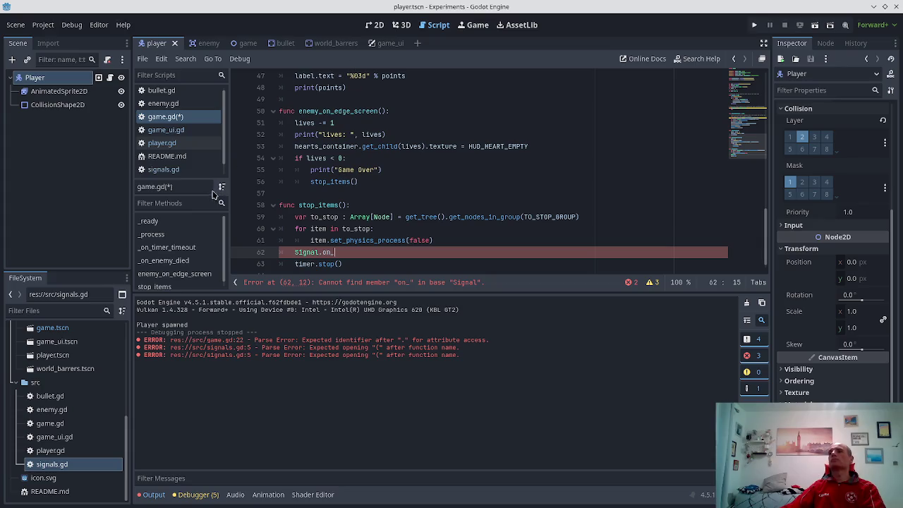
left_click(175, 175)
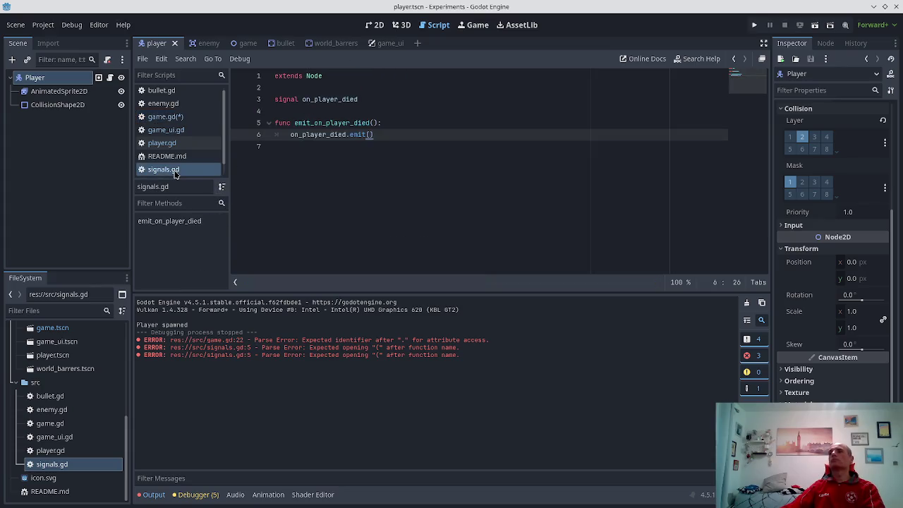
left_click(165, 116)
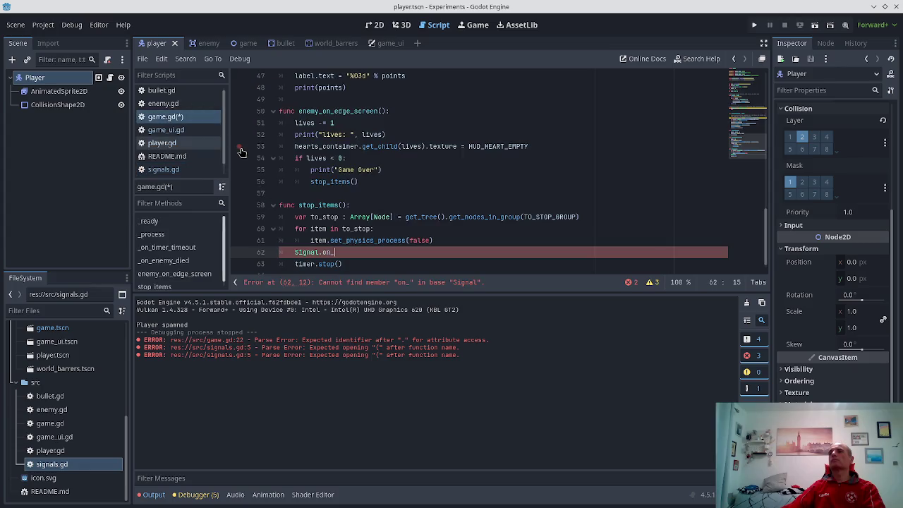
- Correct the line to Signals.on_player_died.emit() via autocomplete and save game.gd
type("s")
key("End")
key("ctrl+space")
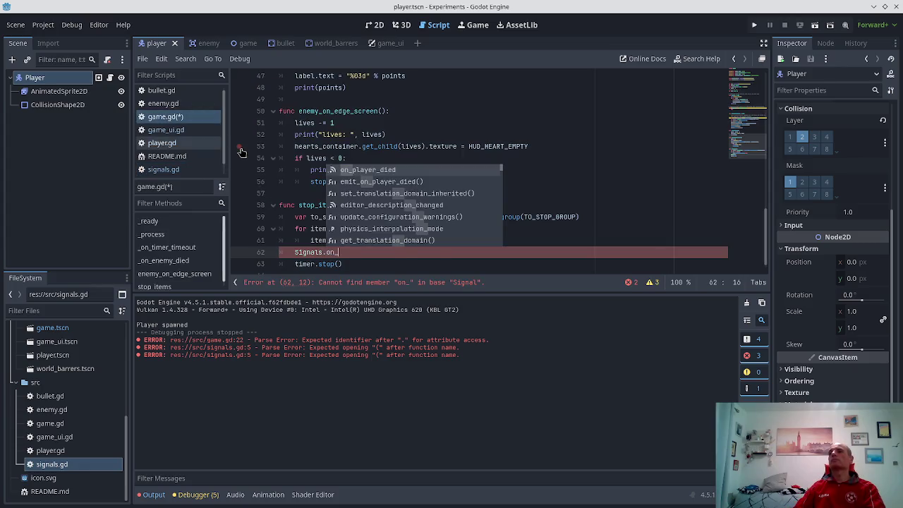
key("Return")
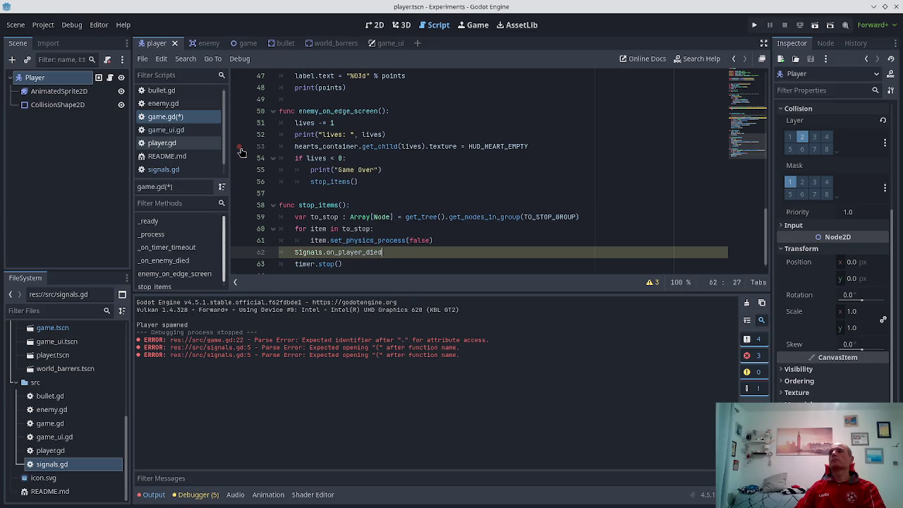
type(".emi")
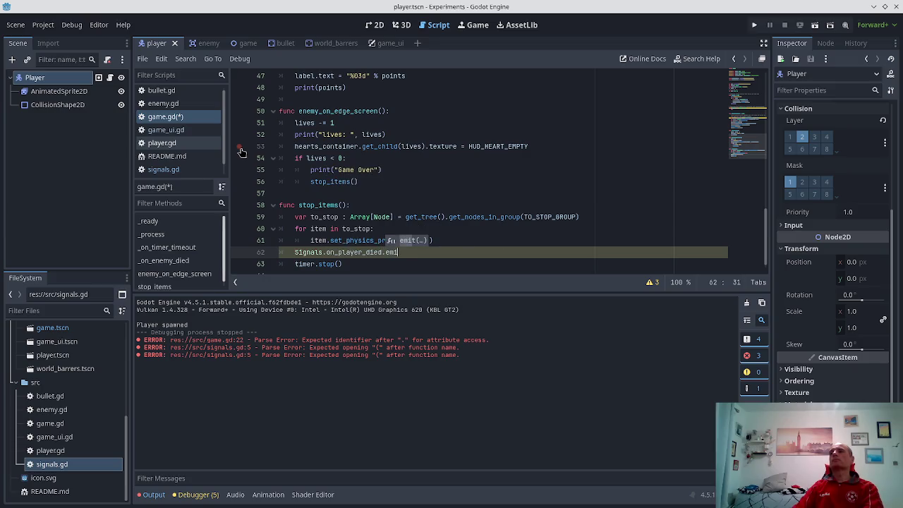
key("Return")
type("(")
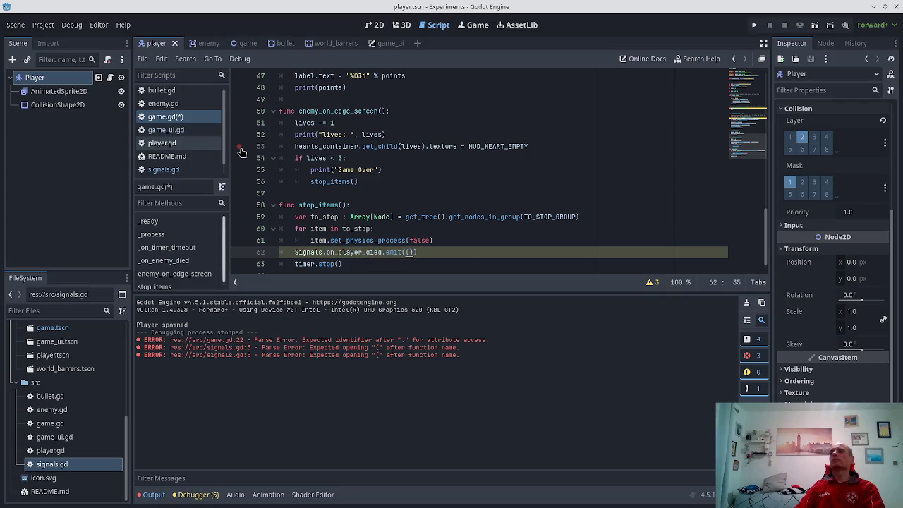
key("ctrl+s")
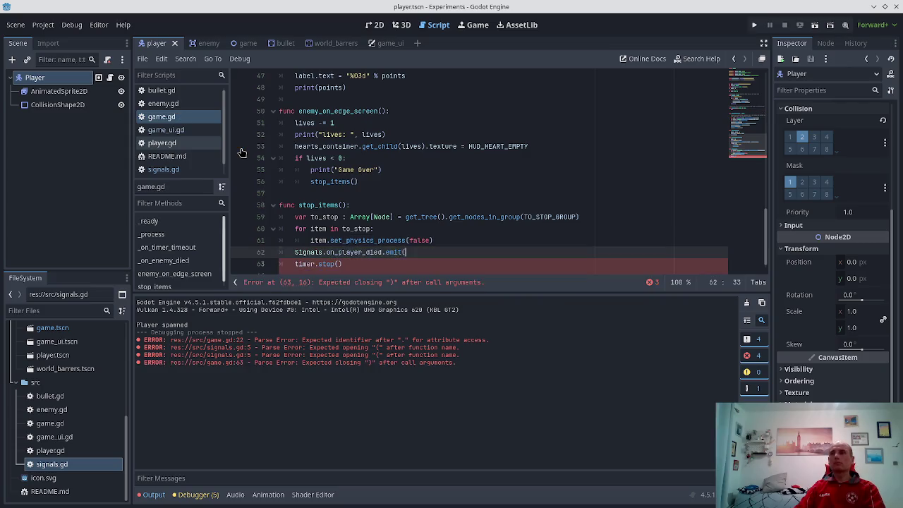
type(")")
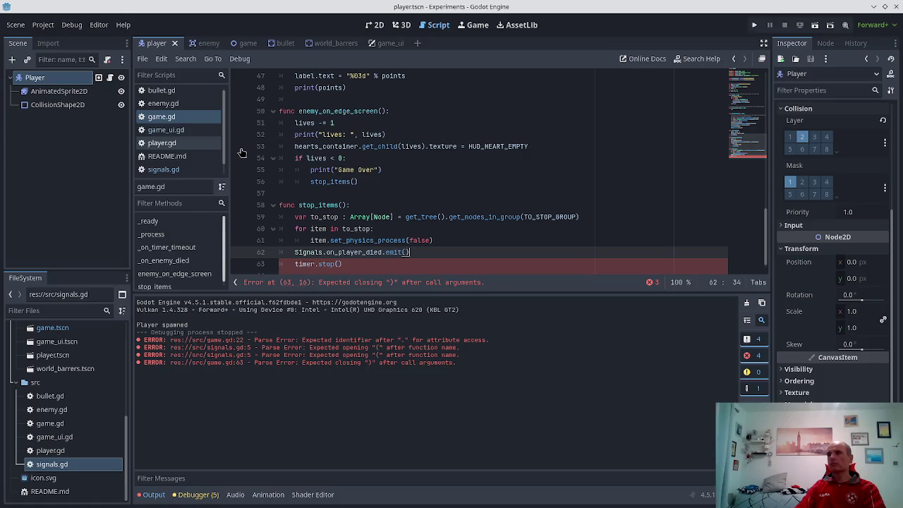
- Run the project and move the player around while firing at the enemies
left_click(753, 25)
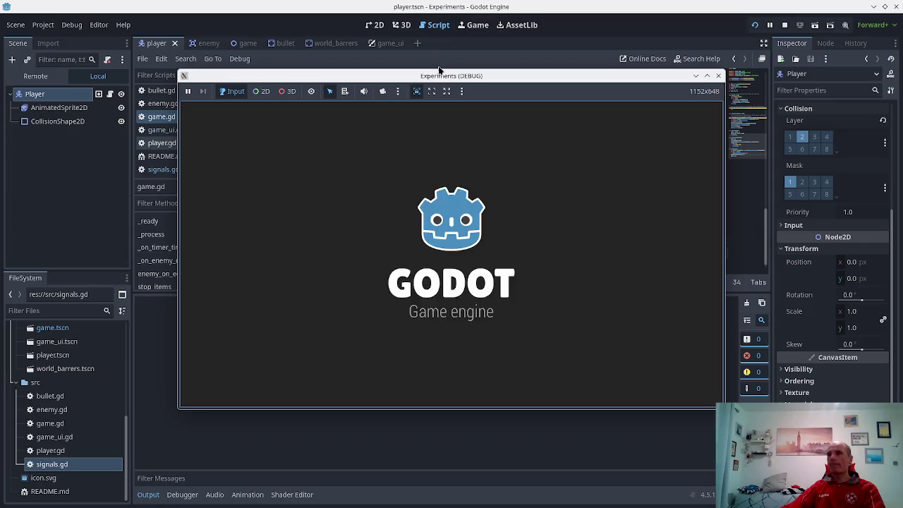
key("Right")
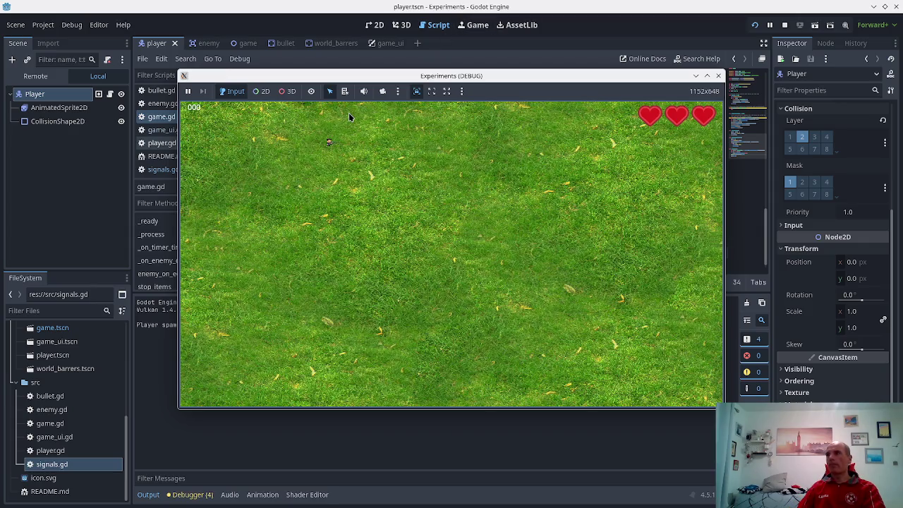
key("Down")
key("space")
key("space")
key("Up")
key("Left")
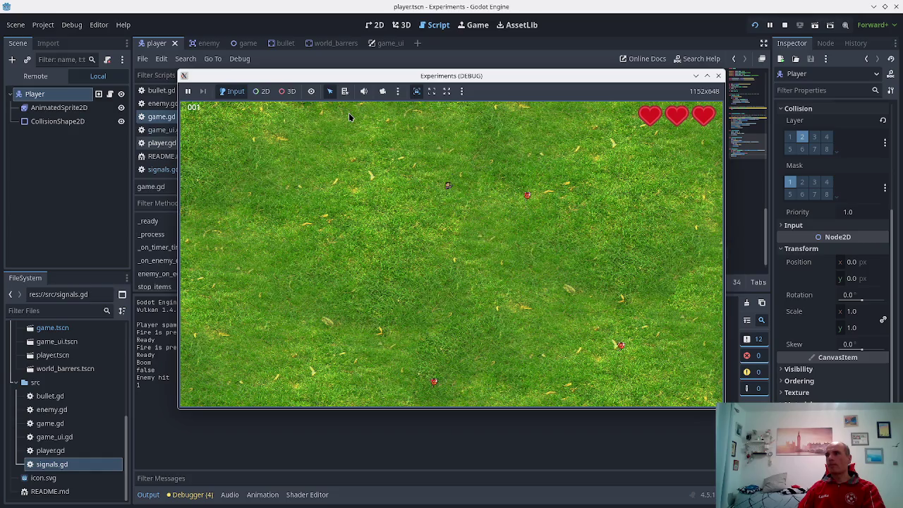
key("space")
key("Left")
key("space")
- Keep playing until lives reach -1 and GAME OVER appears, then close the game window
key("Up")
key("Left")
key("Down")
key("Right")
key("Right")
key("Right")
key("Up")
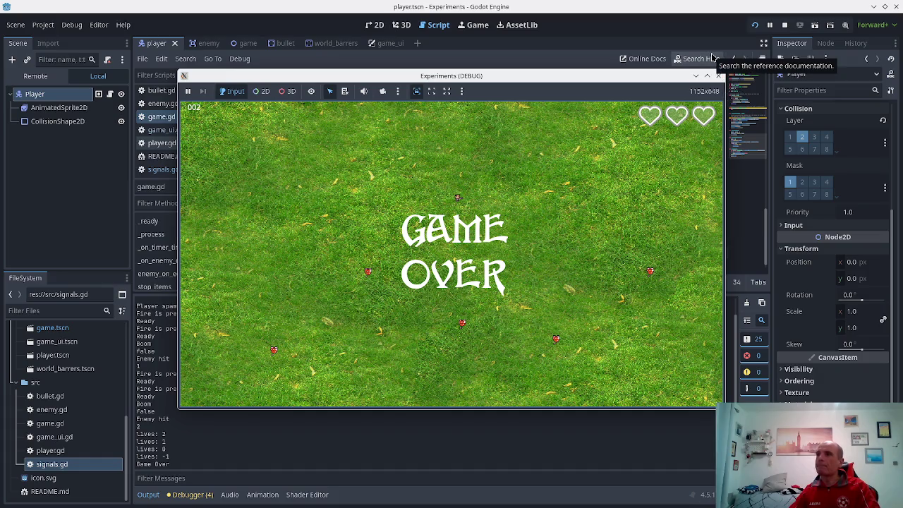
key("space")
key("space")
key("space")
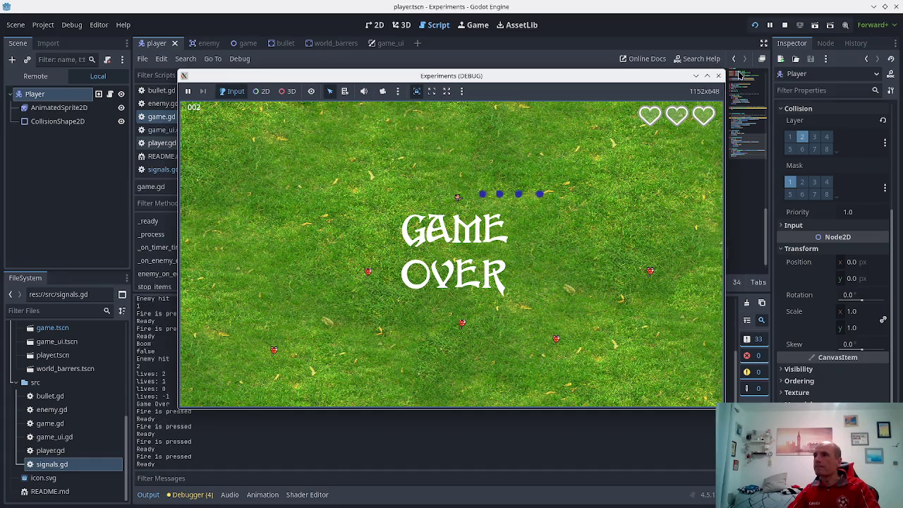
key("space")
key("space")
key("space")
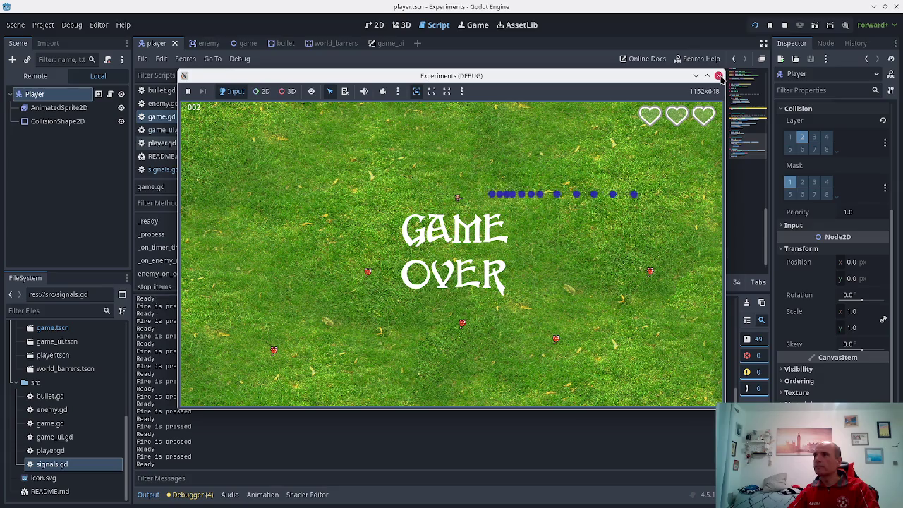
left_click(715, 77)
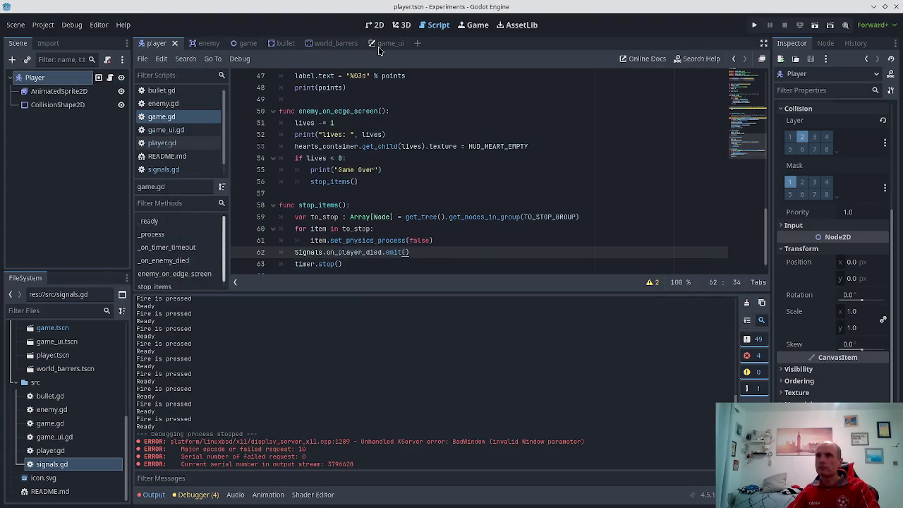
- Open README.md, update the Day 4 list with 'Game Over Screen' marked done, and save it
left_click(159, 157)
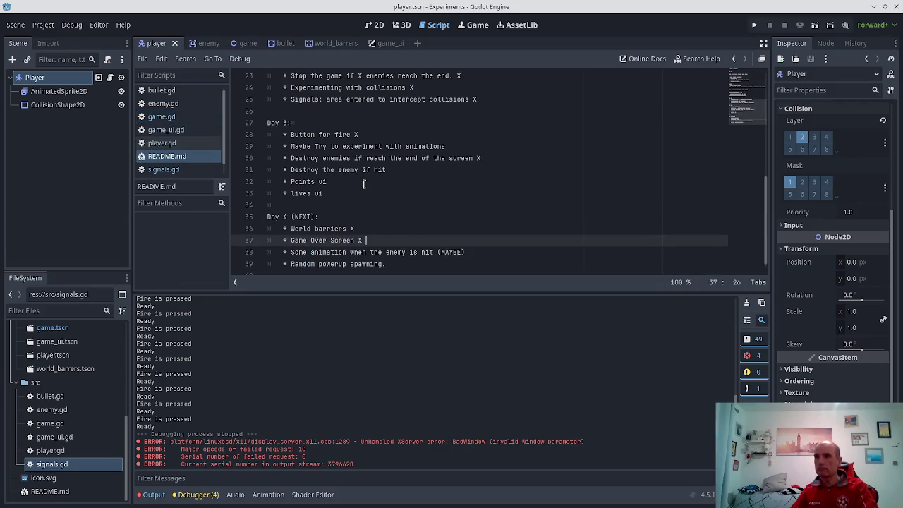
key("Down")
key("Down")
key("End")
key("Return")
key("Return")
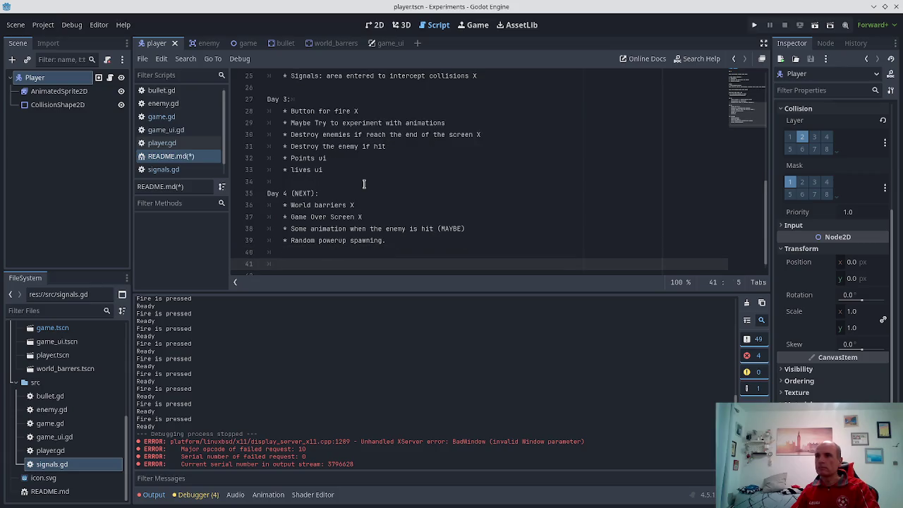
key("Up")
key("Left")
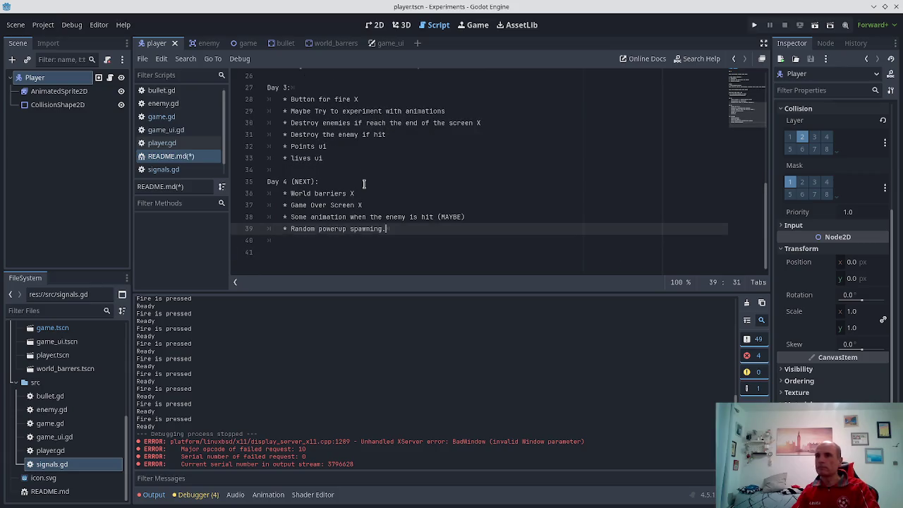
key("Down")
key("Up")
key("Up")
key("End")
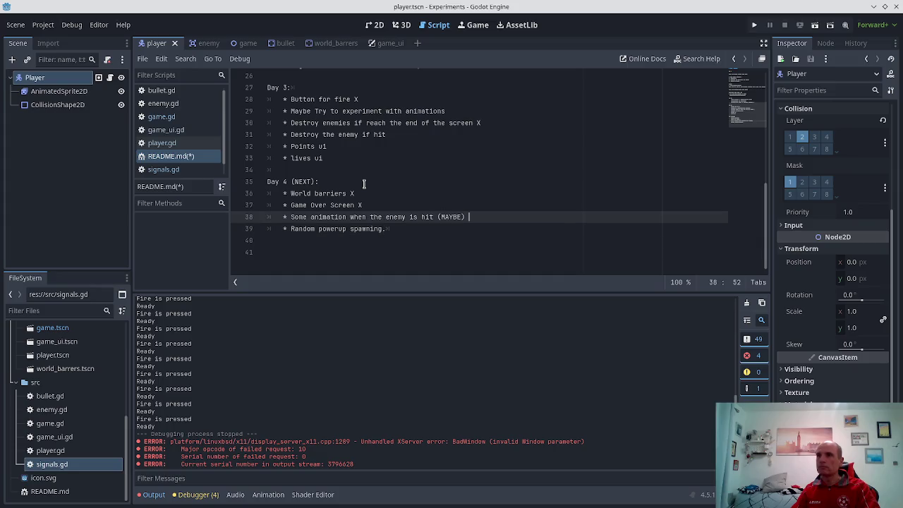
key("ctrl+s")
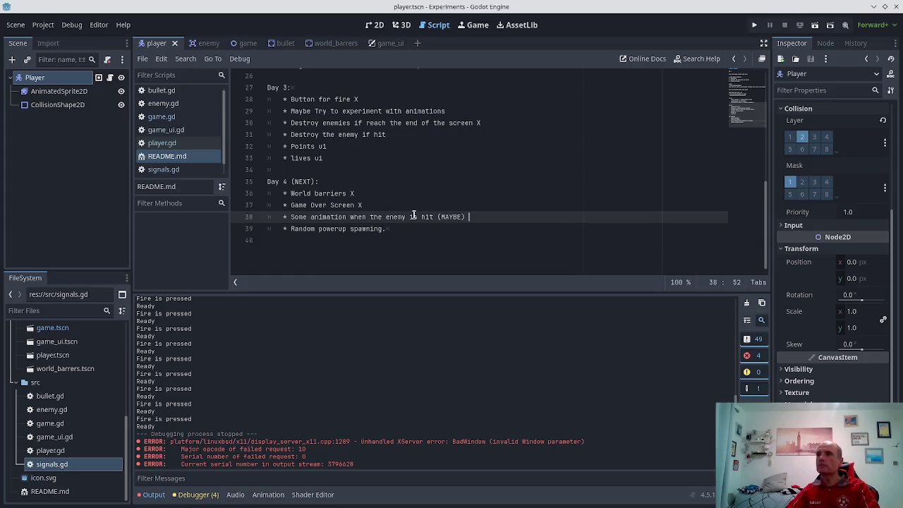
- In the enemy scene, add a new sprite animation named 'explosion' and save
left_click(204, 44)
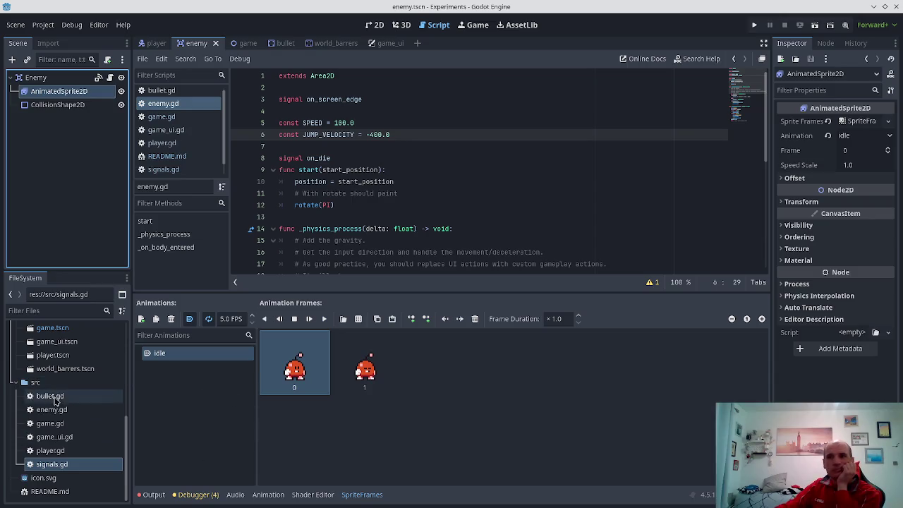
scroll(33, 444, "up", 1)
scroll(35, 444, "up", 5)
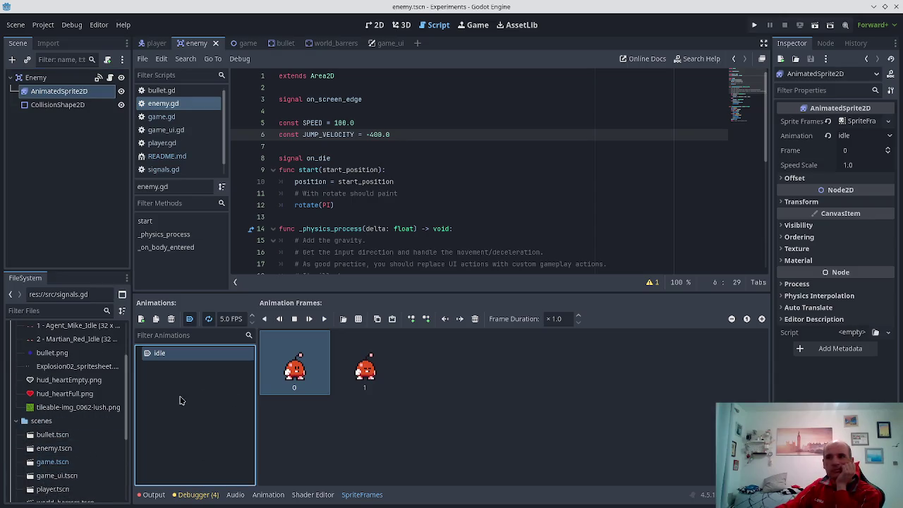
left_click(142, 319)
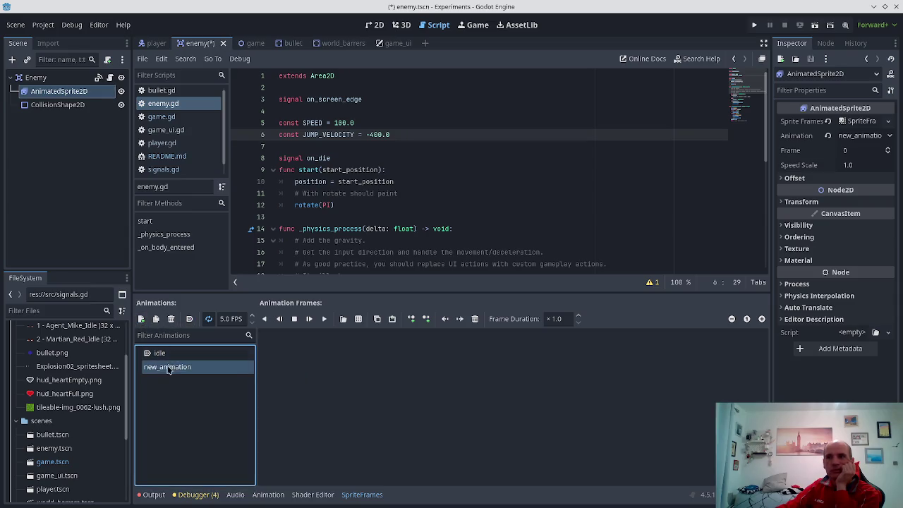
double_click(166, 369)
type("explosion")
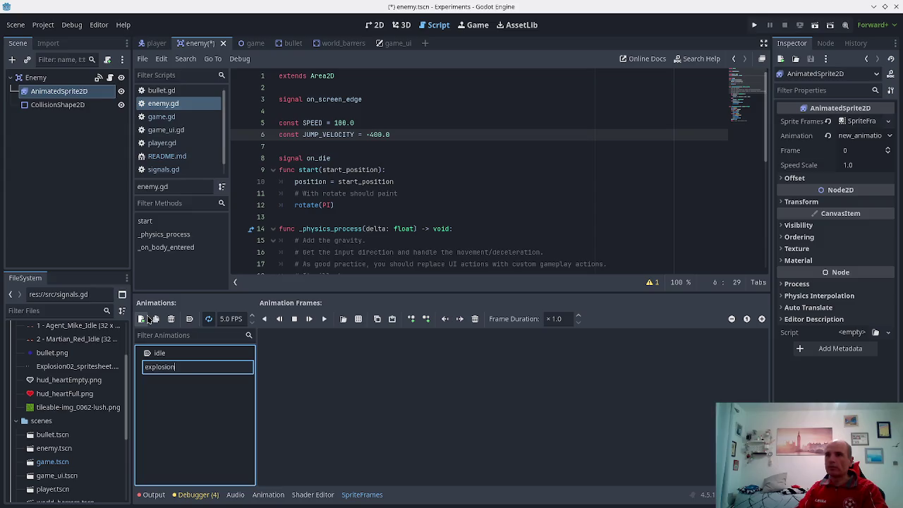
key("Return")
key("ctrl+s")
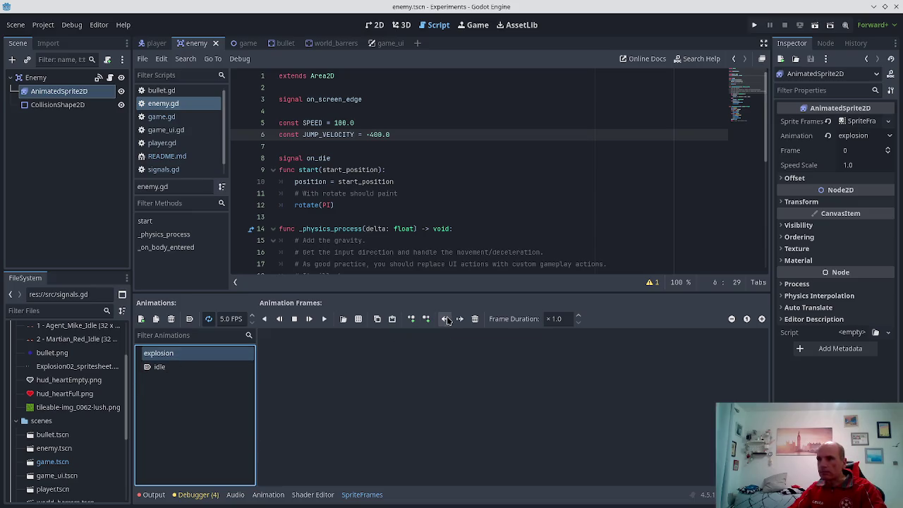
- Fill the explosion animation with all 9 frames from Explosion02_spritesheet.png
double_click(189, 360)
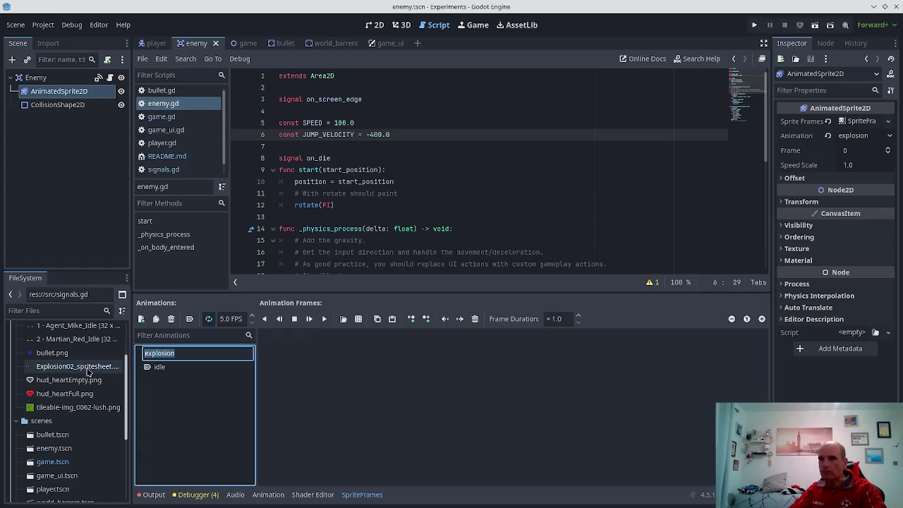
scroll(56, 375, "up", 2)
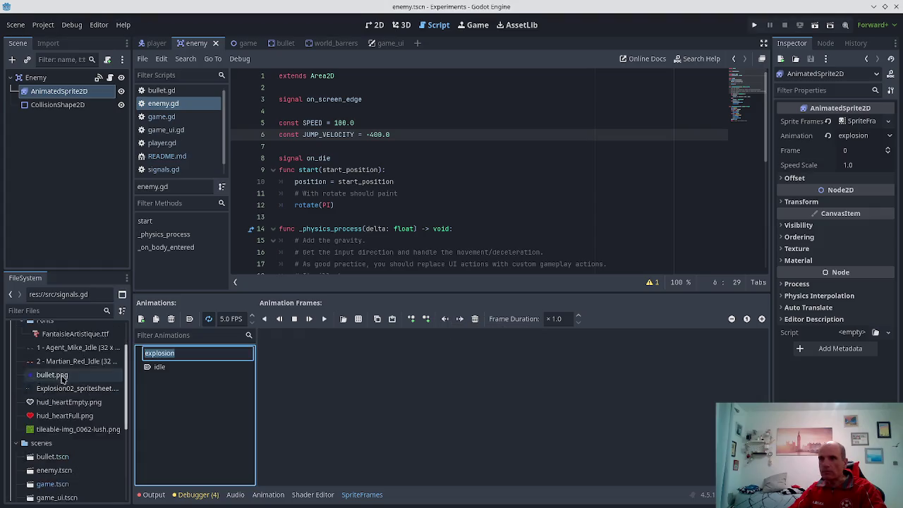
left_click(358, 322)
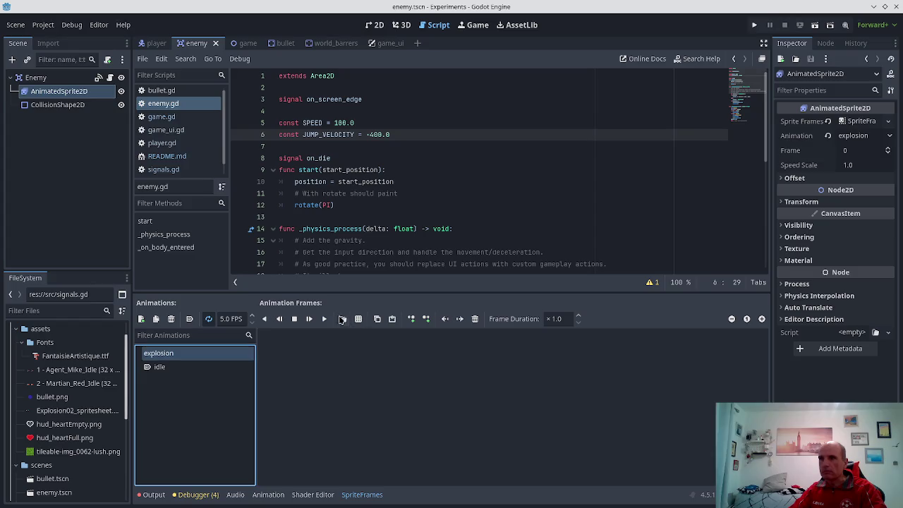
left_click(358, 318)
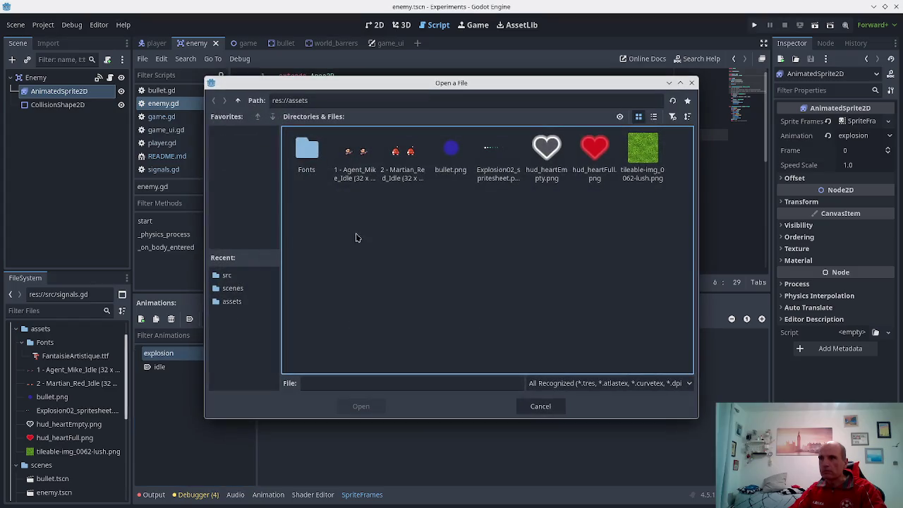
double_click(483, 176)
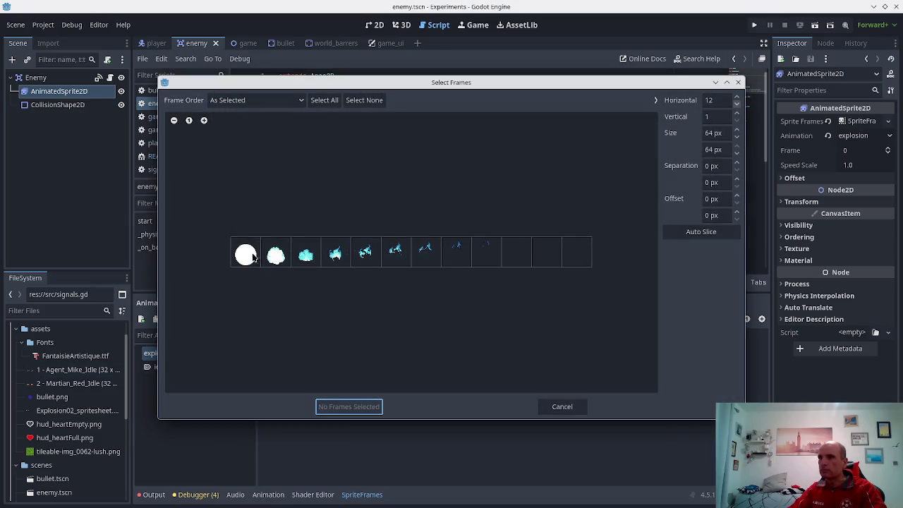
left_click(250, 256)
left_click(483, 257, "shift")
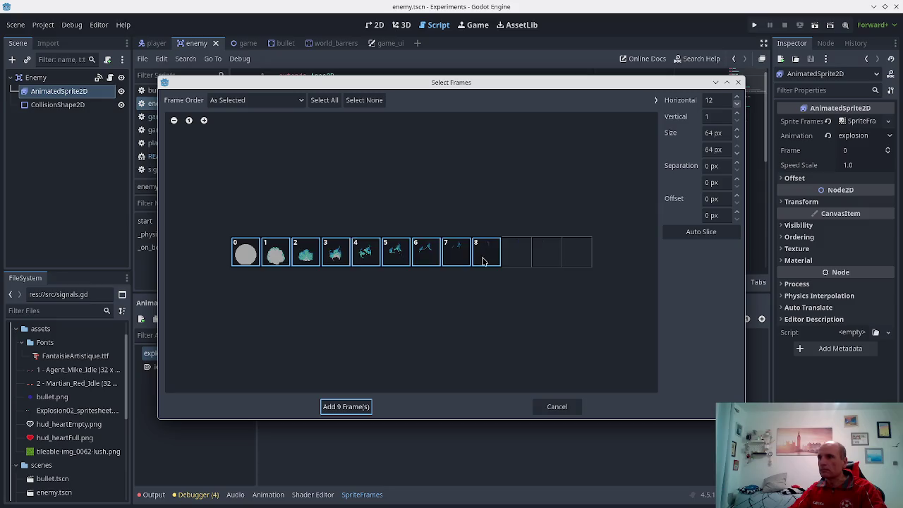
left_click(339, 407)
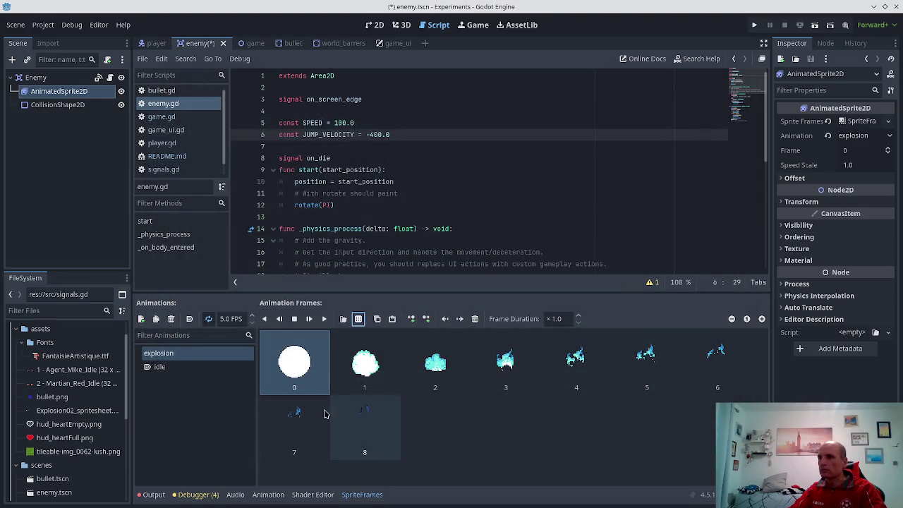
- Preview the explosion animation, view the sprite in 2D, and save the enemy scene
left_click(358, 318)
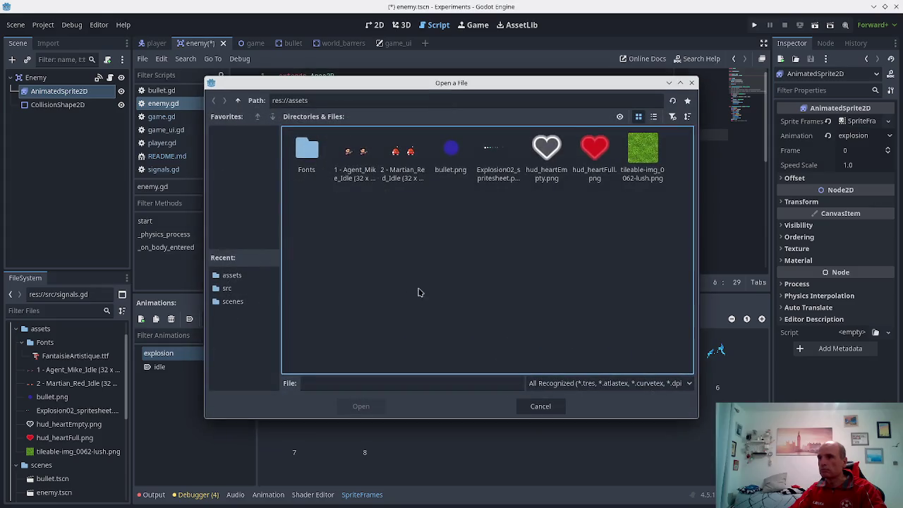
left_click(498, 167)
left_click(536, 404)
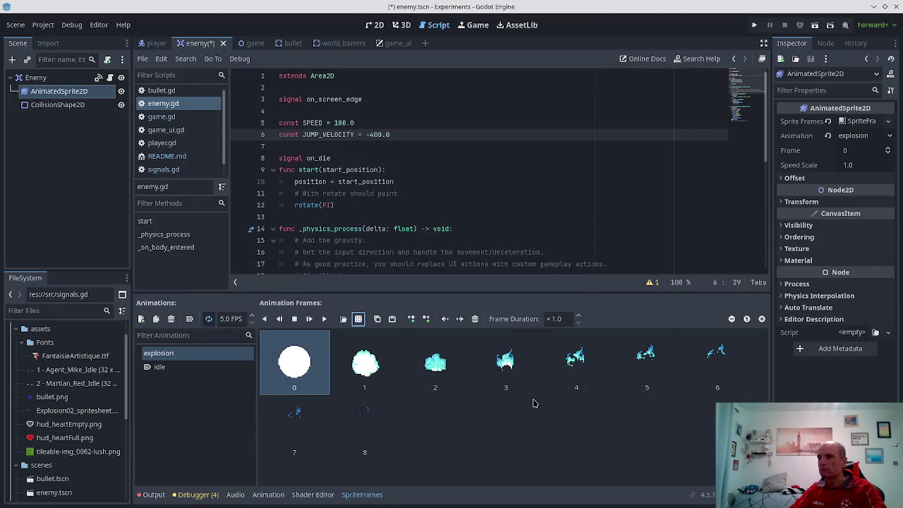
left_click(323, 319)
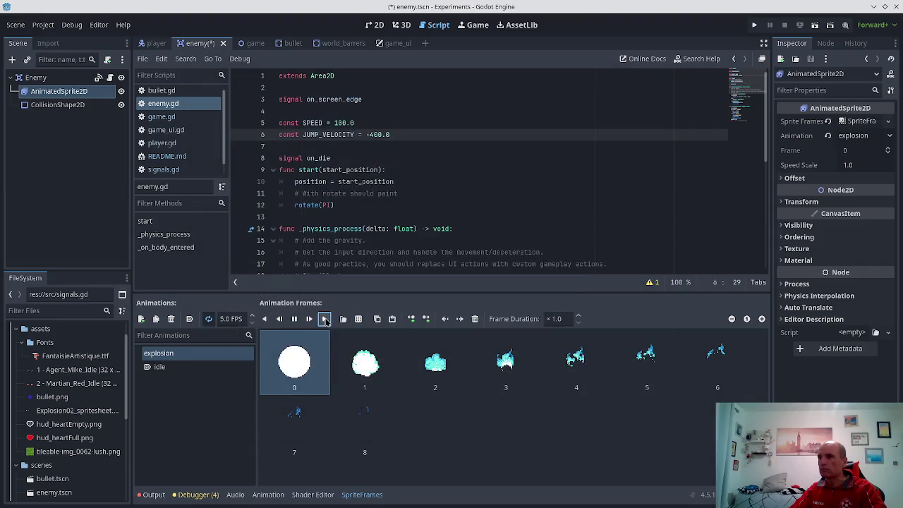
left_click(280, 363)
key("ctrl+s")
left_click(381, 28)
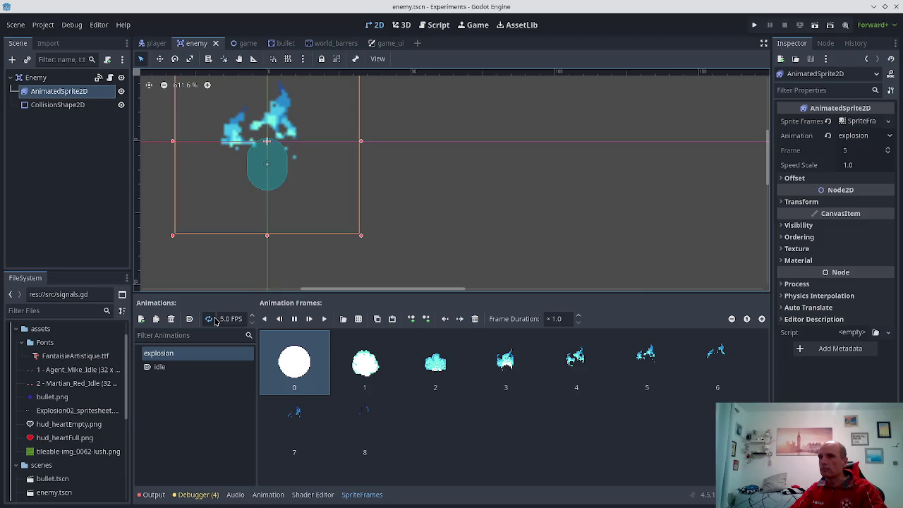
key("ctrl+s")
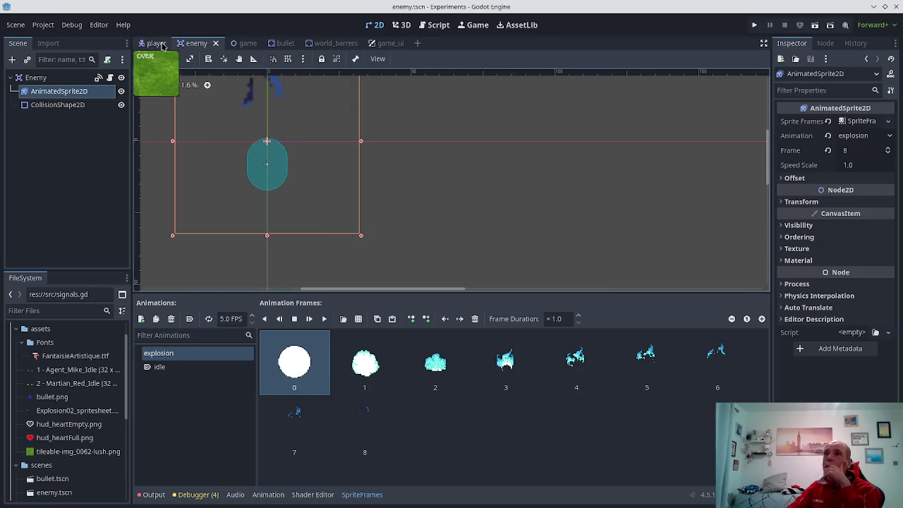
- Bring up enemy.gd from the enemy scene for editing
left_click(159, 43)
left_click(209, 45)
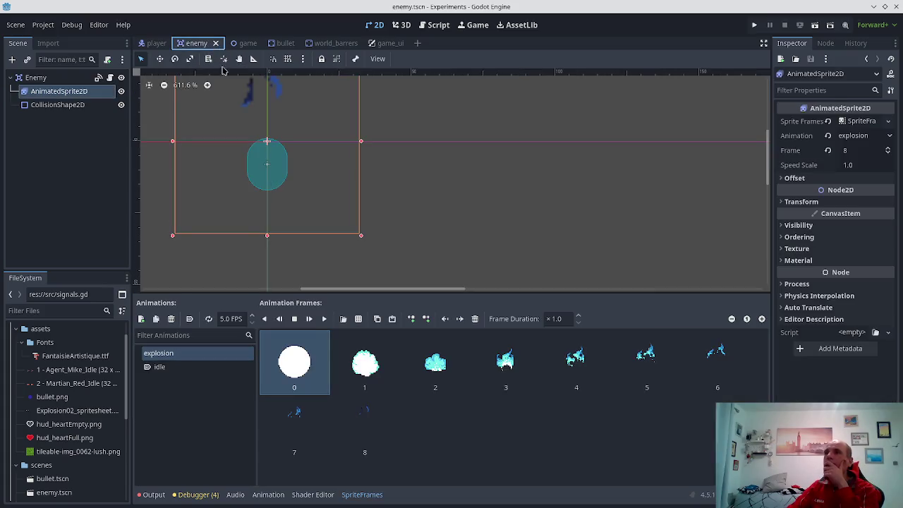
left_click(443, 26)
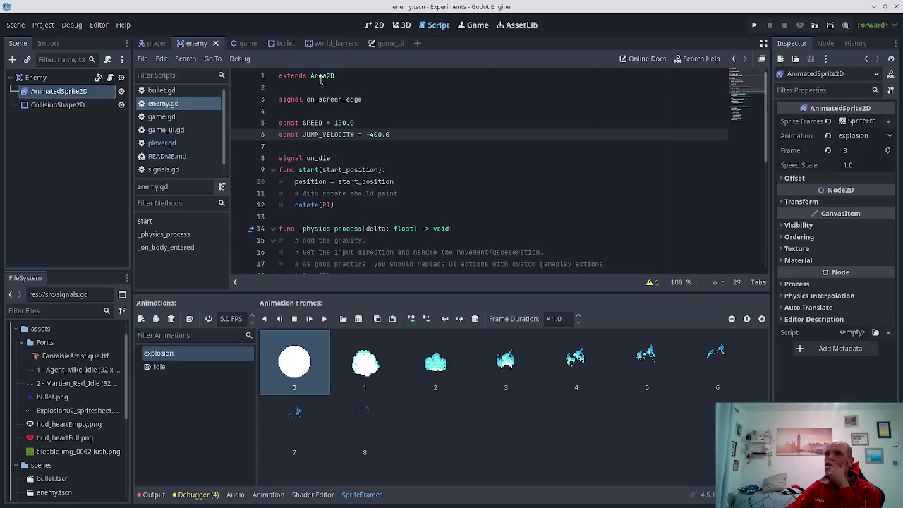
scroll(151, 120, "down", 1)
scroll(163, 159, "up", 1)
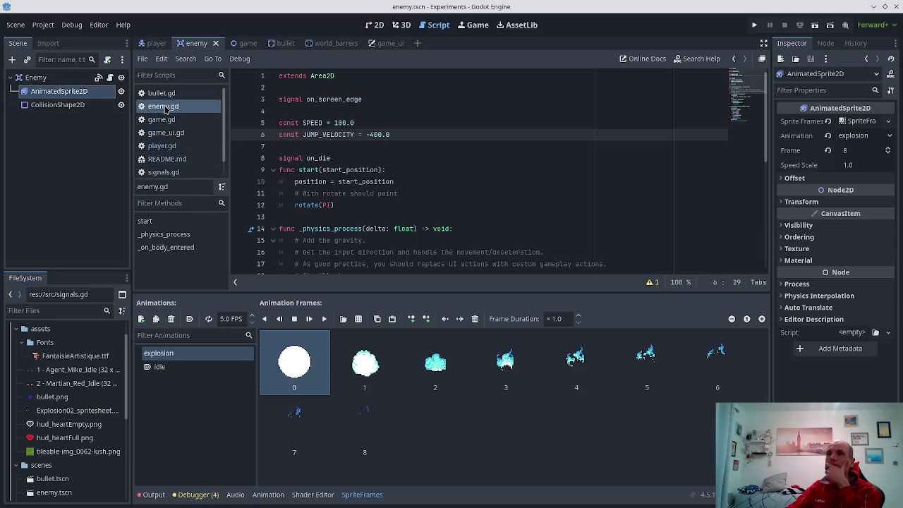
scroll(294, 140, "down", 2)
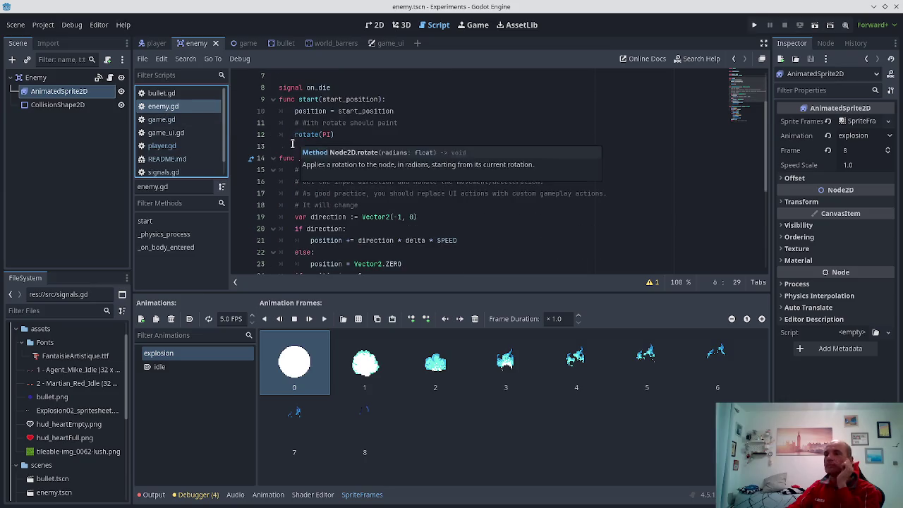
scroll(295, 140, "down", 2)
scroll(289, 146, "down", 3)
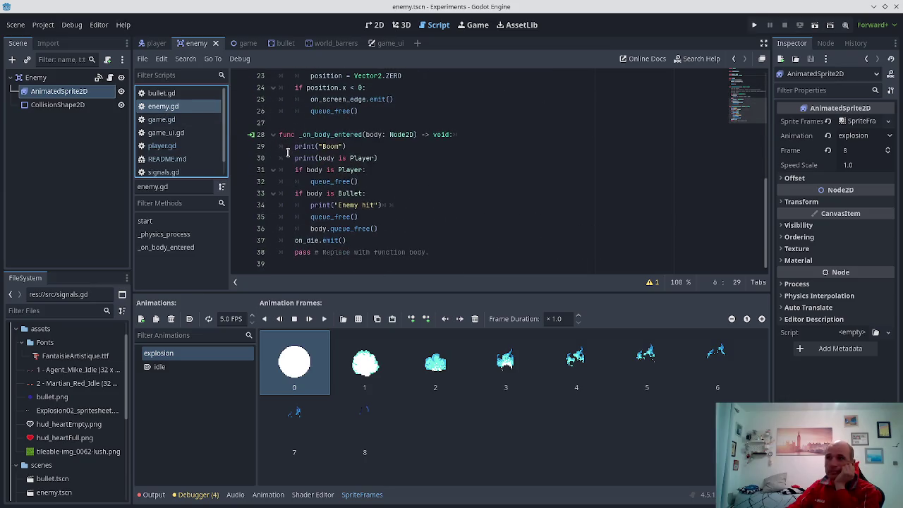
left_click(423, 205)
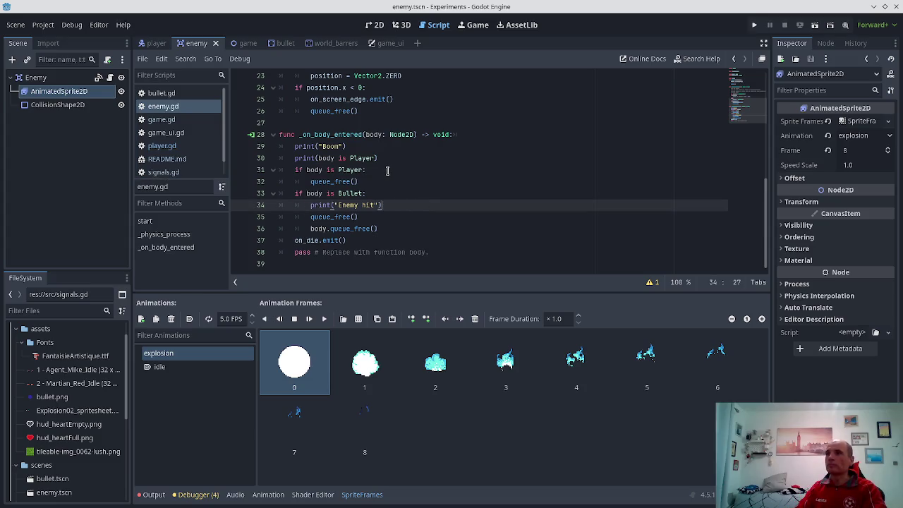
key("Return")
type("AnimatedSp")
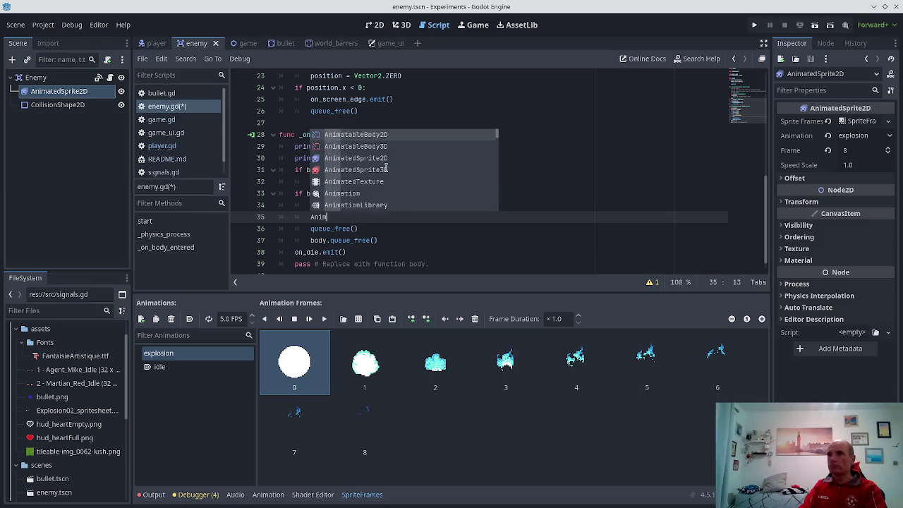
type("r")
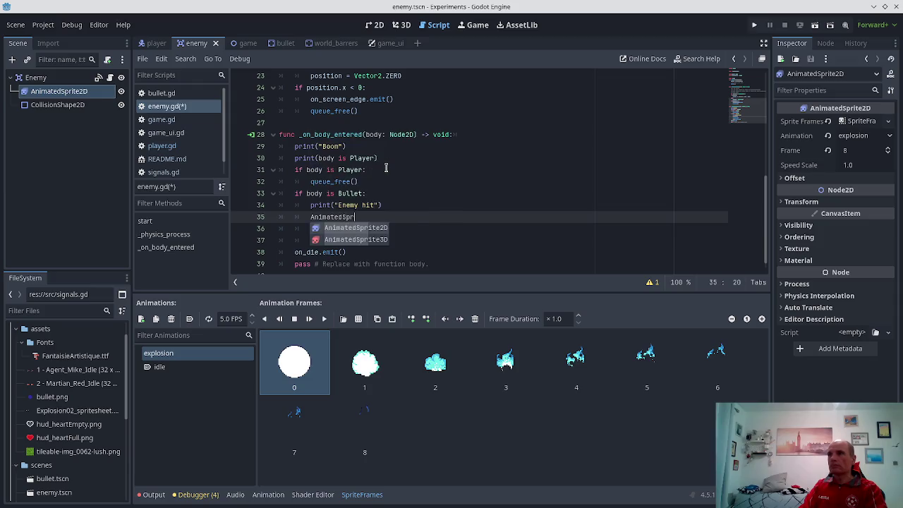
key("Return")
key("BackSpace")
key("shift+Home")
key("BackSpace")
key("BackSpace")
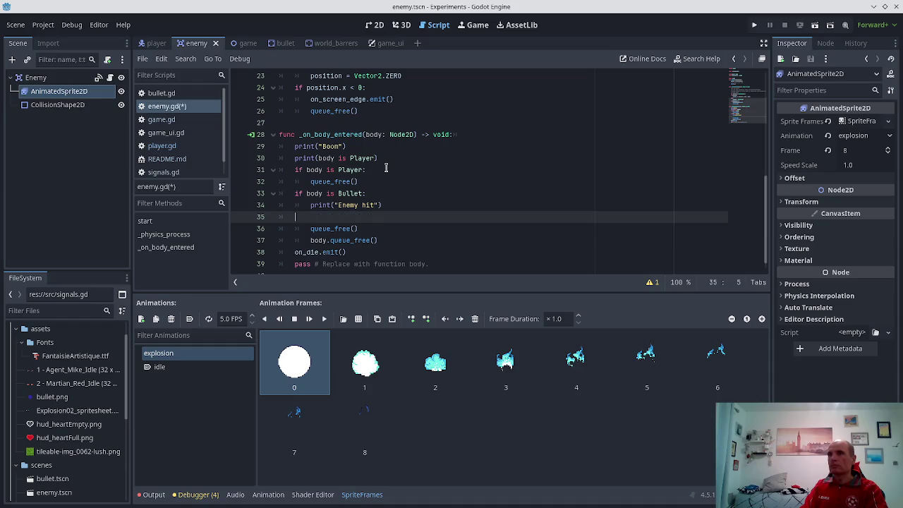
key("BackSpace")
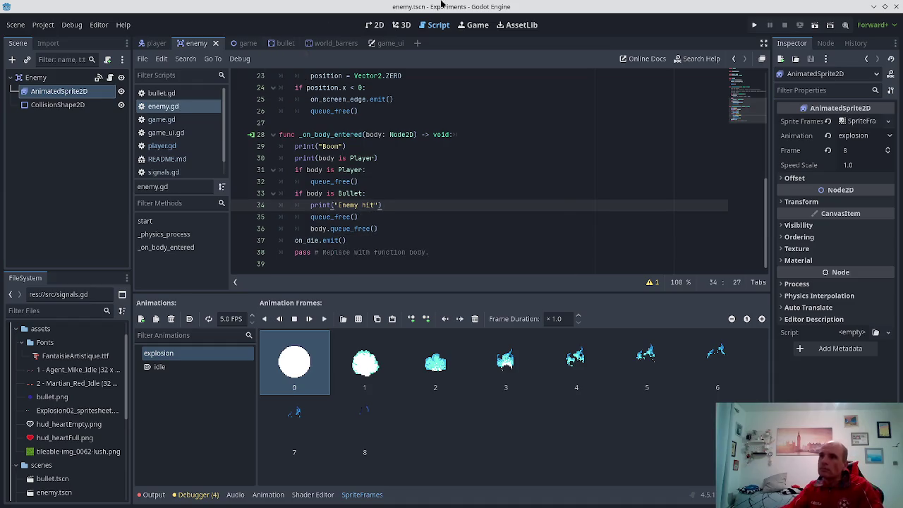
scroll(365, 139, "up", 1)
scroll(360, 148, "up", 6)
left_click(313, 128)
left_click(305, 99)
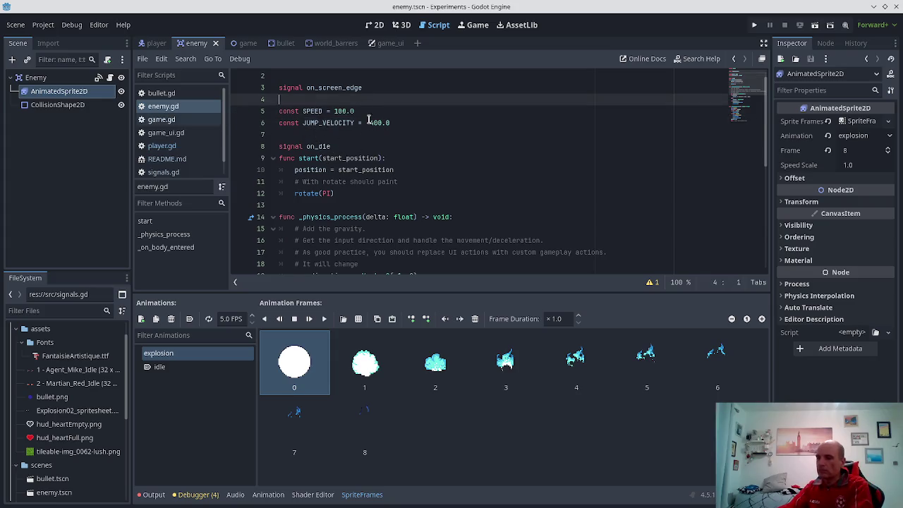
key("Return")
key("Return")
key("Up")
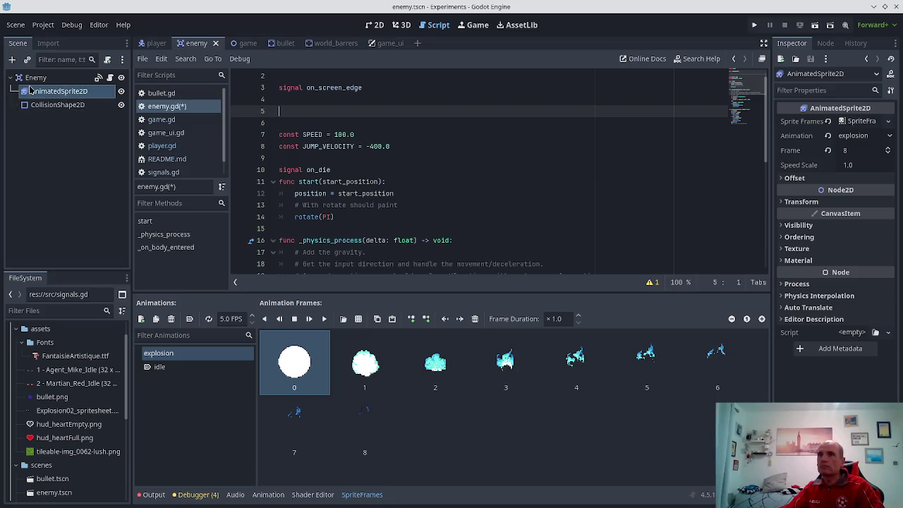
left_click(43, 93)
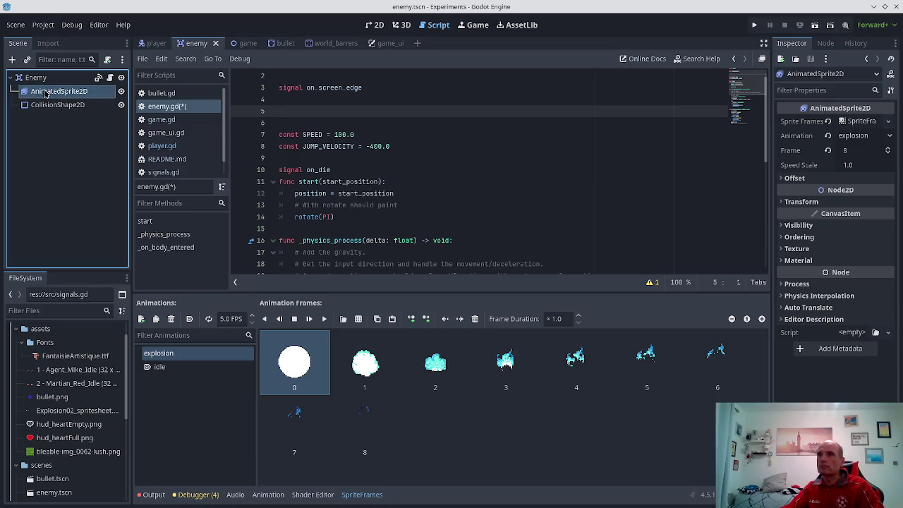
left_click_drag(326, 117, 312, 111)
- Add animated_sprite_2d.play("explosion") right after print("Enemy hit") and save the script
scroll(323, 120, "down", 3)
scroll(323, 121, "down", 4)
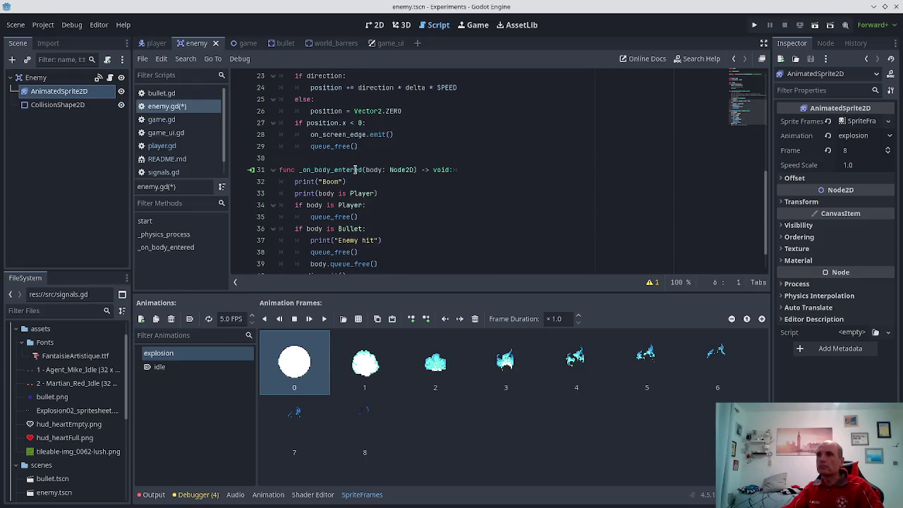
scroll(356, 176, "down", 1)
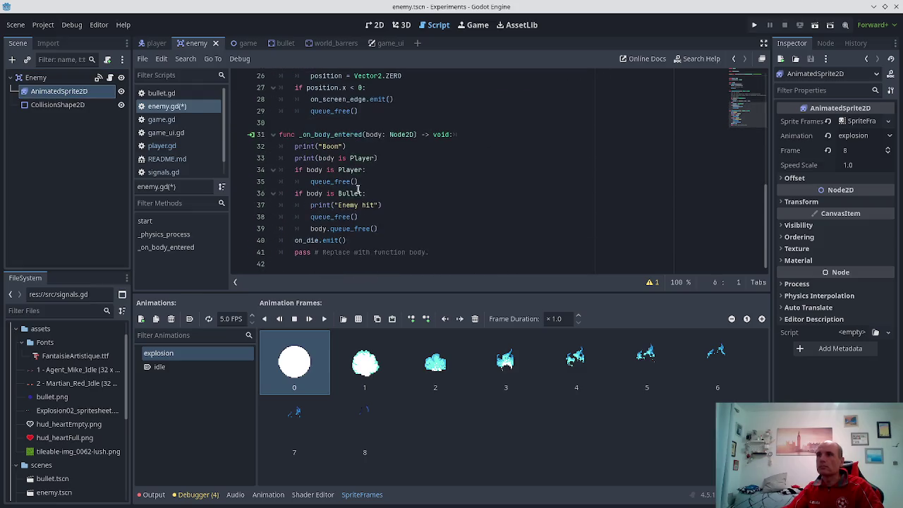
left_click(395, 205)
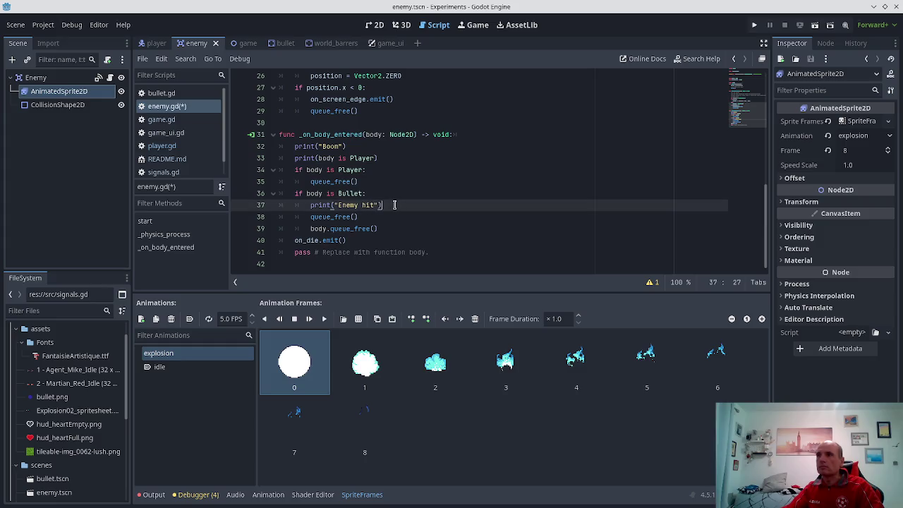
key("Return")
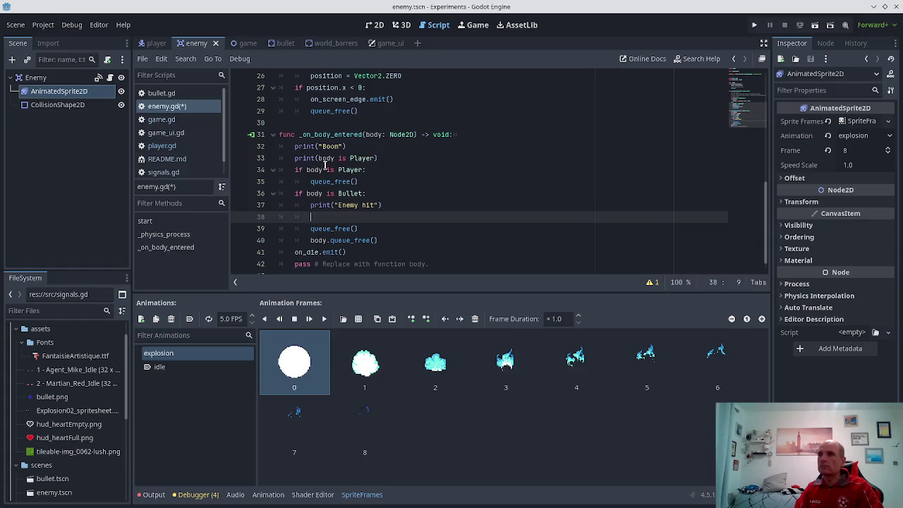
type("o")
key("ctrl+space")
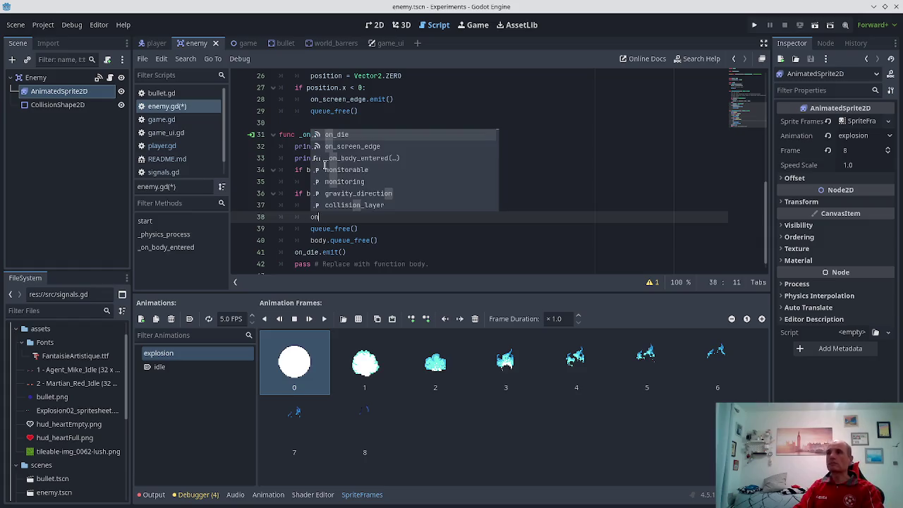
key("Escape")
type("animate")
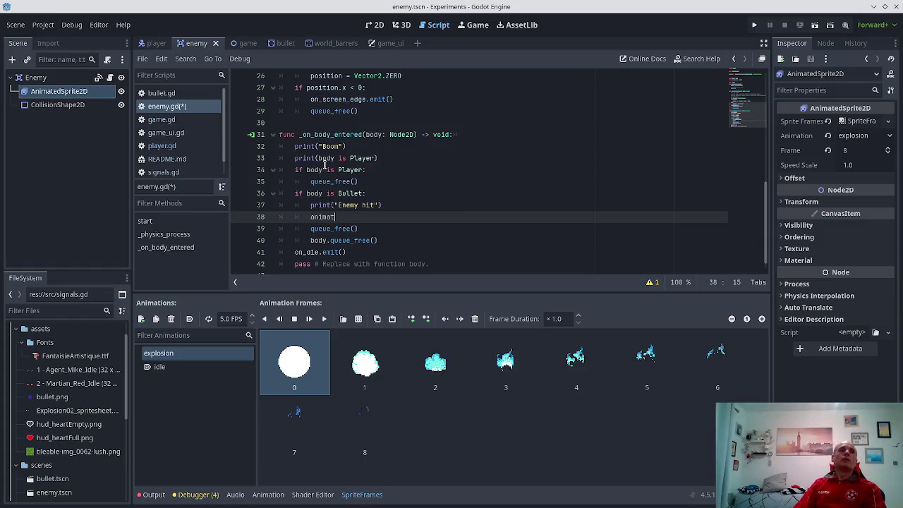
key("Return")
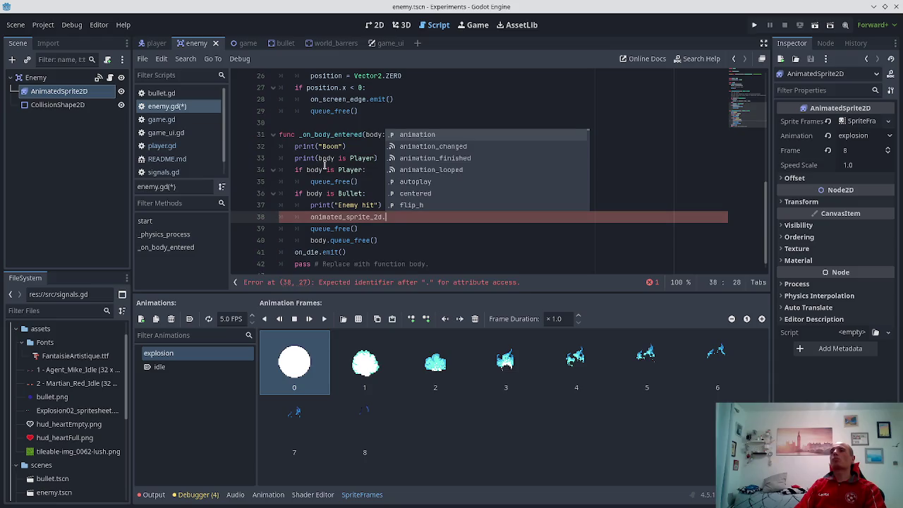
type("play(")
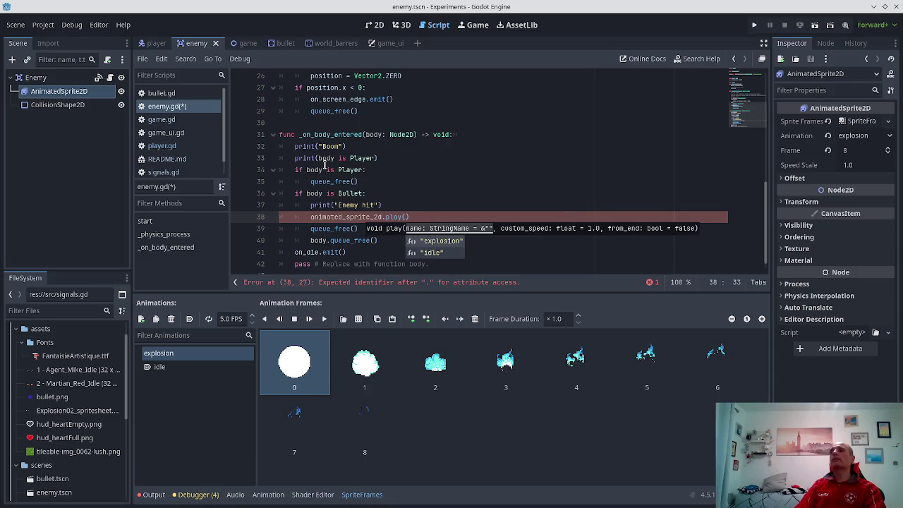
key("Return")
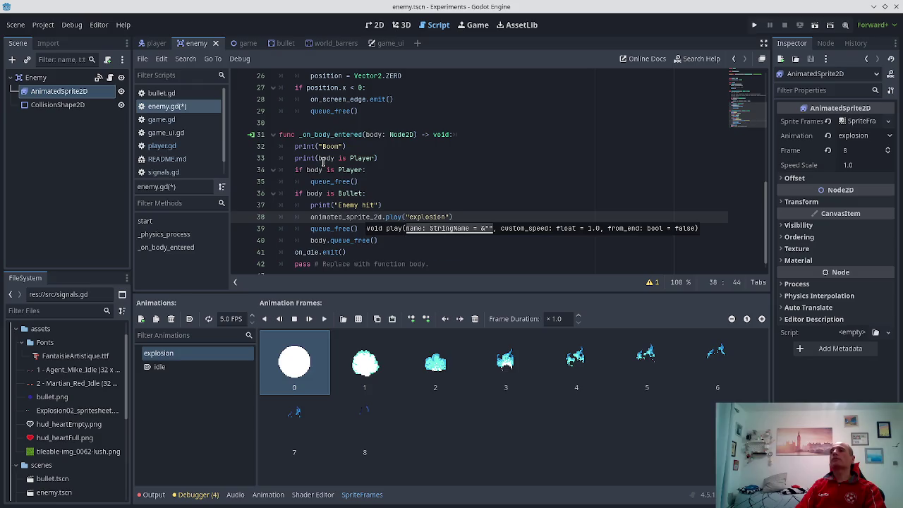
key("ctrl+s")
key("End")
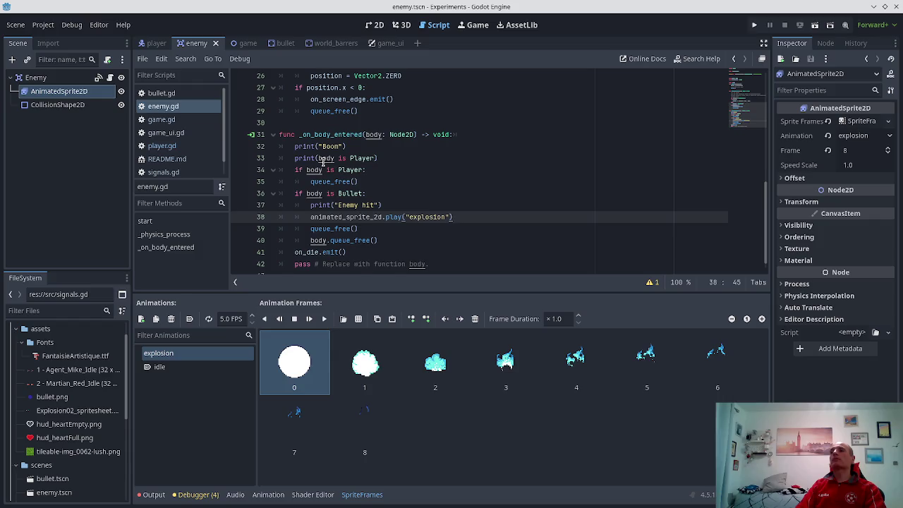
- Add await animated_sprite_2d.animation_finished after the play call and save enemy.gd
key("Return")
type("e")
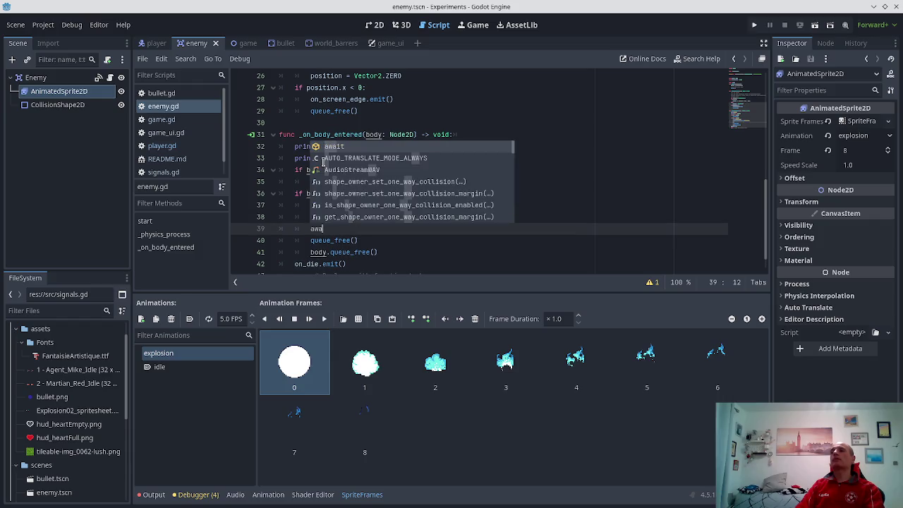
type("it ani")
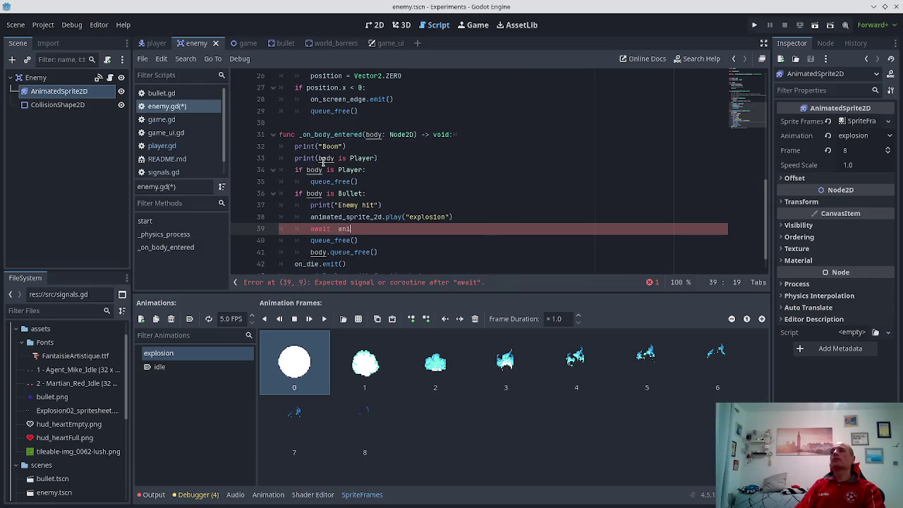
type("mat")
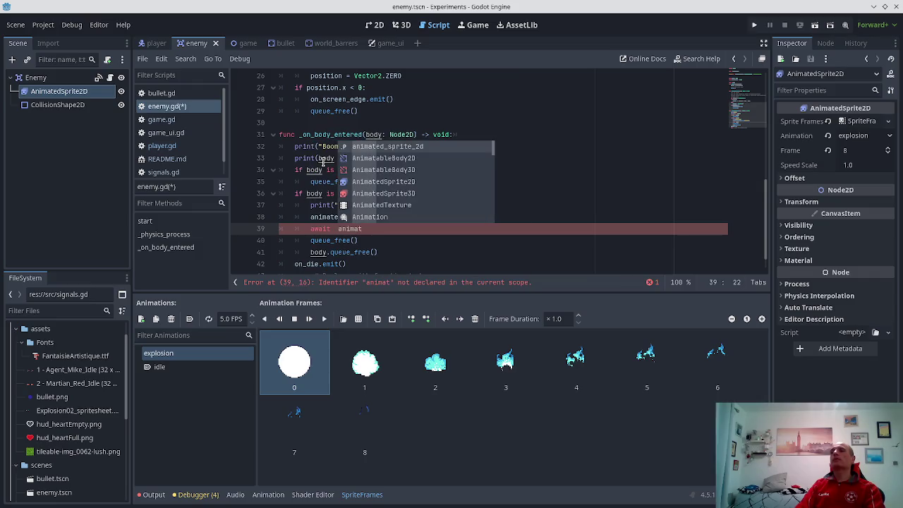
type("ed")
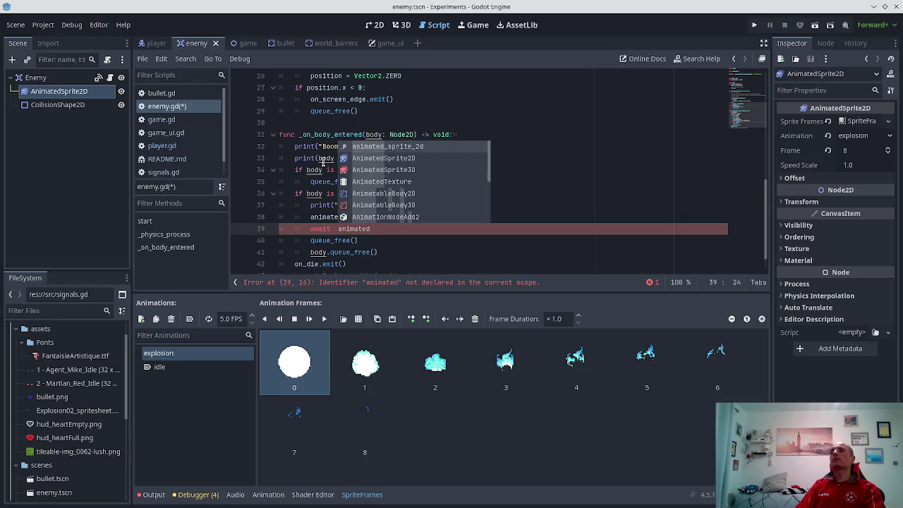
key("Return")
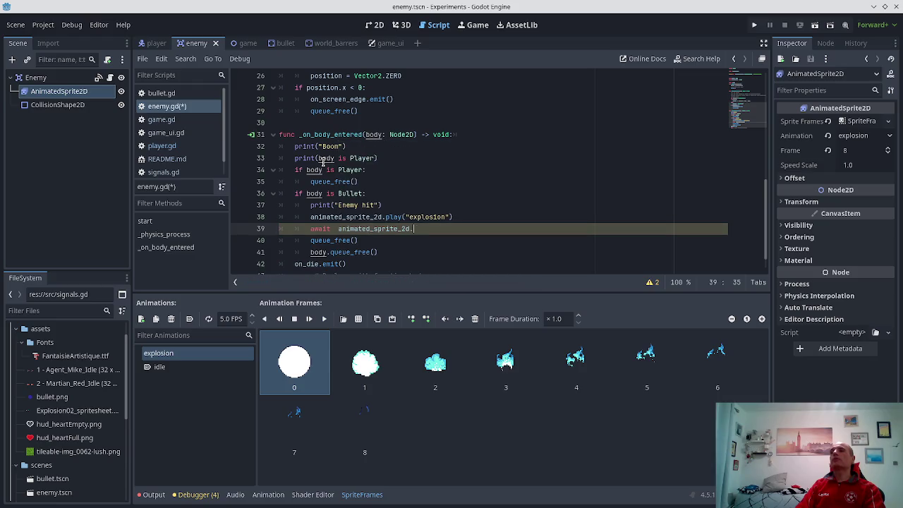
type("finishe")
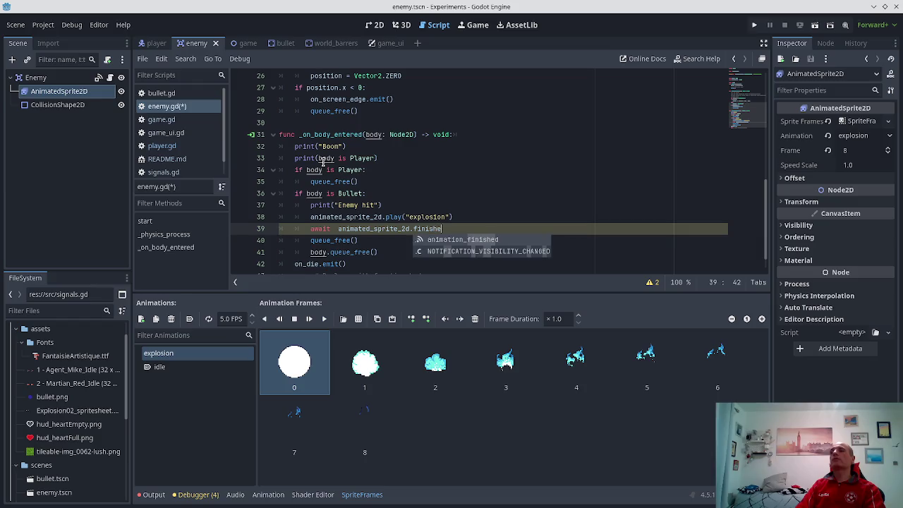
key("Return")
key("ctrl+BackSpace")
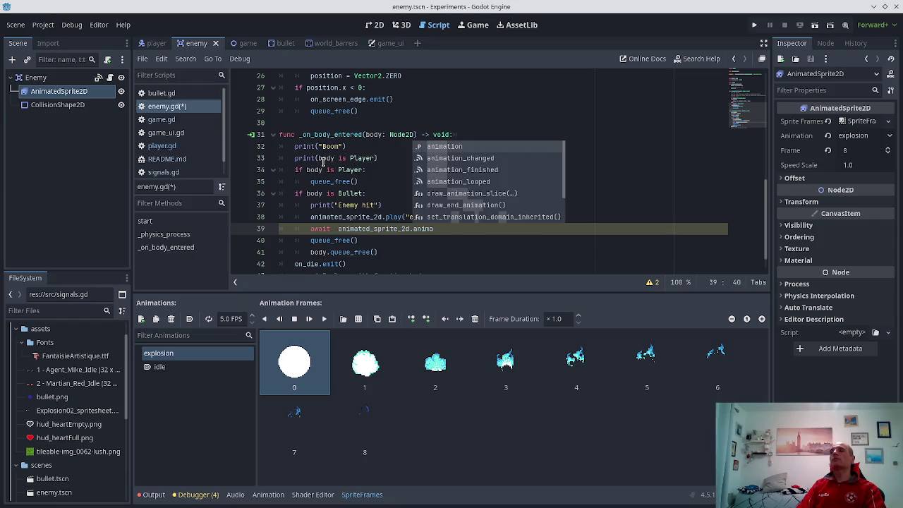
key("Down")
key("Down")
key("Return")
key("ctrl+s")
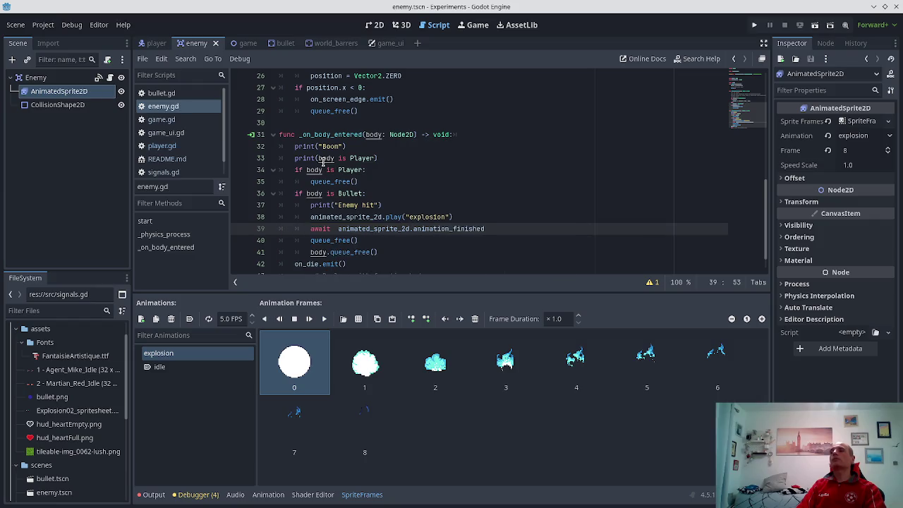
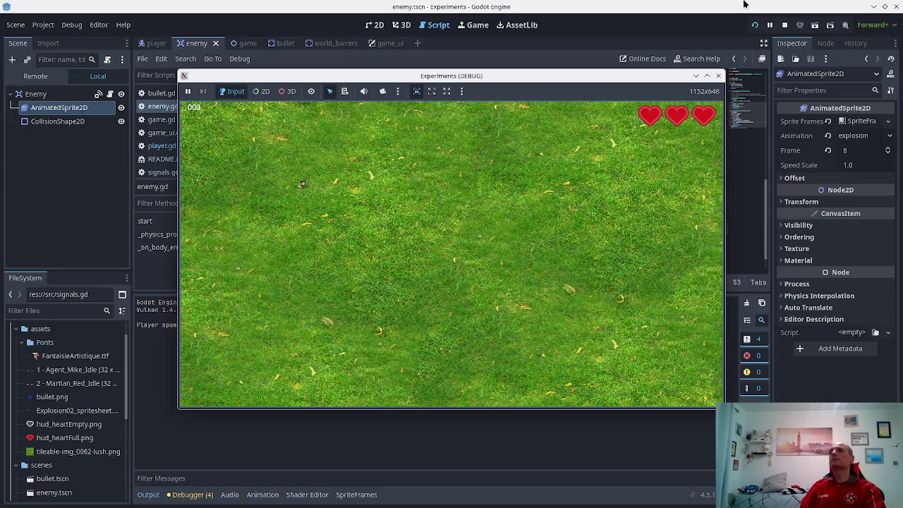
- Move the player around the field while firing bullets at the enemies
key("space")
key("Left")
key("Down")
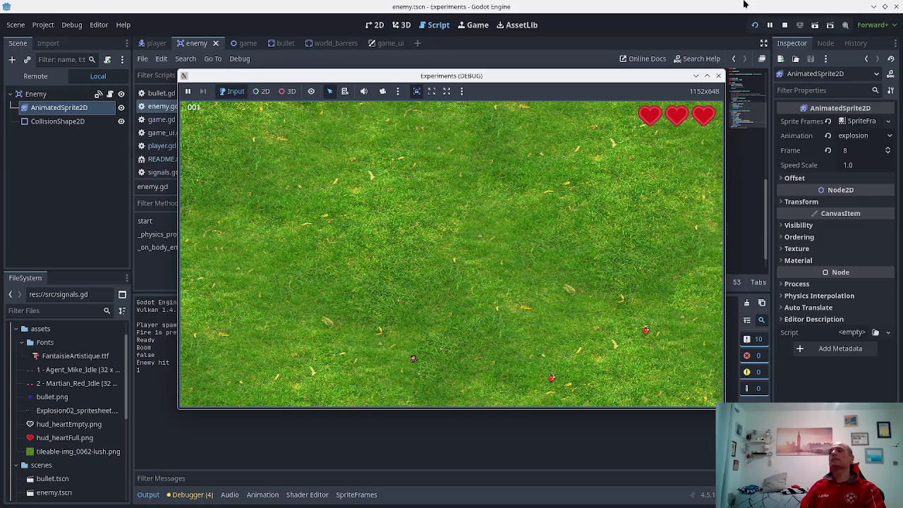
key("space")
key("Left")
key("Up")
key("space")
key("Left")
key("Down")
- Keep shooting enemies until the score reaches 007 with one heart left
key("space")
key("Up")
key("space")
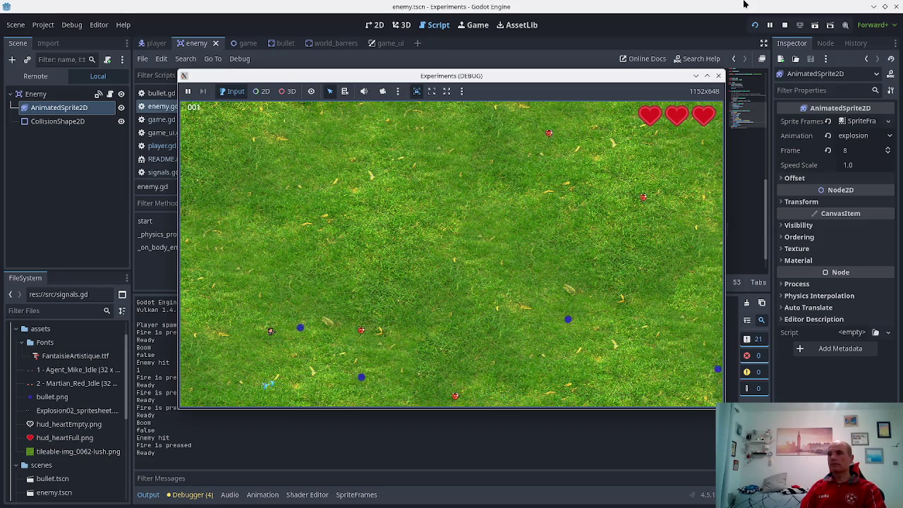
key("Down")
key("space")
key("space")
key("space")
key("Down")
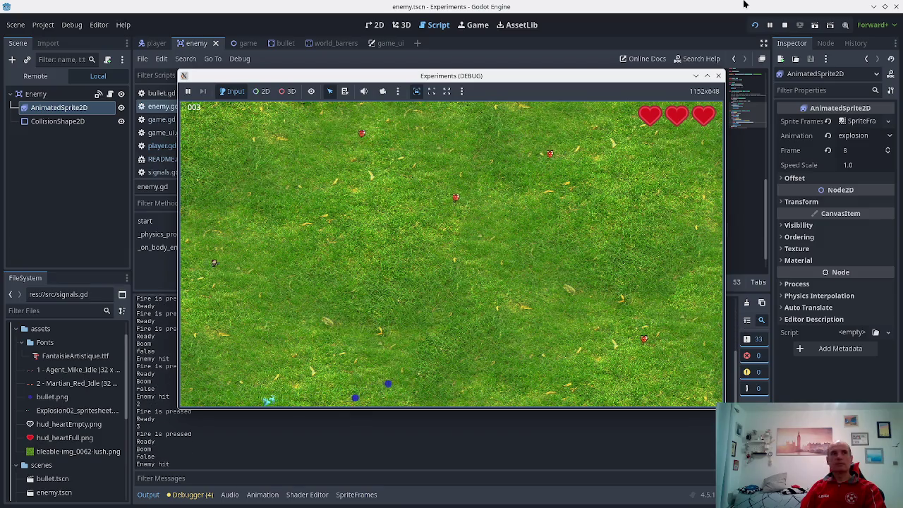
key("space")
key("space")
key("space")
key("space")
key("Right")
key("space")
key("space")
key("space")
key("Right")
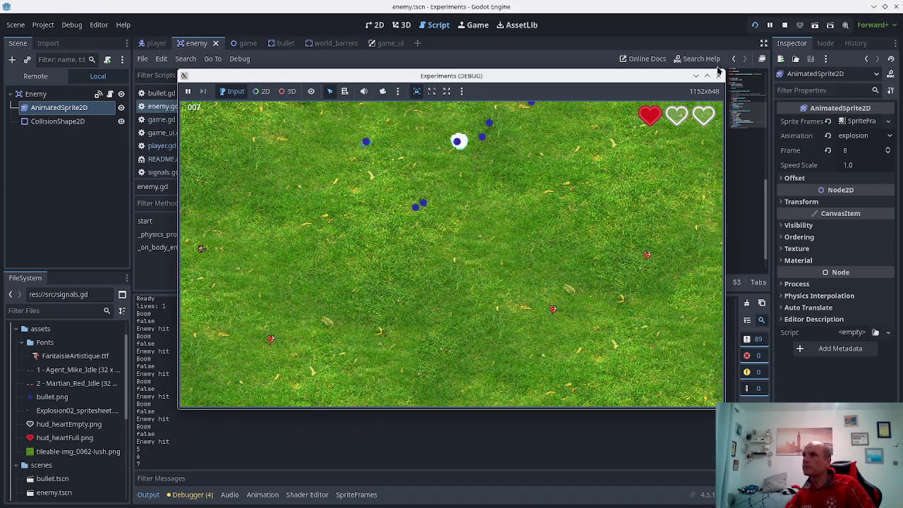
- Stop the game, cycle through the player, enemy and game scenes, and show game in 2D
left_click(718, 74)
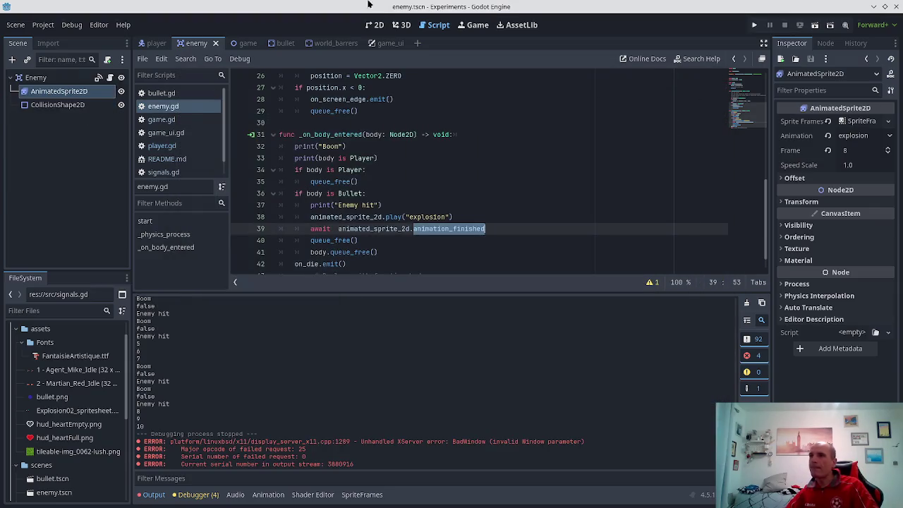
left_click(164, 108)
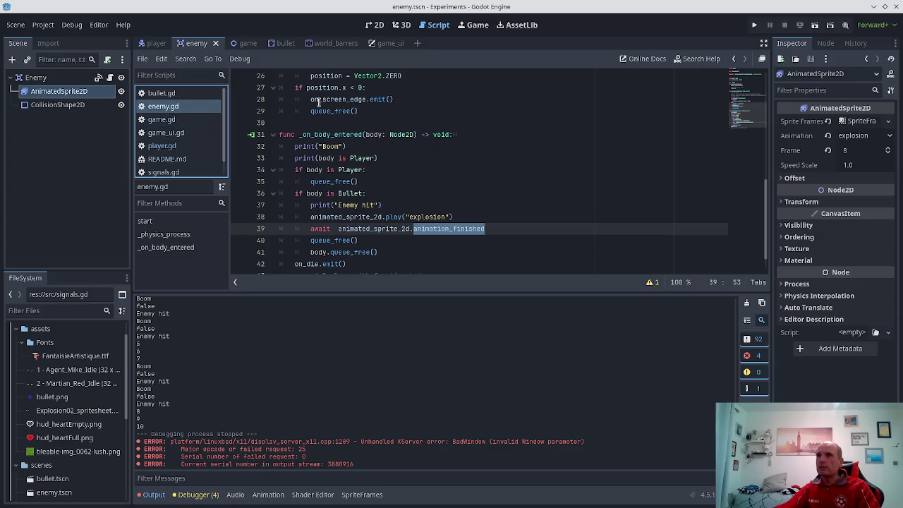
left_click(156, 43)
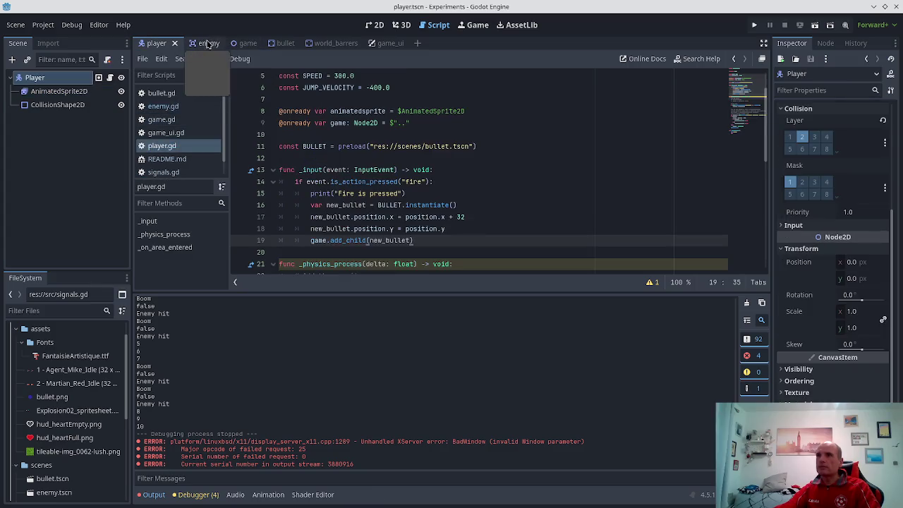
left_click(206, 44)
left_click(243, 43)
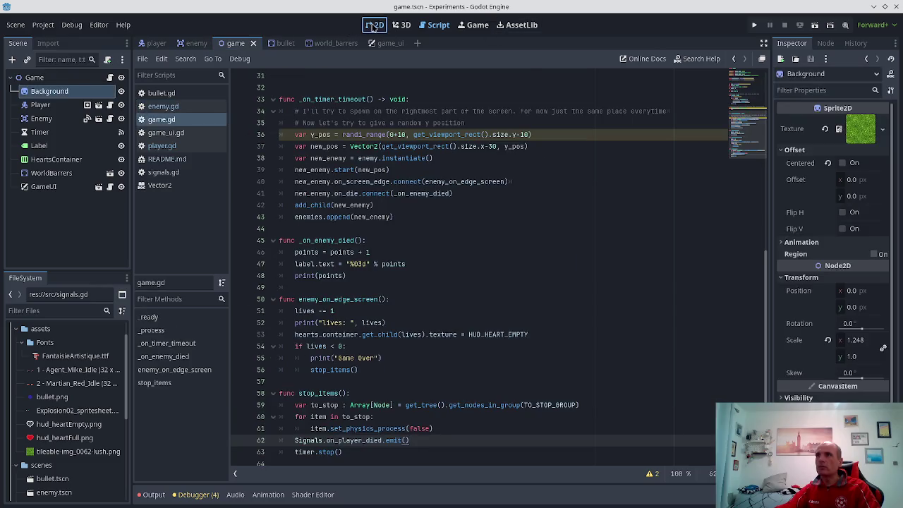
left_click(374, 26)
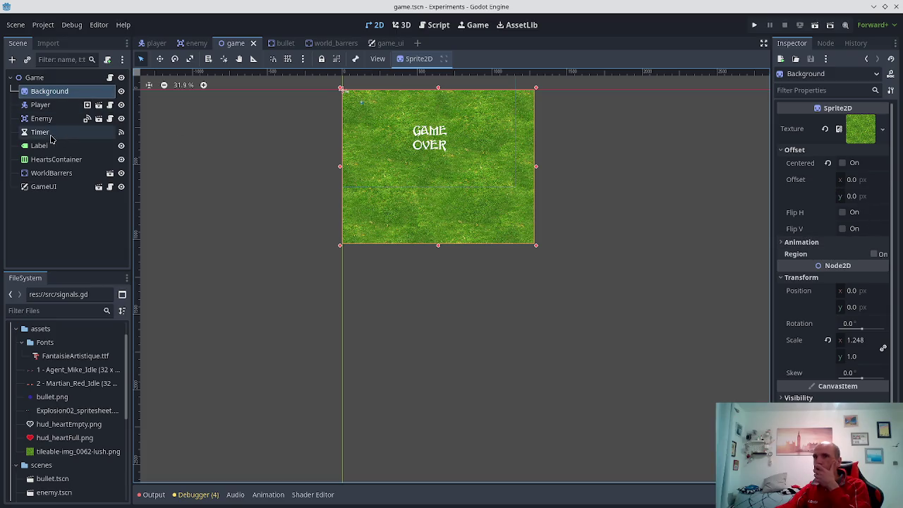
- Select the game scene's score Label and look at its Label Settings options
left_click(44, 145)
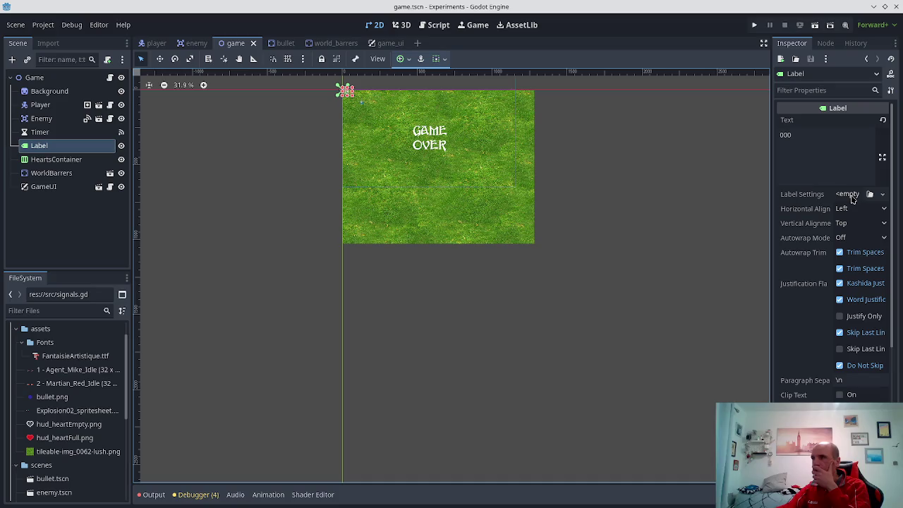
left_click(850, 194)
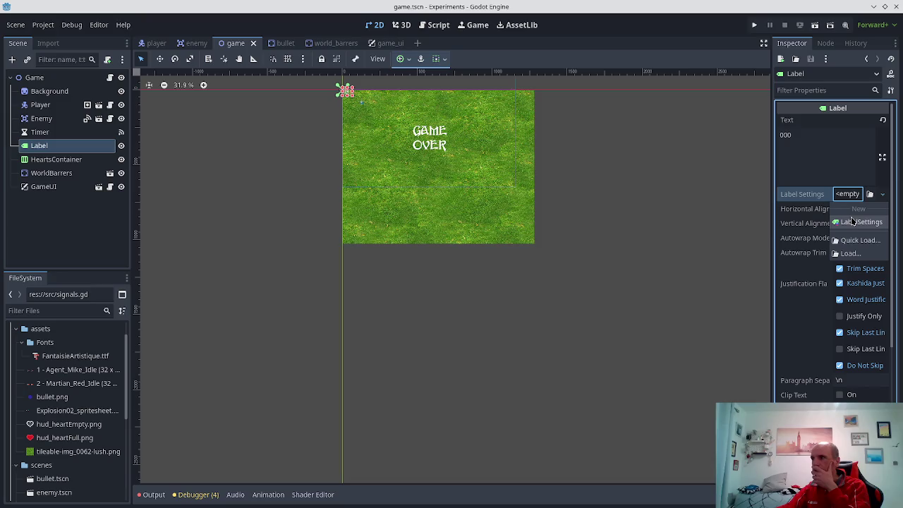
left_click(680, 209)
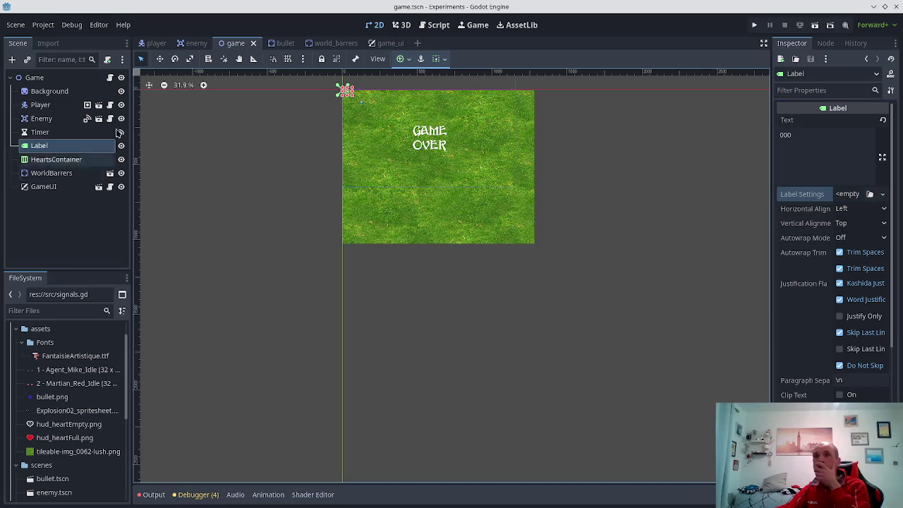
- In game_ui, choose Save As for GameOverLbl's LabelSettings resource
left_click(388, 43)
left_click(63, 118)
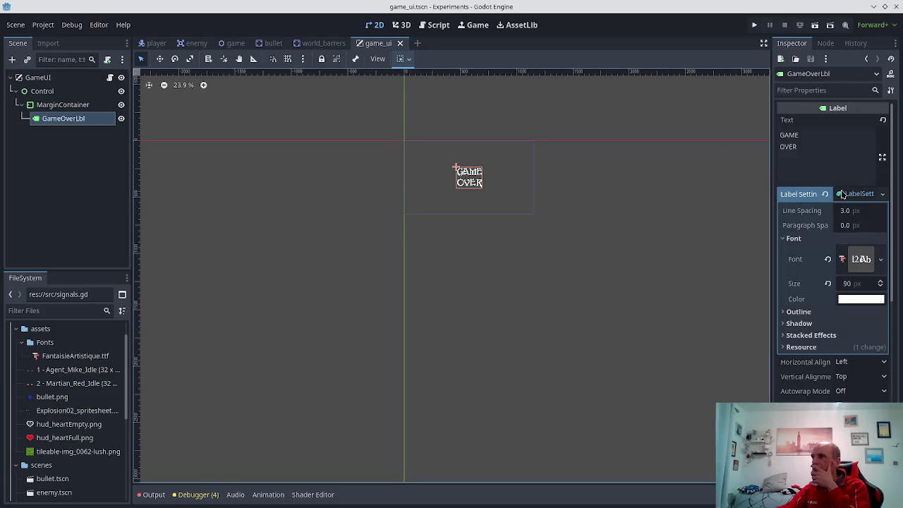
left_click(851, 193)
left_click(856, 194)
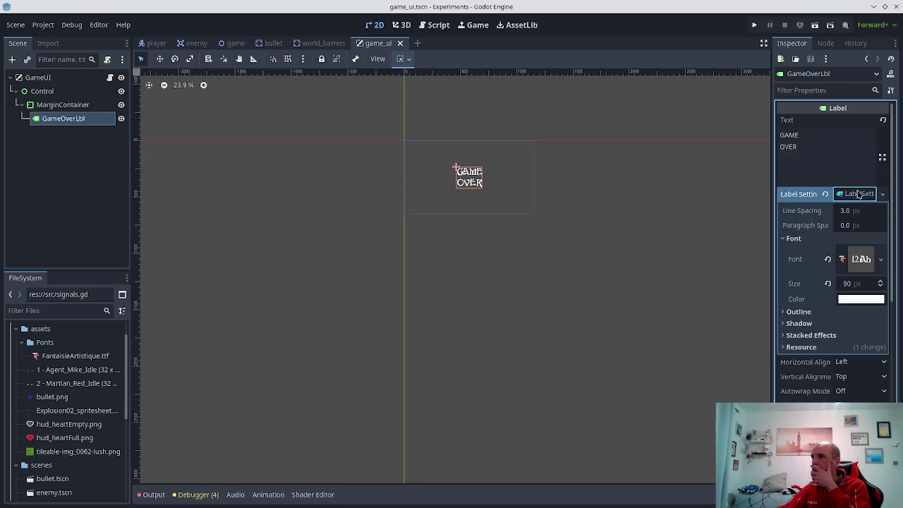
left_click(884, 194)
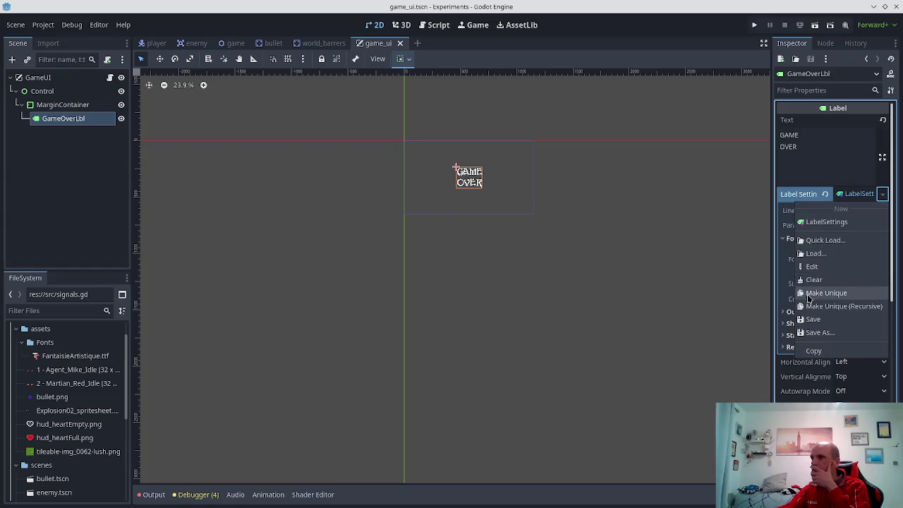
left_click(813, 333)
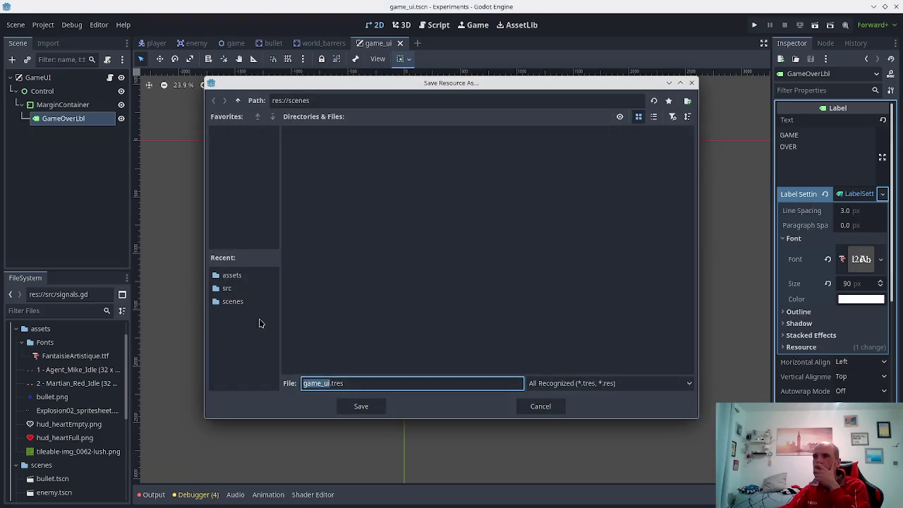
- Create a presets folder inside scenes, then delete it as misplaced
left_click(687, 101)
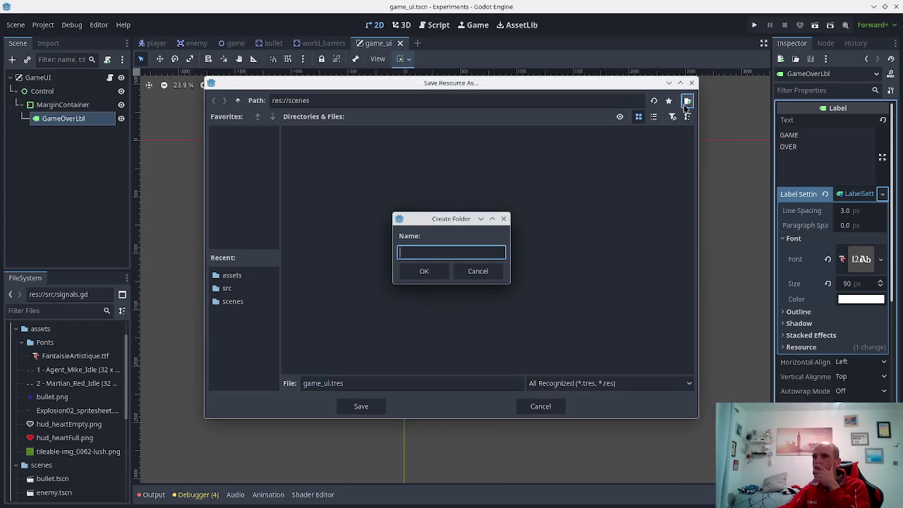
type("se")
key("BackSpace")
key("BackSpace")
type("presets")
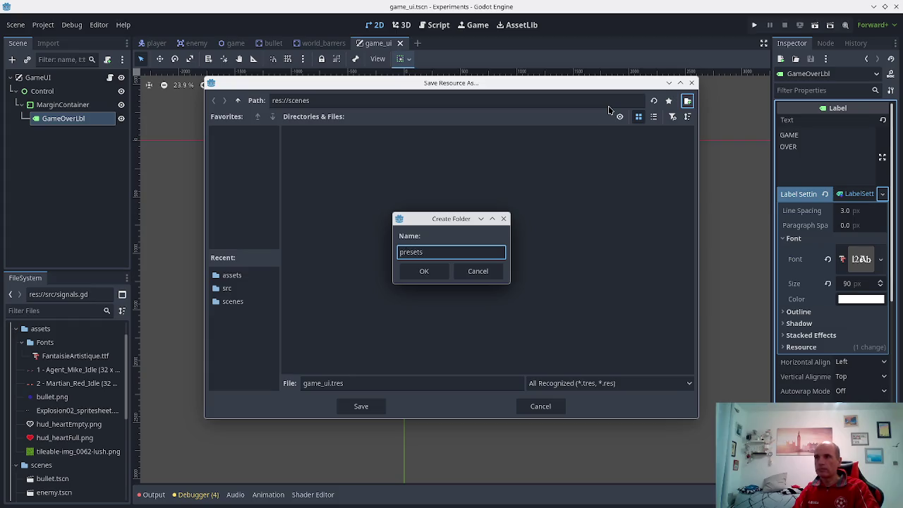
key("Return")
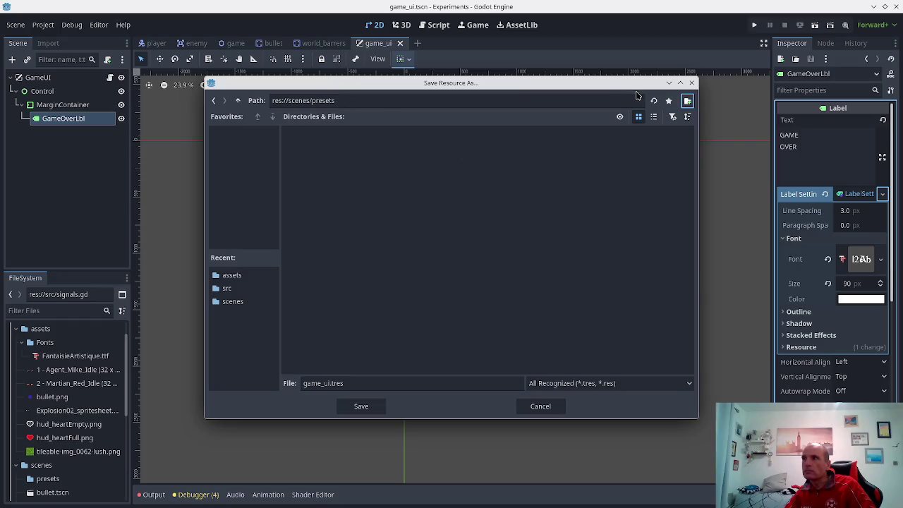
left_click(239, 101)
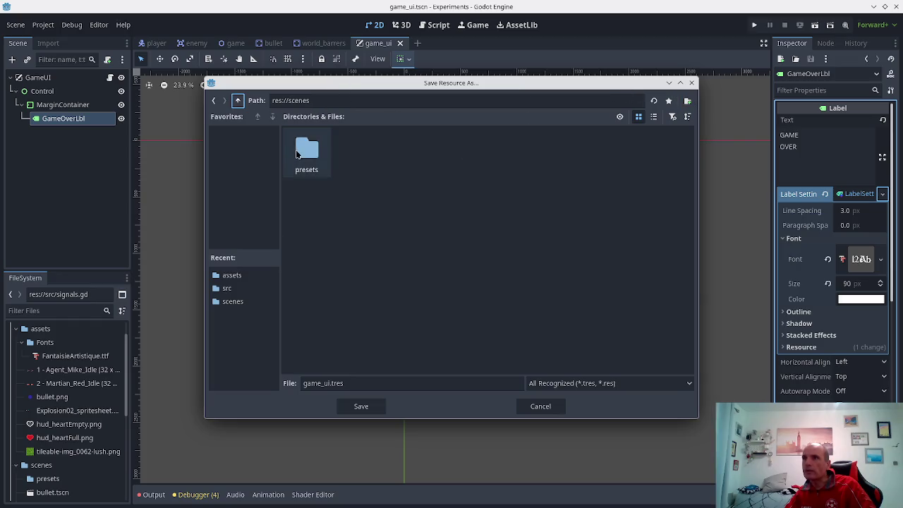
right_click(302, 152)
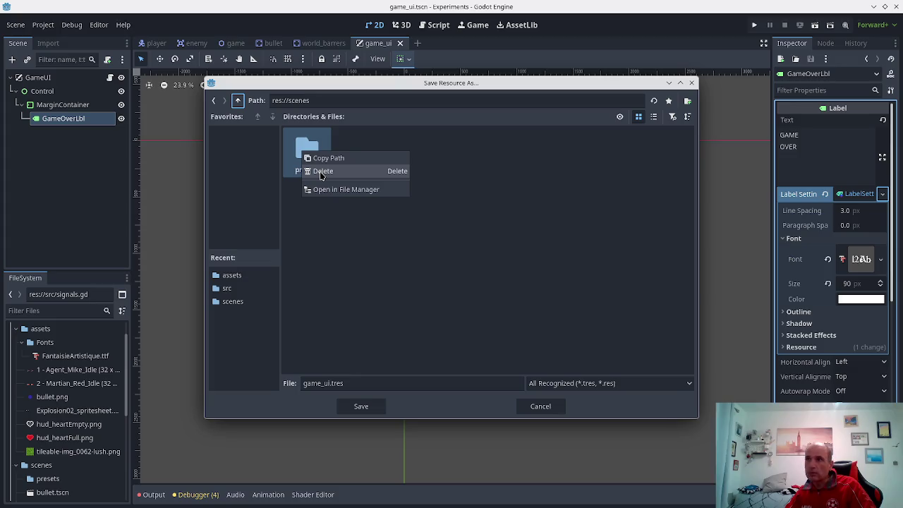
left_click(321, 174)
left_click(380, 301)
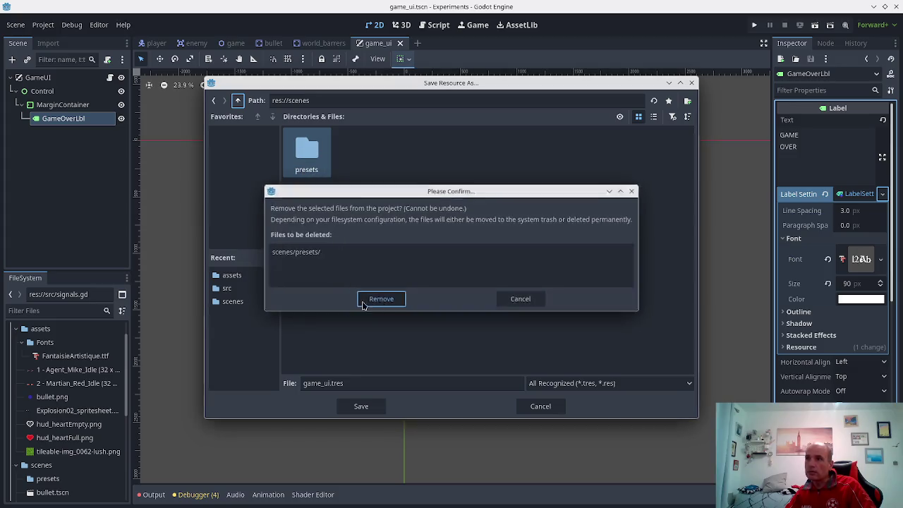
- Create a presets folder at the project root
left_click(237, 101)
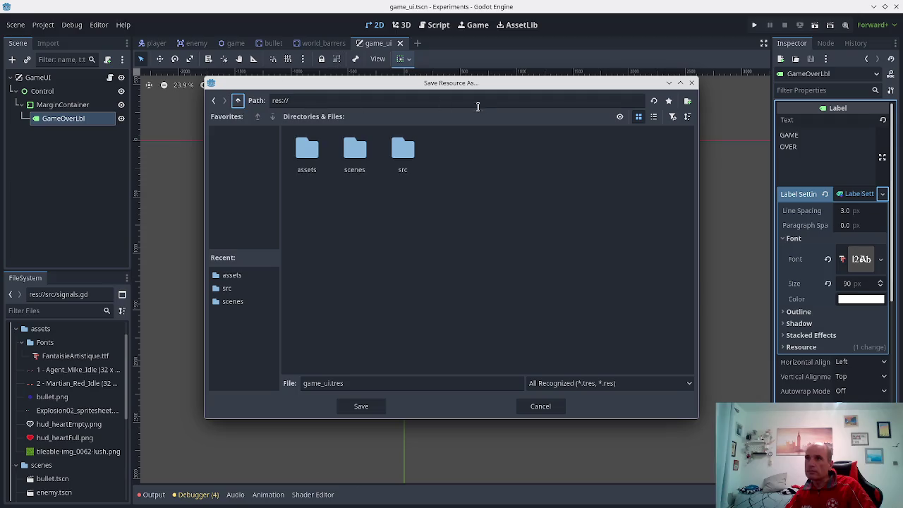
left_click(688, 101)
type("presets")
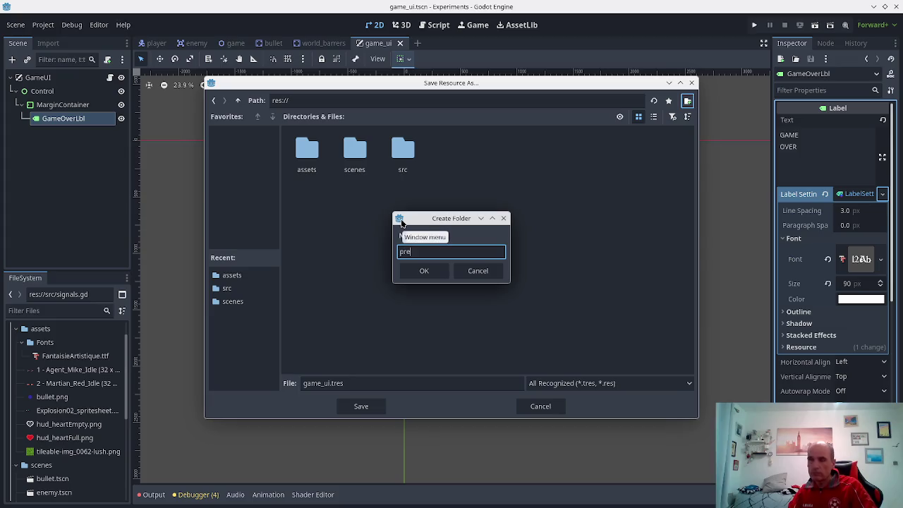
key("Return")
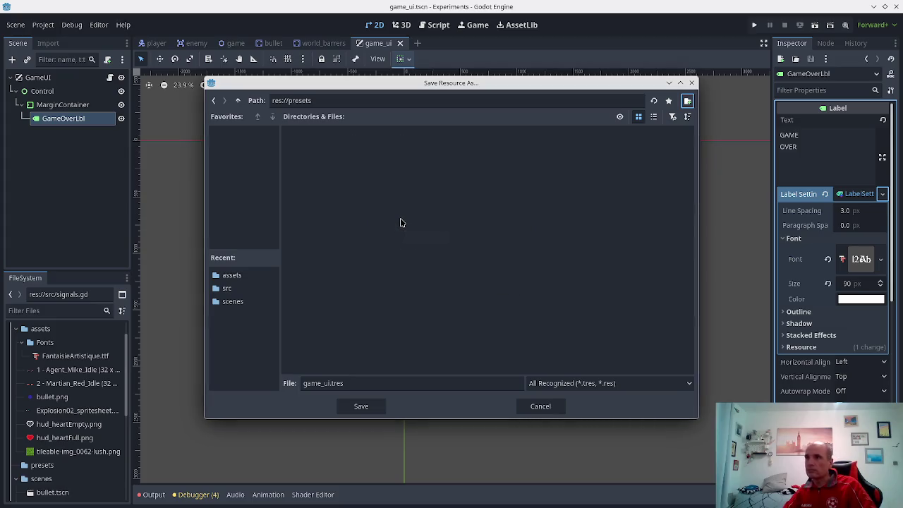
- Save the label settings as game_label.tres in res://presets
left_click(354, 386)
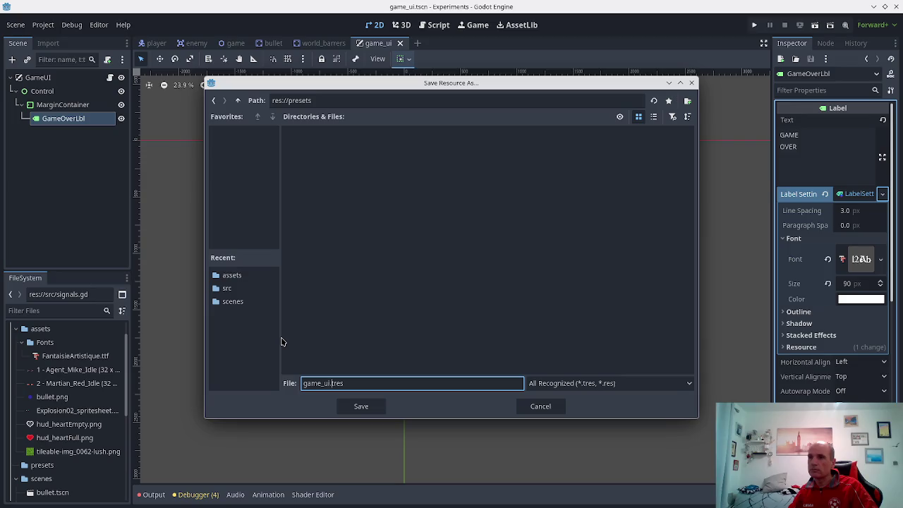
key("shift+Home")
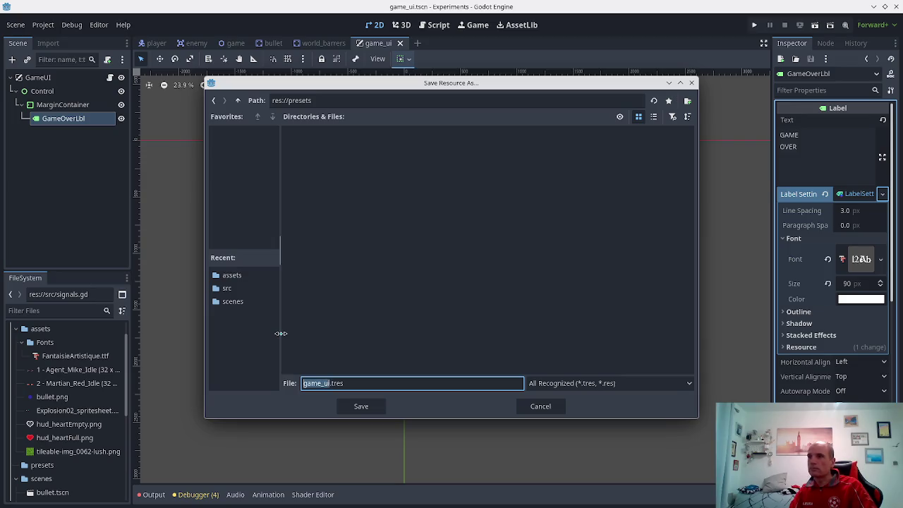
type("gam")
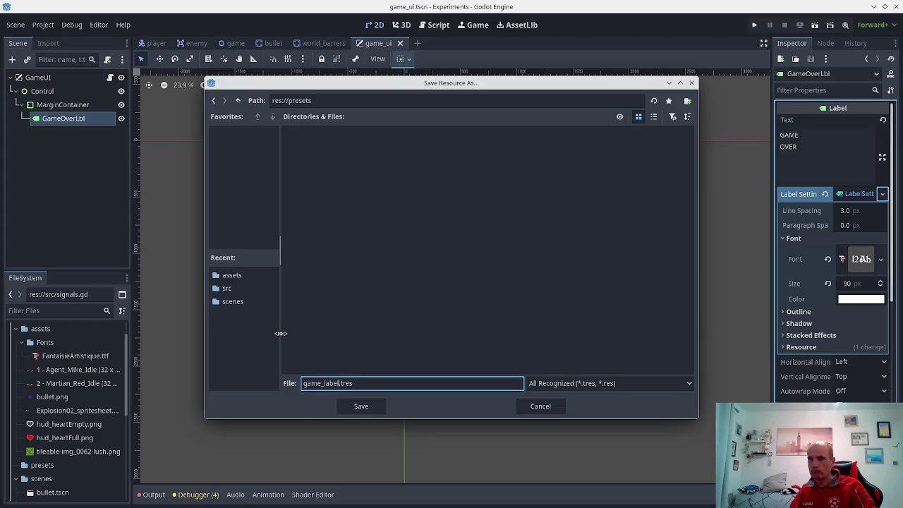
left_click(354, 405)
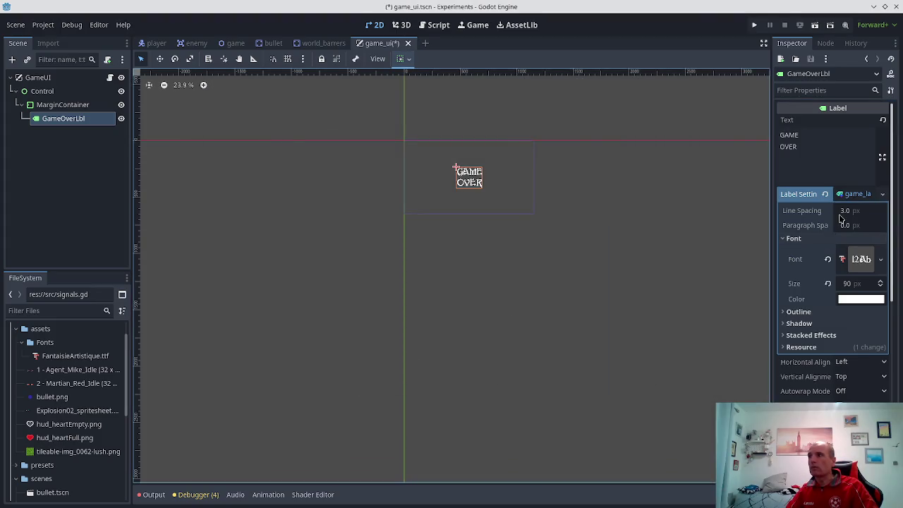
left_click(155, 43)
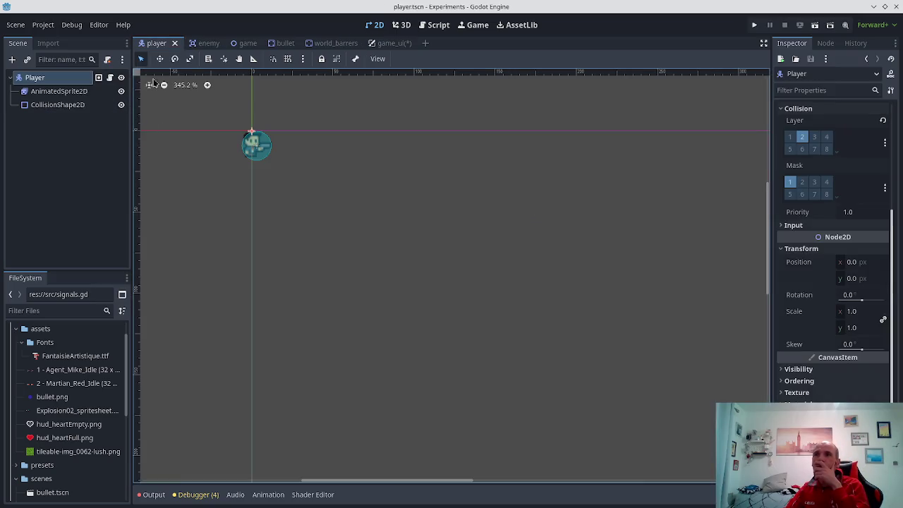
- Quick Load game_label.tres onto the game scene's score Label, then save and run
left_click(237, 43)
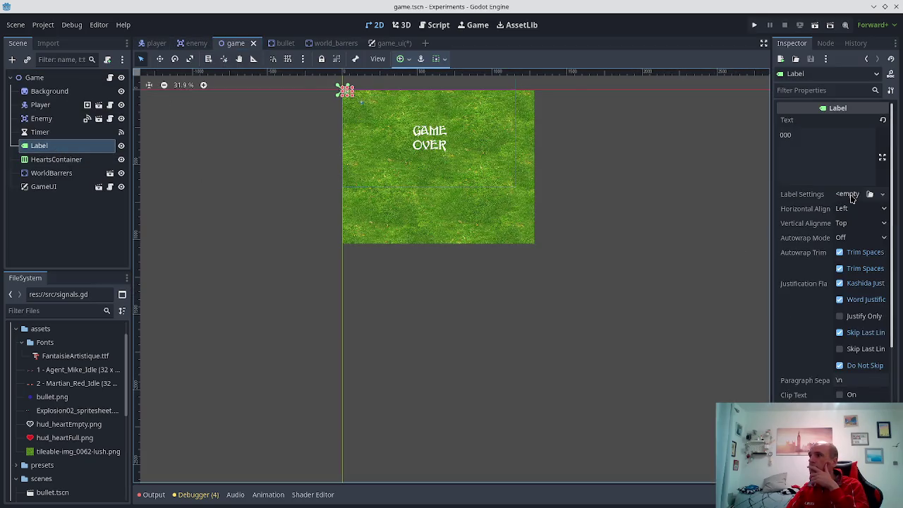
left_click(850, 194)
left_click(845, 221)
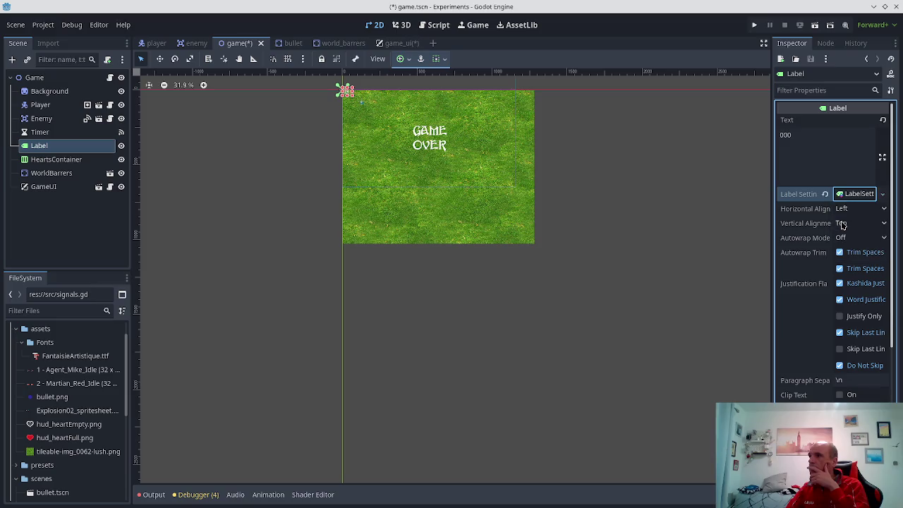
left_click(882, 194)
left_click(823, 197)
left_click(824, 195)
left_click(846, 194)
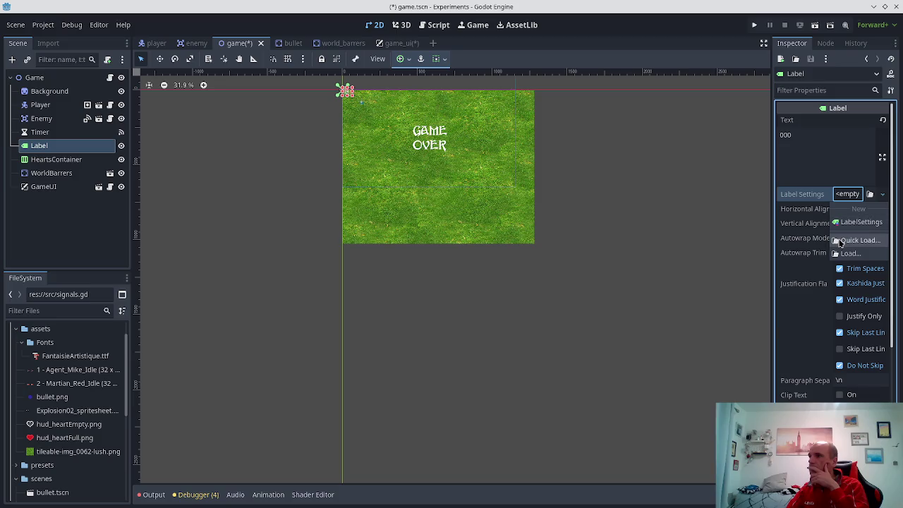
left_click(859, 240)
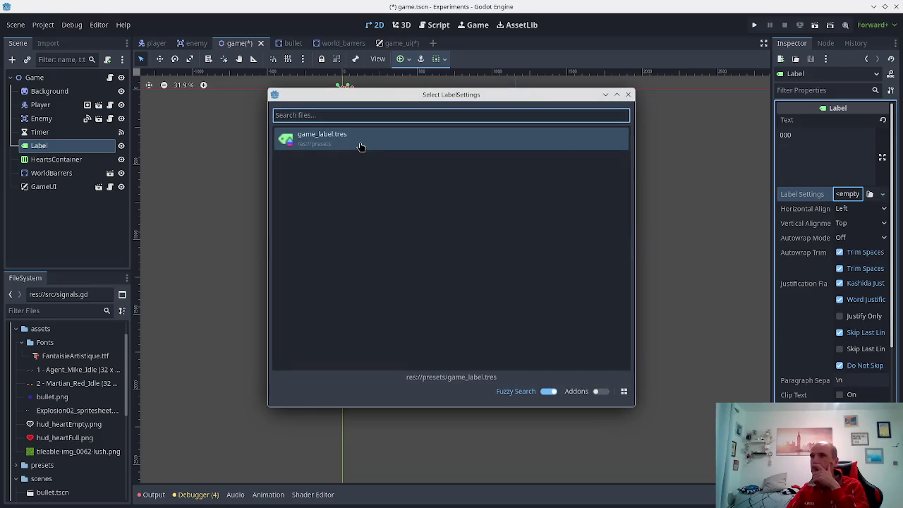
double_click(360, 141)
left_click(360, 141)
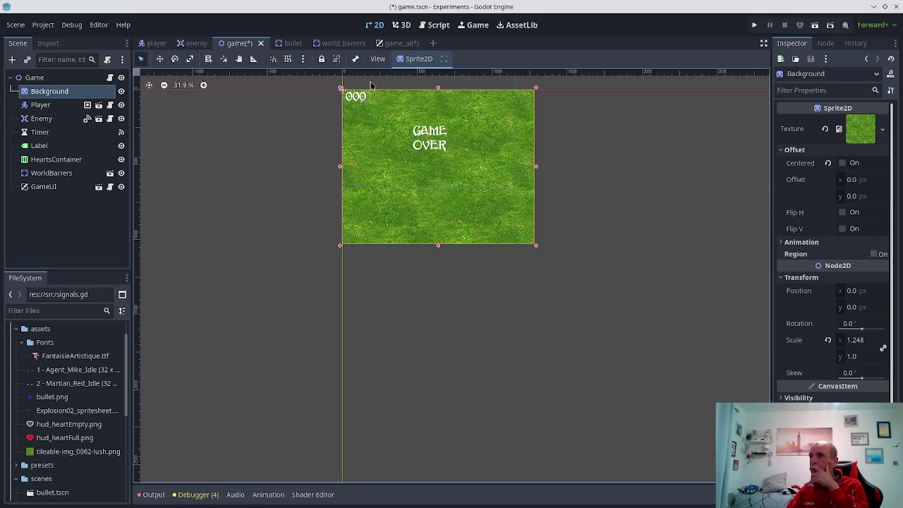
left_click(754, 25)
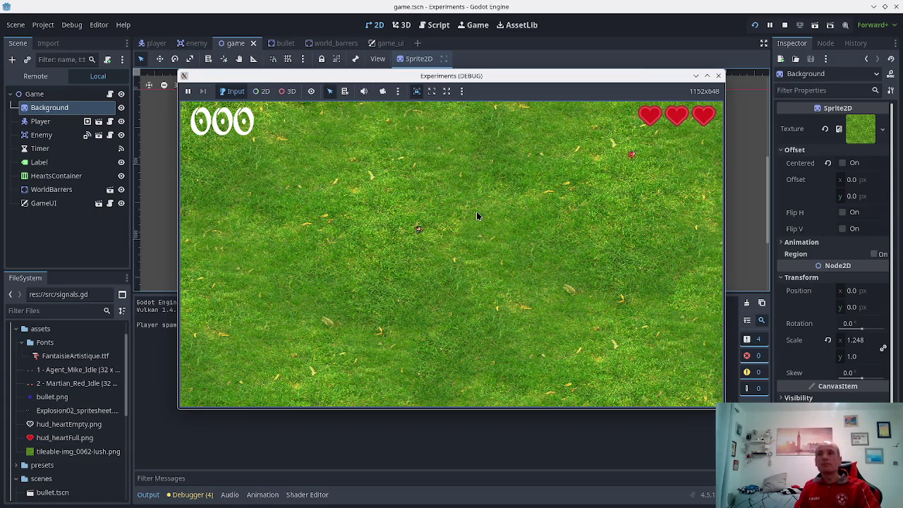
- Move up and down while firing at enemies until the score reaches 007
key("space")
key("space")
key("Up")
key("Down")
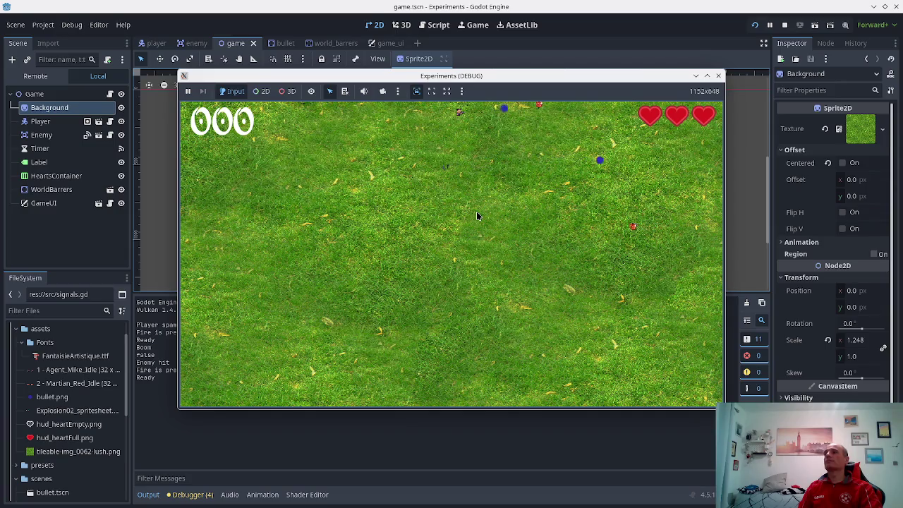
key("space")
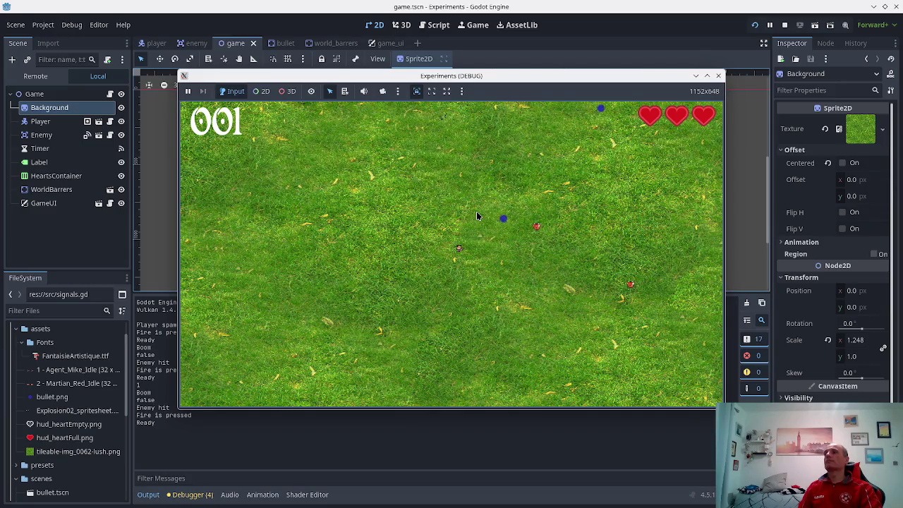
key("Down")
key("space")
key("Up")
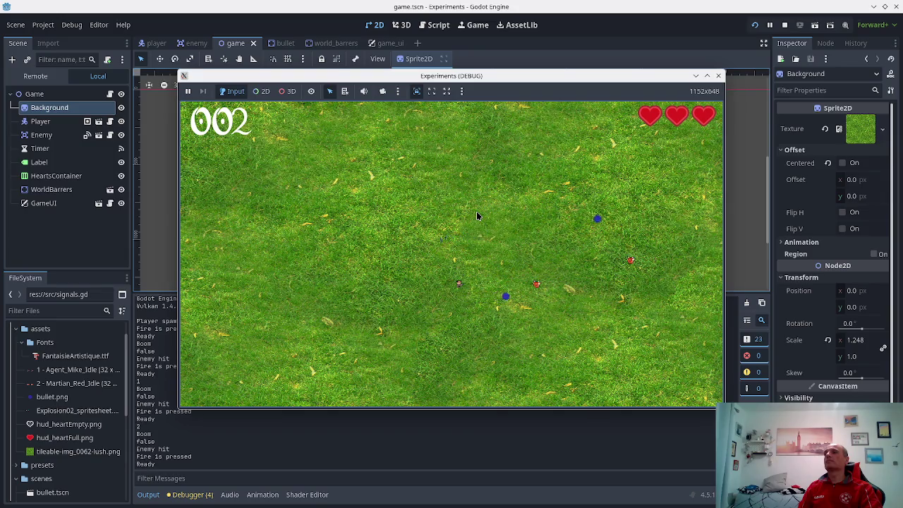
key("space")
key("Up")
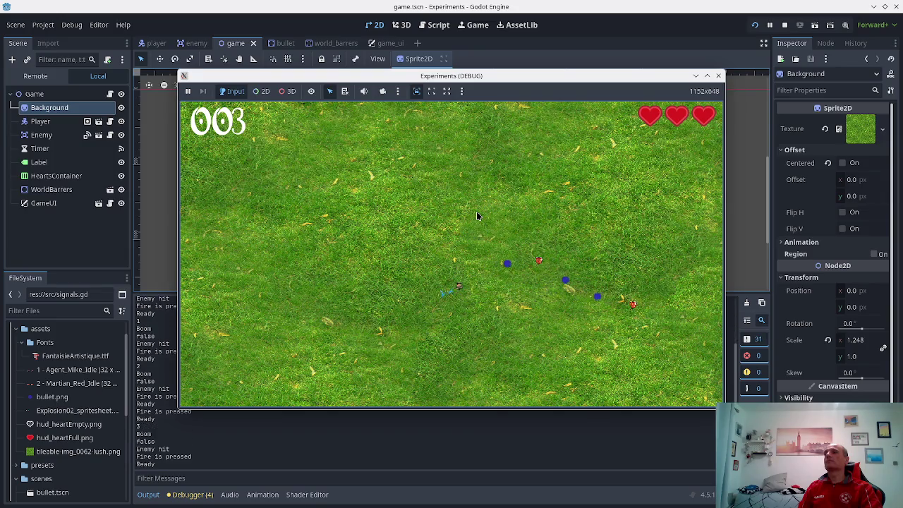
key("space")
key("Up")
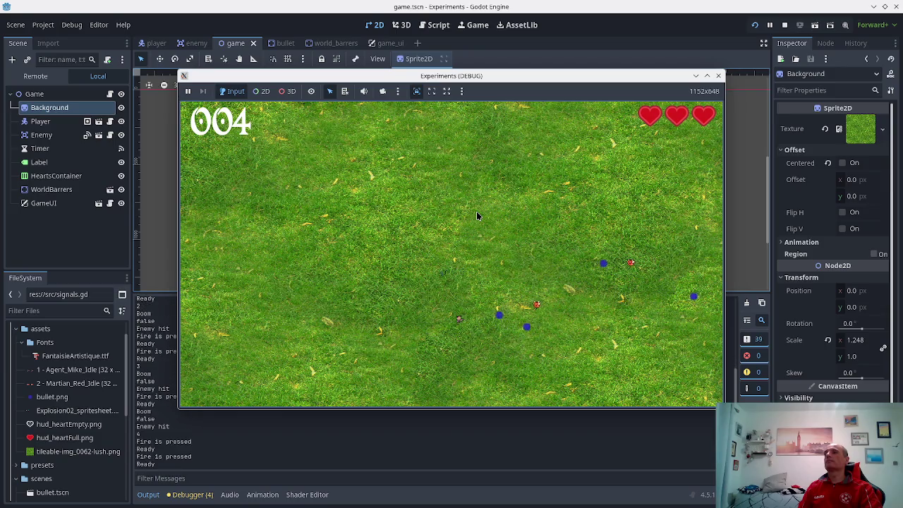
key("space")
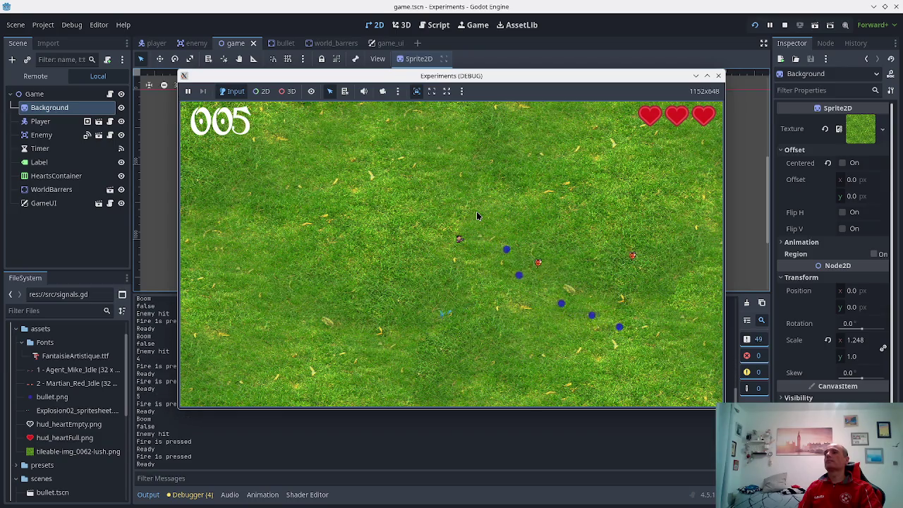
key("space")
key("Up")
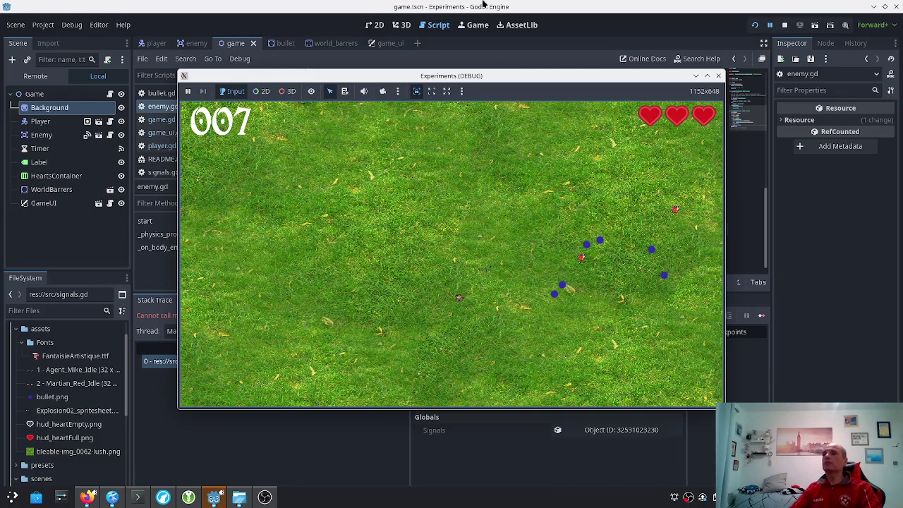
- Show the Debugger's Errors list and stop the running game
left_click(313, 452)
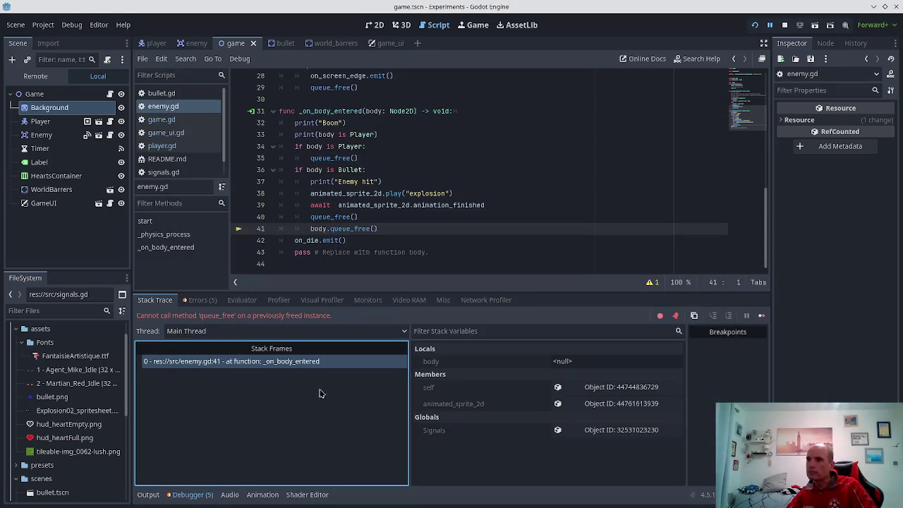
left_click(206, 302)
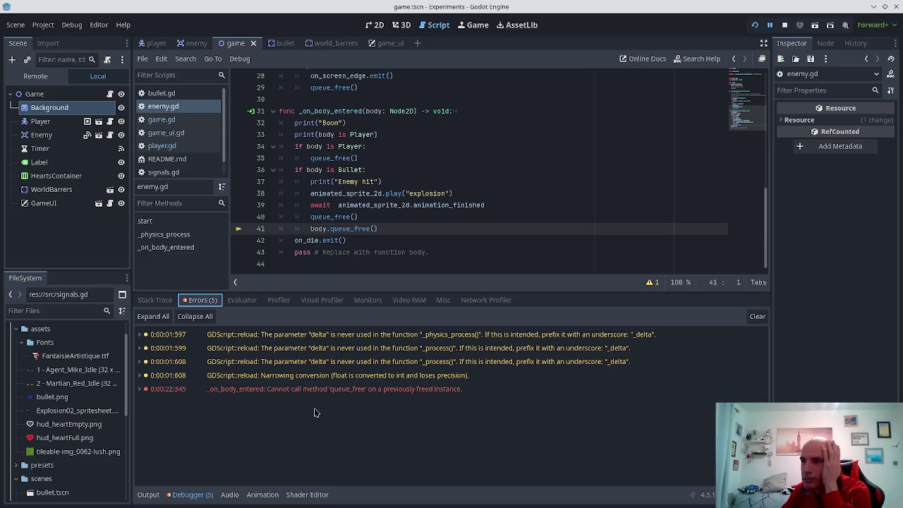
mouse_move(338, 393)
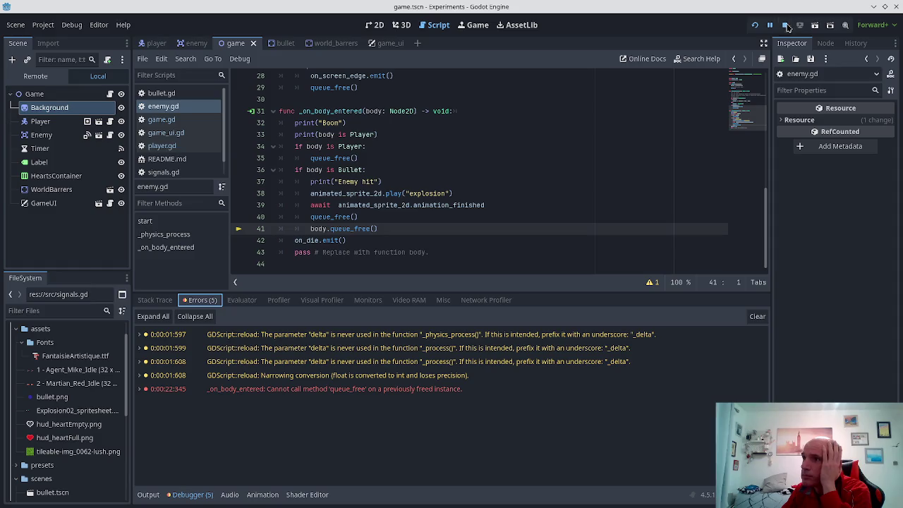
left_click(786, 25)
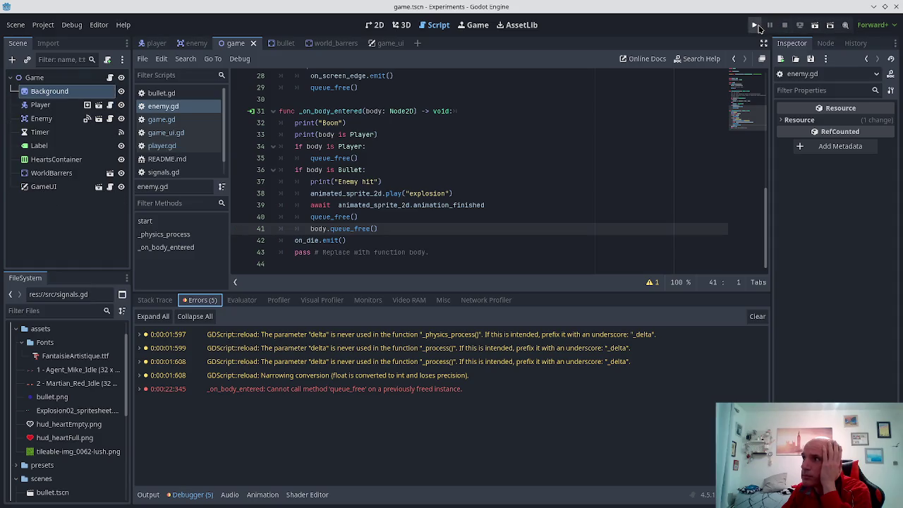
- Inspect the queue_free call on line 40 of enemy.gd
left_click(357, 214)
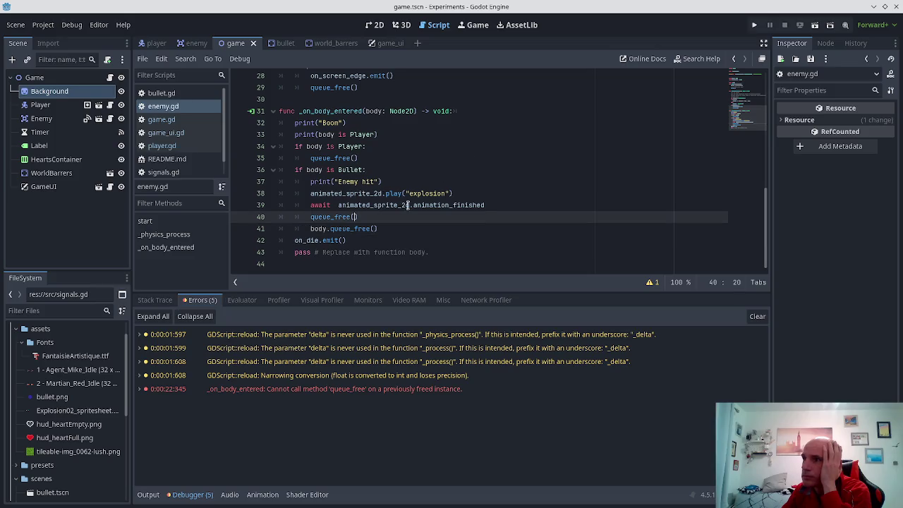
scroll(359, 236, "up", 1)
scroll(365, 227, "down", 1)
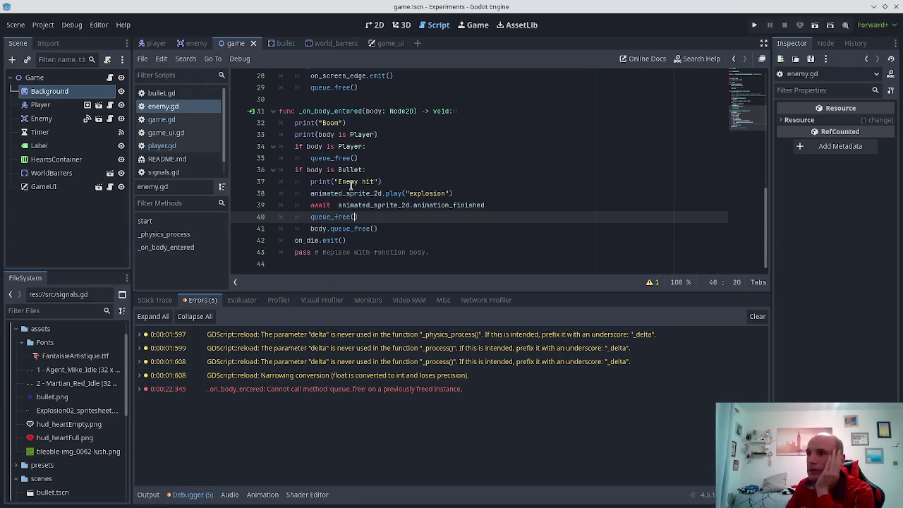
scroll(350, 184, "up", 9)
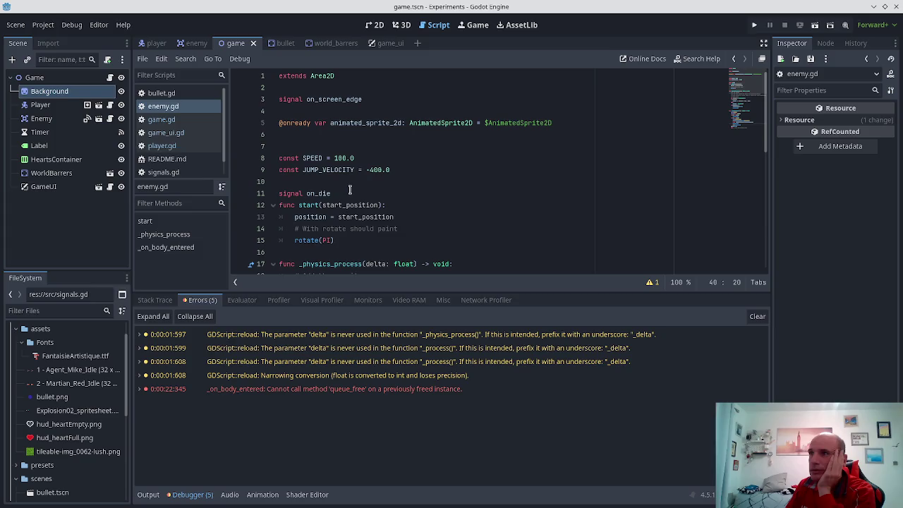
- Declare 'var is_dying' below the constants in enemy.gd and save
left_click(384, 173)
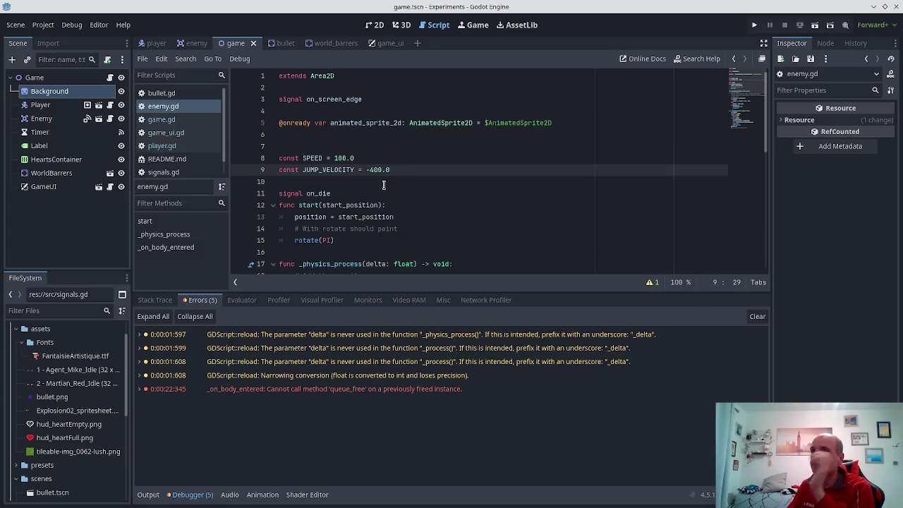
key("Return")
key("Return")
type("var")
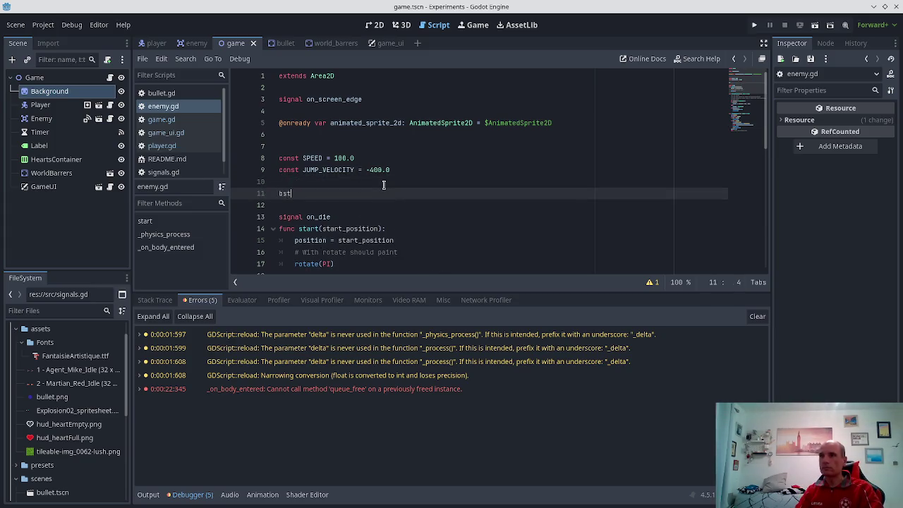
type(" is_d")
type("ying")
key("ctrl+s")
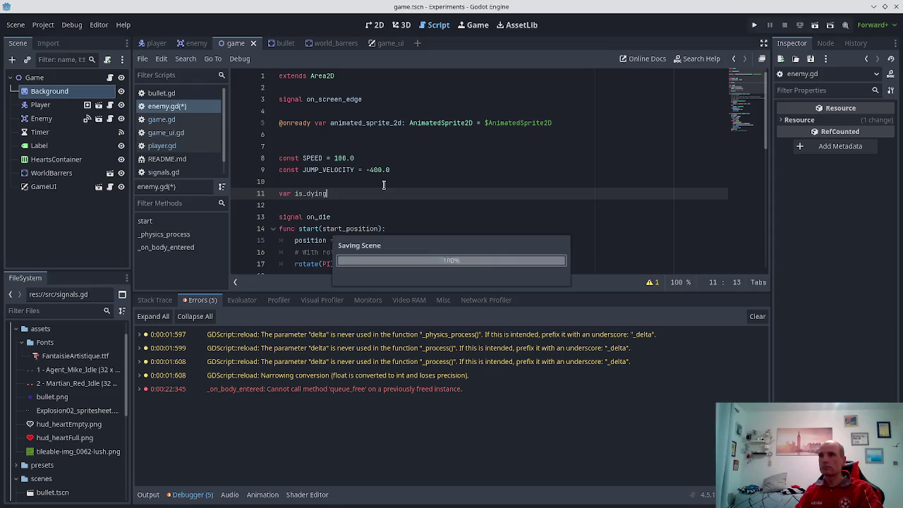
scroll(364, 193, "down", 2)
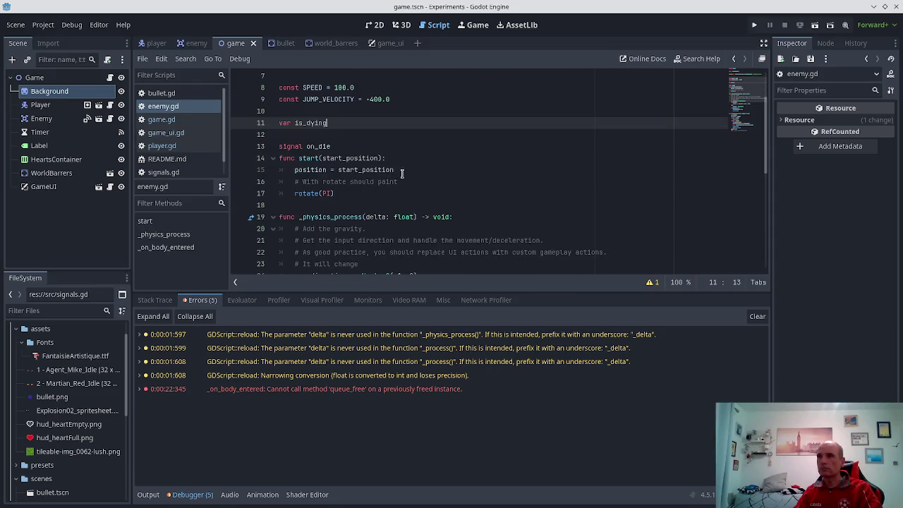
- Add an is_dying = false line inside start()
left_click(402, 173)
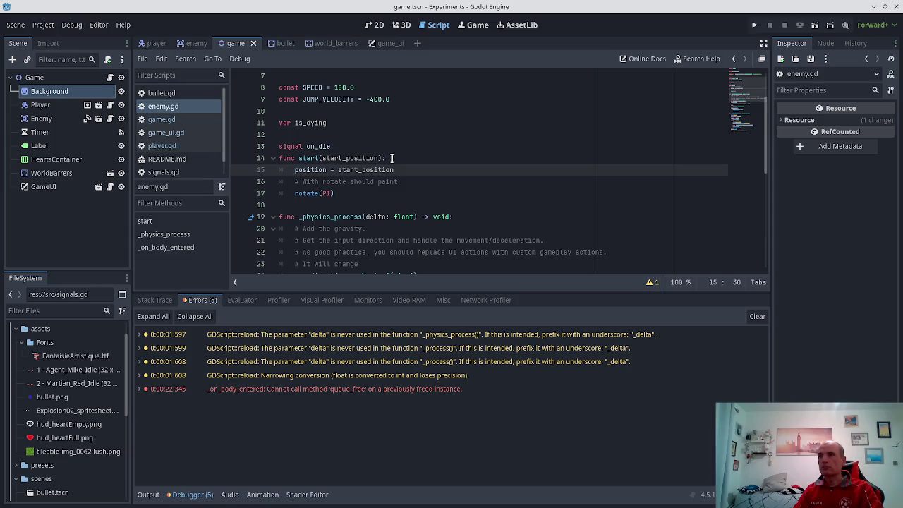
key("Return")
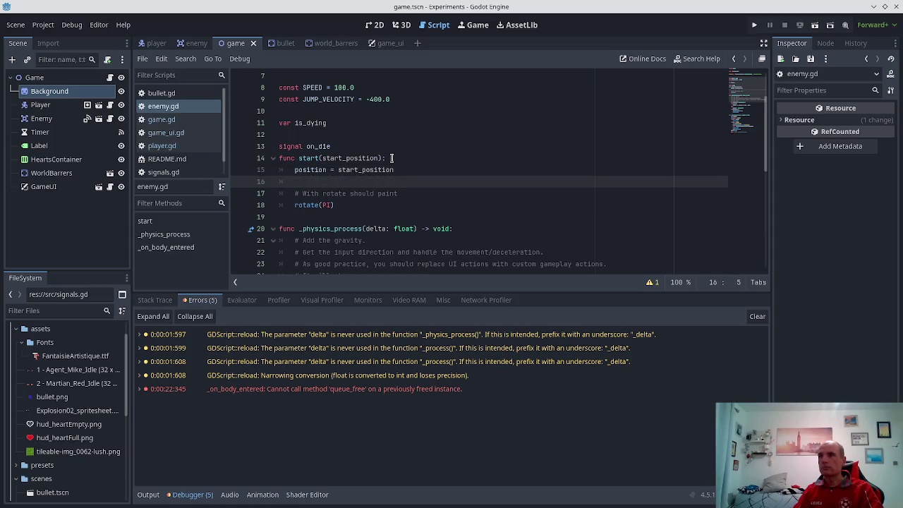
type("is")
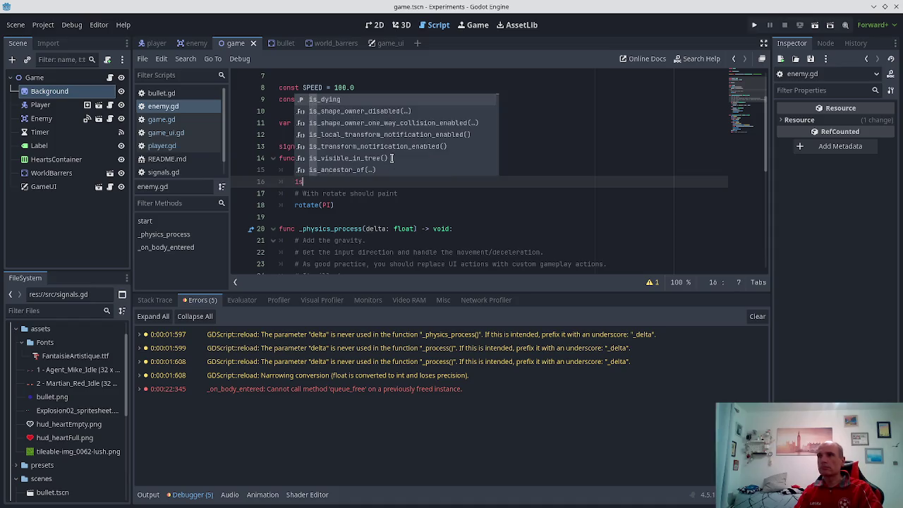
key("Return")
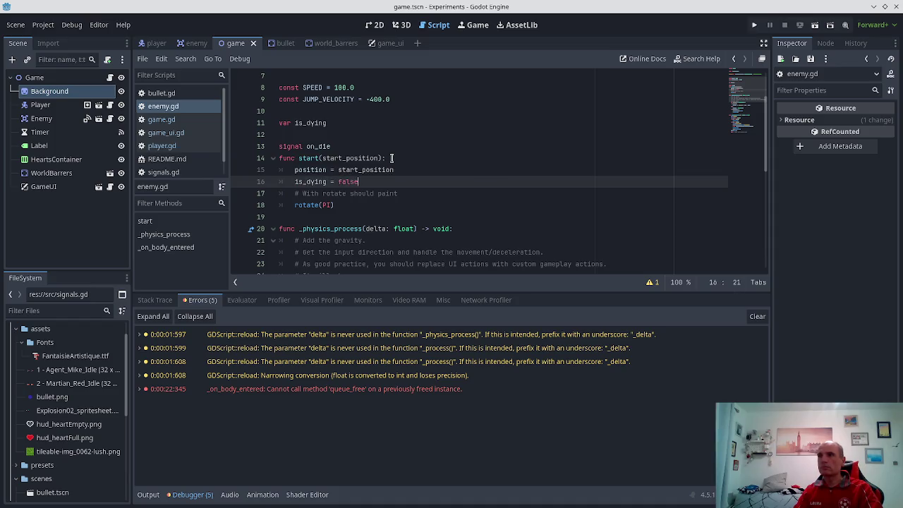
scroll(486, 174, "down", 8)
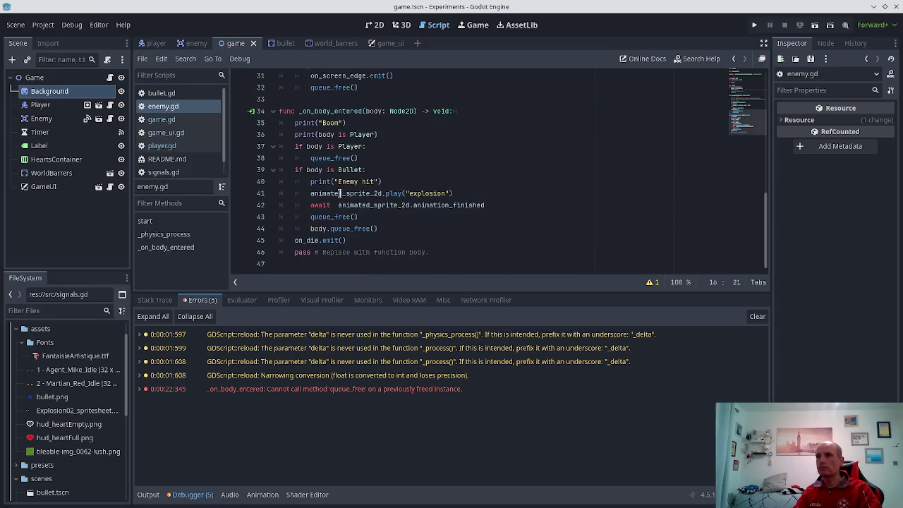
- Add 'if is_dying = true:' under the 'if body is Bullet:' line
left_click(368, 170)
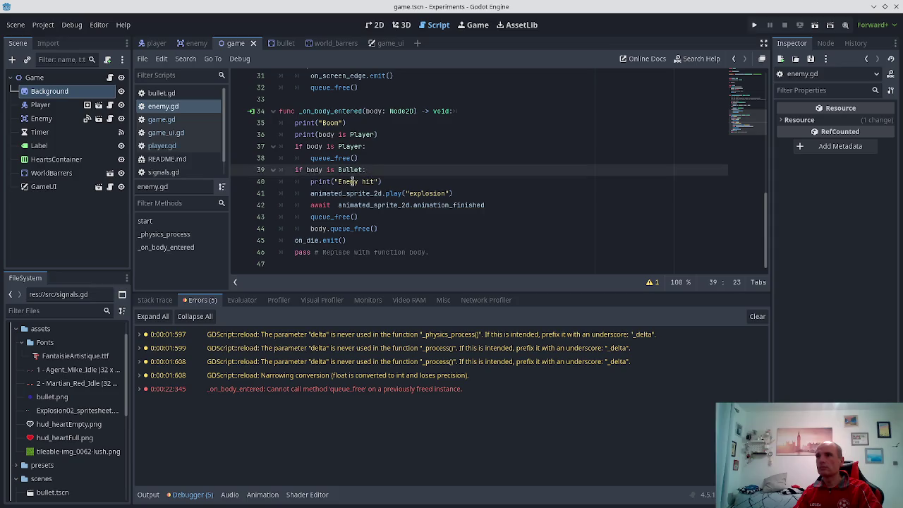
key("Return")
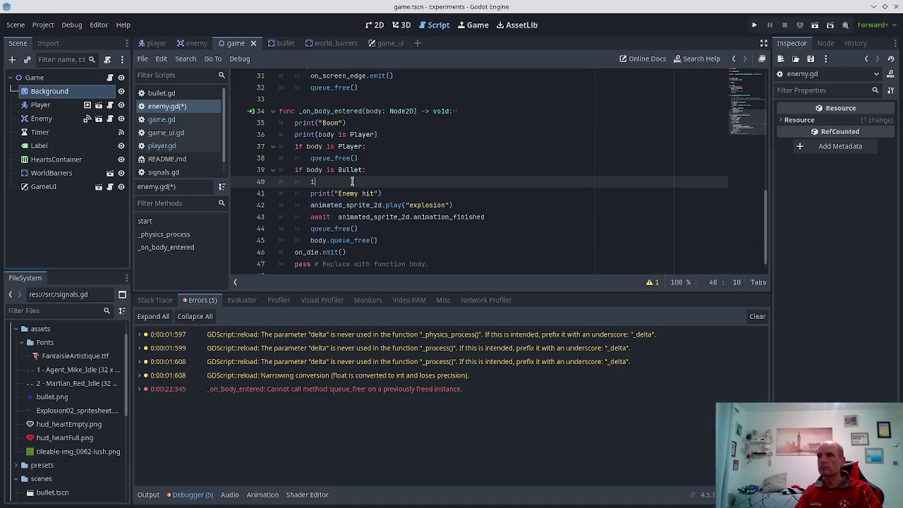
type("f is")
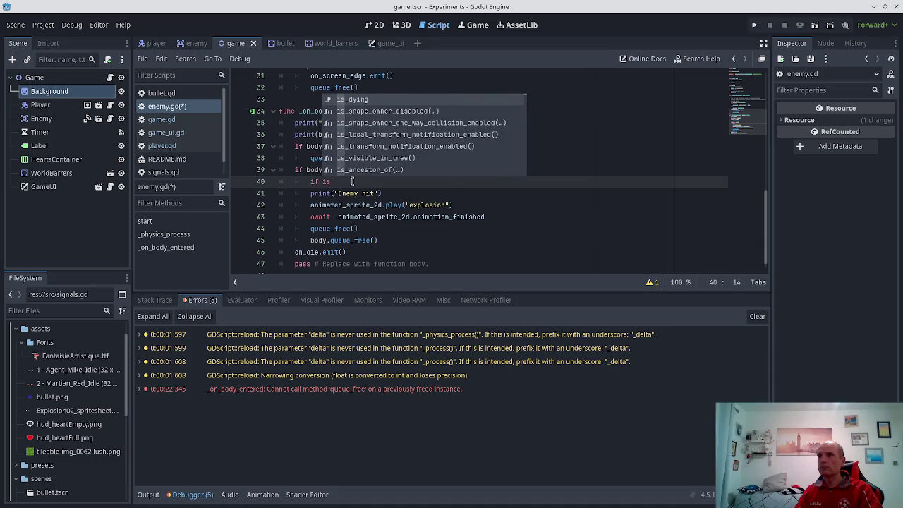
key("Return")
type("true:")
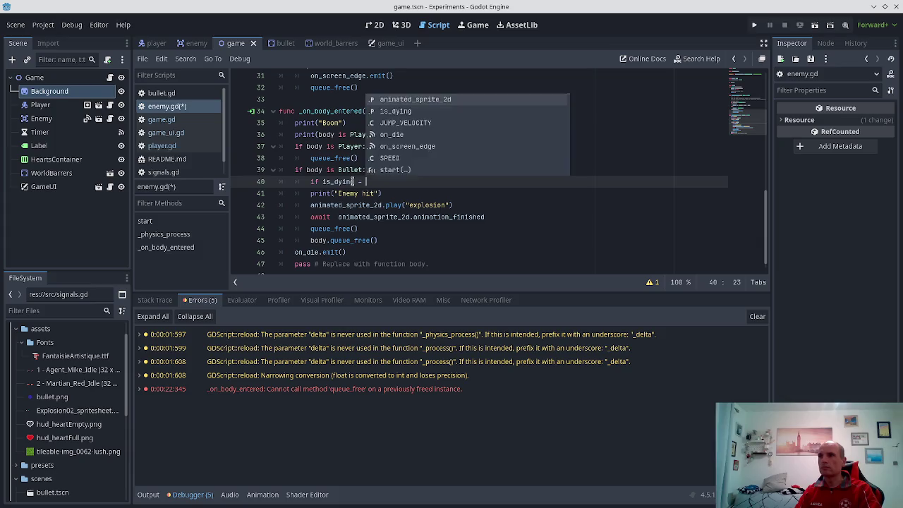
- Indent the hit print, explosion, removal and on_die.emit() lines under the is_dying check
key("Down")
key("Home")
key("Tab")
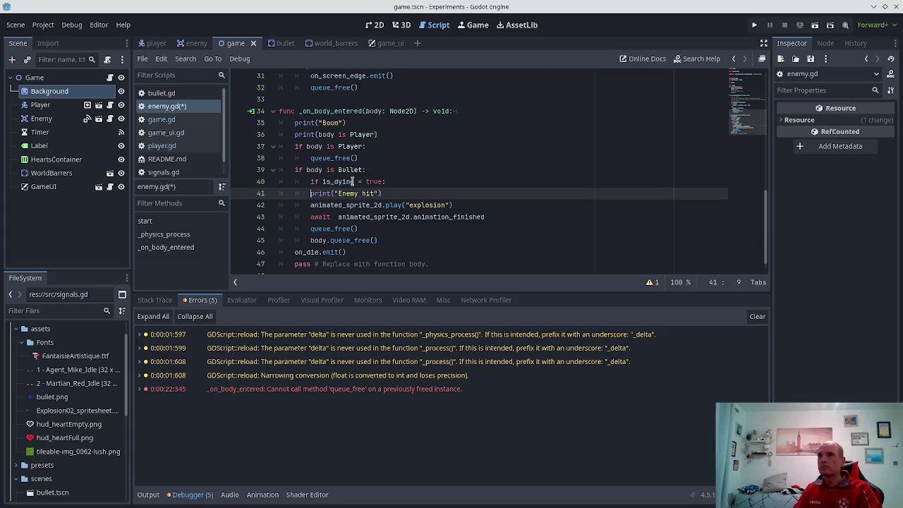
key("Down")
key("Tab")
key("Down")
key("Home")
key("Tab")
key("Down")
key("Home")
key("Tab")
key("Down")
key("Home")
key("Tab")
key("Down")
key("Home")
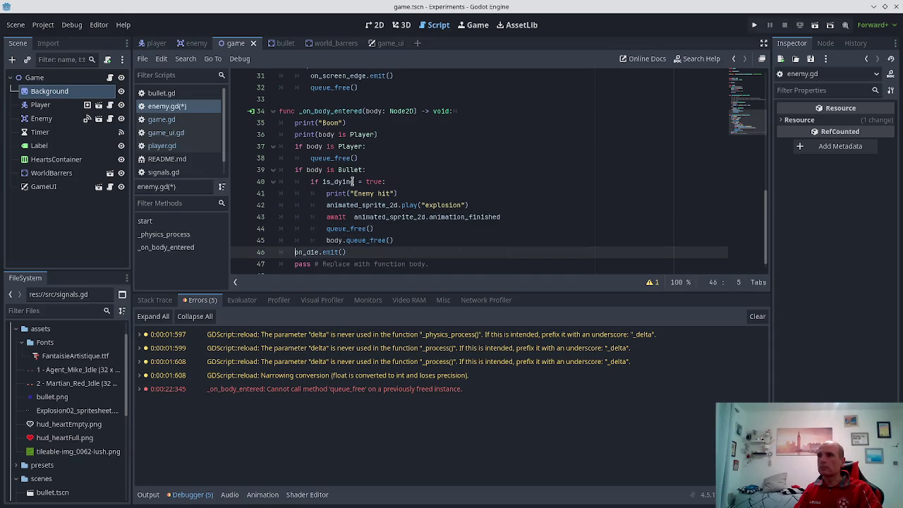
key("Tab")
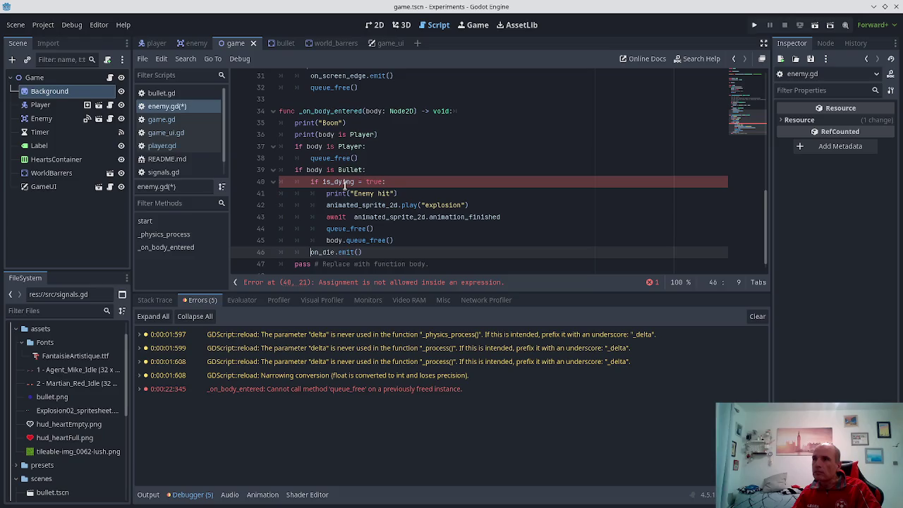
left_click(344, 182)
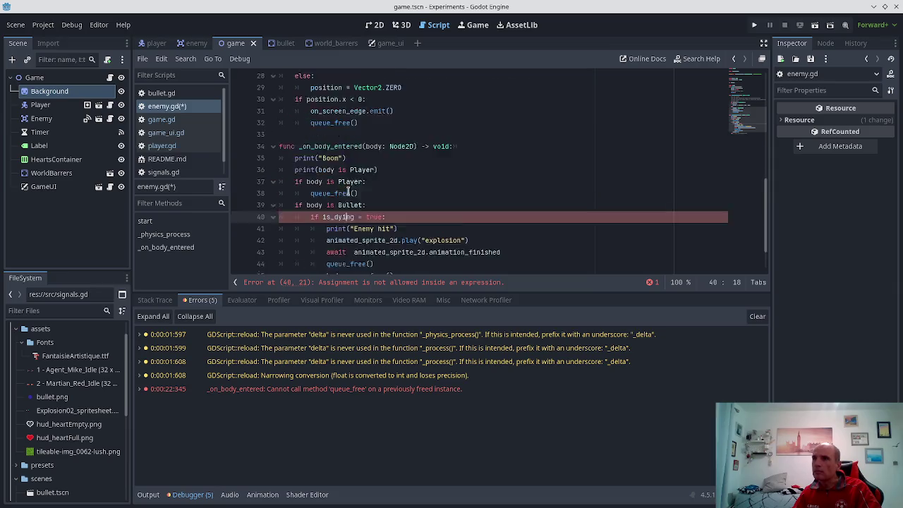
scroll(348, 192, "up", 10)
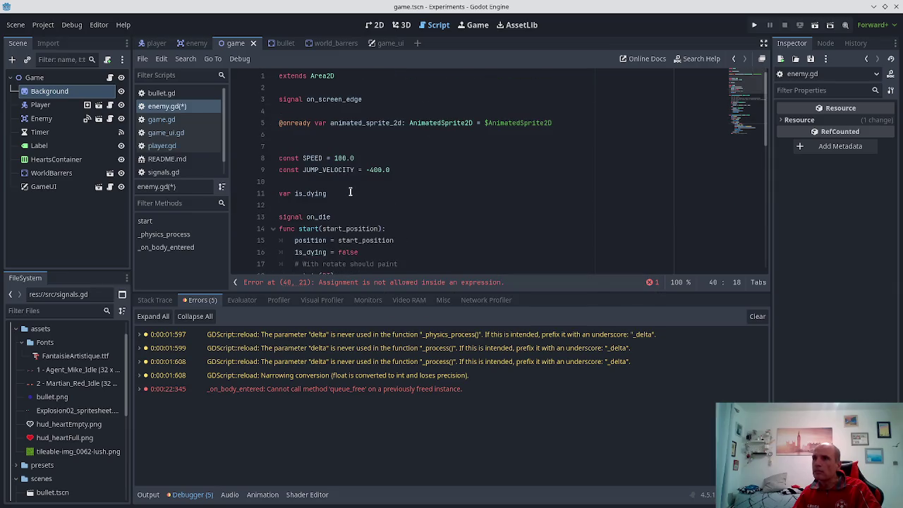
- Change the declaration to 'var is_dying : bool = false' and save
left_click(350, 193)
type(": bool = flas")
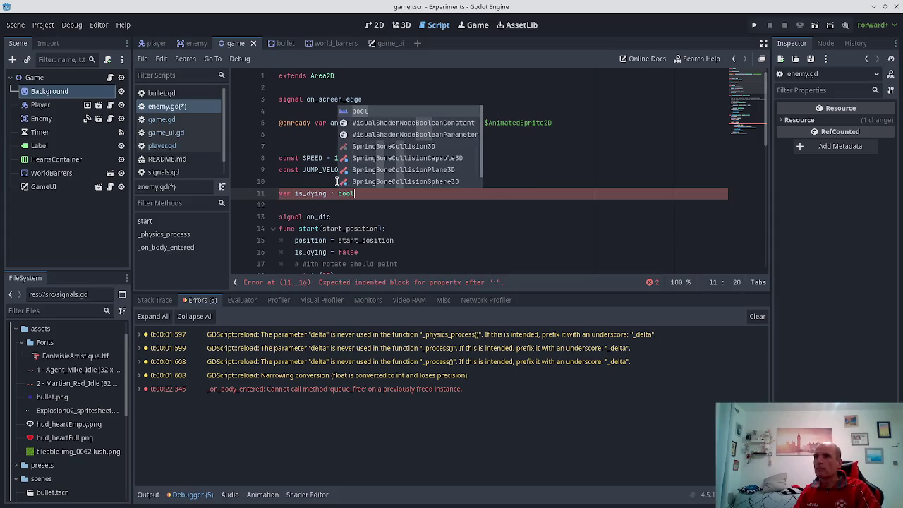
key("BackSpace")
key("BackSpace")
key("BackSpace")
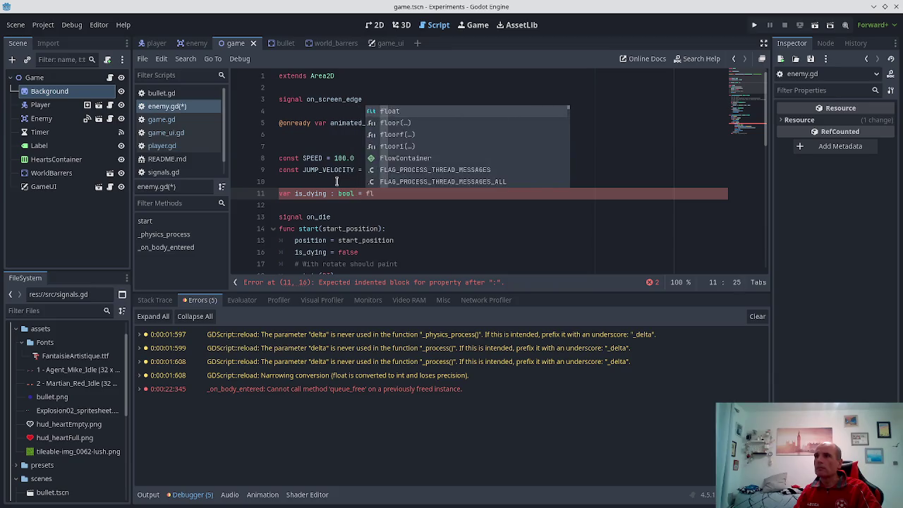
type("alse")
key("ctrl+s")
- Fix the condition to 'if is_dying == true:'
scroll(621, 184, "down", 10)
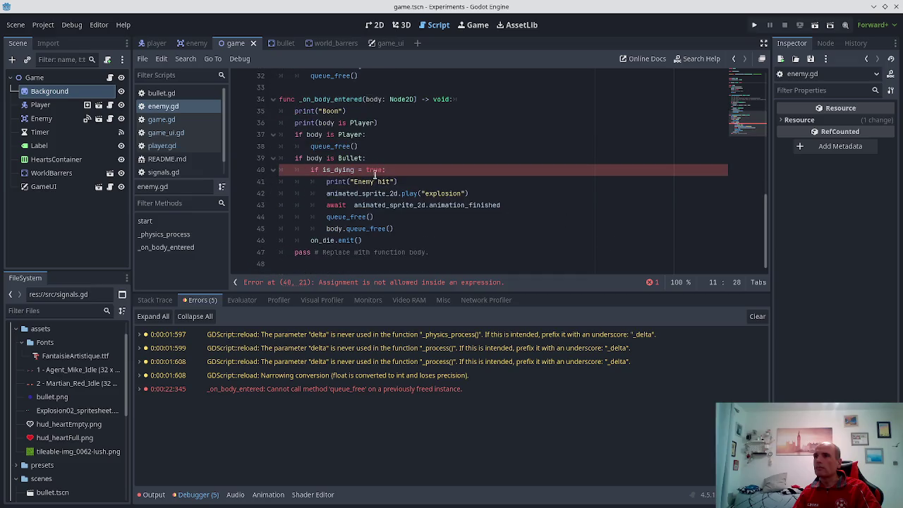
mouse_move(346, 170)
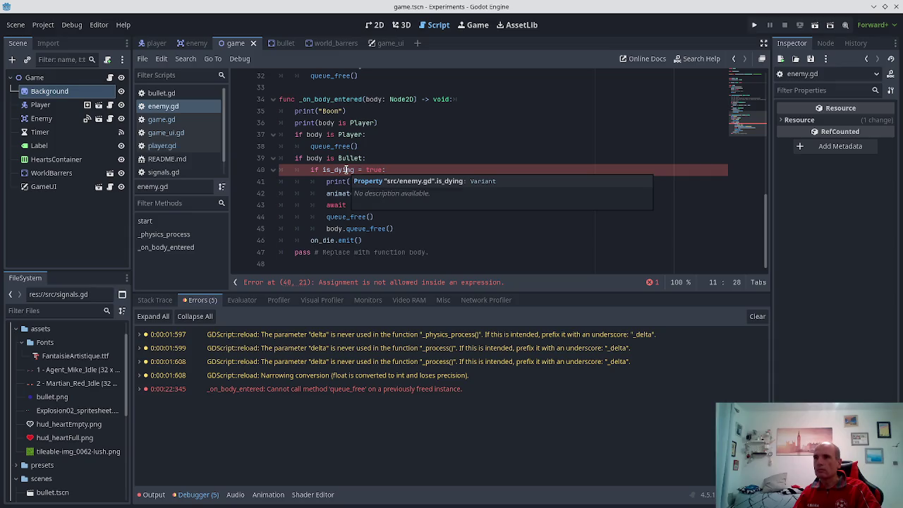
left_click(346, 170)
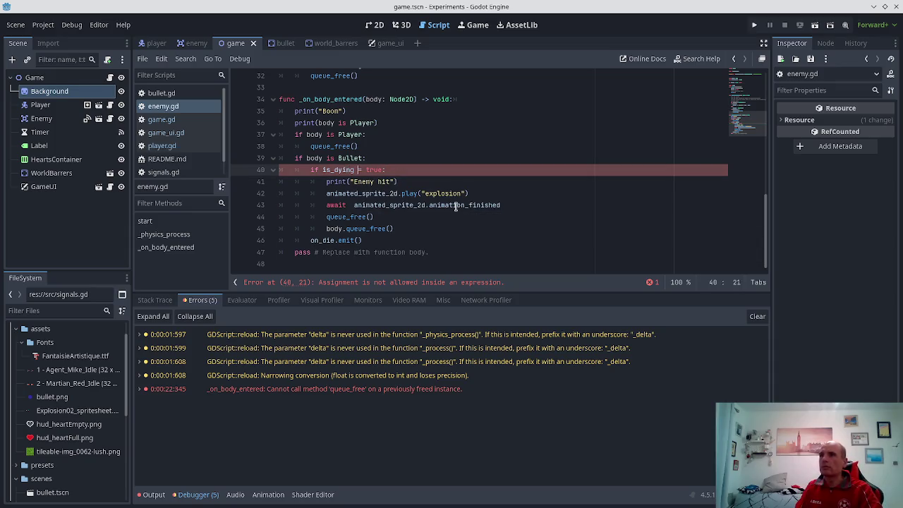
key("Delete")
type("is")
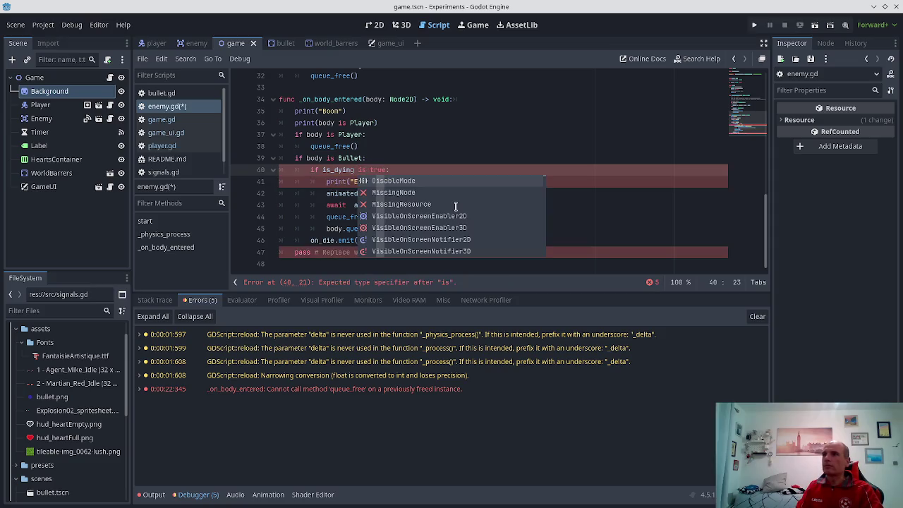
key("BackSpace")
key("BackSpace")
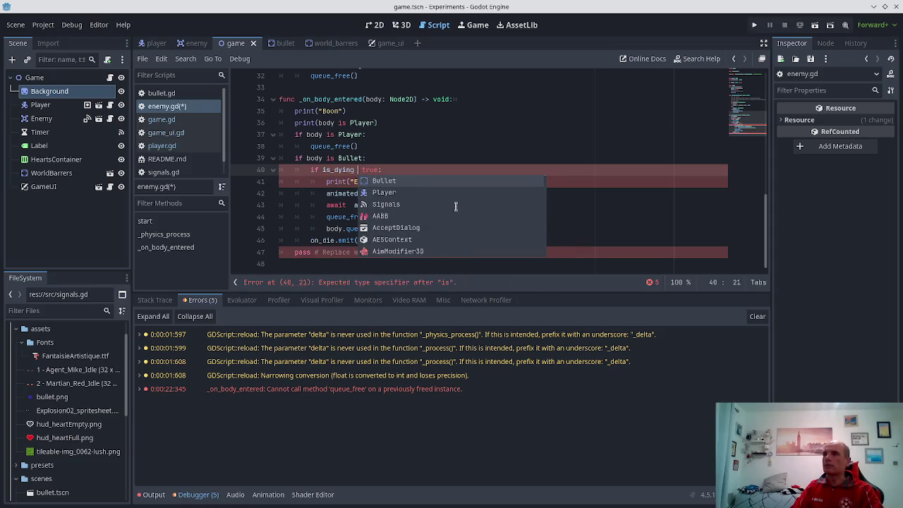
type("==")
- Nest on_die.emit() under the check, save, and delete the pass line
key("Escape")
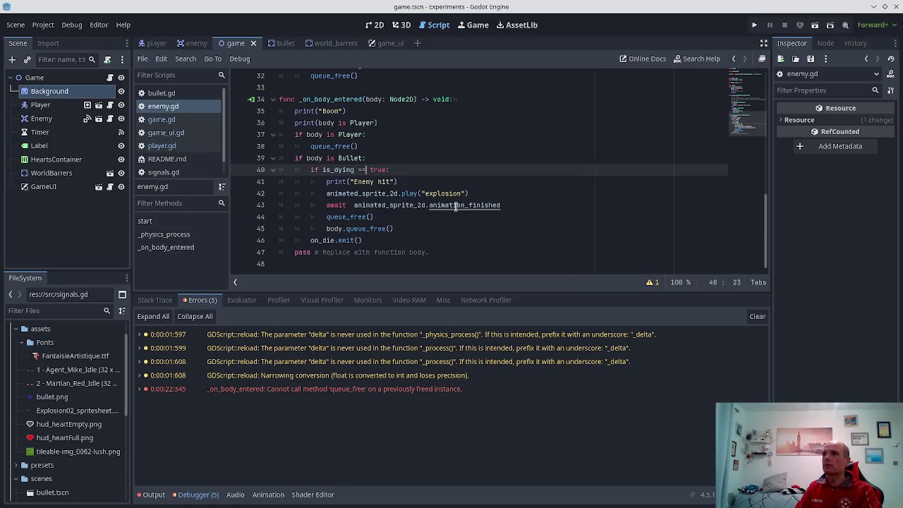
key("Down")
key("Down")
key("Down")
key("Up")
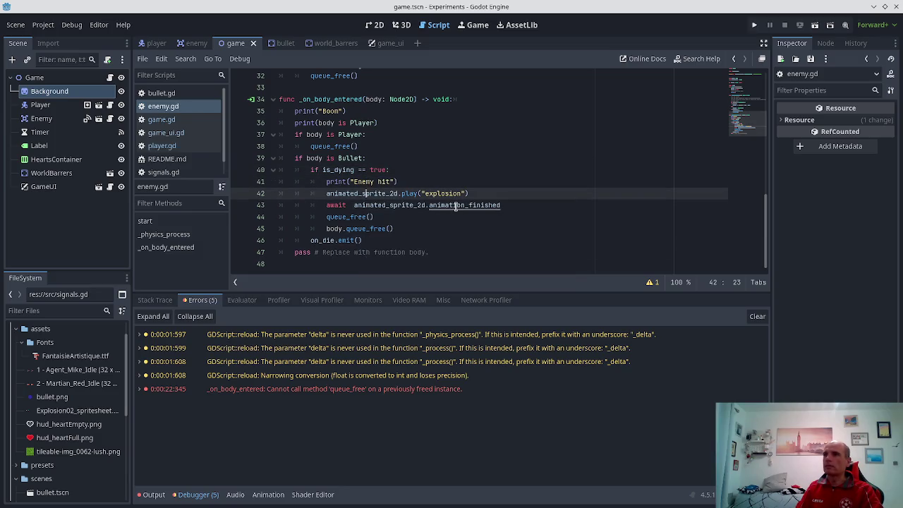
key("Down")
key("Down")
key("Down")
key("Home")
key("Tab")
key("ctrl+s")
key("Down")
key("shift+End")
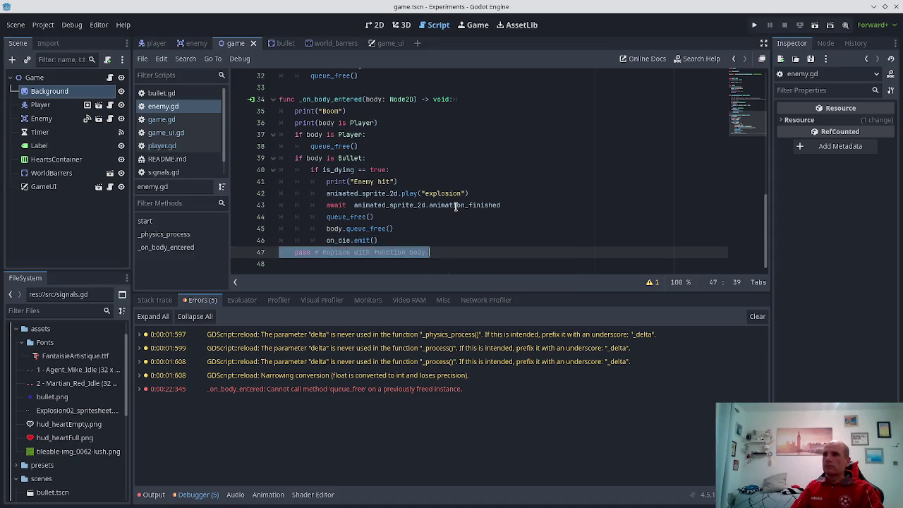
key("BackSpace")
key("BackSpace")
- Playtest the game by moving and shooting enemies, then stop it and select the check's 'true' value
left_click(753, 26)
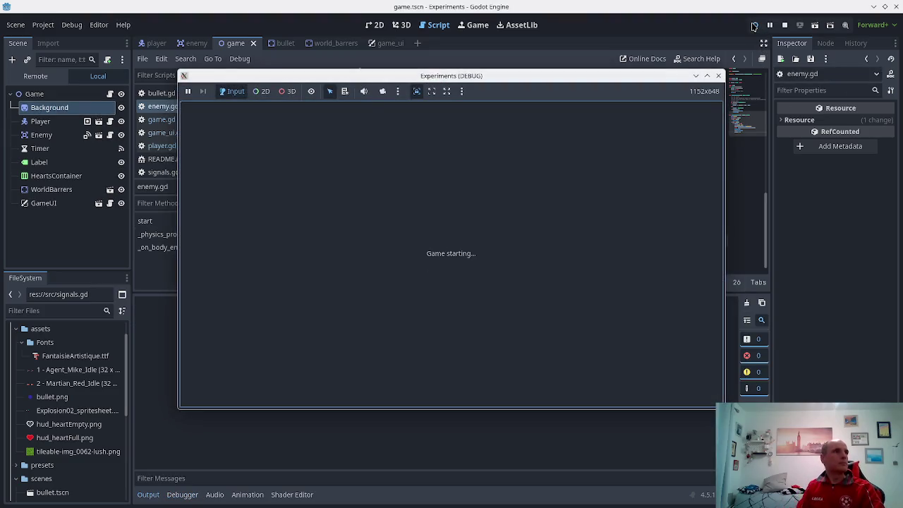
key("Down")
key("Right")
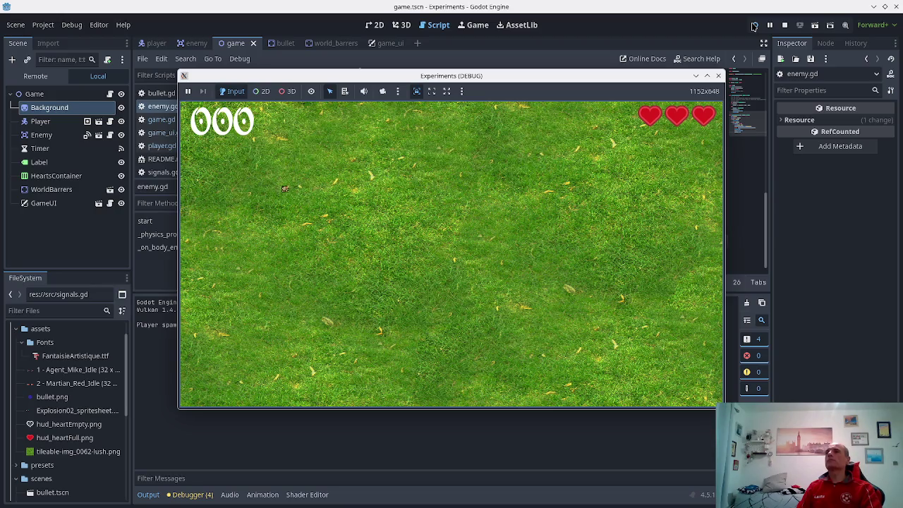
key("Down")
key("Right")
key("space")
key("Left")
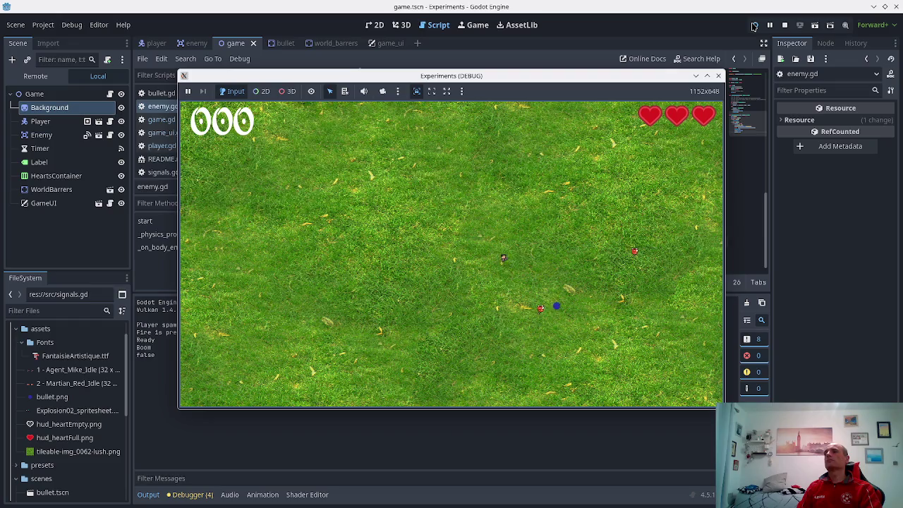
key("Up")
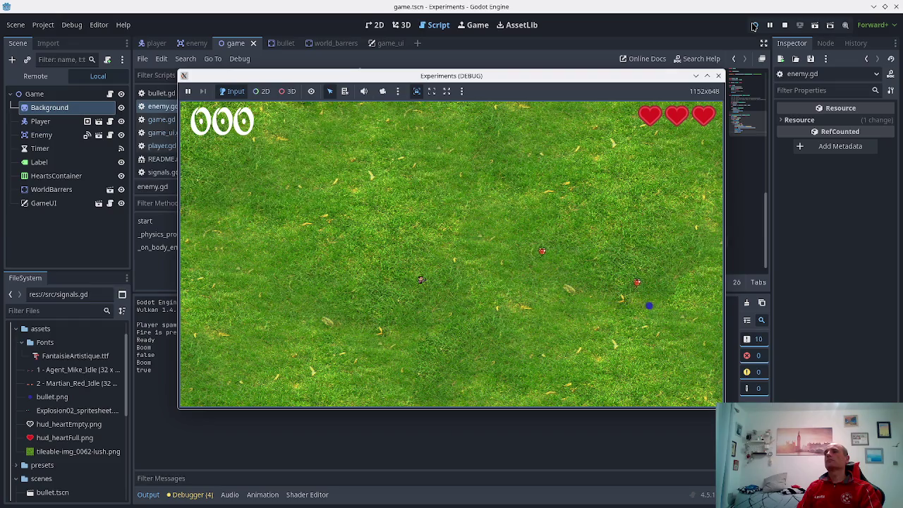
key("space")
key("Down")
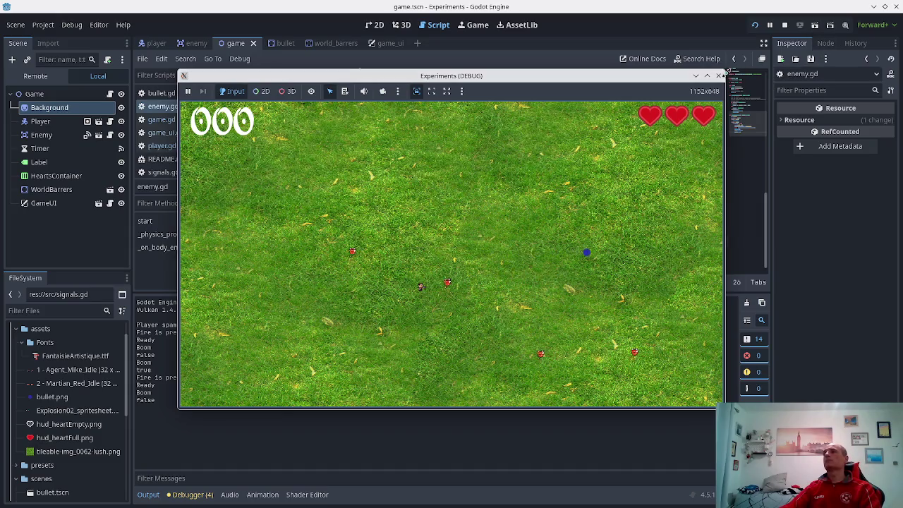
left_click(718, 75)
double_click(380, 169)
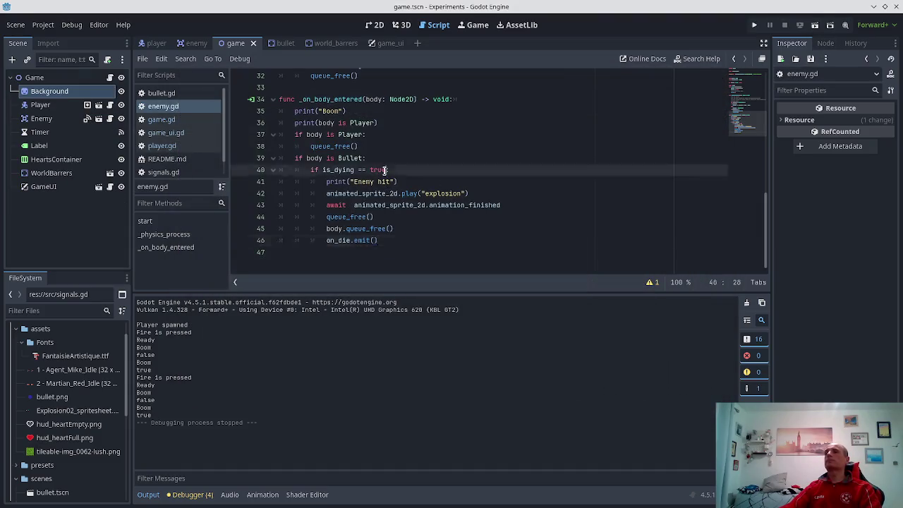
- Change the check to 'is_dying == false', add 'is_dying = true' below the explosion play() line, and save
type("false")
key("ctrl+s")
key("Down")
key("Down")
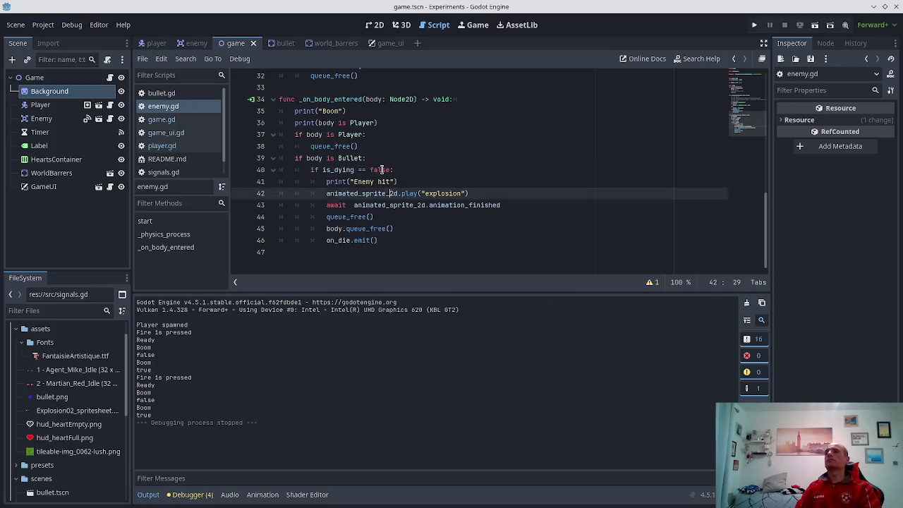
key("End")
key("Return")
type("is")
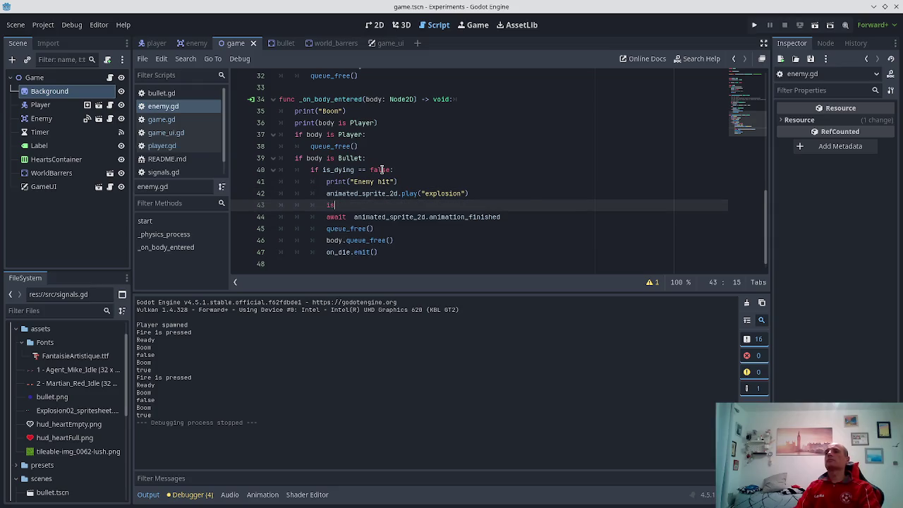
type("_dying")
key("ctrl+s")
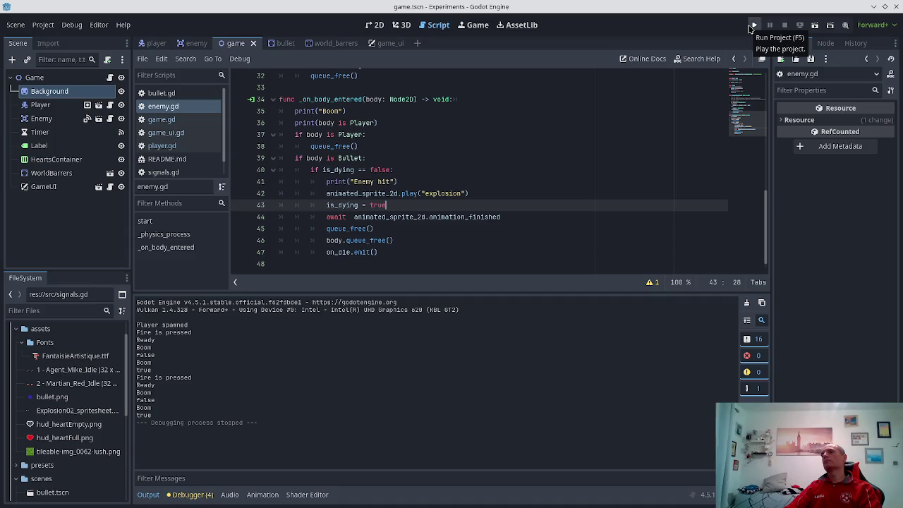
left_click(752, 26)
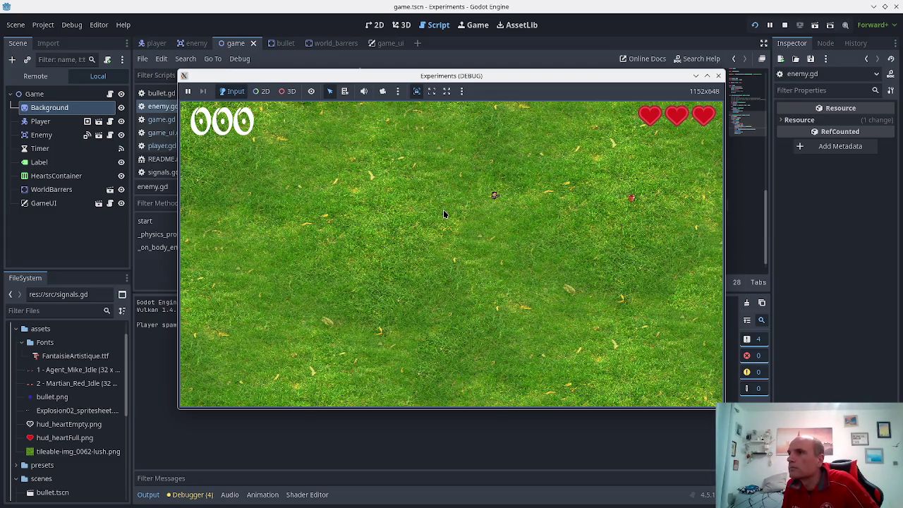
key("space")
key("space")
key("space")
key("space")
key("space")
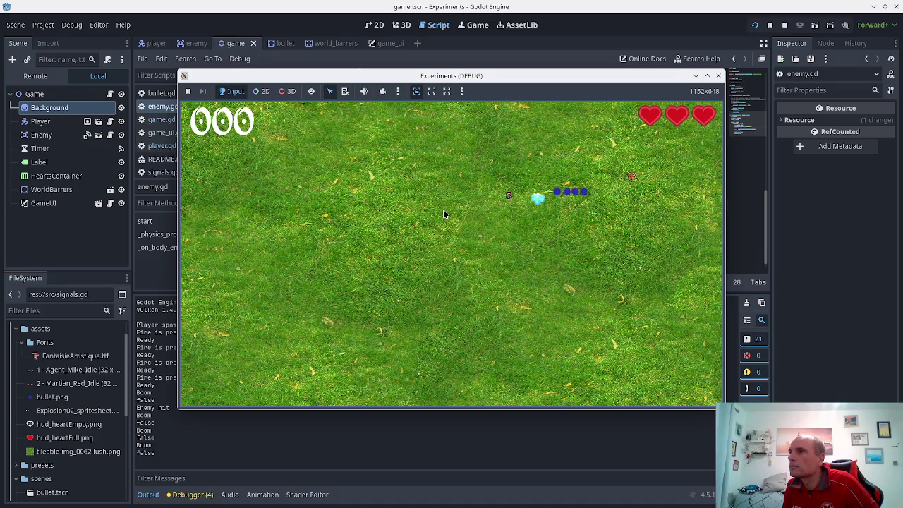
key("space")
key("space")
key("space")
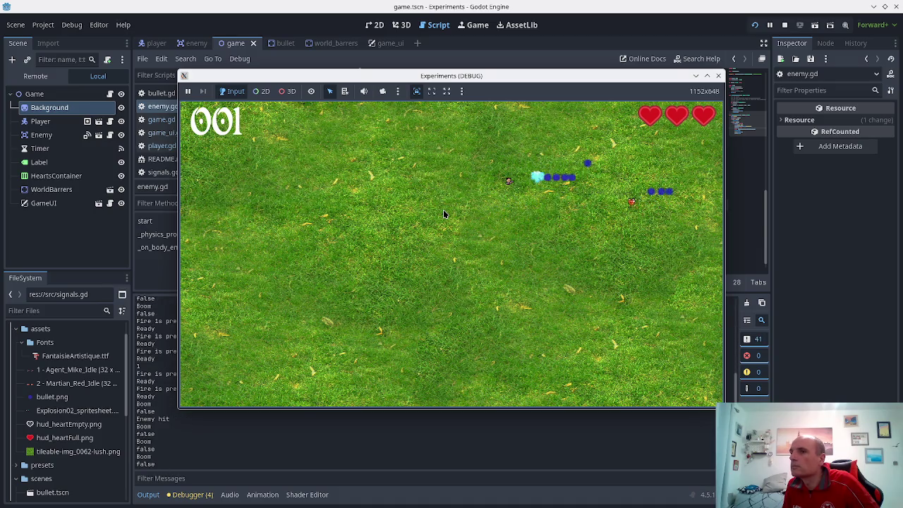
key("space")
key("space")
key("space")
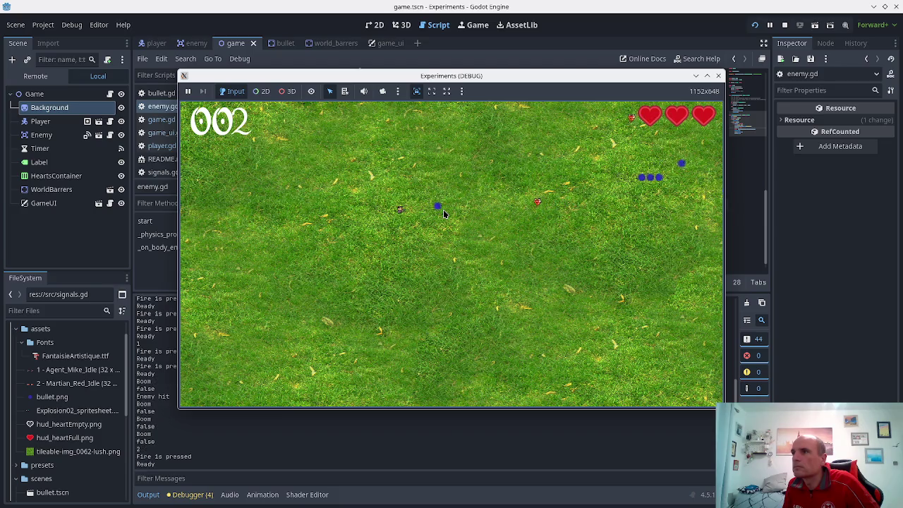
key("Up")
key("space")
key("space")
key("space")
key("space")
key("Down")
key("space")
key("space")
key("space")
key("Left")
key("Up")
key("space")
key("space")
key("space")
key("Left")
key("space")
key("space")
key("space")
key("Down")
key("Down")
key("space")
key("space")
key("space")
key("space")
key("space")
key("space")
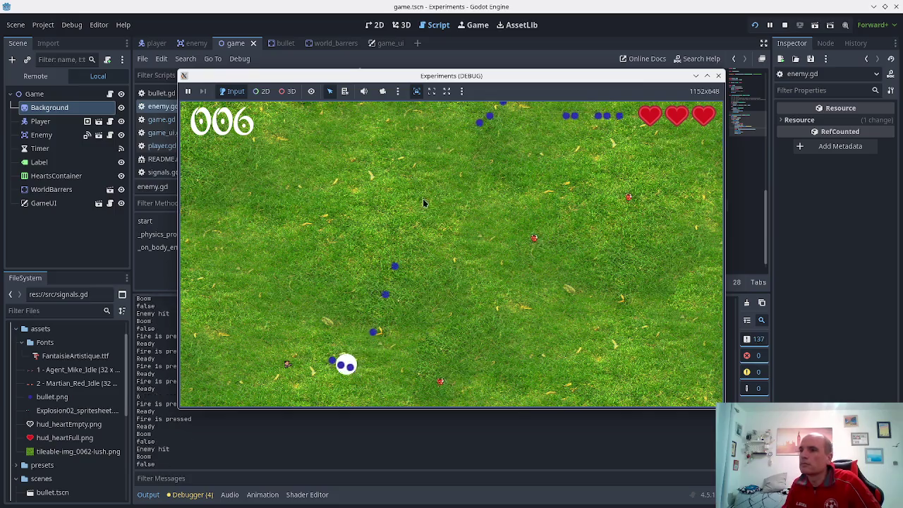
left_click(718, 76)
key("ctrl+s")
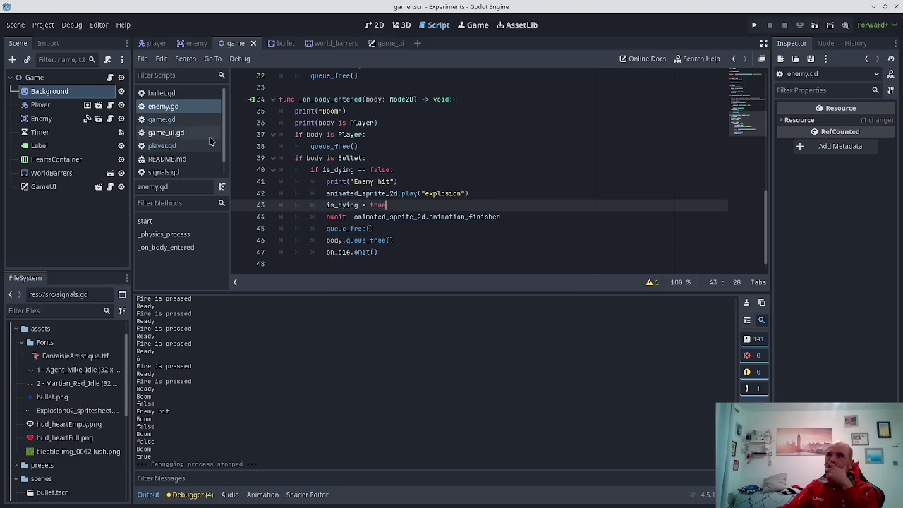
- Open README.md, move to the Random powerup spawning line, and save the notes
left_click(151, 160)
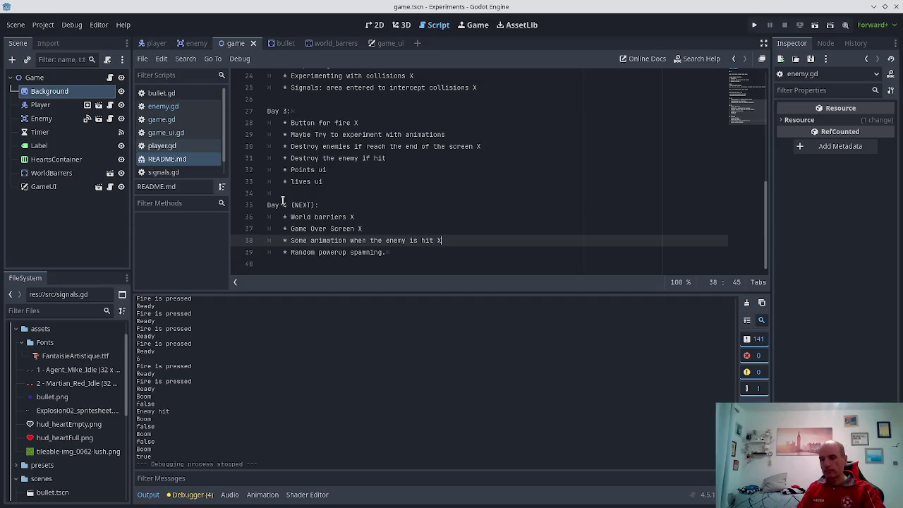
key("Down")
key("ctrl+s")
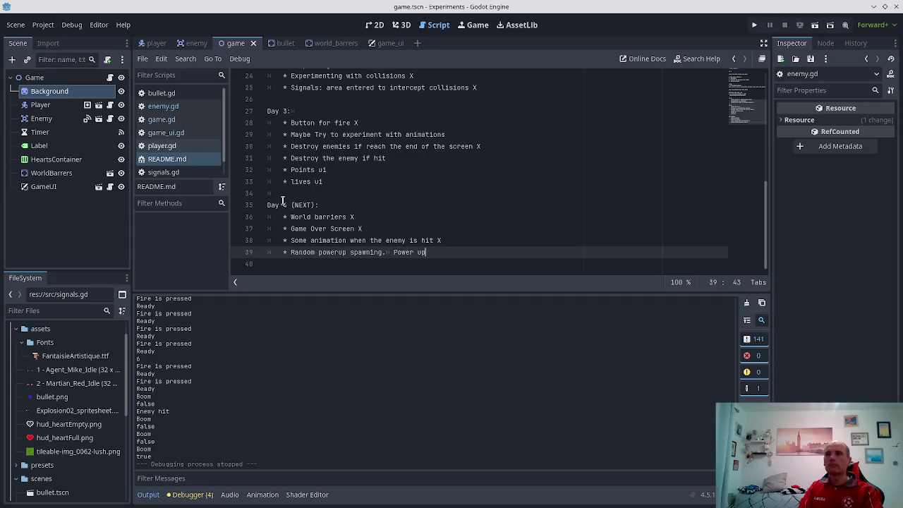
key("alt+Tab")
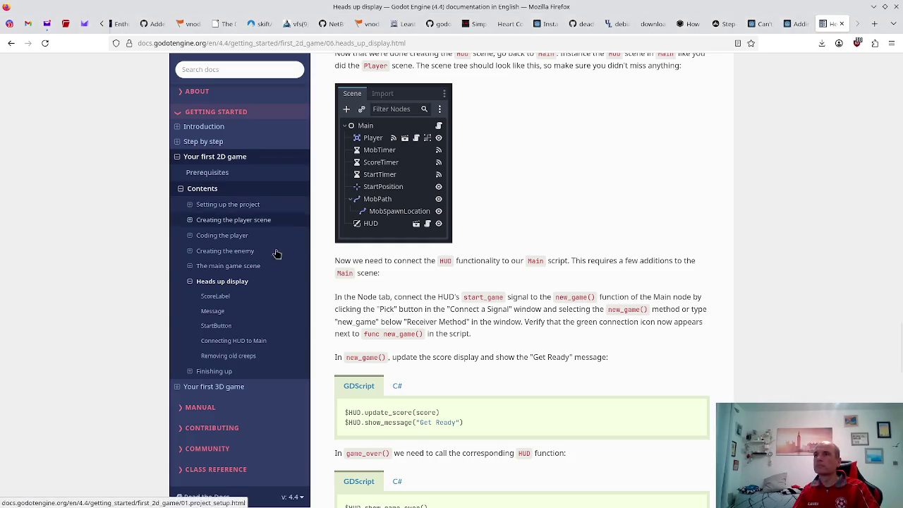
- Switch to Firefox to read the Godot 'Heads up display' documentation page
key("alt+Tab")
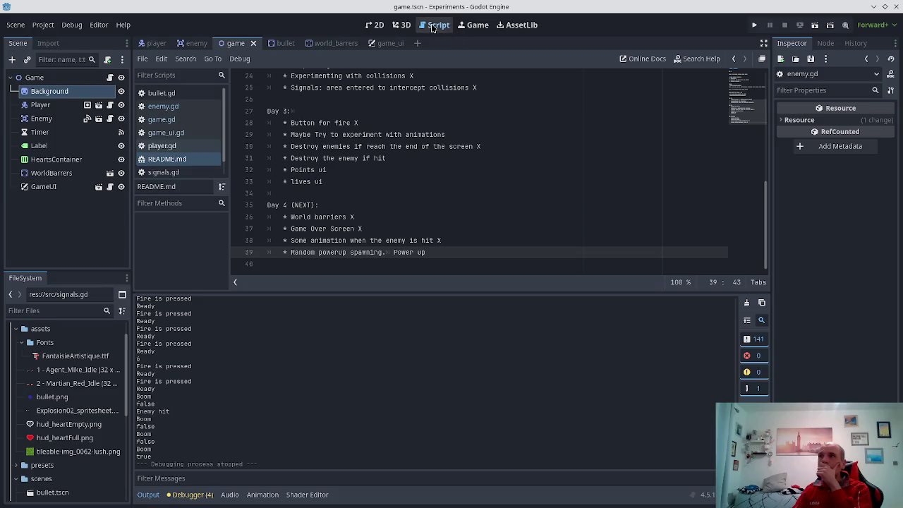
- Open game.gd, select the Game root node, and scroll through its enemy-spawning and lives code
left_click(152, 119)
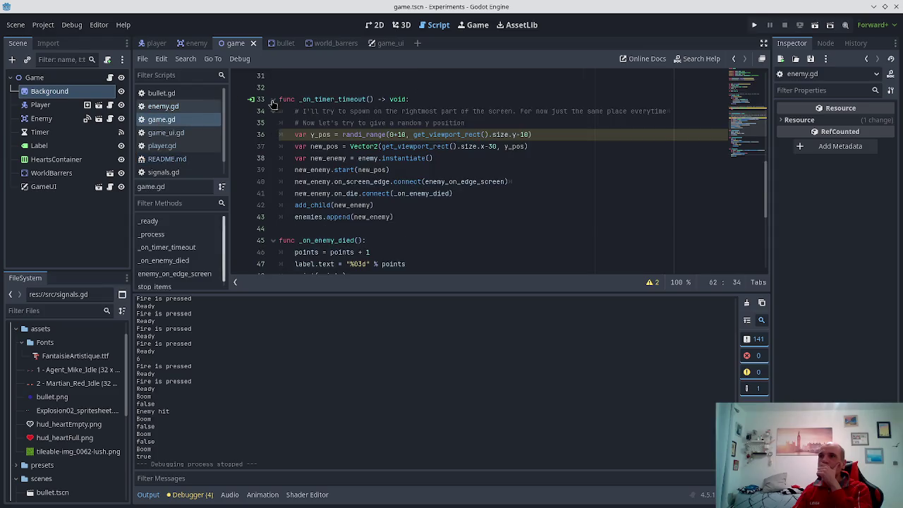
scroll(352, 164, "down", 1)
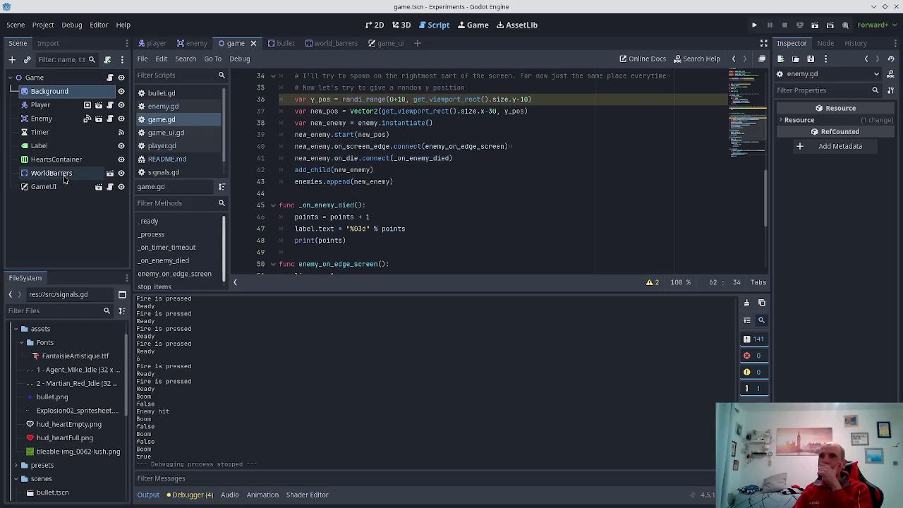
left_click(37, 79)
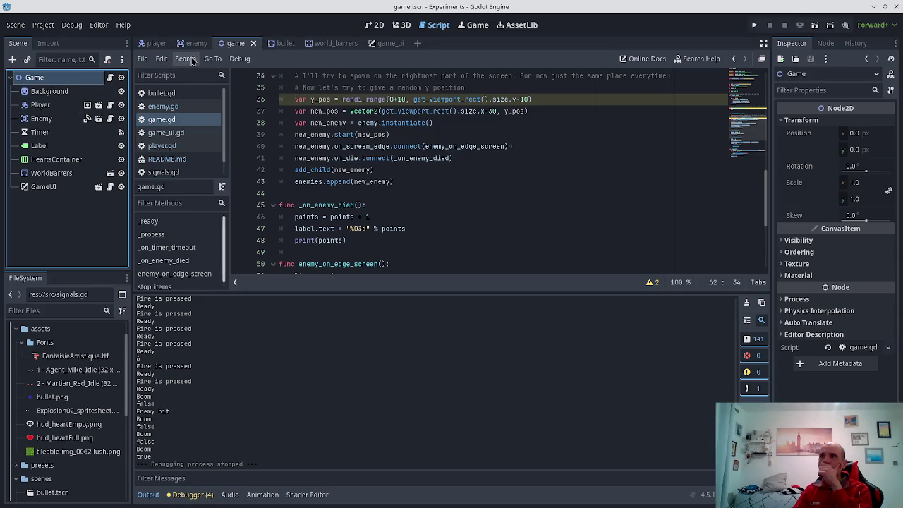
scroll(339, 134, "down", 5)
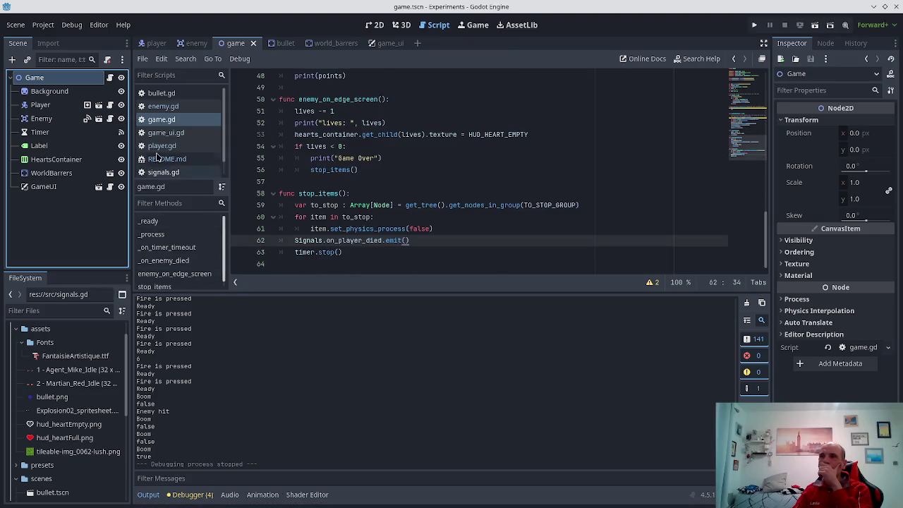
scroll(365, 184, "up", 3)
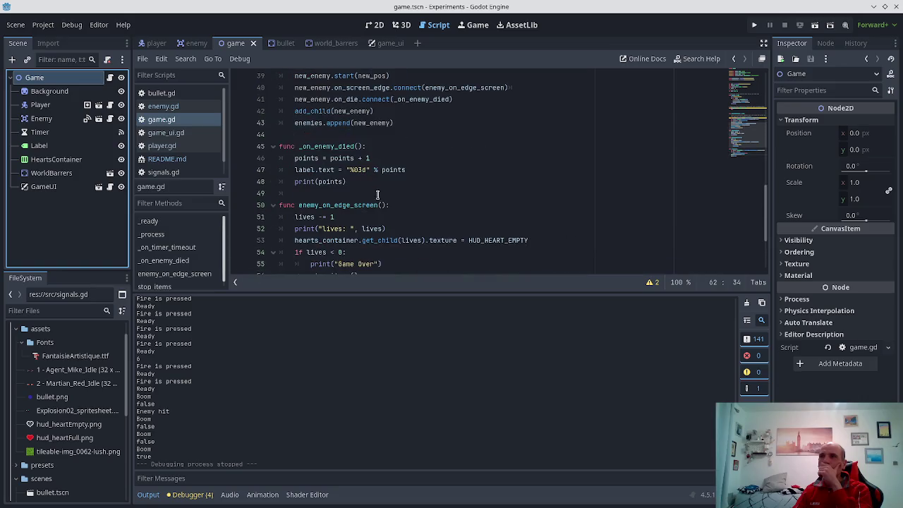
scroll(380, 212, "up", 2)
scroll(381, 205, "up", 4)
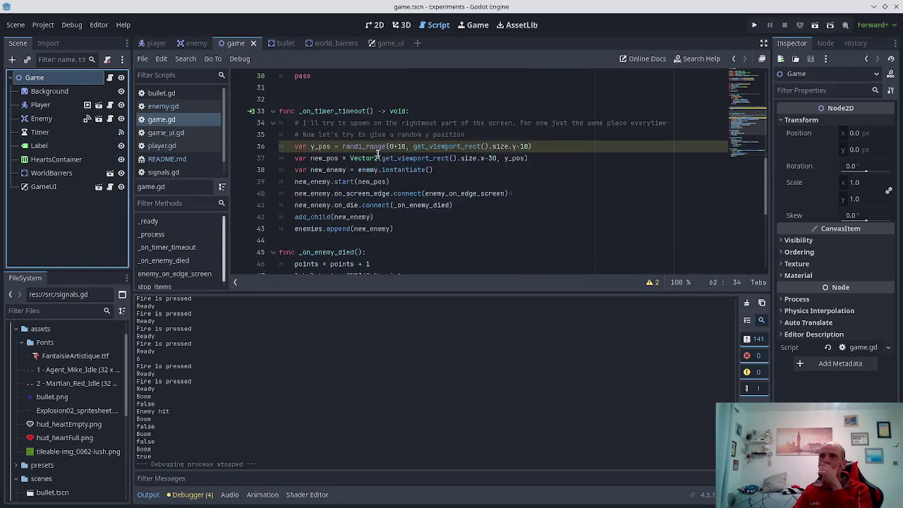
scroll(388, 170, "down", 2)
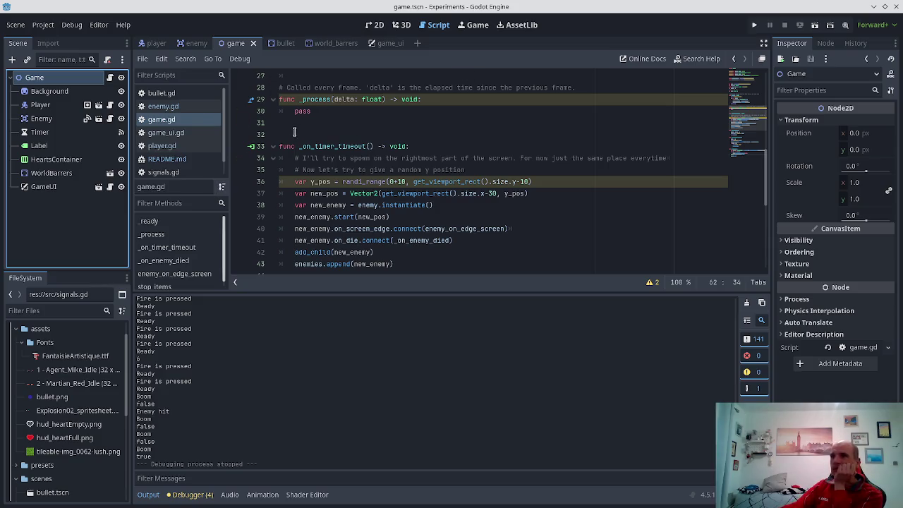
scroll(296, 130, "down", 1)
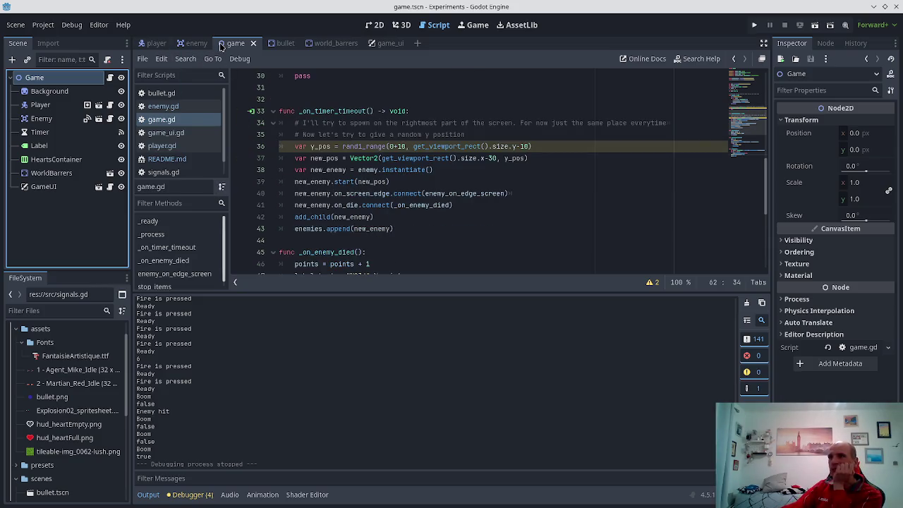
left_click(375, 25)
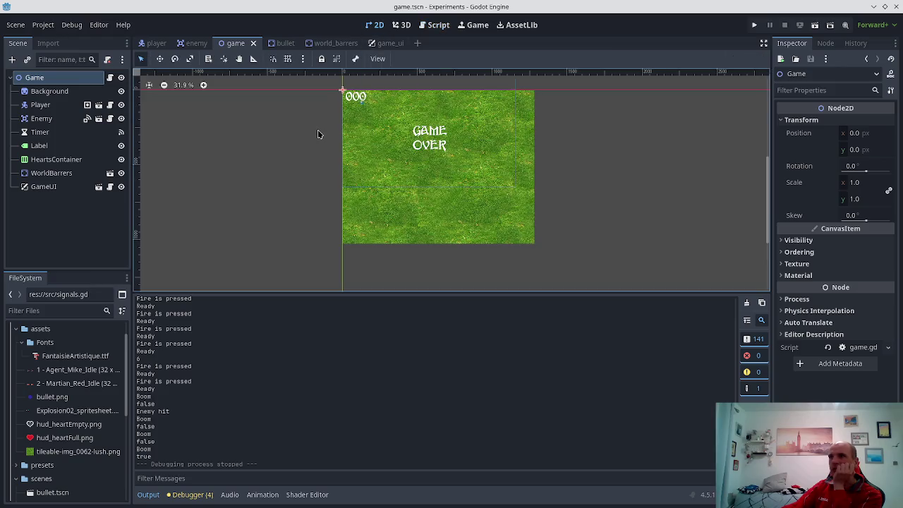
scroll(624, 135, "up", 3)
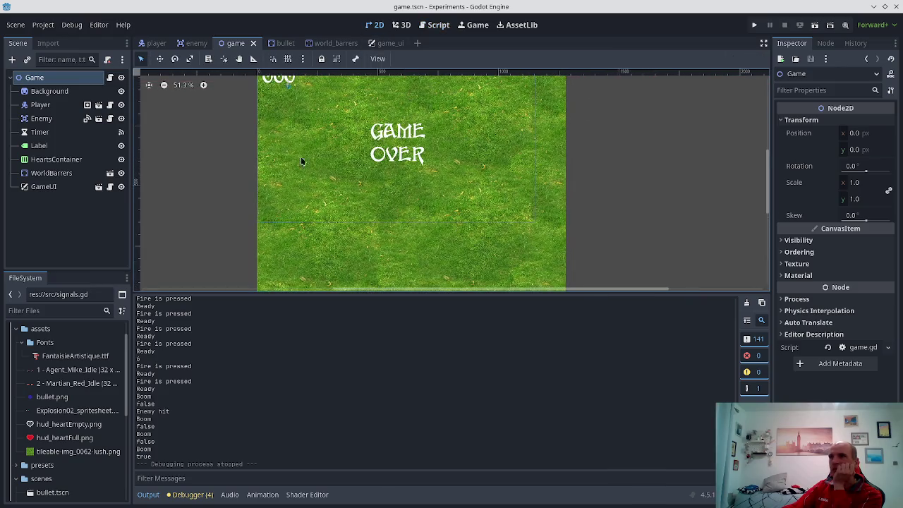
right_click(64, 77)
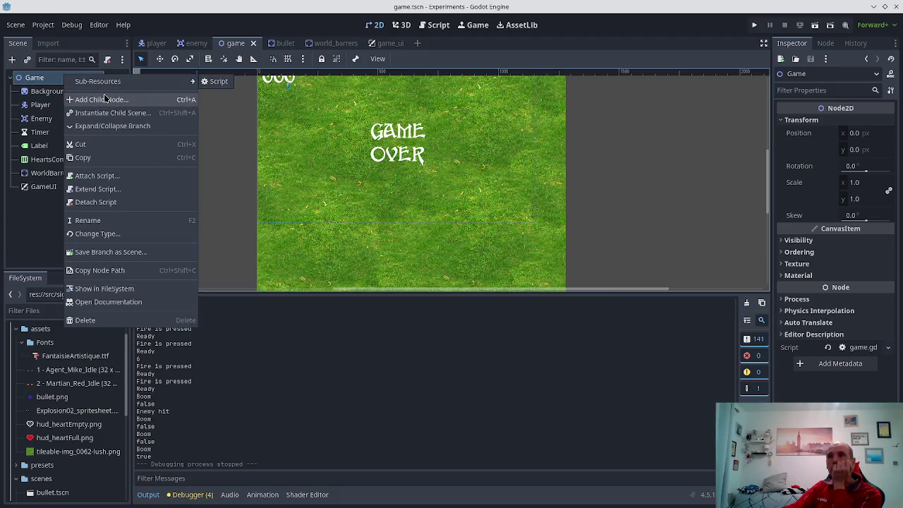
left_click(113, 99)
double_click(352, 154)
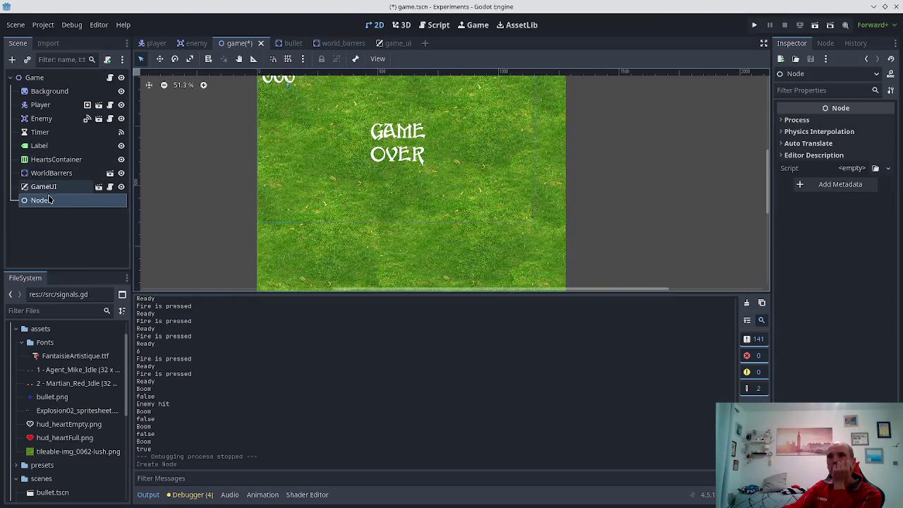
left_click(42, 200)
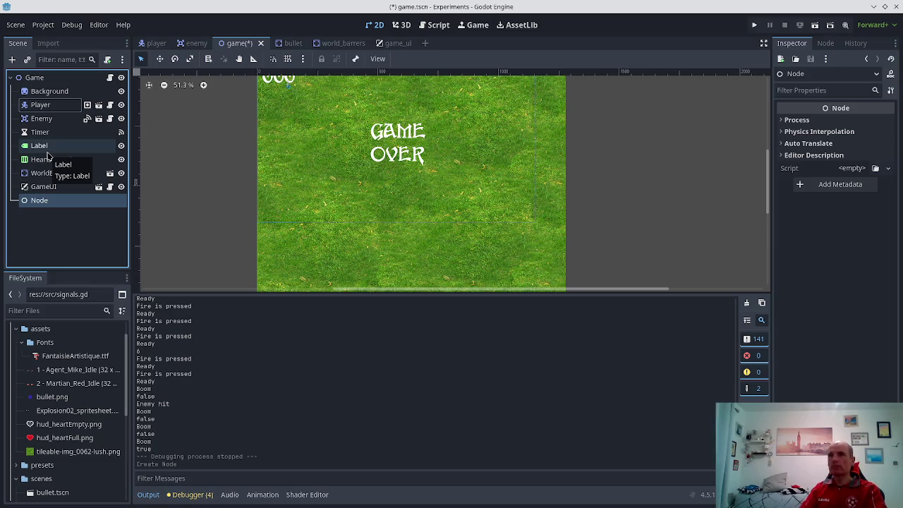
left_click(40, 203)
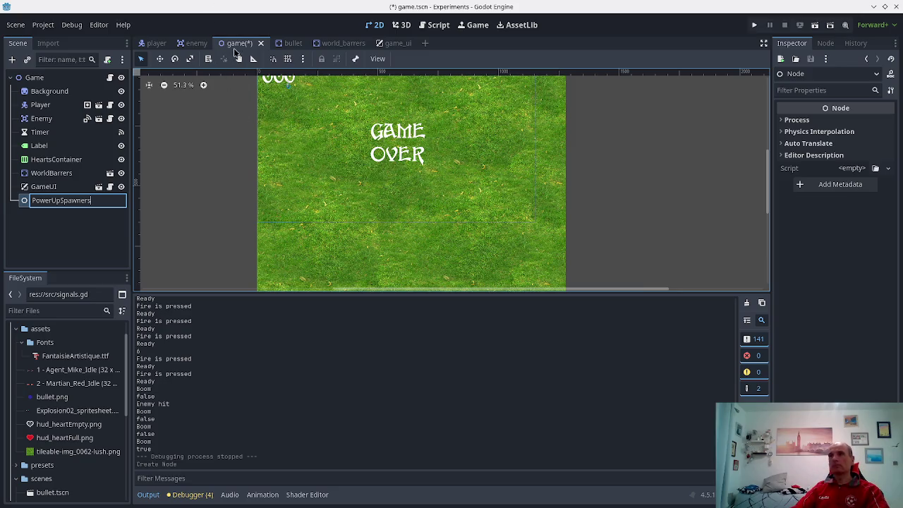
key("Return")
key("ctrl+s")
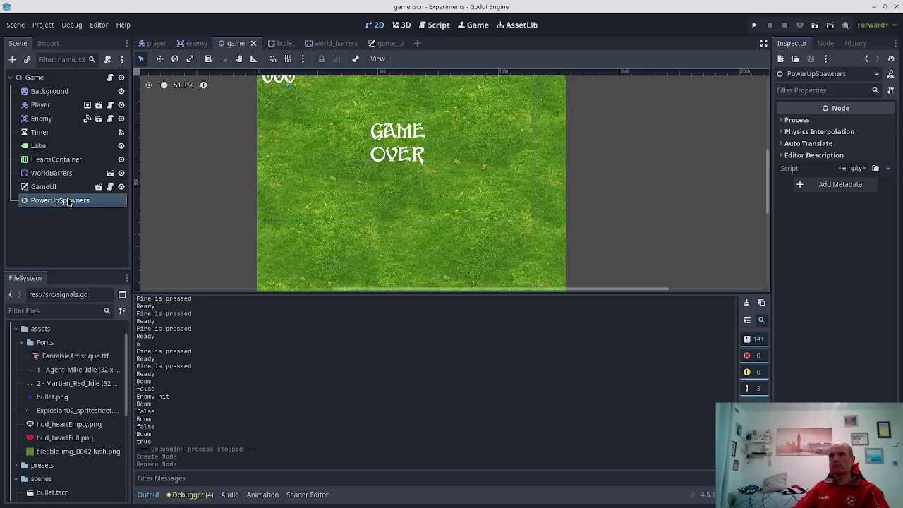
left_click(65, 201)
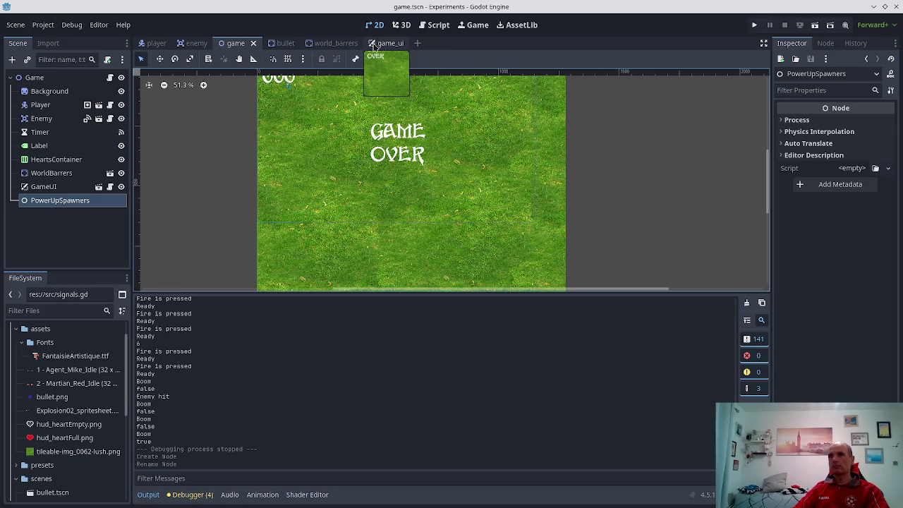
left_click(73, 202)
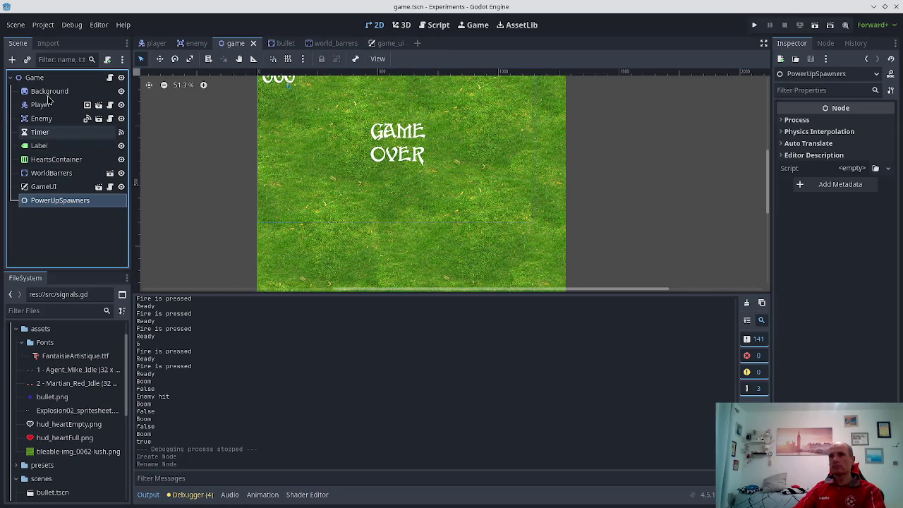
key("F2")
key("BackSpace")
key("Return")
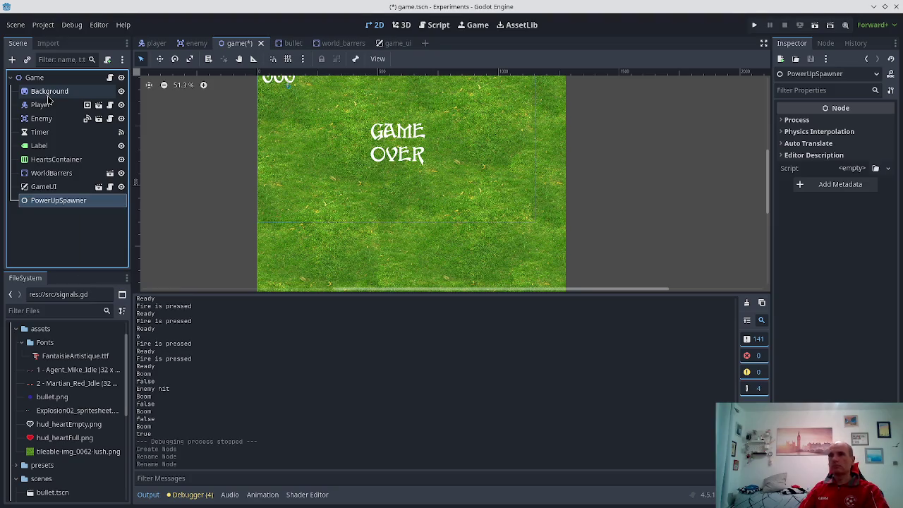
key("ctrl+s")
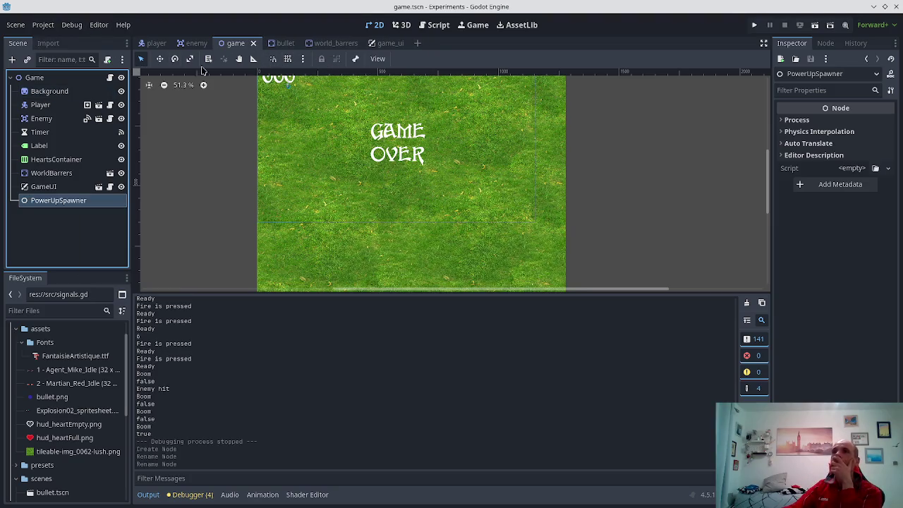
left_click(437, 27)
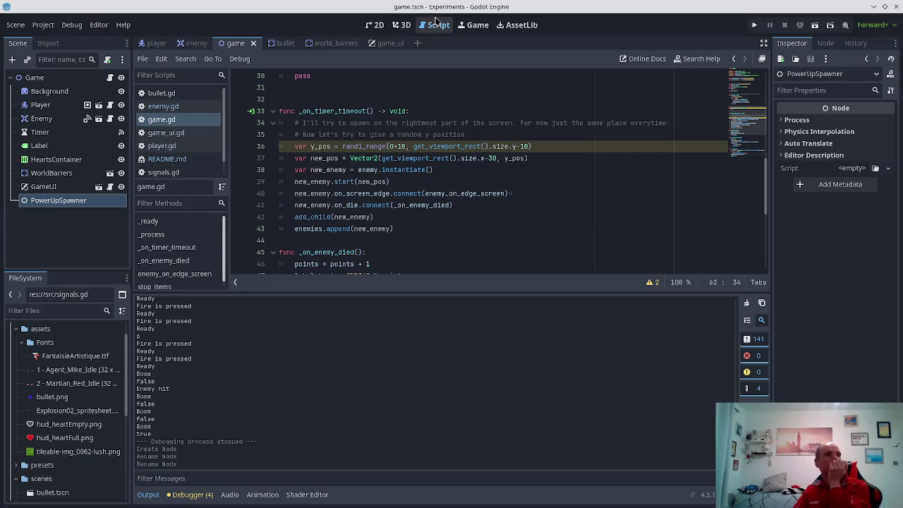
scroll(370, 128, "down", 1)
scroll(370, 129, "down", 2)
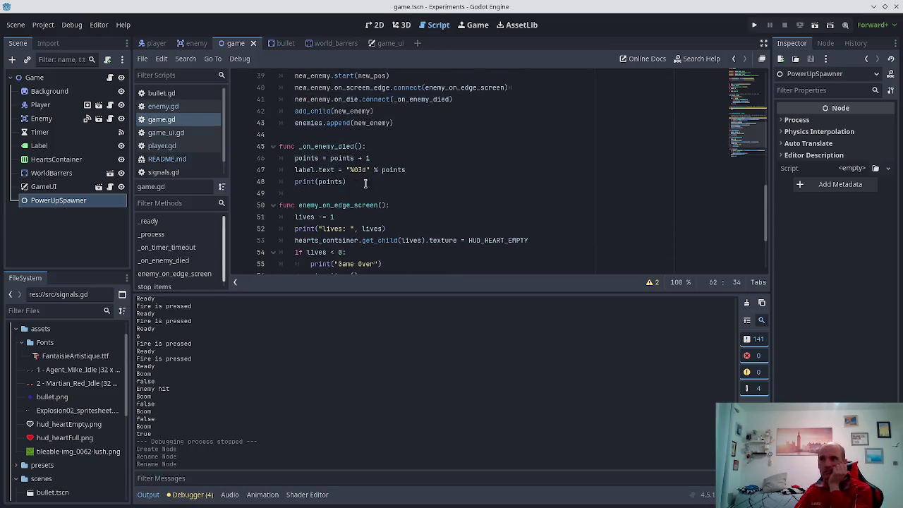
scroll(321, 169, "down", 1)
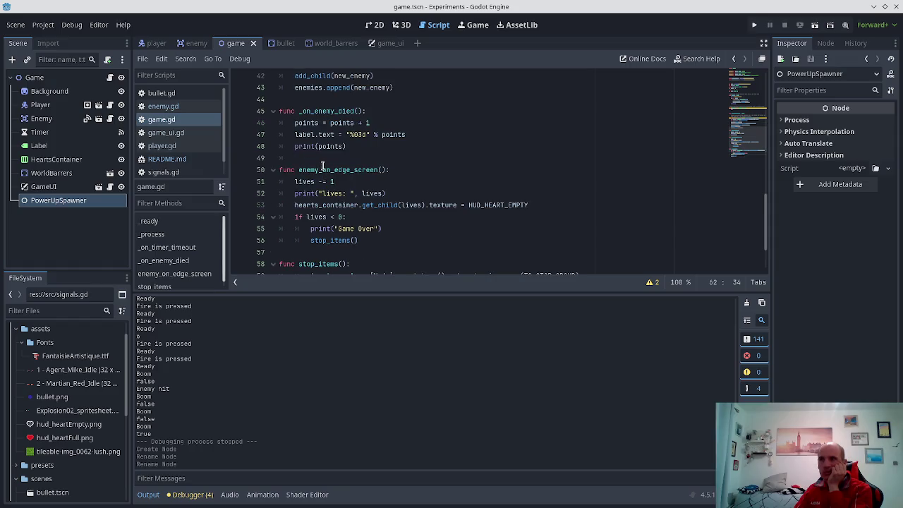
scroll(322, 166, "down", 2)
scroll(333, 161, "up", 6)
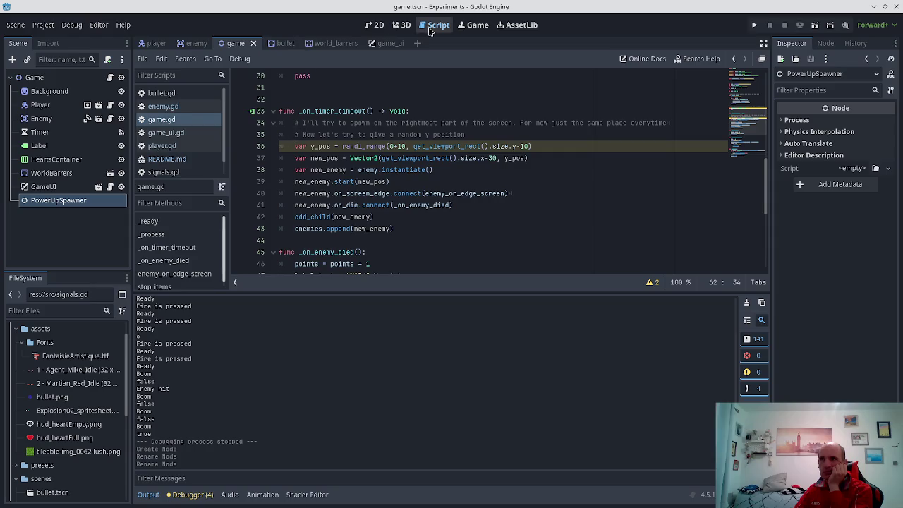
left_click(402, 26)
left_click(379, 28)
scroll(304, 147, "down", 3)
left_click(62, 187)
left_click(57, 201)
scroll(513, 127, "up", 1)
scroll(513, 127, "down", 3)
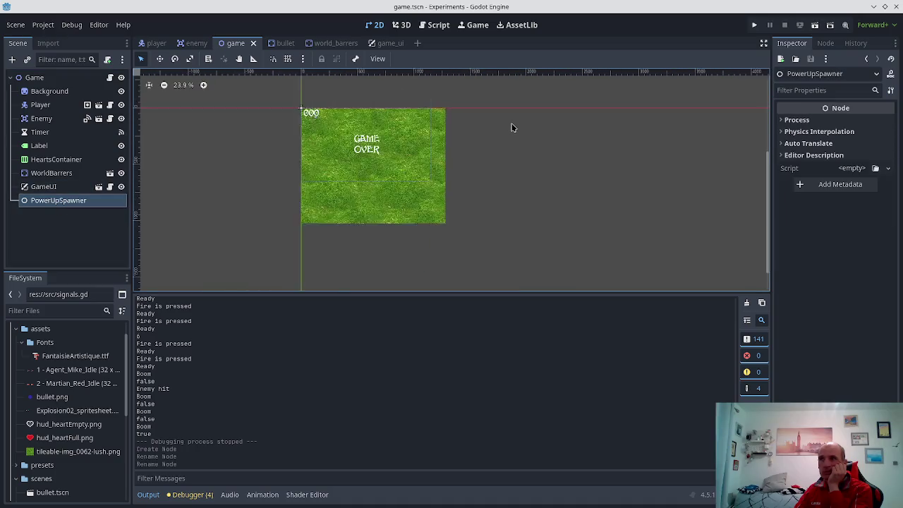
scroll(276, 129, "up", 4)
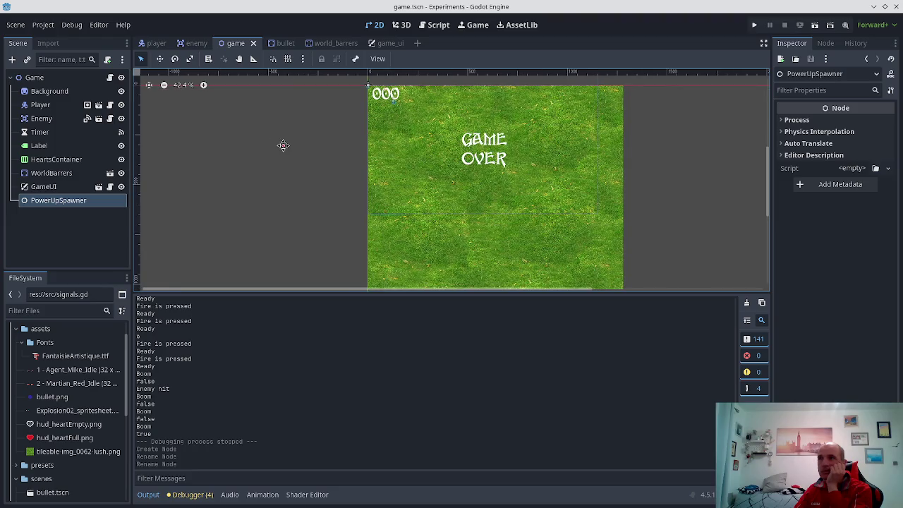
scroll(328, 126, "up", 3)
scroll(384, 145, "up", 4)
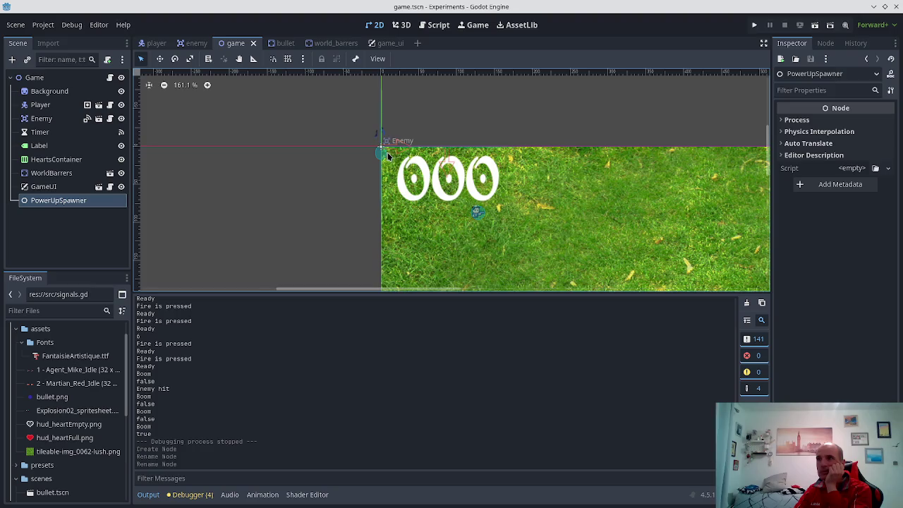
scroll(377, 143, "down", 4)
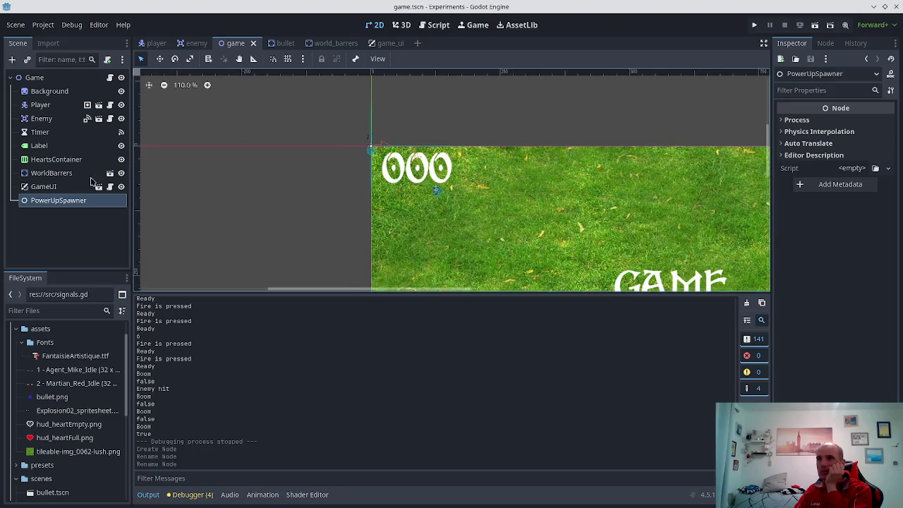
left_click(68, 203)
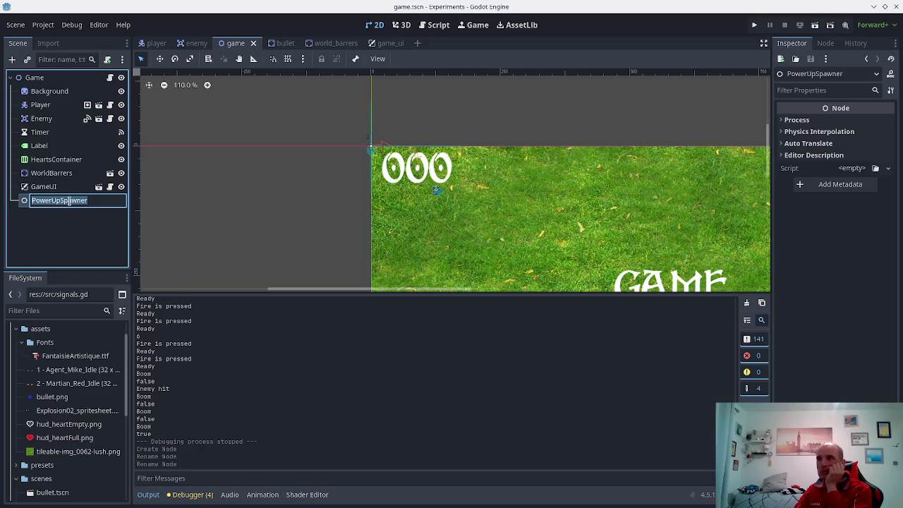
key("F2")
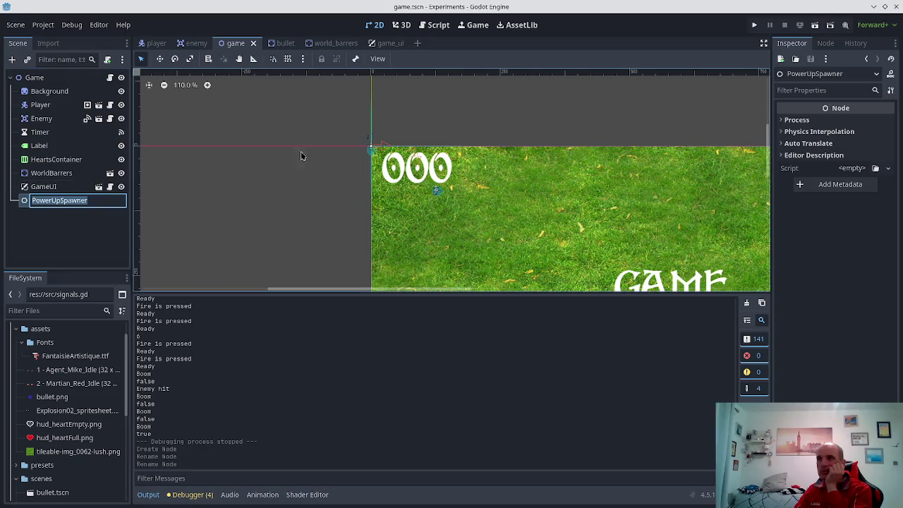
scroll(353, 134, "up", 3)
scroll(354, 137, "up", 6)
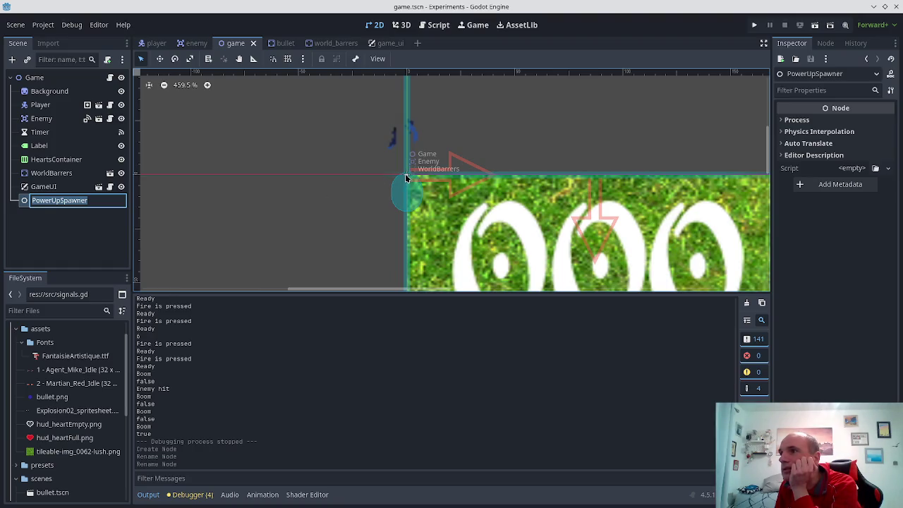
scroll(408, 178, "up", 10)
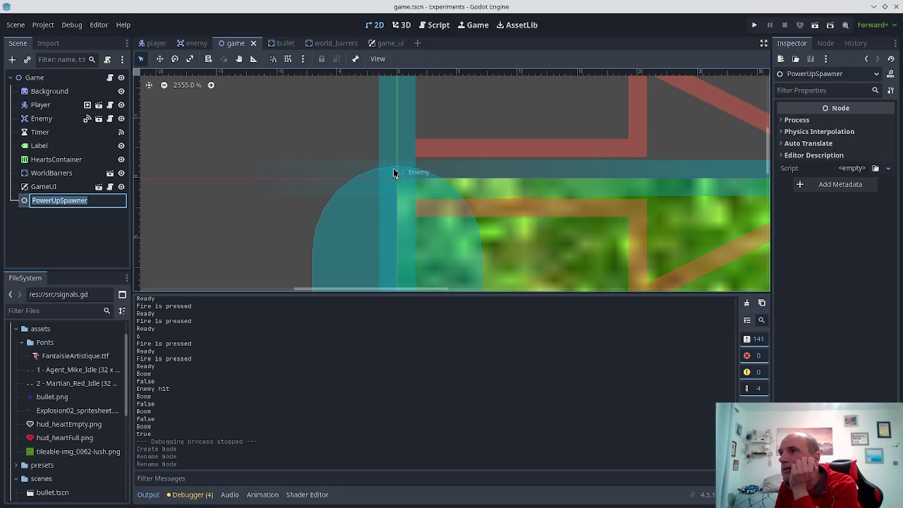
scroll(387, 182, "down", 8)
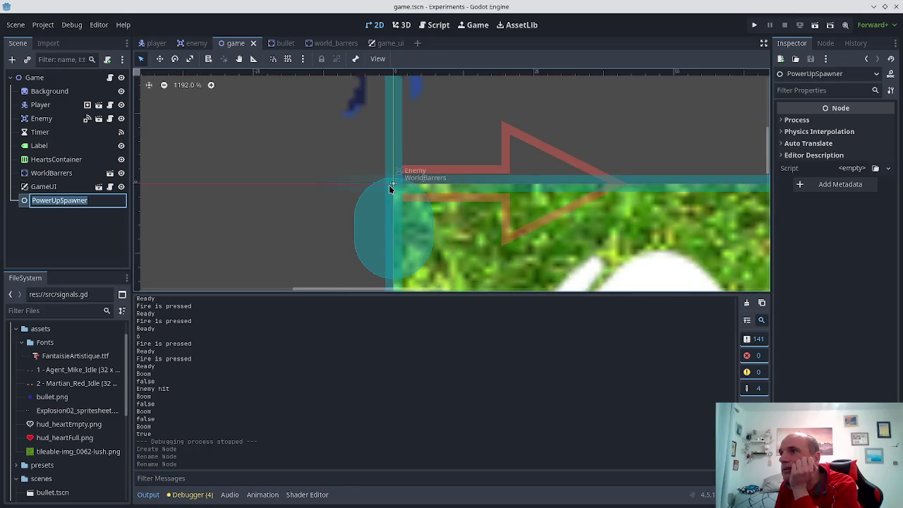
scroll(388, 185, "down", 5)
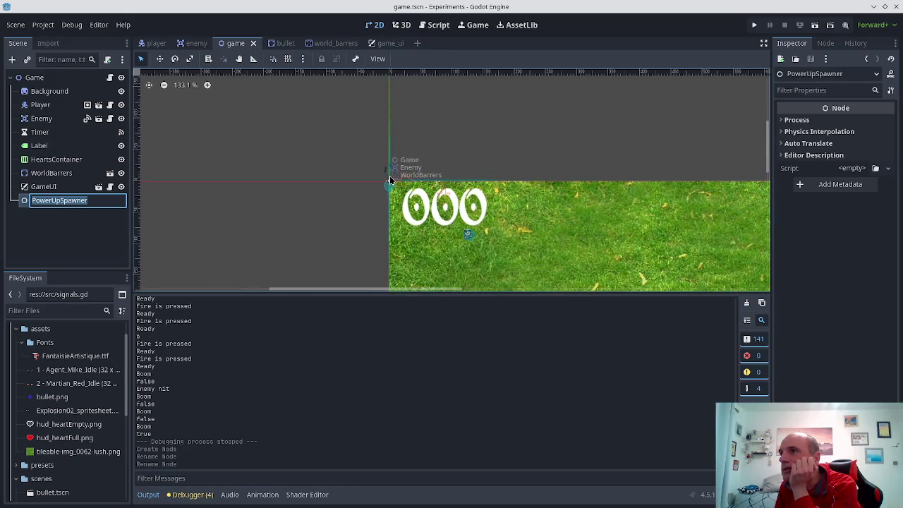
scroll(393, 167, "up", 7)
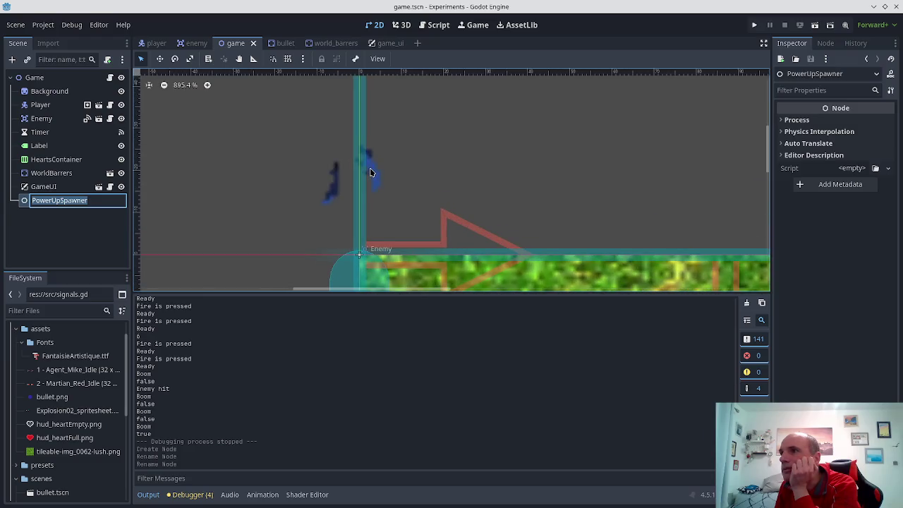
key("Return")
scroll(370, 172, "down", 9)
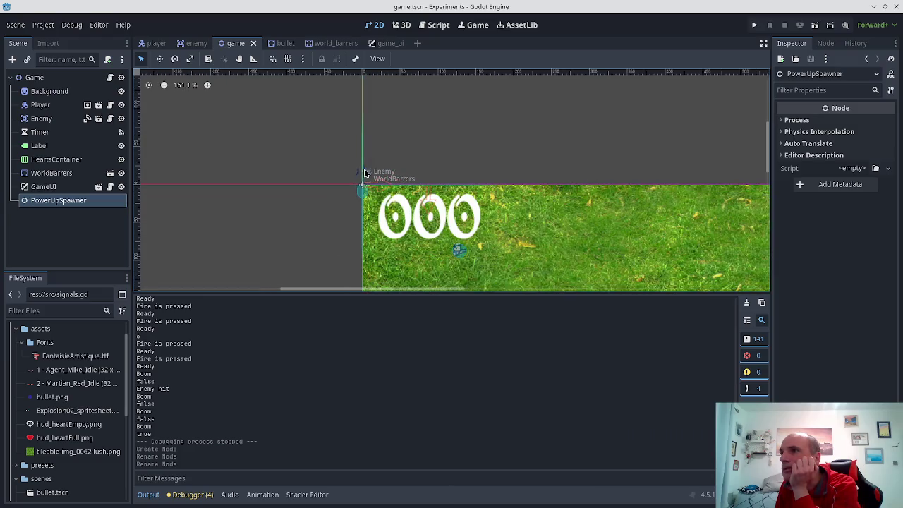
scroll(366, 171, "down", 4)
scroll(423, 199, "up", 5)
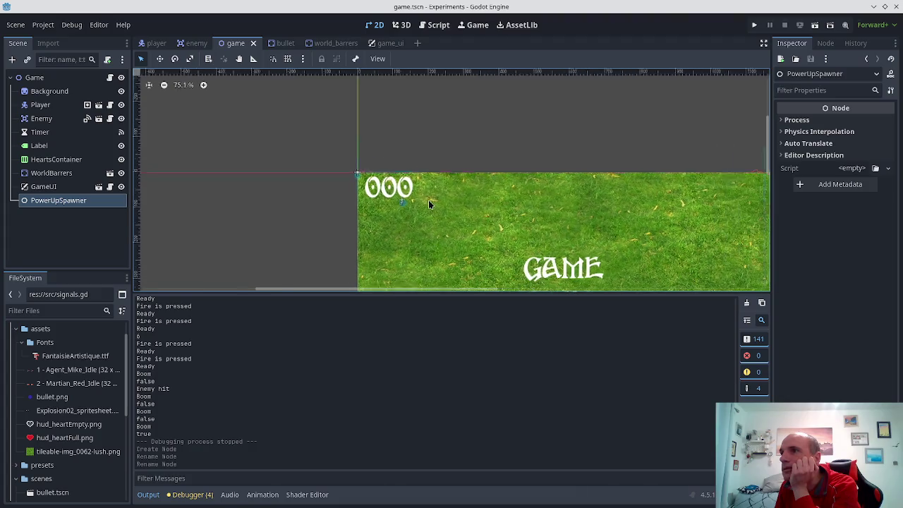
scroll(331, 171, "up", 2)
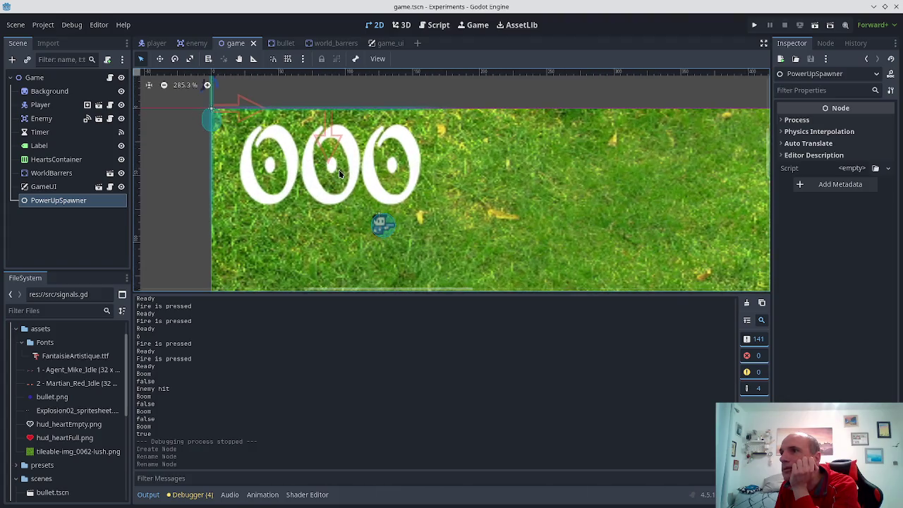
- Delete the Enemy node from the game scene, save the scene, and run the game
left_click(39, 119)
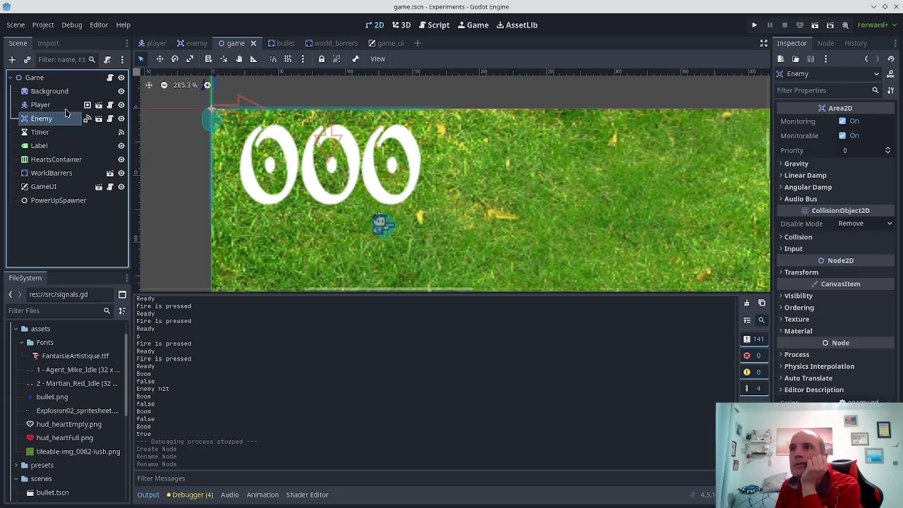
key("Delete")
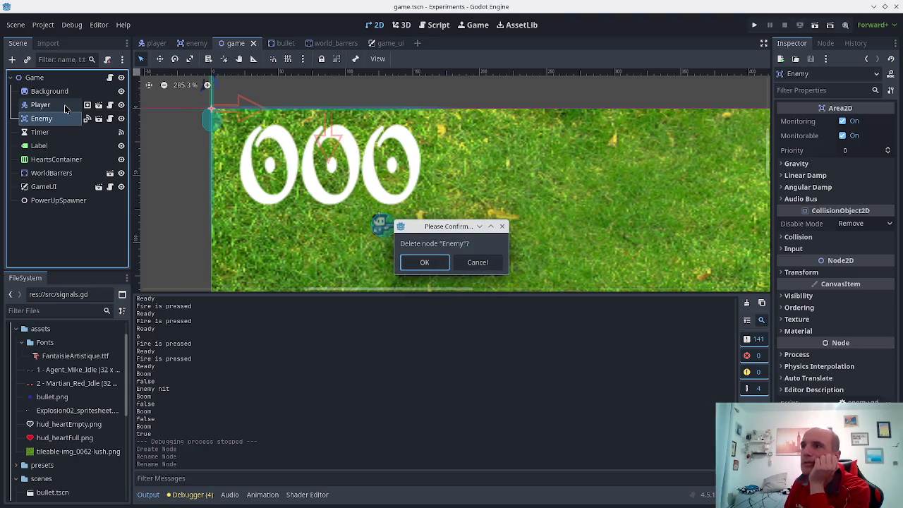
key("Return")
key("ctrl+s")
left_click(756, 26)
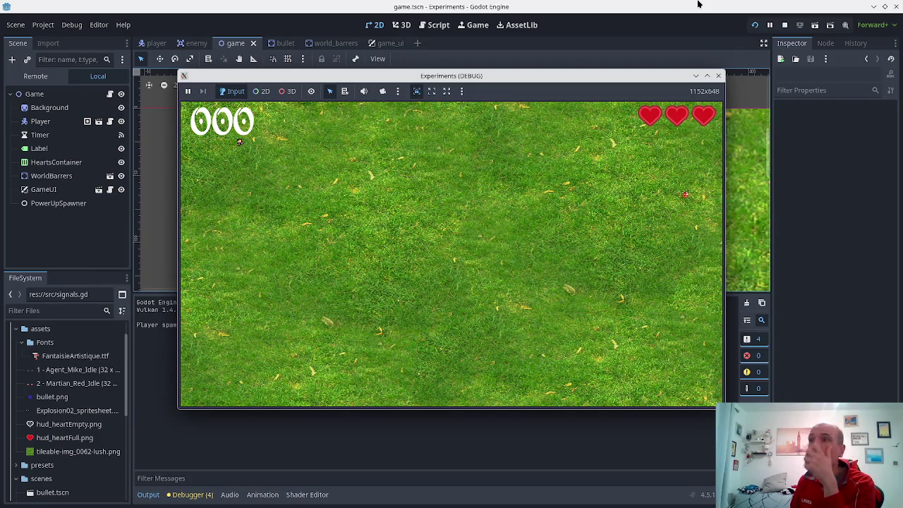
- Focus the game window and move the player around, shooting at the first enemies
left_click(503, 174)
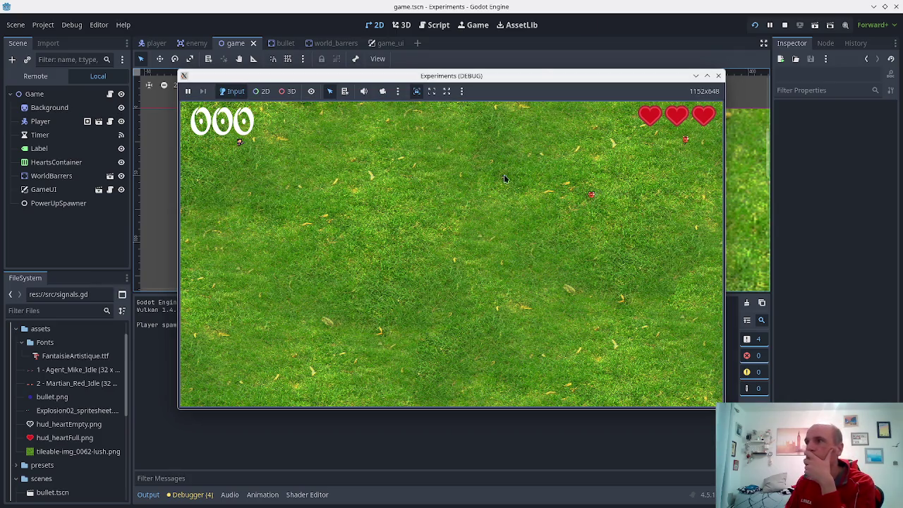
key("Right")
key("Down")
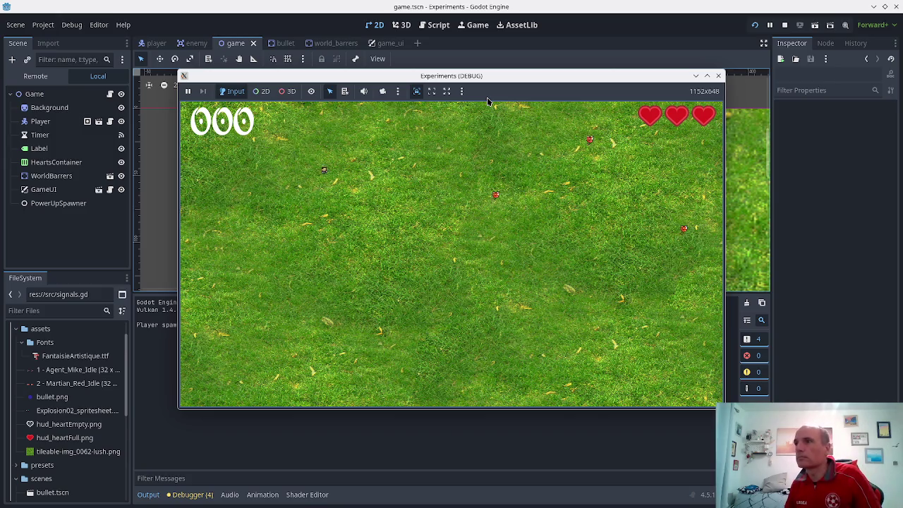
key("space")
key("space")
key("space")
key("space")
key("space")
key("space")
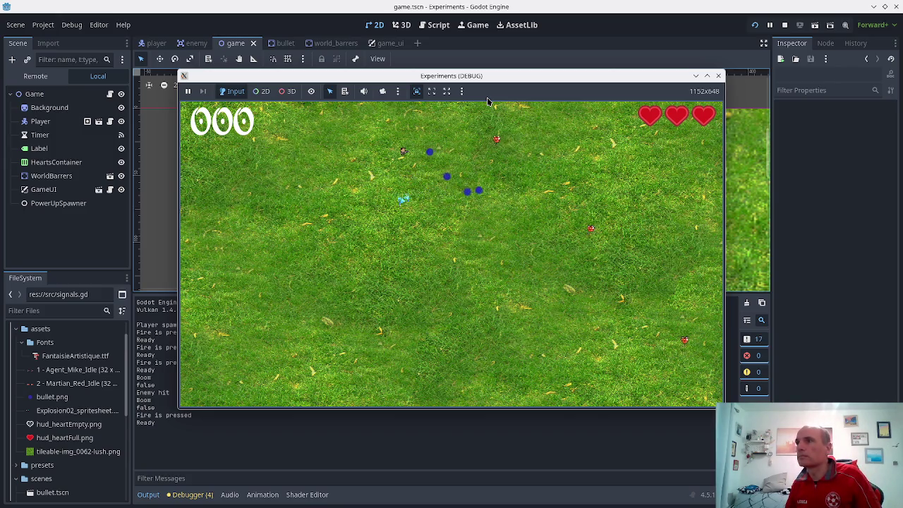
key("Up")
key("Left")
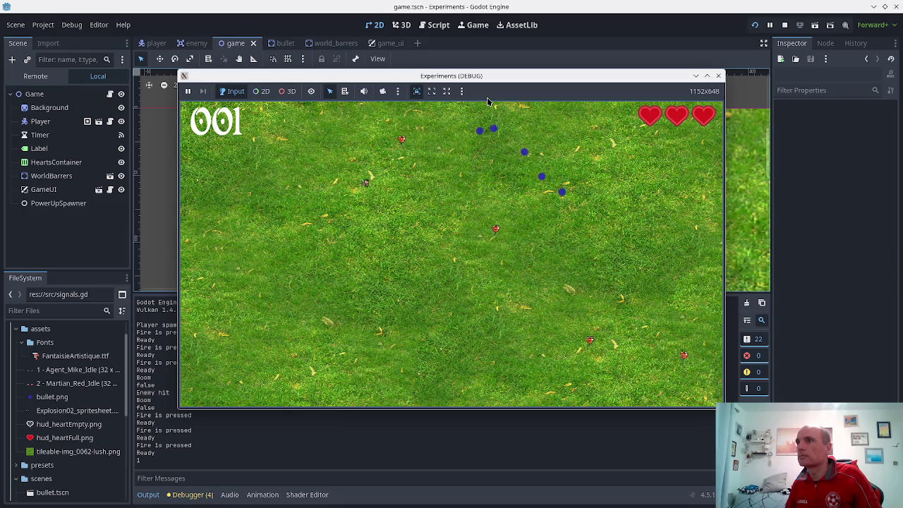
key("space")
key("space")
key("space")
key("Down")
key("Right")
key("space")
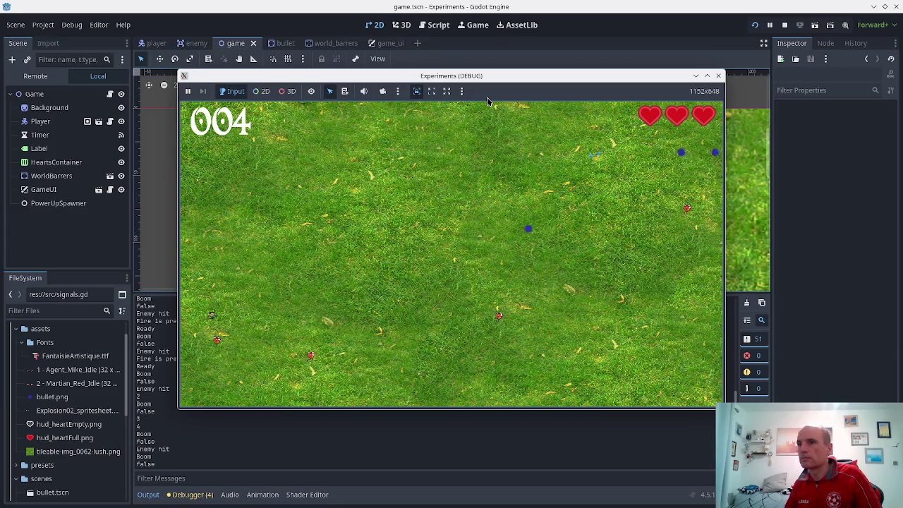
- Keep firing and dodging until the score hits 007 with one heart, then move the window aside
key("space")
key("space")
key("space")
key("space")
key("space")
key("space")
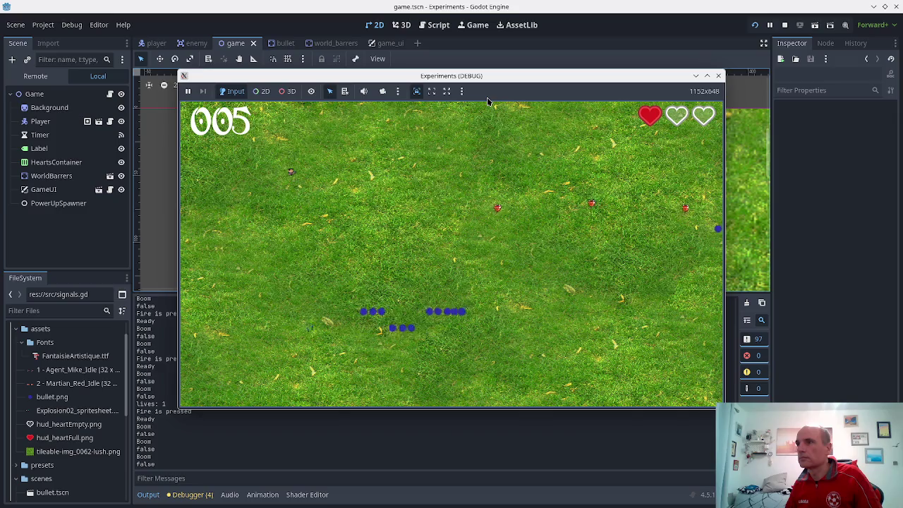
key("Up")
key("space")
key("space")
key("space")
key("space")
key("space")
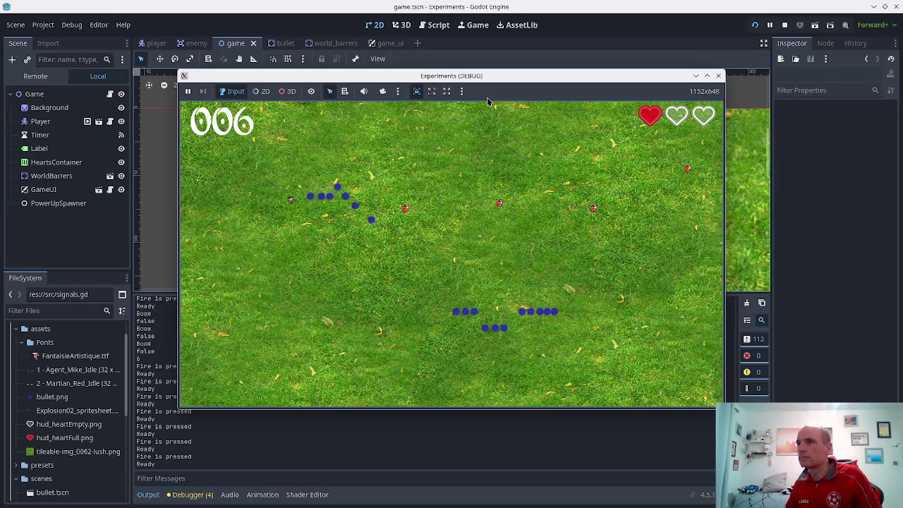
key("Down")
key("space")
key("space")
key("Left")
key("space")
key("space")
key("Right")
key("Left")
key("space")
key("space")
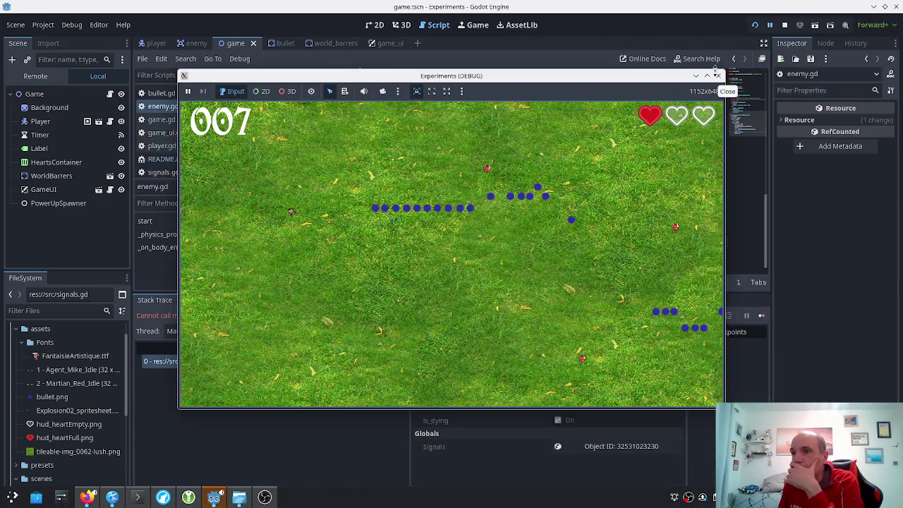
mouse_move(538, 76)
left_mouse_down()
mouse_move(672, 51)
mouse_move(574, 267)
mouse_move(598, 240)
mouse_move(497, 345)
mouse_move(462, 194)
mouse_move(520, 104)
left_mouse_up()
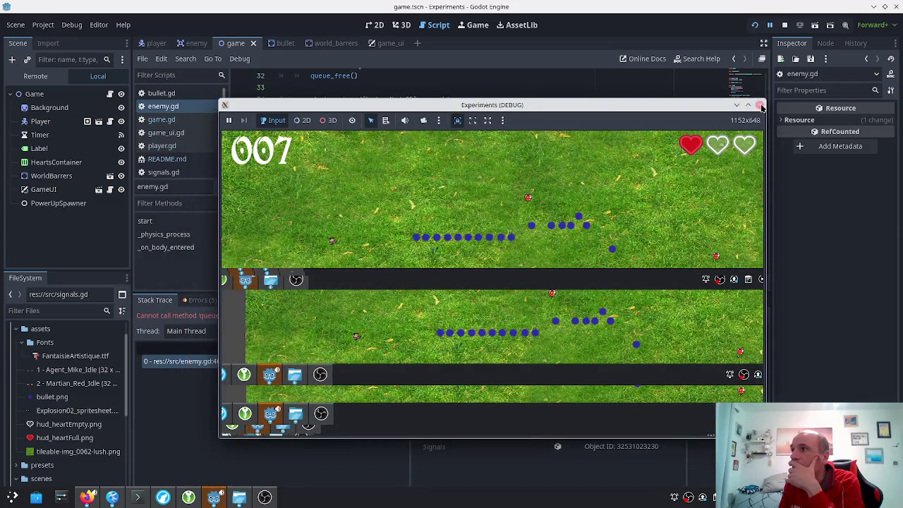
- Stop the game and expand the freed-instance queue_free error in the Debugger's Errors list
left_click(761, 106)
left_click(201, 301)
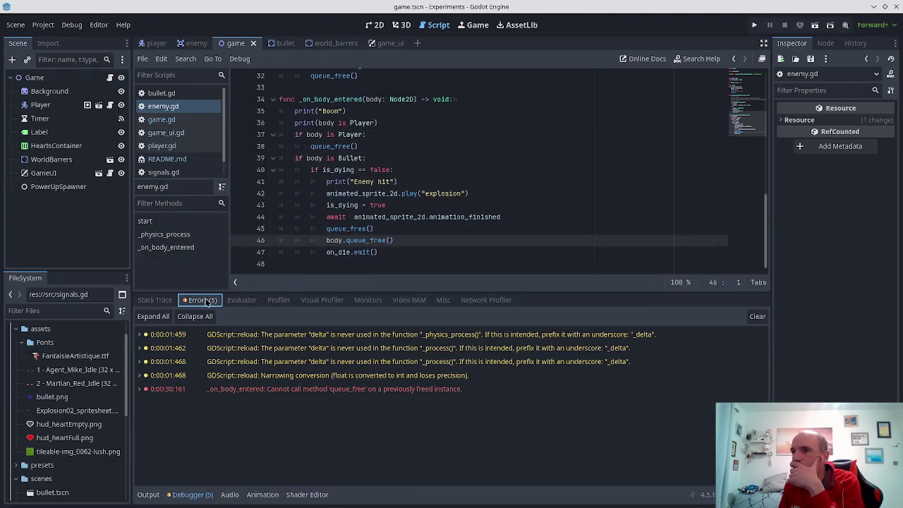
left_click(308, 389)
double_click(307, 390)
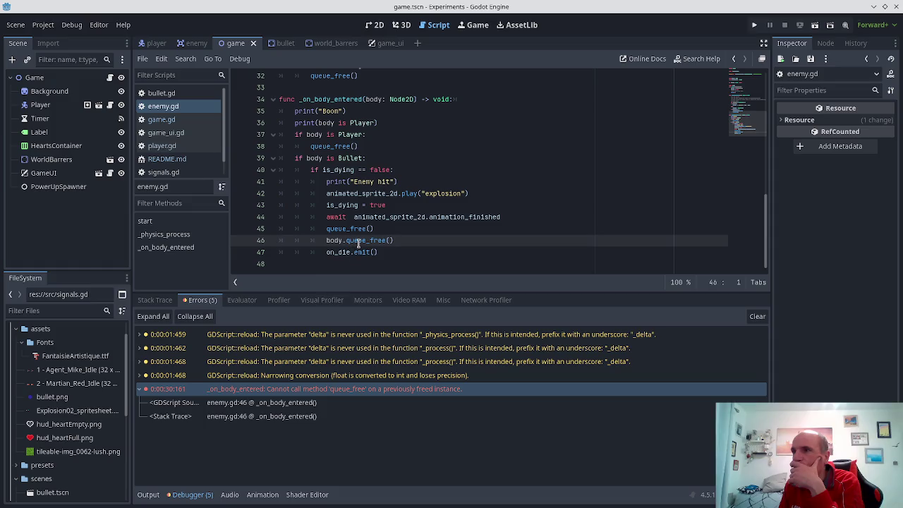
mouse_move(358, 243)
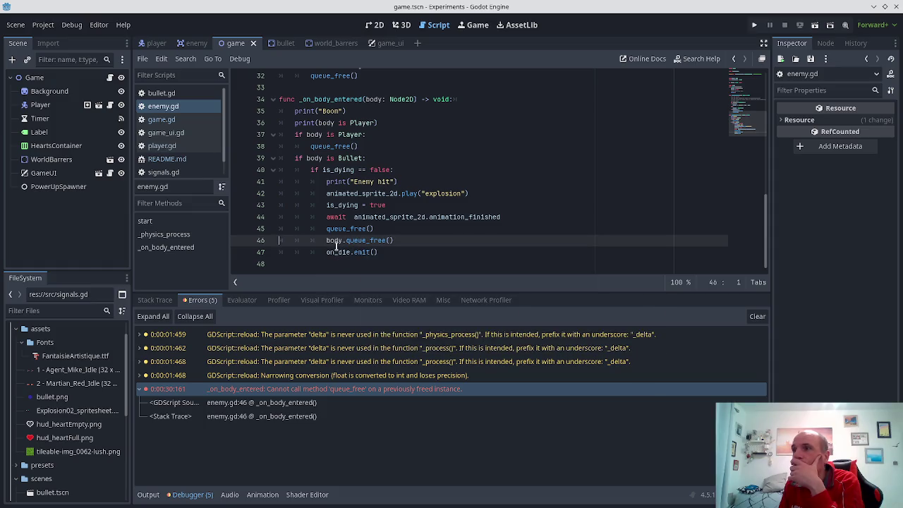
- Move body.queue_free() above the await line in enemy.gd and relaunch the game
left_click(329, 241)
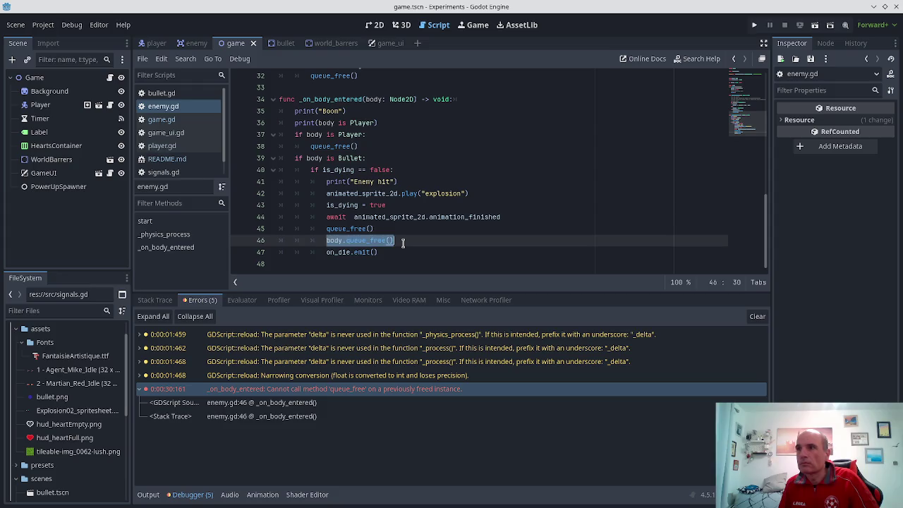
key("BackSpace")
key("Home")
key("BackSpace")
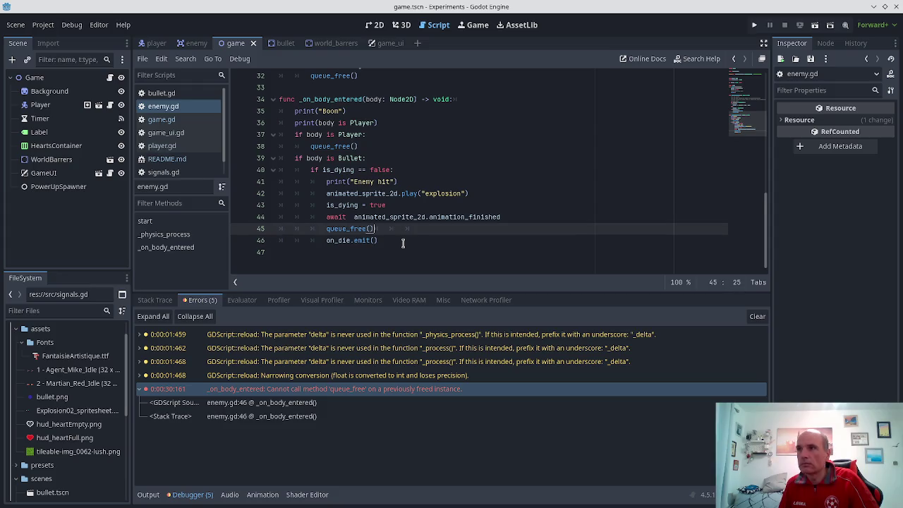
key("shift+End")
key("Delete")
key("Up")
key("Up")
key("End")
key("Return")
type("body.queue_free()")
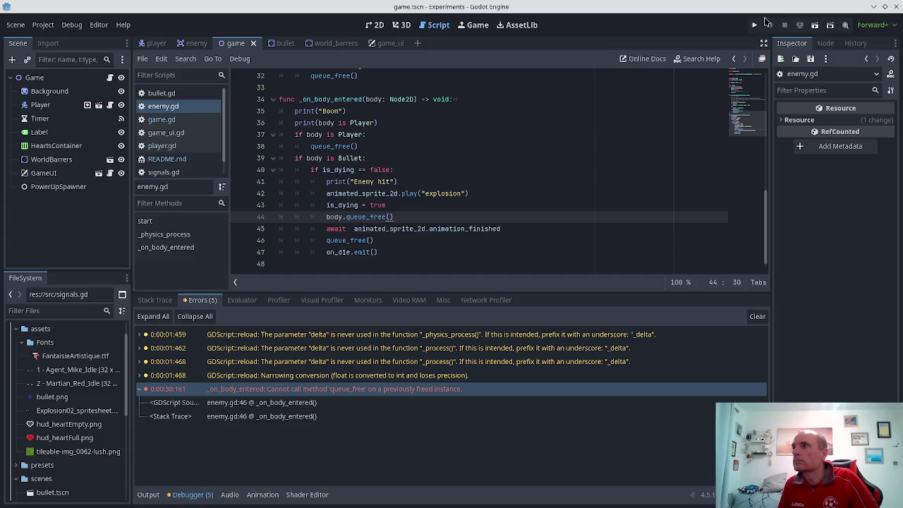
left_click(754, 25)
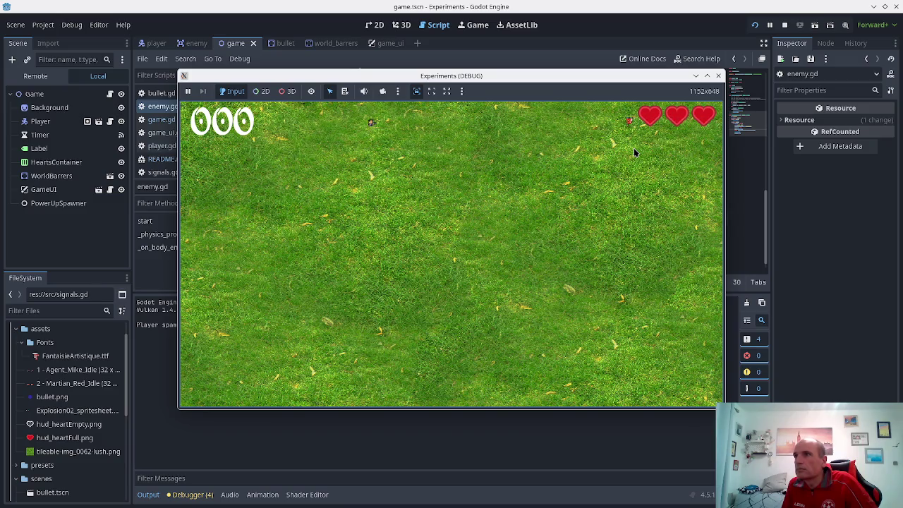
- Fire at the approaching enemies while moving the player left, right and down
key("space")
key("space")
key("space")
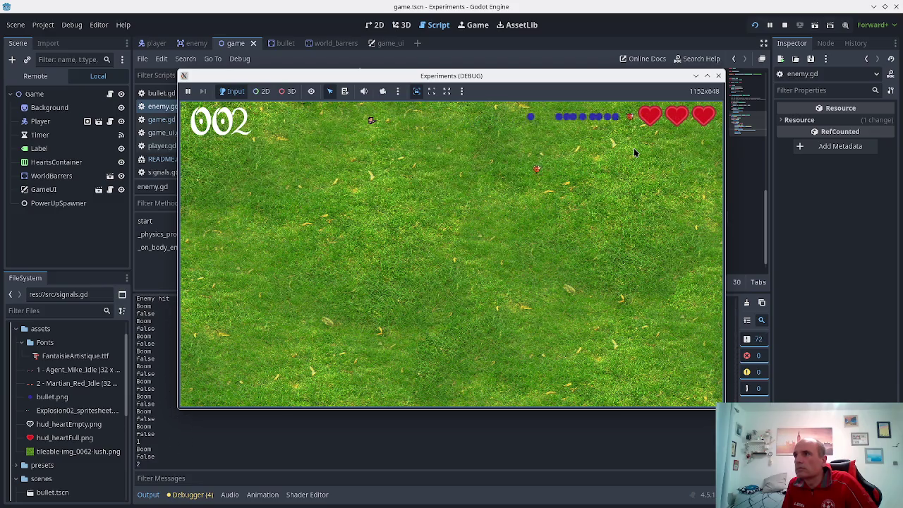
key("space")
key("Left")
key("space")
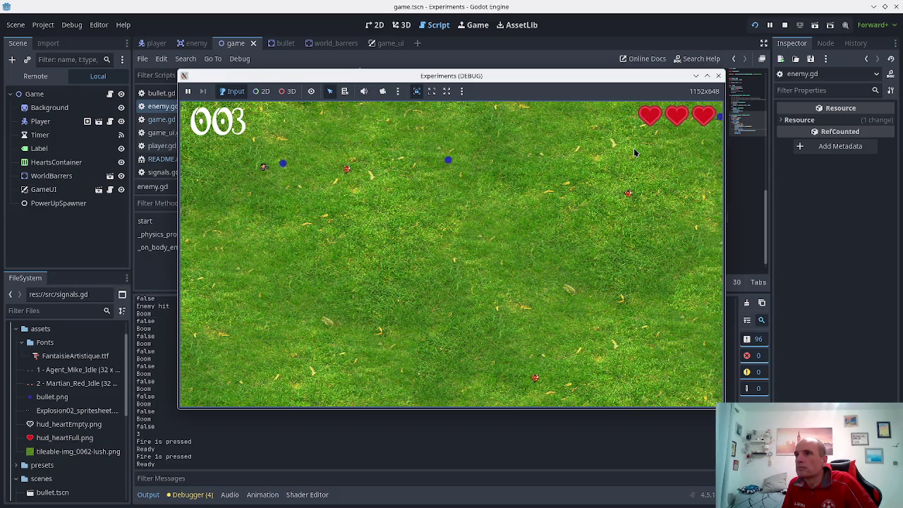
key("Right")
key("Down")
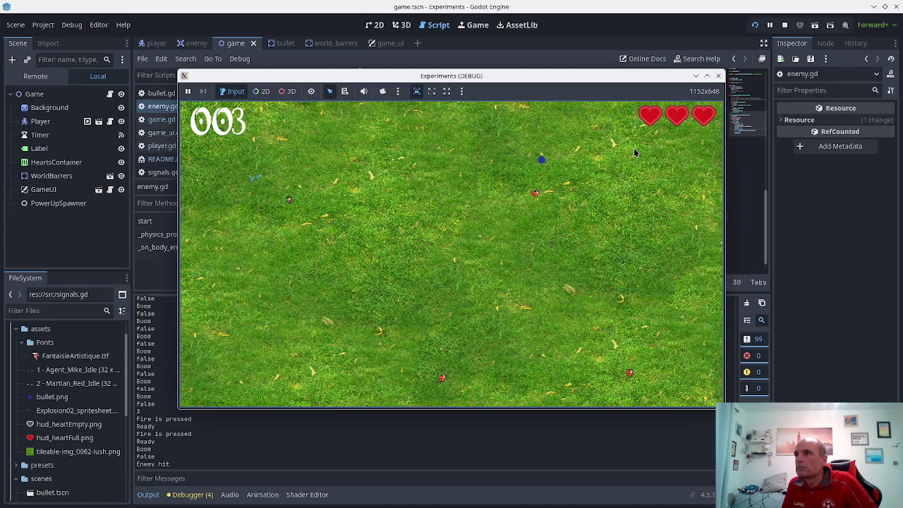
key("space")
key("Down")
key("Left")
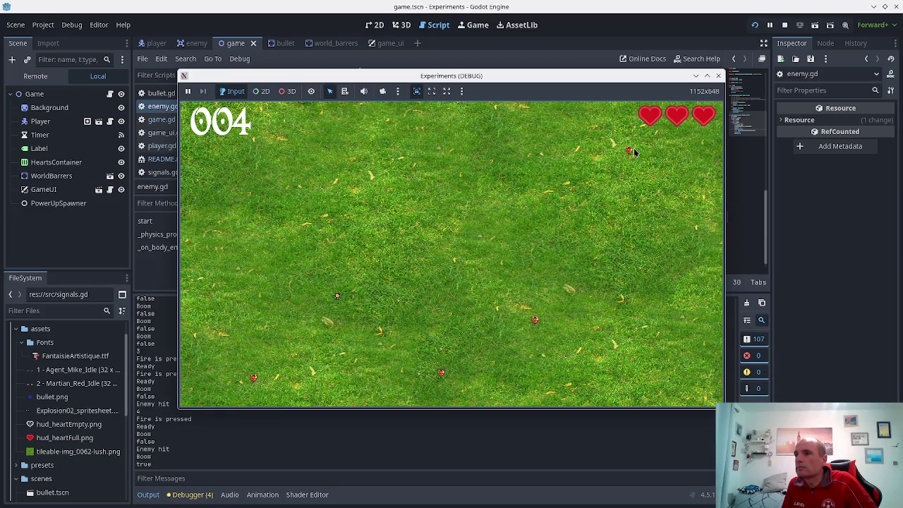
key("space")
key("space")
key("space")
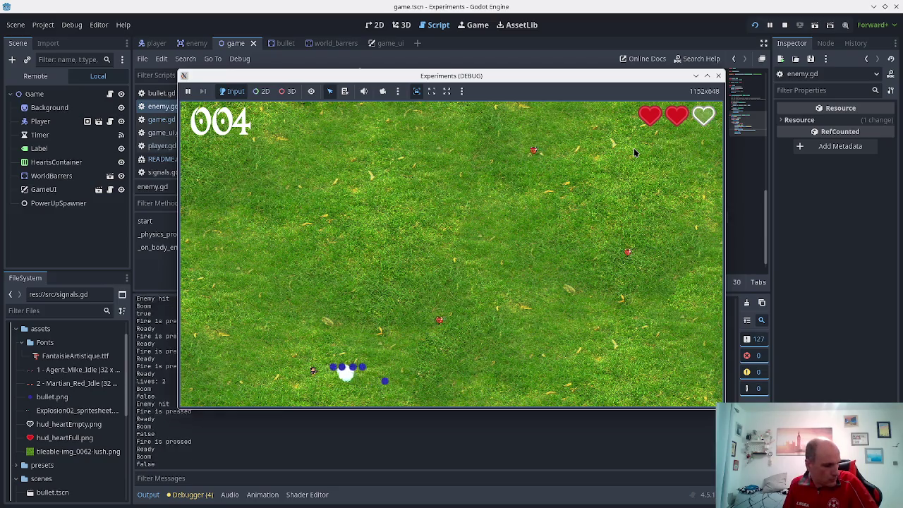
- Keep moving and firing until the score reaches 012 without errors, then stop the game
key("Up")
key("space")
key("space")
key("space")
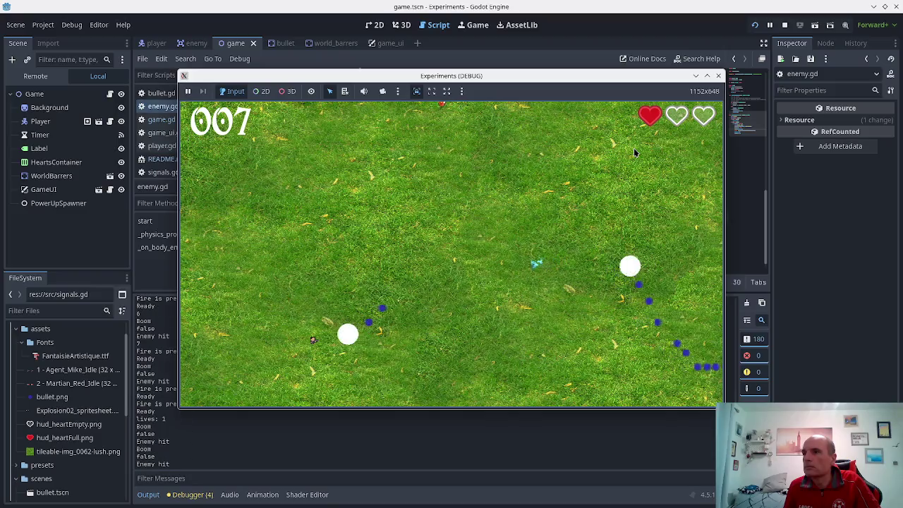
key("Up")
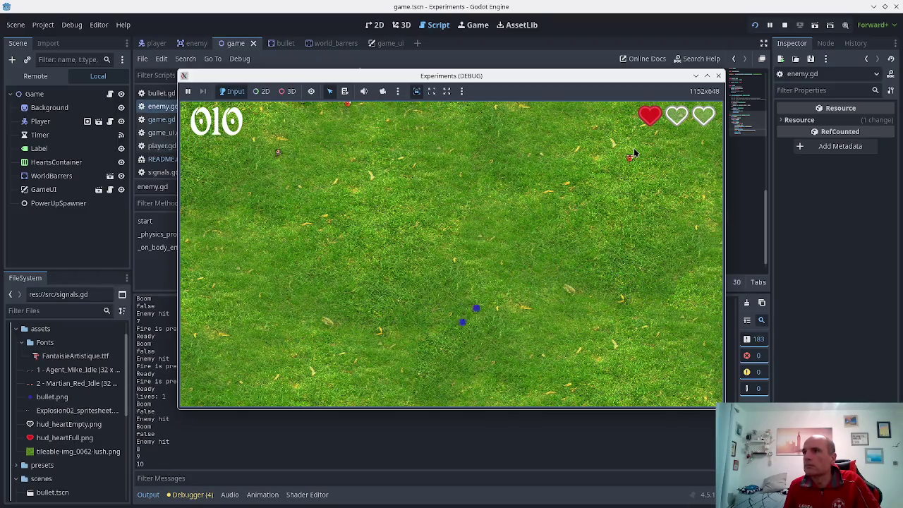
key("Right")
key("space")
key("space")
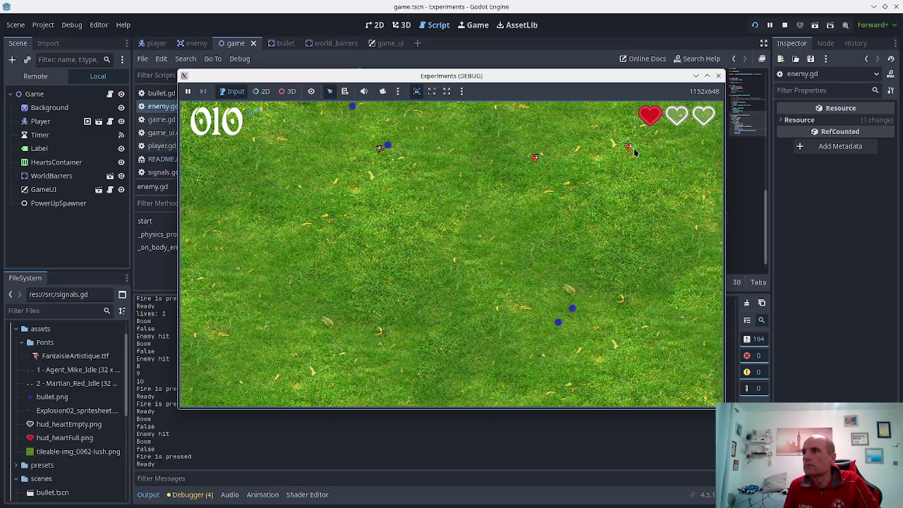
key("Right")
key("space")
key("space")
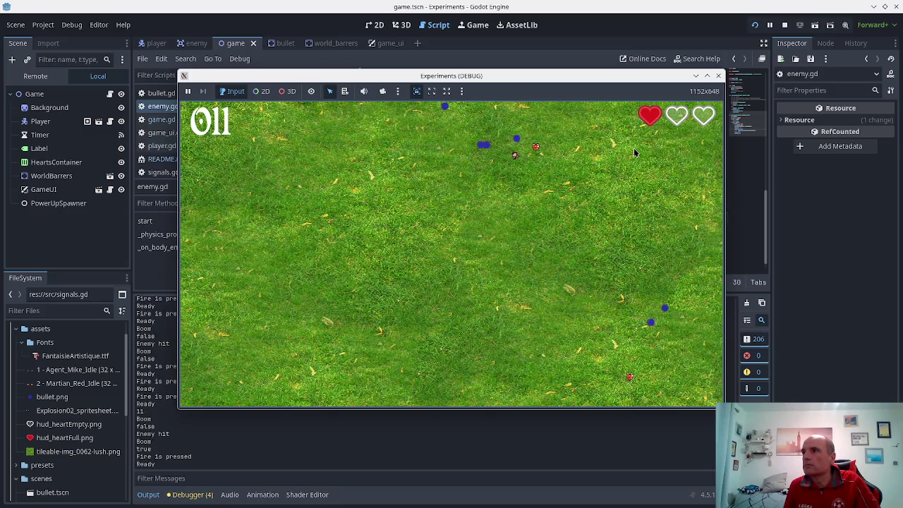
key("space")
key("Left")
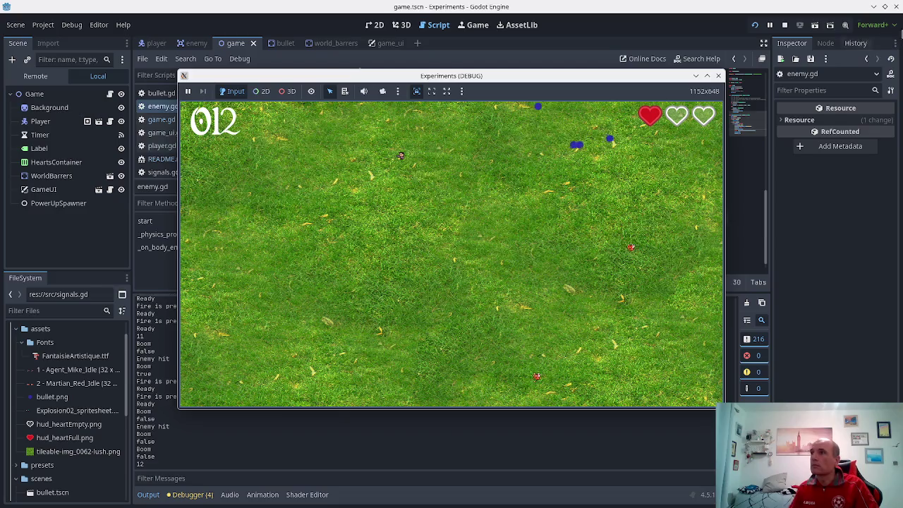
left_click(718, 75)
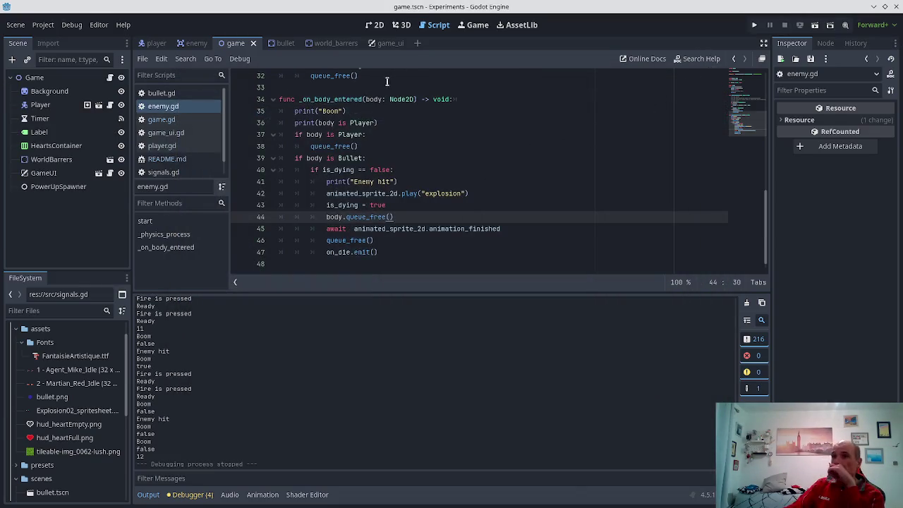
- Select the PowerUpSpawner node and switch to the game scene's 2D view
left_click(361, 229)
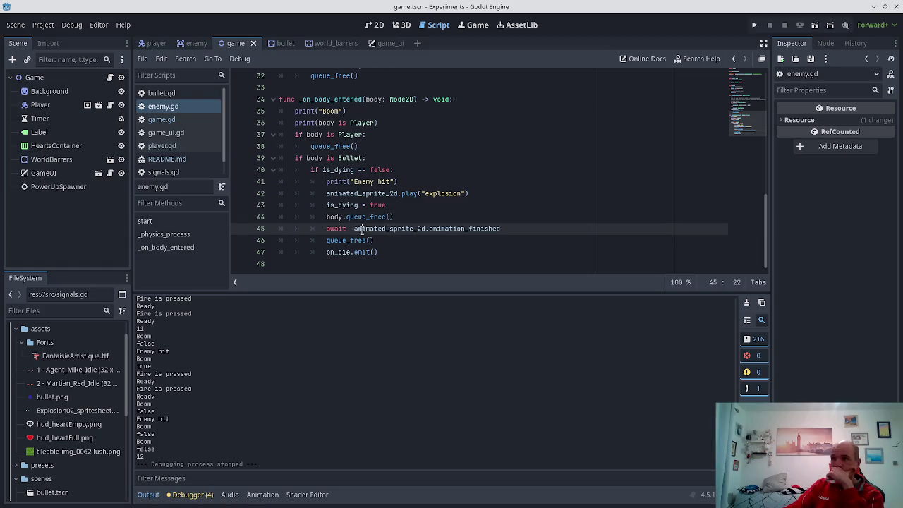
scroll(347, 240, "up", 2)
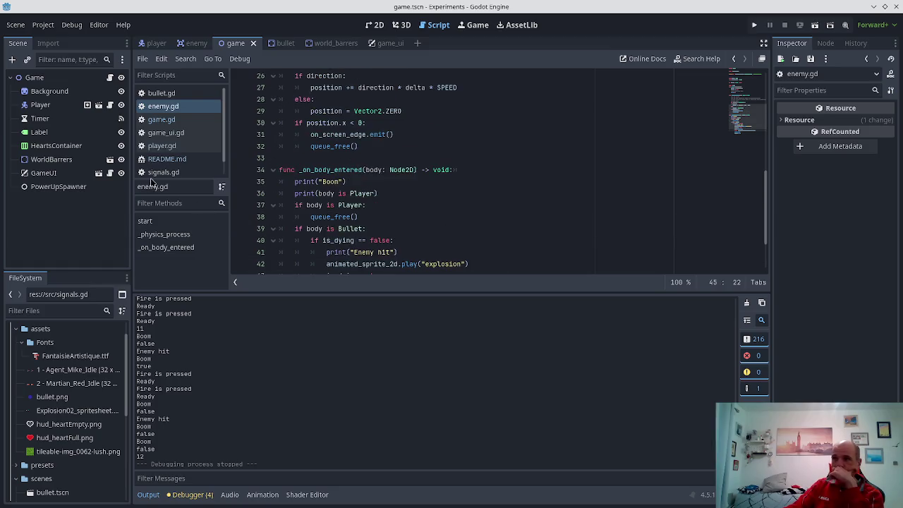
left_click(51, 187)
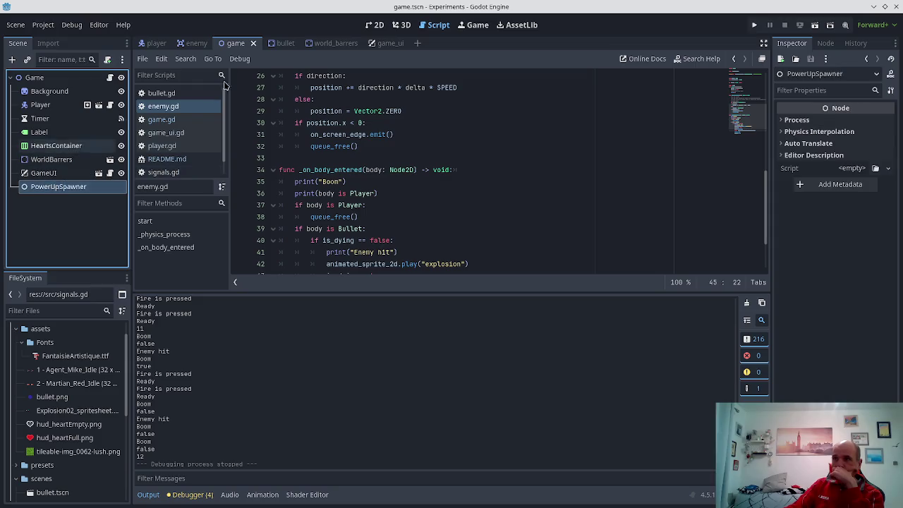
left_click(375, 24)
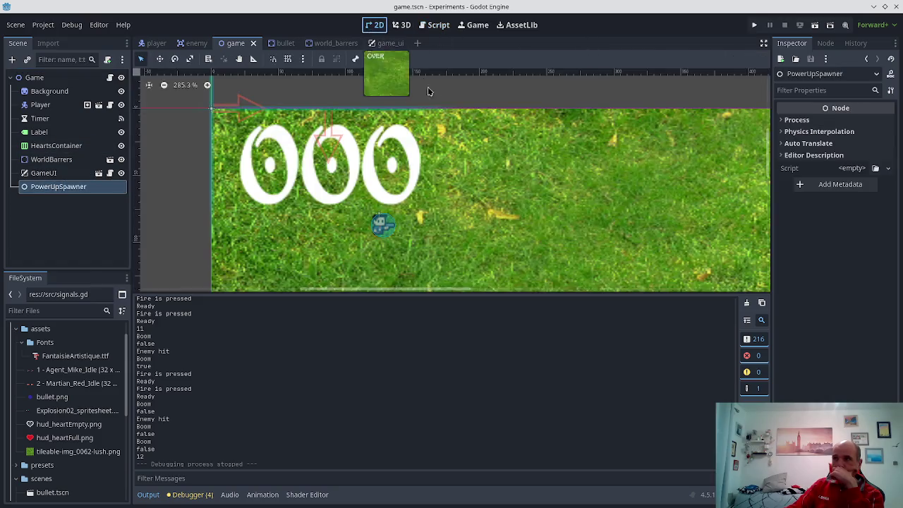
- Open the PowerUpSpawner node's context menu in the Scene dock, then dismiss it
scroll(268, 156, "down", 2)
left_click(59, 189)
right_click(64, 189)
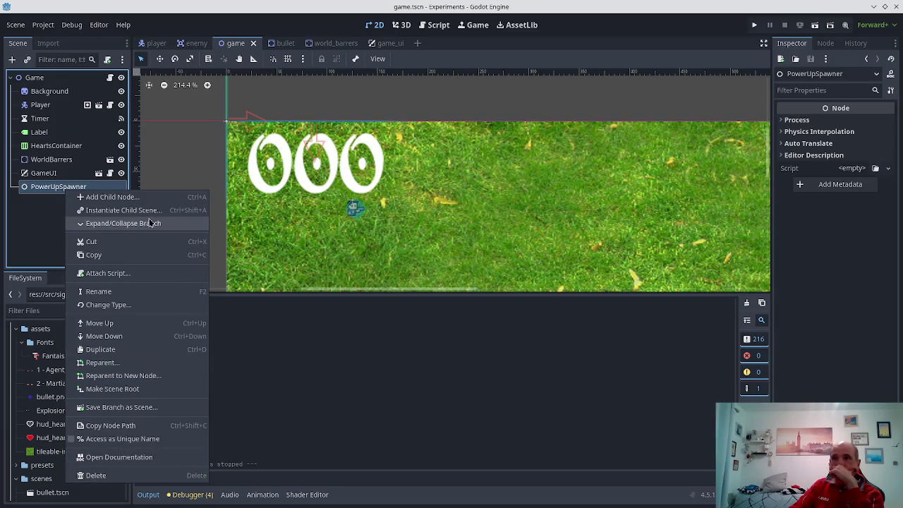
scroll(307, 203, "down", 6)
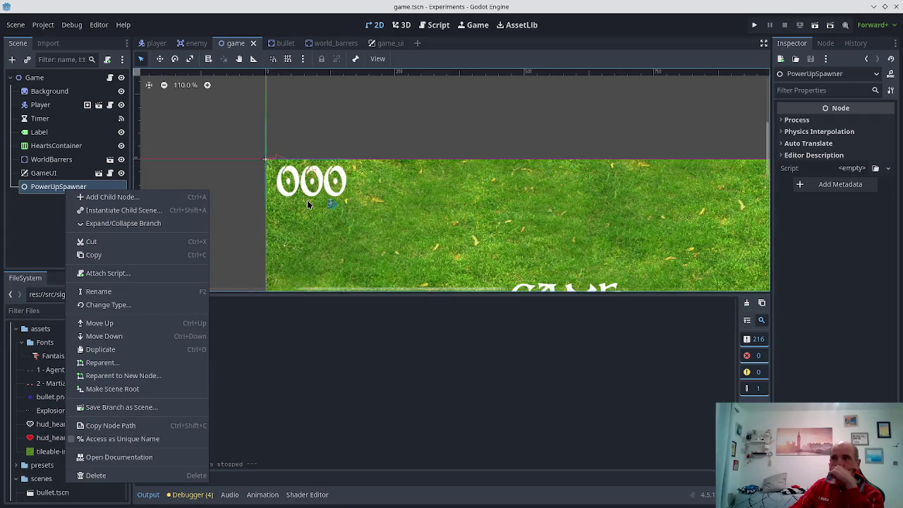
scroll(309, 203, "down", 7)
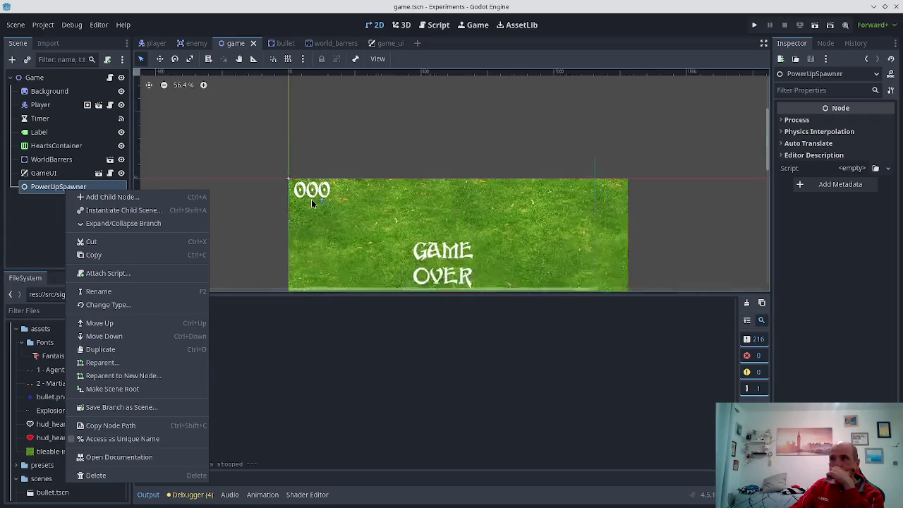
left_click(140, 62)
- In Move mode, zoom to 90.9% and drag the grass Background to position (79, 14)
left_click(160, 60)
scroll(251, 179, "down", 5)
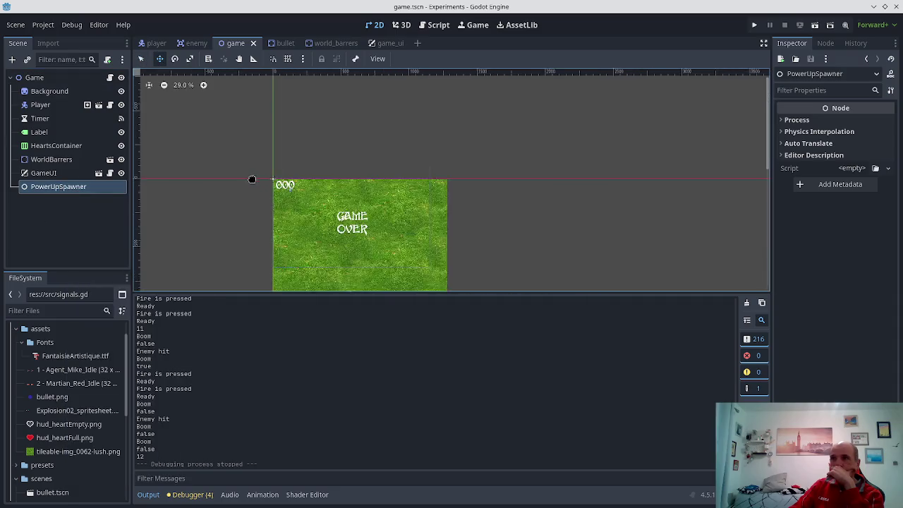
scroll(357, 187, "down", 3)
scroll(270, 198, "up", 6)
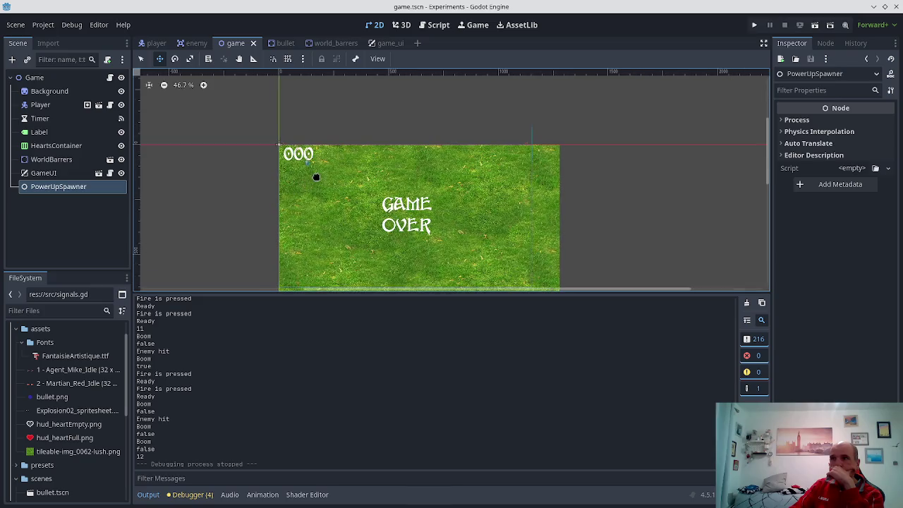
scroll(335, 185, "up", 7)
left_click_drag(336, 181, 387, 198)
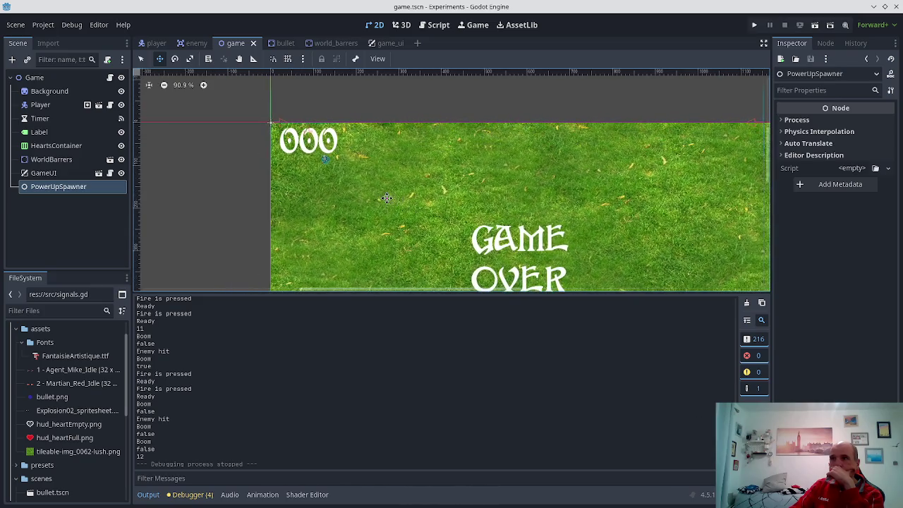
left_click_drag(334, 186, 372, 195)
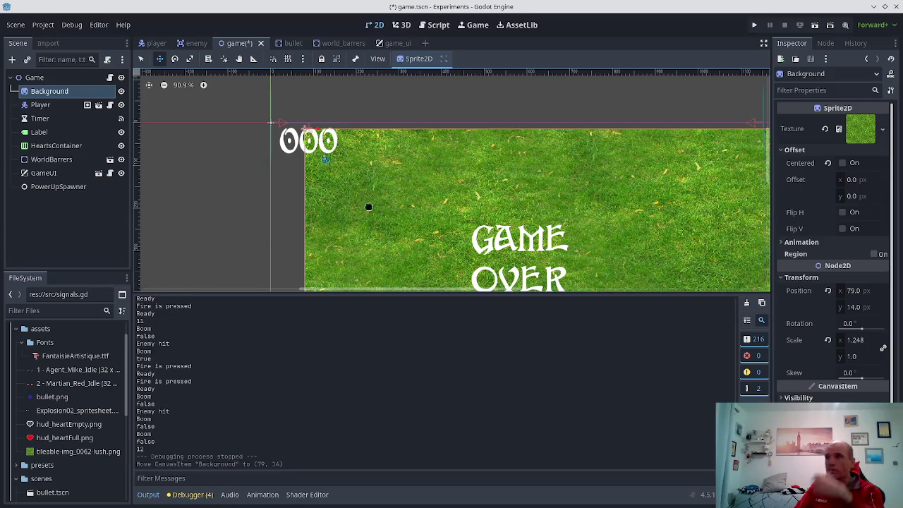
- Undo the Background move, then drag WorldBarrers and undo that move too
key("ctrl+z")
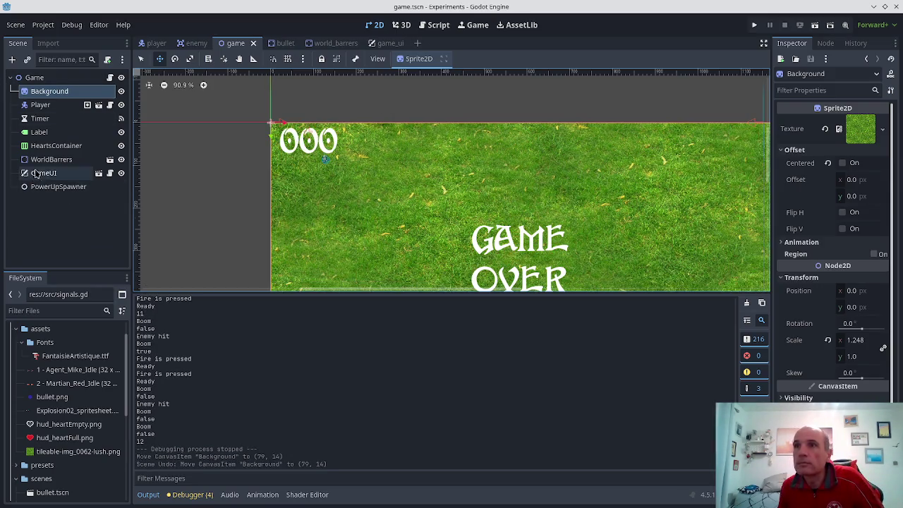
left_click(52, 188)
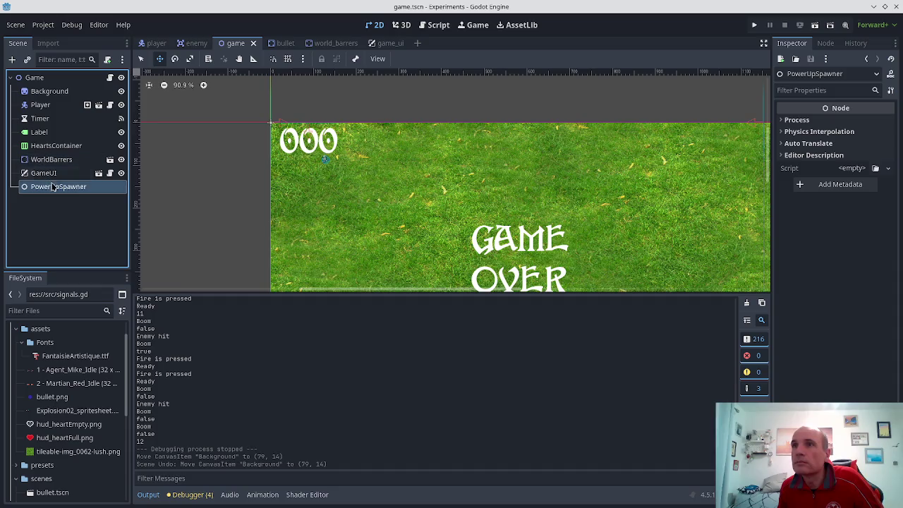
mouse_move(270, 125)
left_mouse_down()
mouse_move(276, 141)
mouse_move(390, 152)
left_mouse_up()
key("ctrl+z")
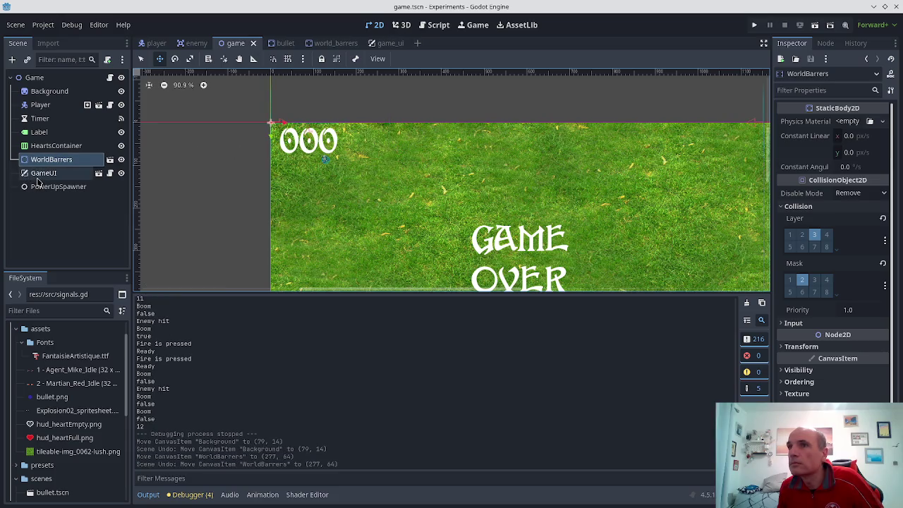
- Click through GameUI and PowerUpSpawner in the Scene dock, leaving PowerUpSpawner selected
left_click(40, 175)
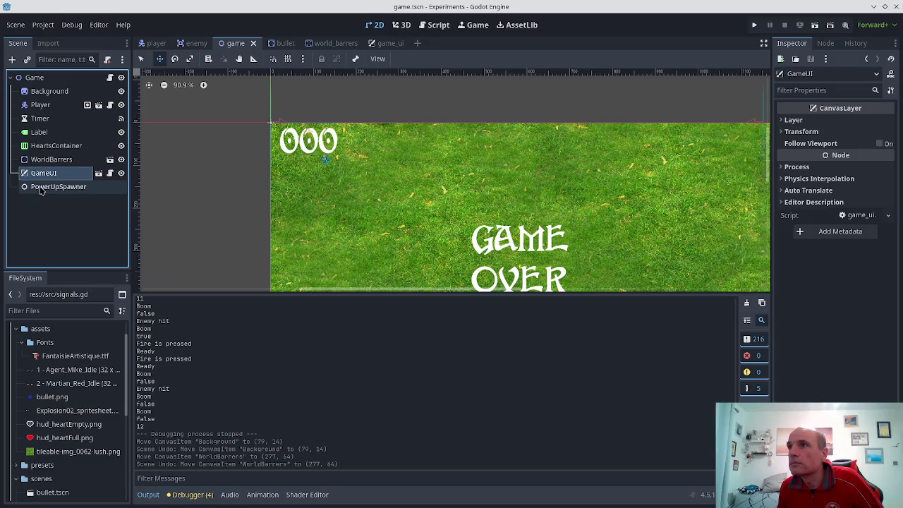
left_click(45, 189)
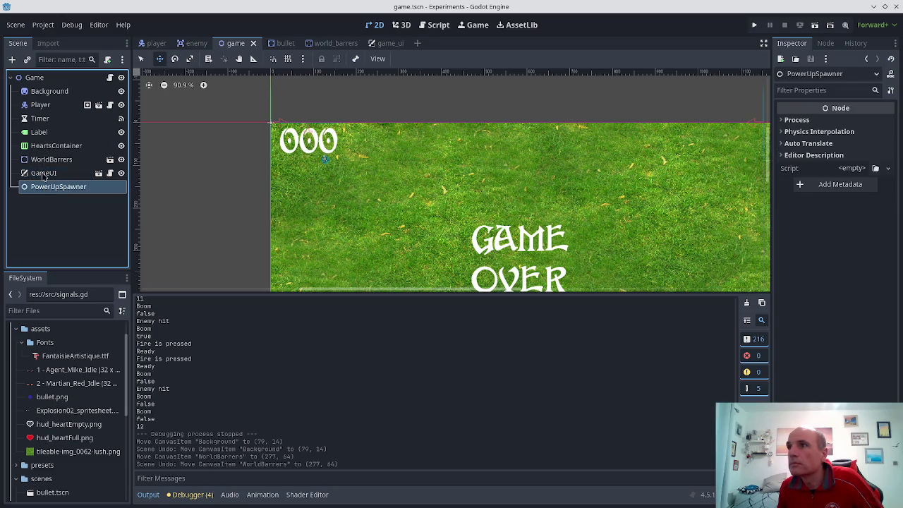
left_click(56, 145)
left_click(58, 186)
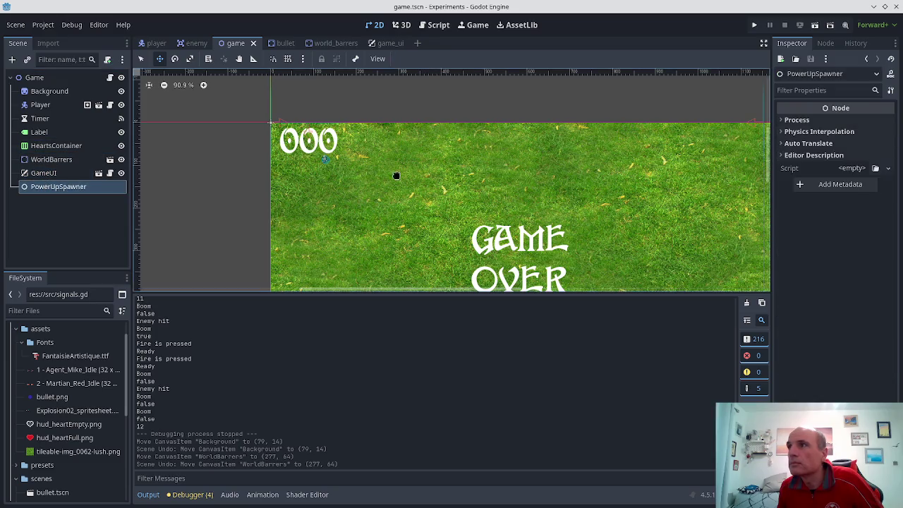
left_click(67, 190)
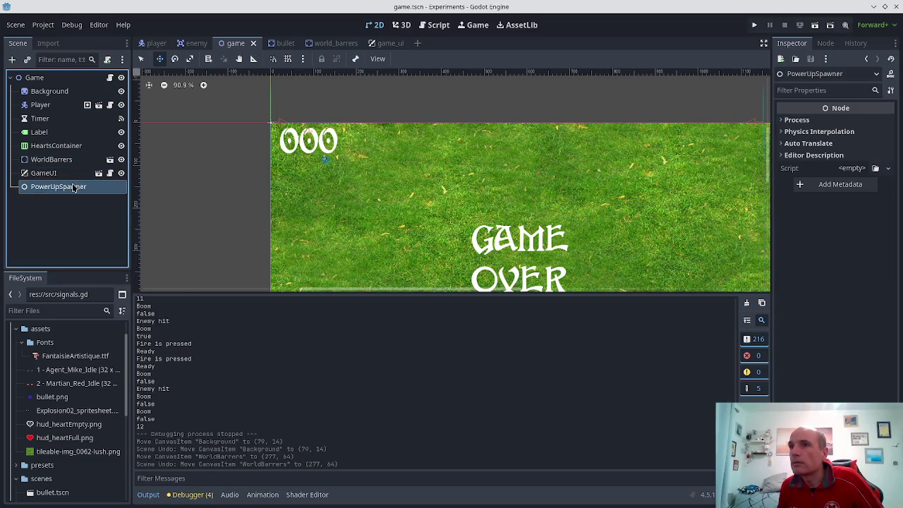
left_click(56, 188)
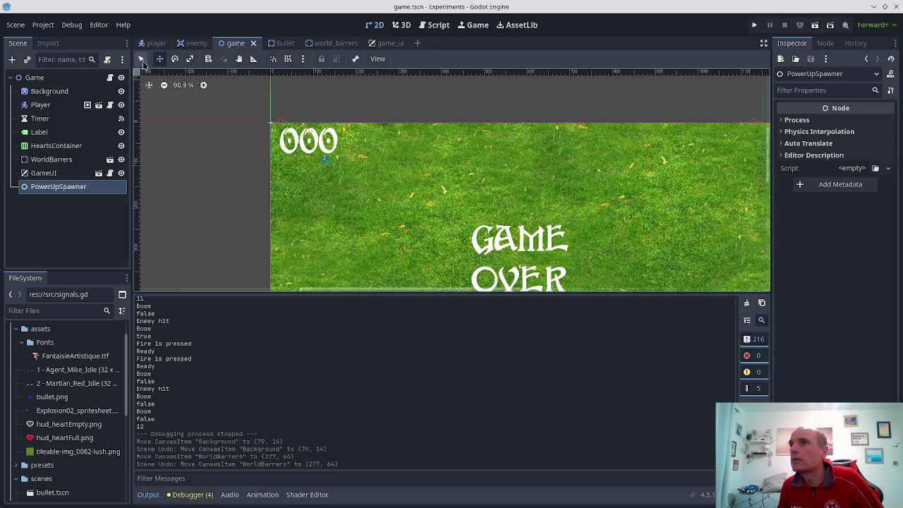
left_click(149, 86)
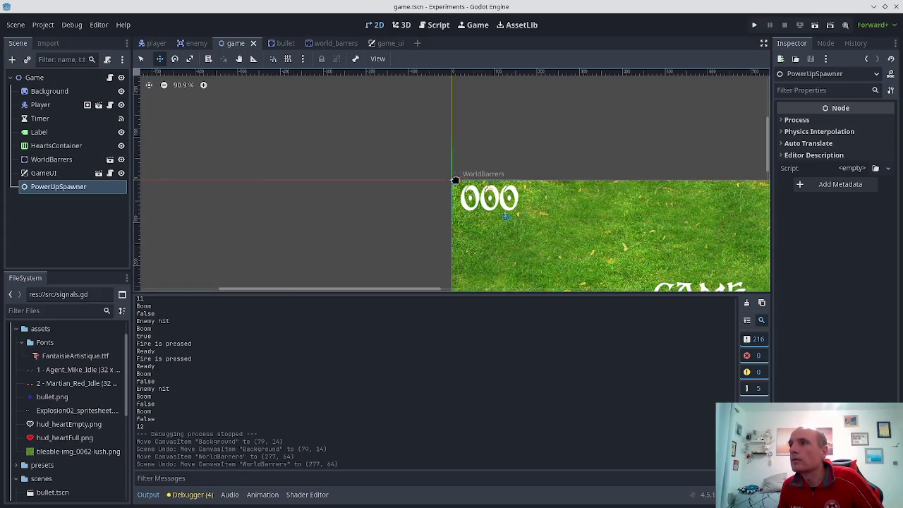
scroll(449, 182, "up", 15)
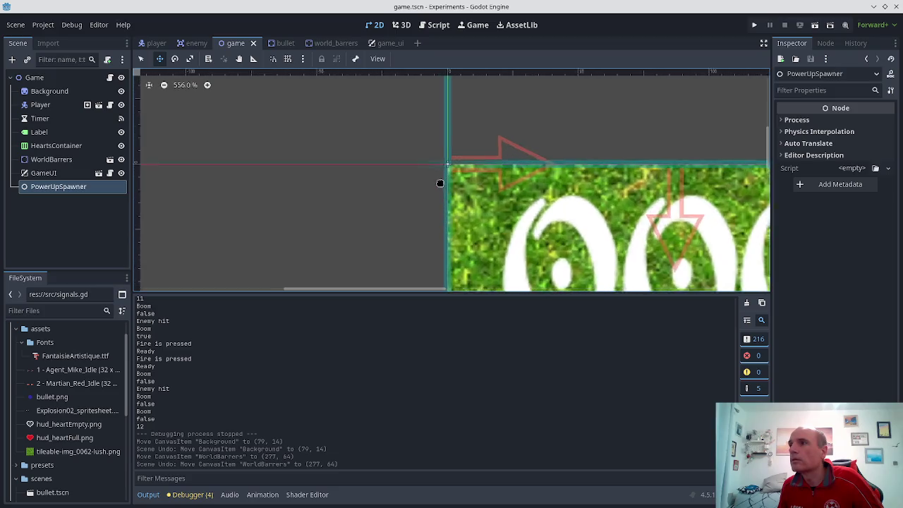
scroll(451, 160, "up", 1)
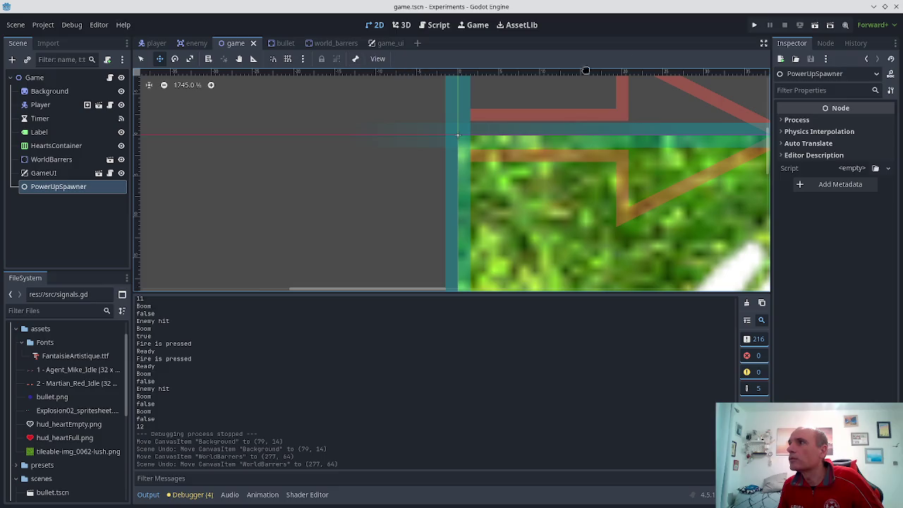
left_click(121, 172)
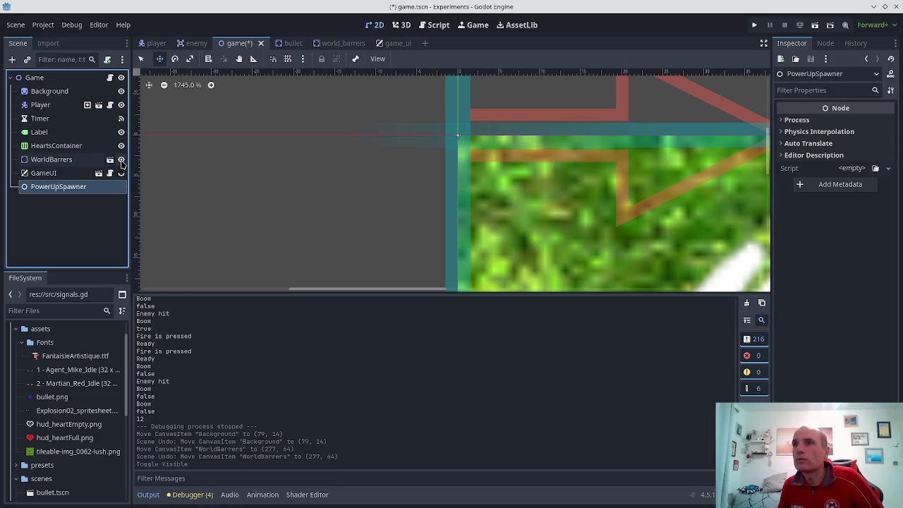
left_click(121, 159)
left_click(121, 145)
left_click(121, 132)
left_click(121, 104)
left_click(121, 91)
left_click(121, 78)
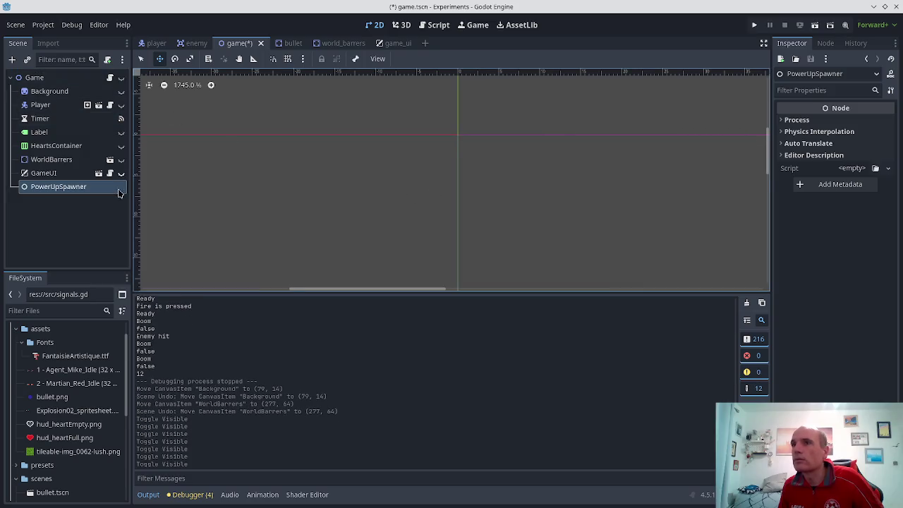
left_click(44, 173)
left_click(51, 187)
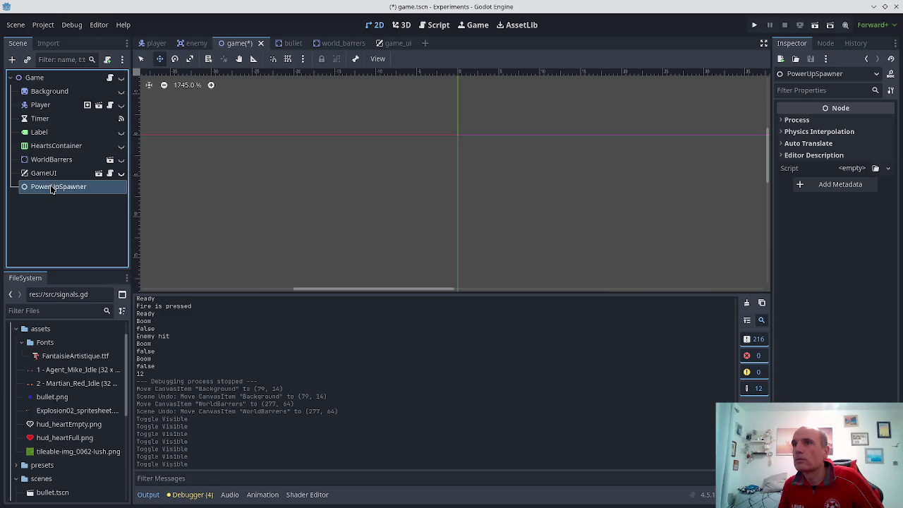
left_click(52, 188)
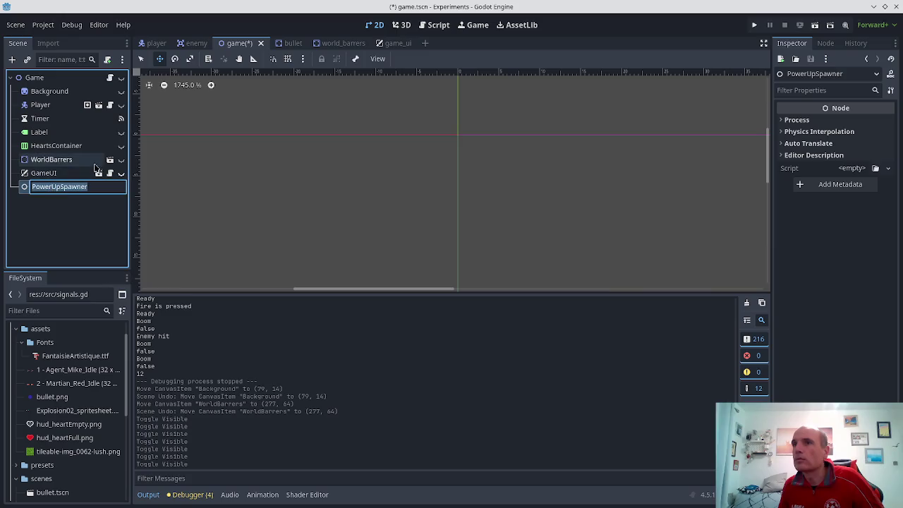
key("BackSpace")
key("Escape")
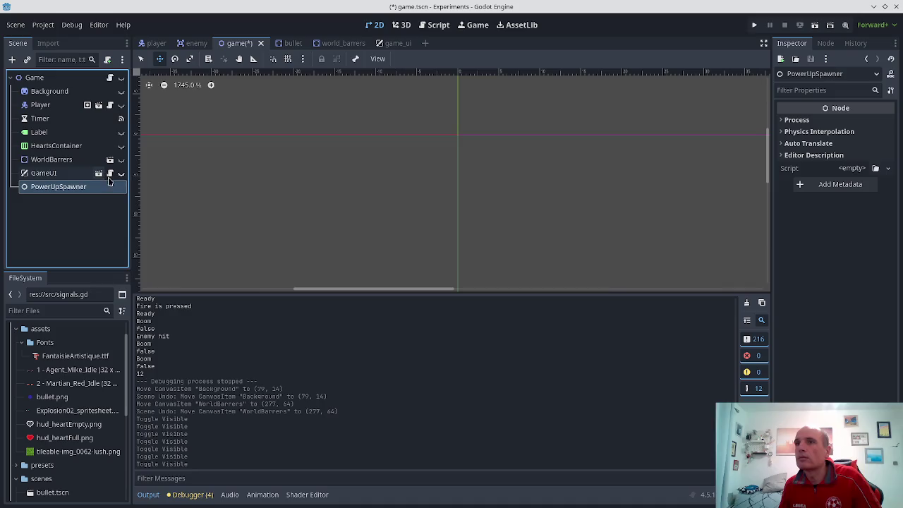
left_click(121, 173)
left_click(120, 159)
left_click(121, 145)
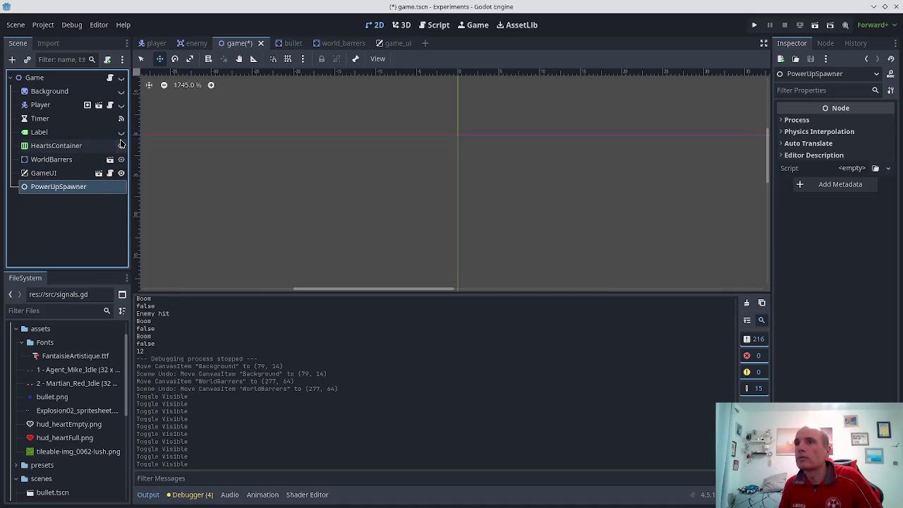
left_click(120, 132)
left_click(120, 104)
left_click(121, 91)
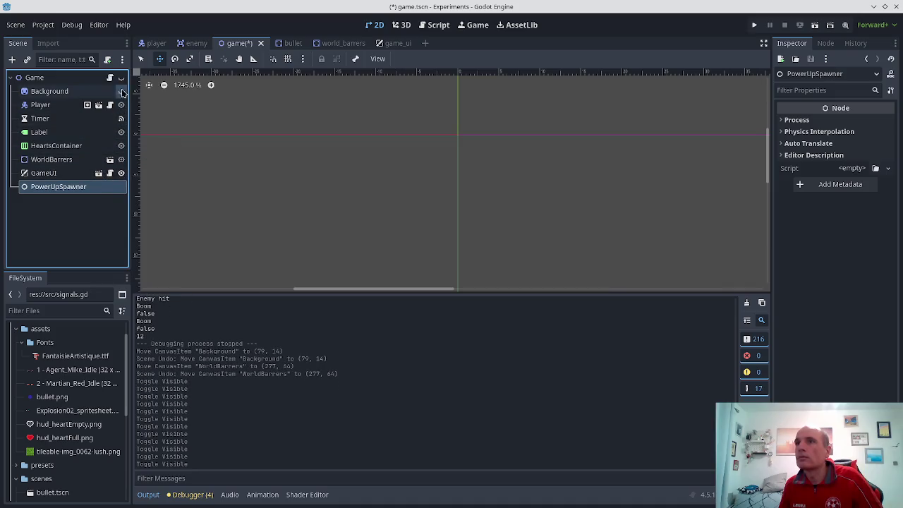
left_click(121, 77)
- Zoom out to 51.3%, pan to show the grass and GAME OVER text, and move PowerUpSpawner below Timer
scroll(462, 224, "down", 2)
scroll(461, 221, "down", 7)
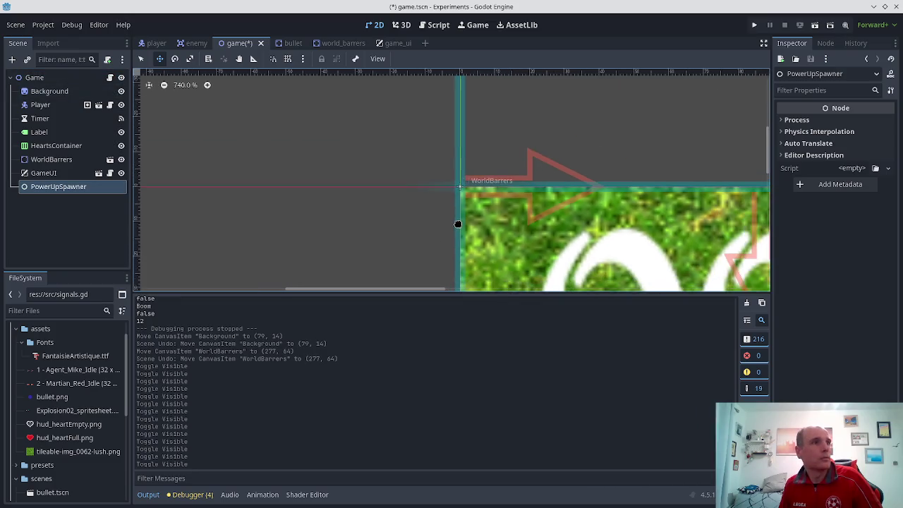
mouse_move(391, 239)
left_mouse_down()
mouse_move(318, 142)
mouse_move(141, 112)
left_mouse_up()
scroll(569, 159, "down", 6)
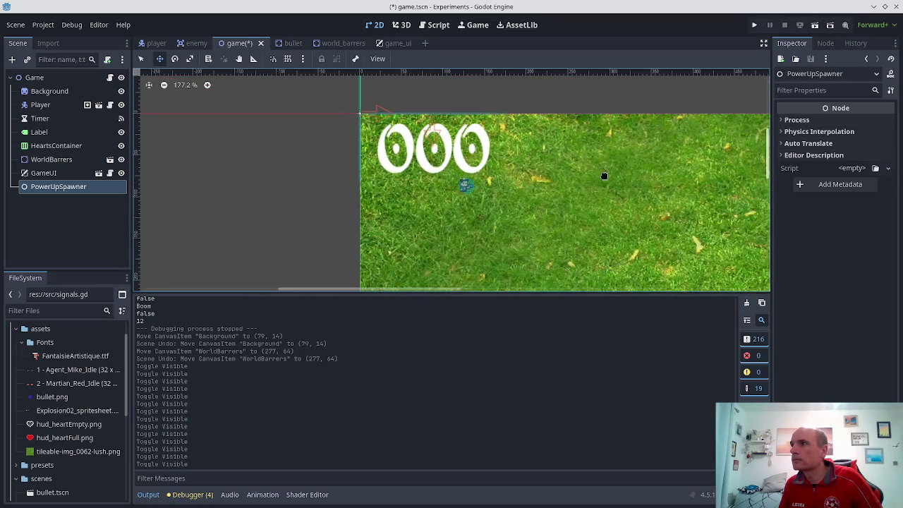
mouse_move(310, 193)
left_mouse_down()
mouse_move(230, 159)
mouse_move(271, 144)
left_mouse_up()
scroll(252, 167, "down", 3)
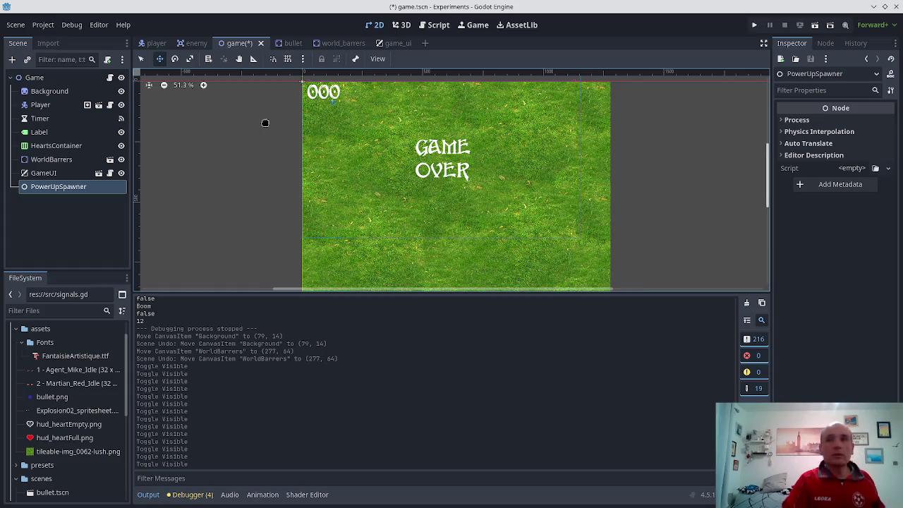
left_click_drag(38, 189, 41, 127)
scroll(282, 120, "up", 3)
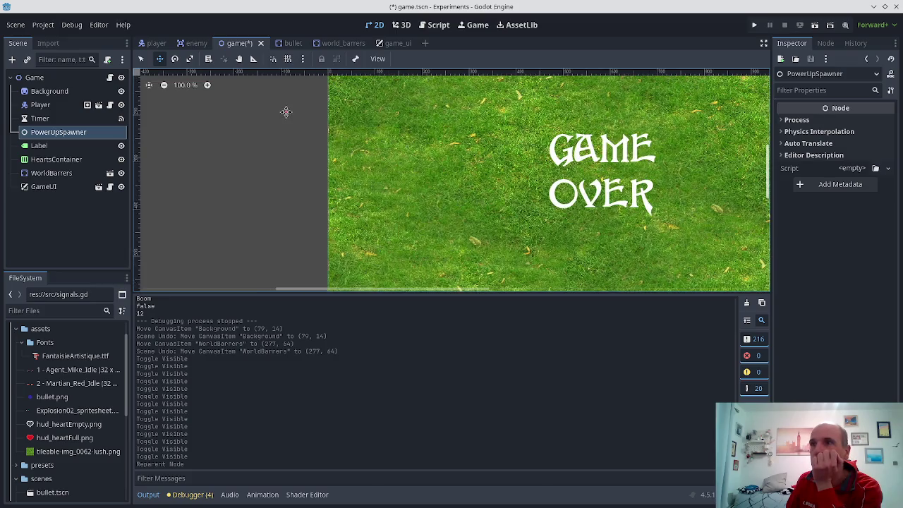
scroll(285, 111, "down", 6)
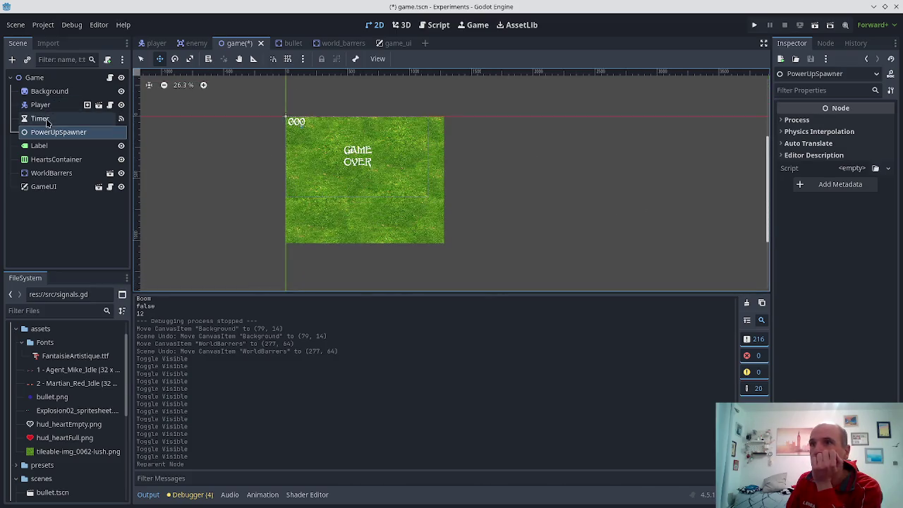
left_click(42, 119)
double_click(56, 133)
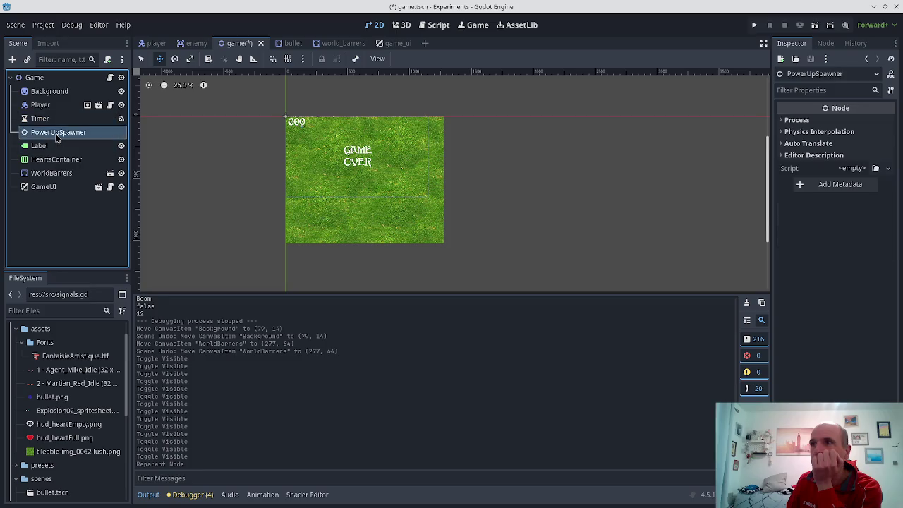
scroll(212, 134, "up", 5)
key("Escape")
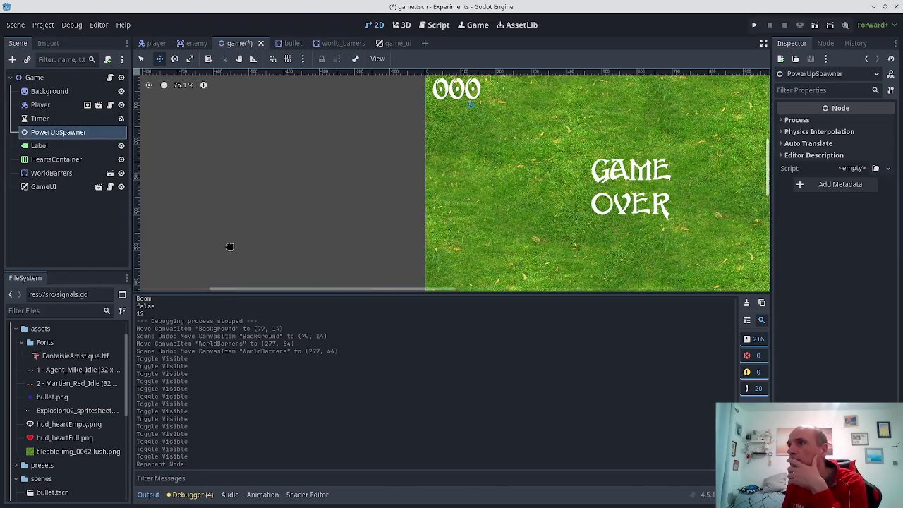
scroll(315, 174, "up", 4)
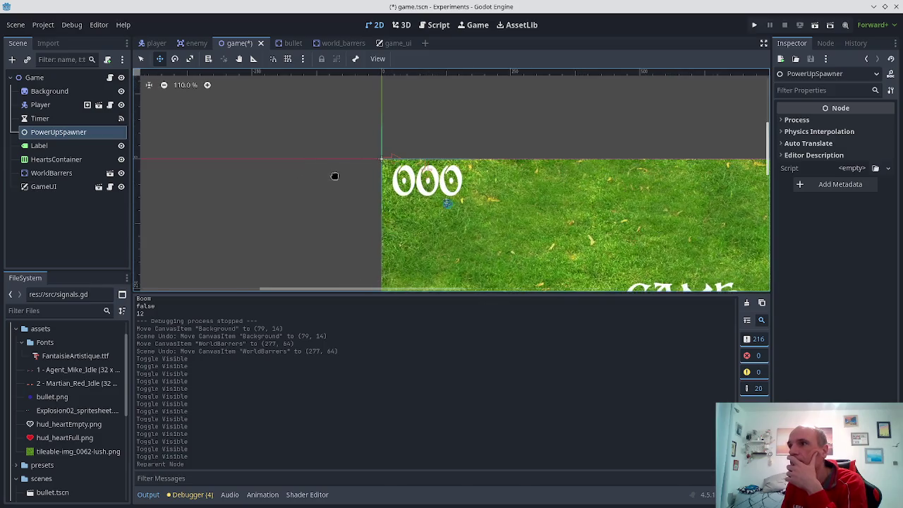
left_click_drag(62, 134, 64, 115)
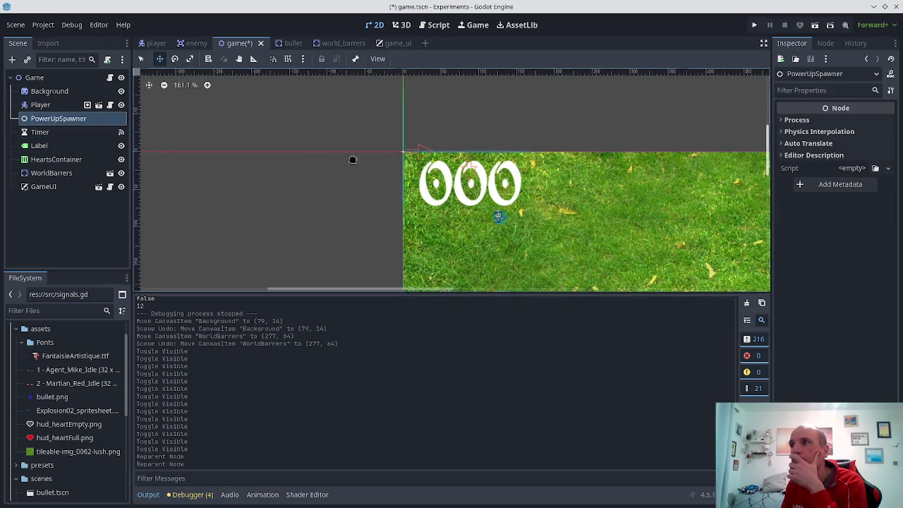
left_click(70, 105)
left_click(72, 122)
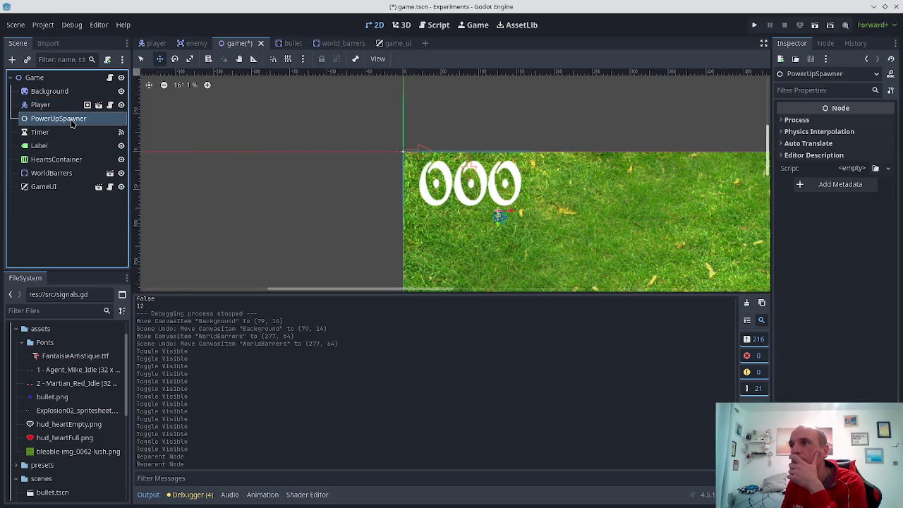
double_click(72, 120)
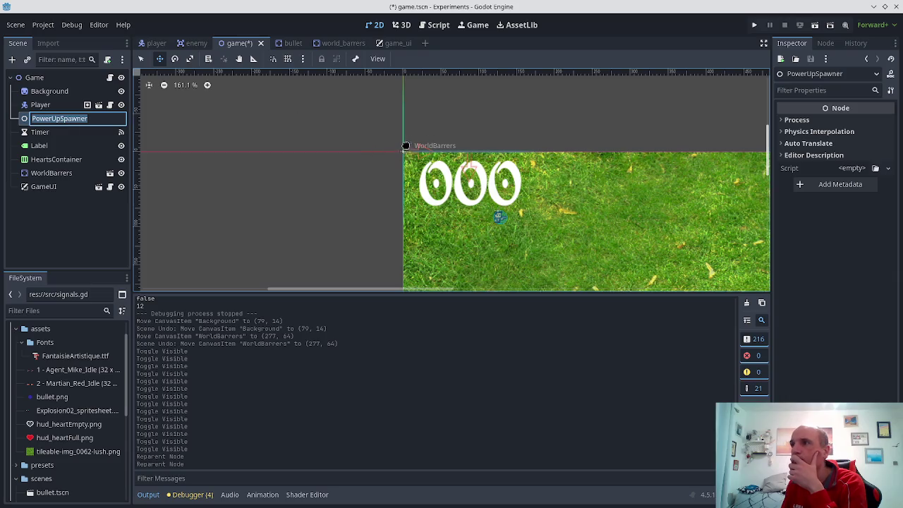
left_click(298, 180)
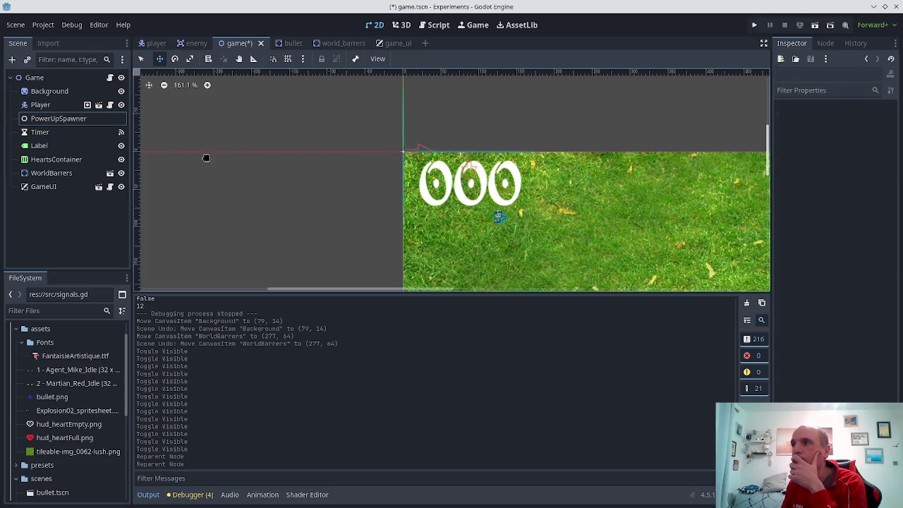
- Select Player, then PowerUpSpawner, and save game.tscn with PowerUpSpawner below Player
scroll(371, 238, "down", 12)
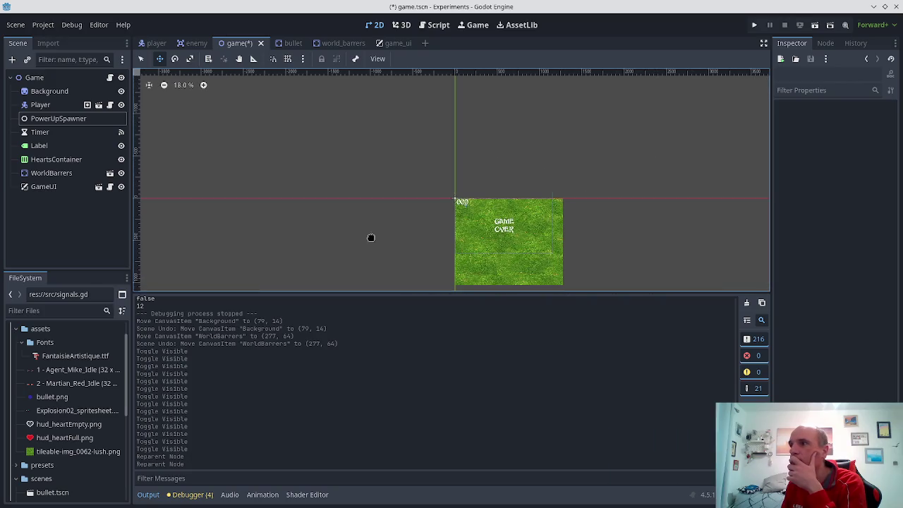
left_click_drag(378, 229, 335, 175)
scroll(665, 174, "up", 2)
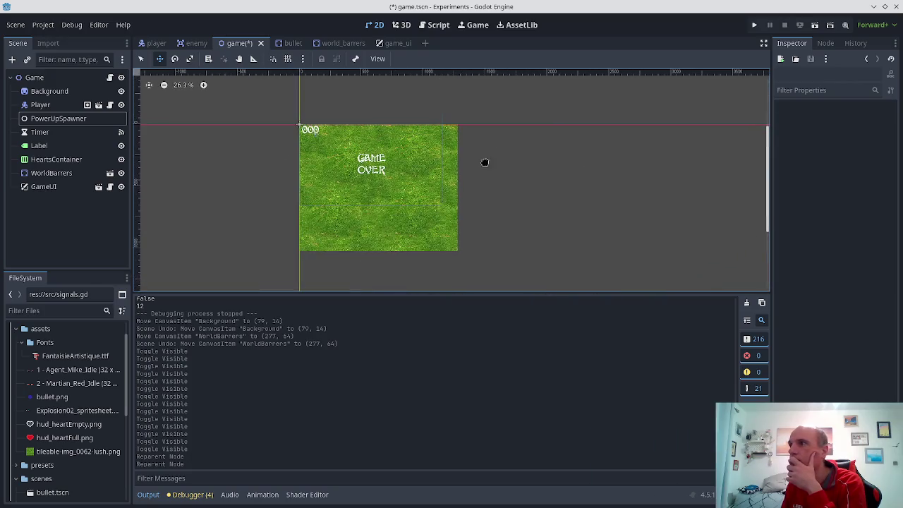
left_click(64, 107)
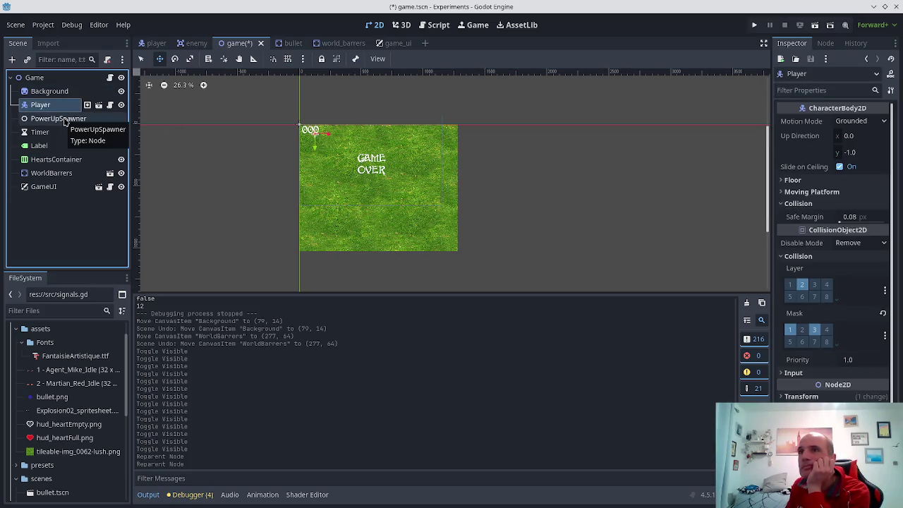
left_click(65, 120)
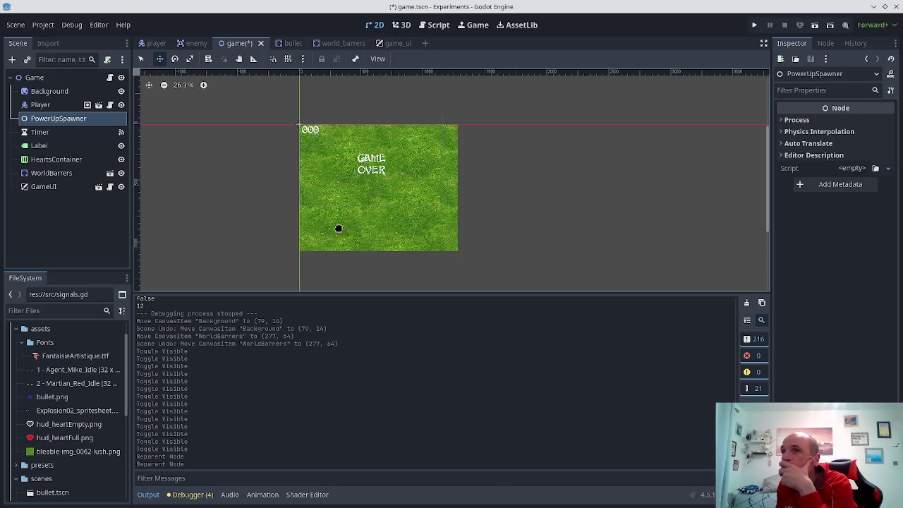
mouse_move(455, 507)
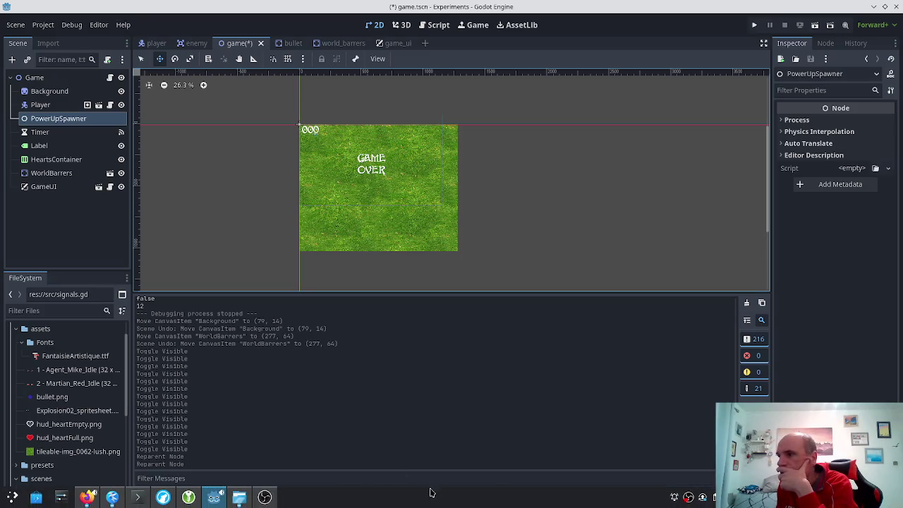
scroll(345, 192, "up", 1)
scroll(345, 192, "up", 6)
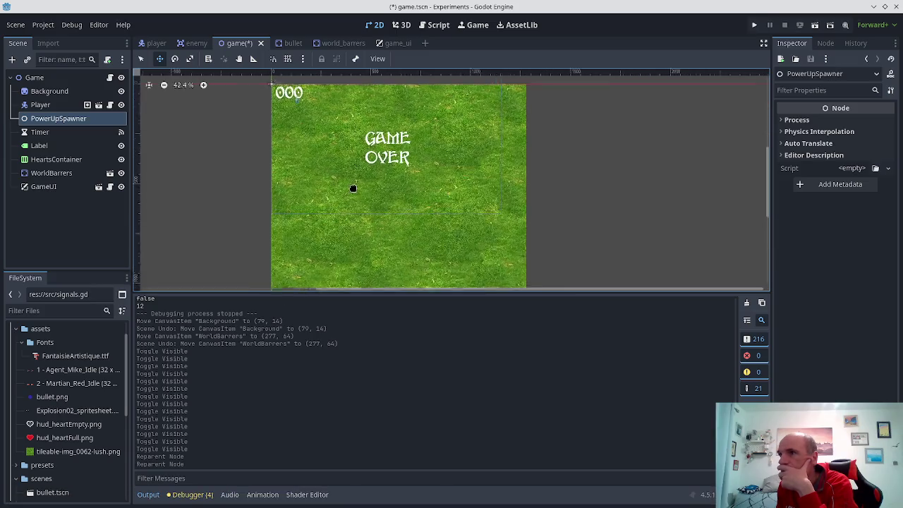
mouse_move(218, 125)
left_mouse_down()
mouse_move(242, 175)
mouse_move(212, 163)
mouse_move(212, 125)
left_mouse_up()
scroll(458, 165, "down", 1)
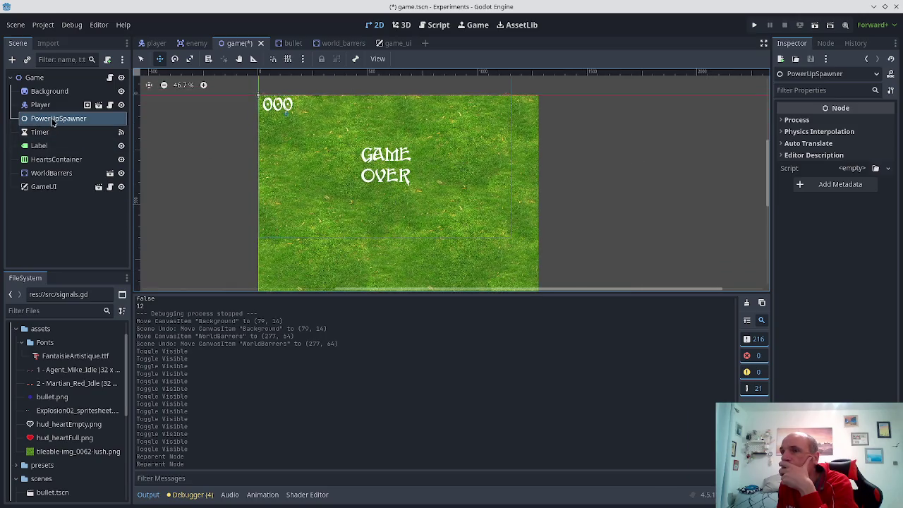
key("ctrl+s")
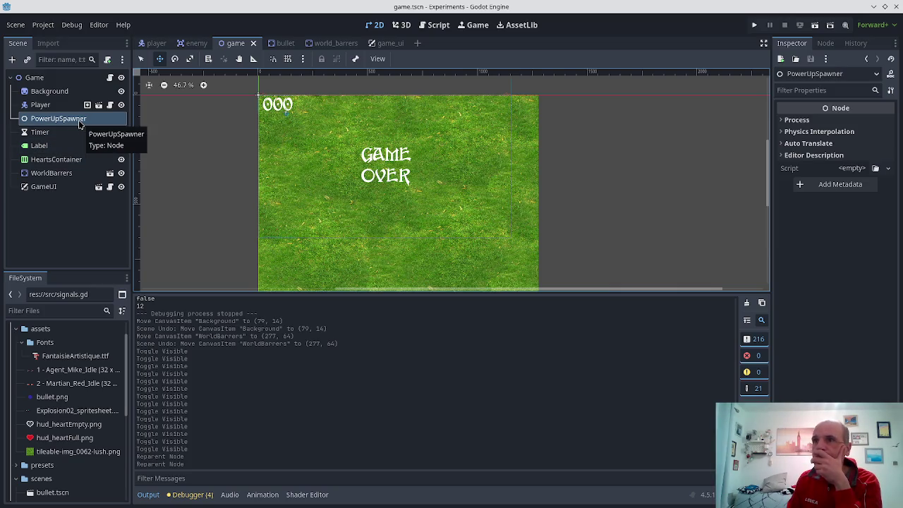
- Delete the PowerUpSpawner node, confirm, and save game.tscn
left_click(80, 120)
key("Delete")
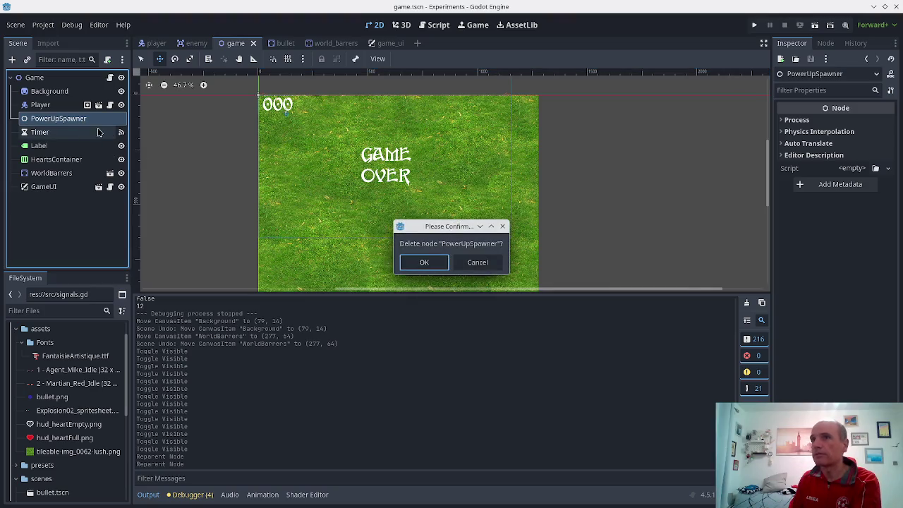
key("Return")
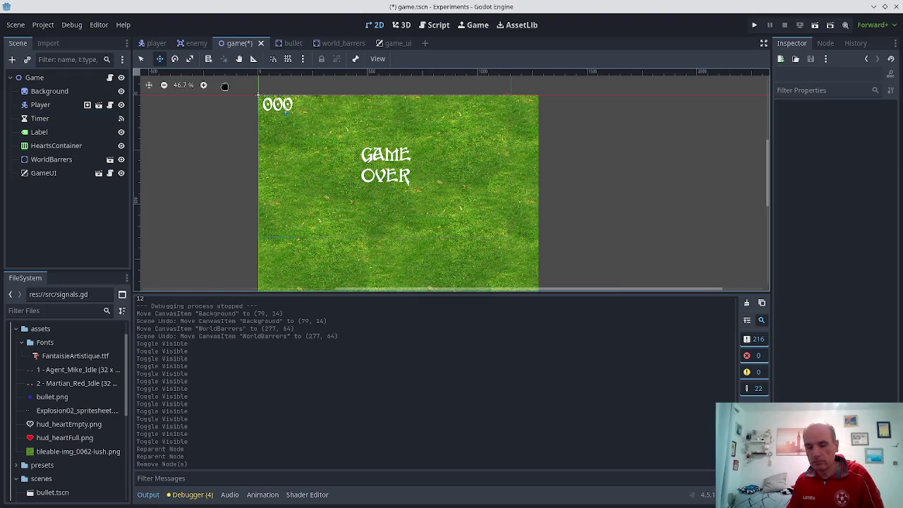
key("ctrl+s")
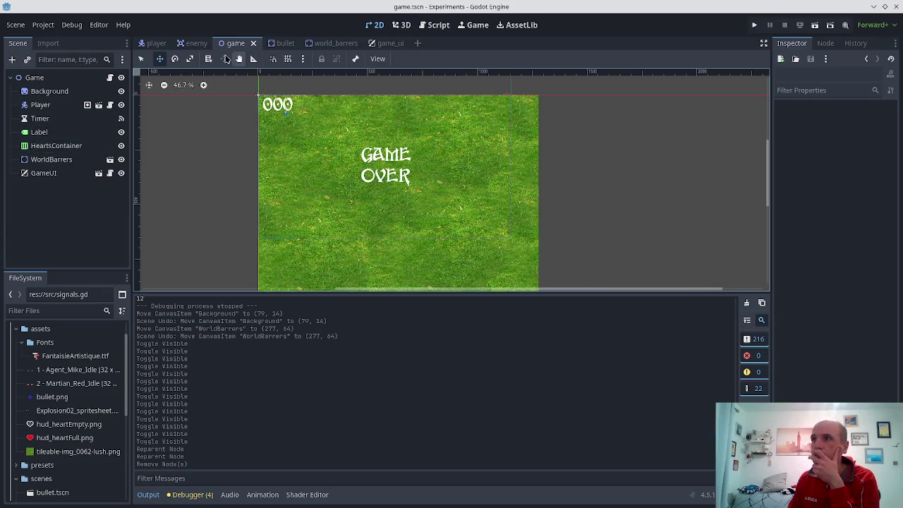
- Switch to the enemy scene, show its idle animation, and open enemy.gd
left_click(389, 44)
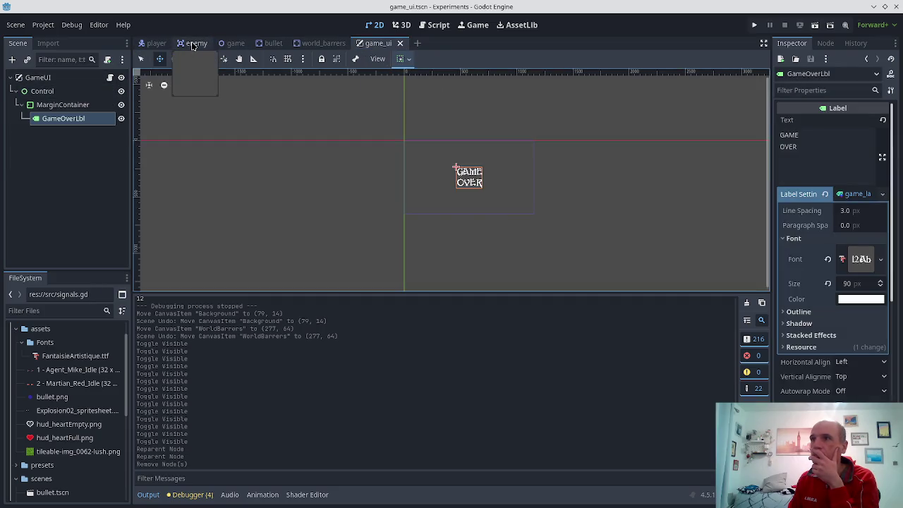
left_click(193, 44)
scroll(286, 127, "down", 4)
scroll(287, 127, "up", 3)
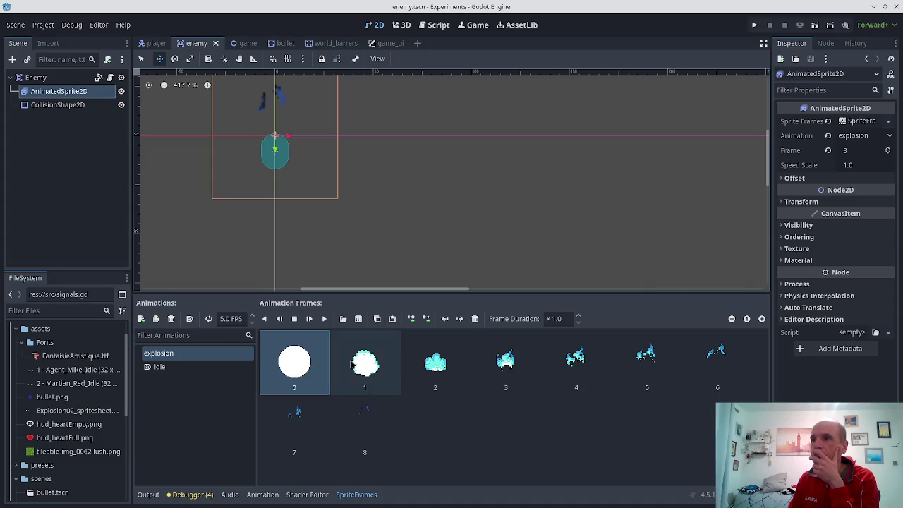
left_click(208, 368)
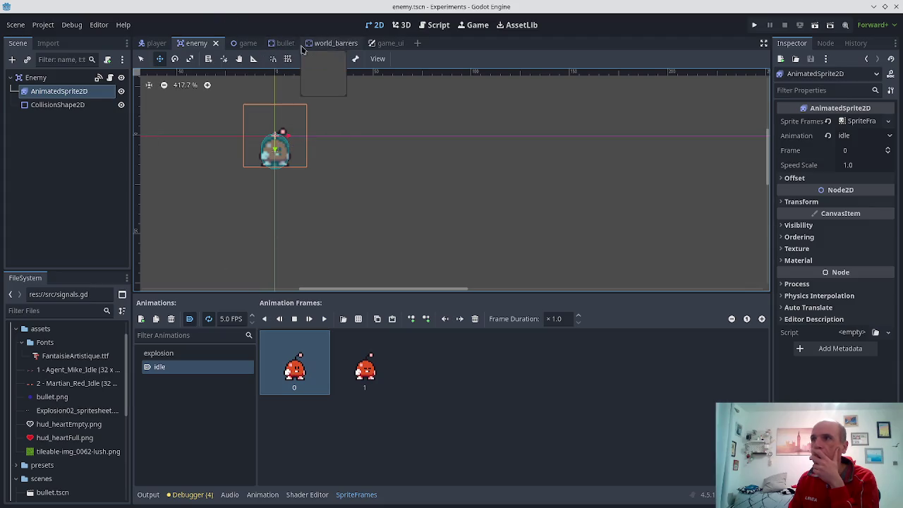
left_click(435, 30)
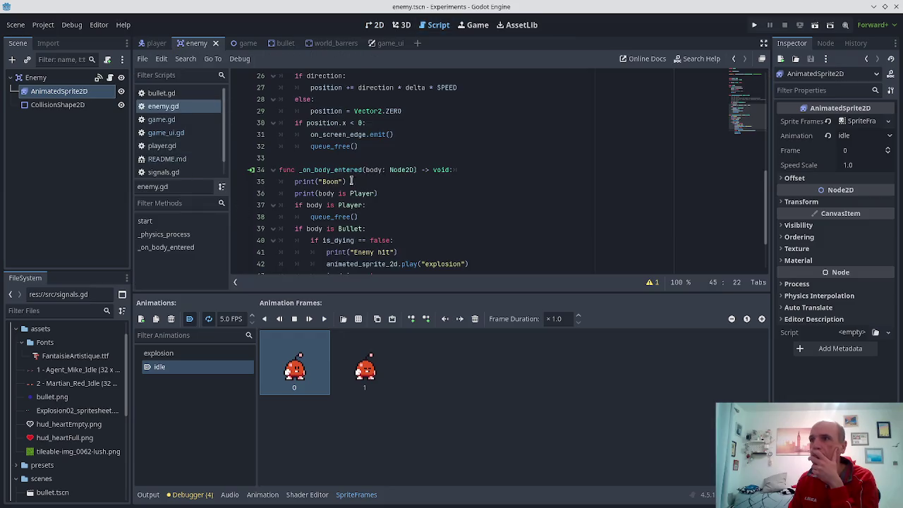
- Open game.gd from the script list
scroll(348, 189, "down", 2)
scroll(348, 189, "up", 4)
scroll(349, 189, "up", 4)
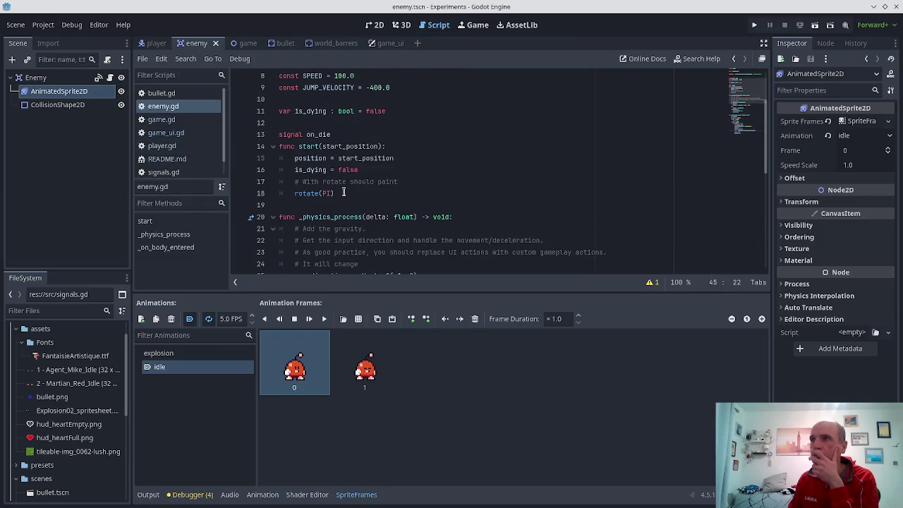
scroll(344, 192, "up", 2)
left_click(161, 119)
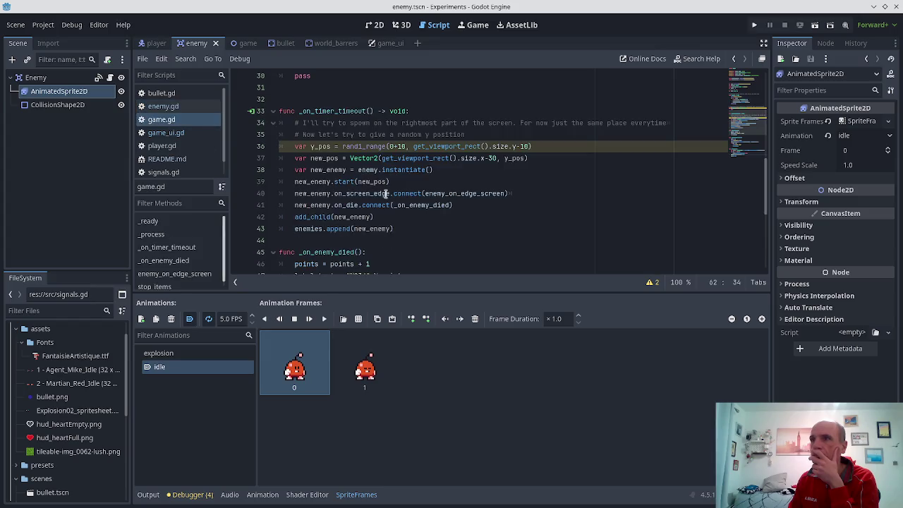
scroll(376, 194, "down", 1)
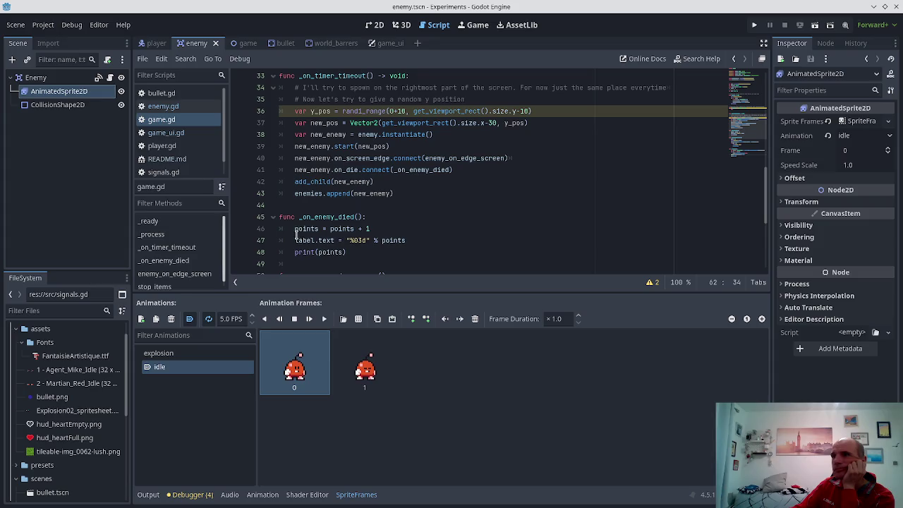
- Copy randi_range from line 36 onto a new line 47 as randi_range() and save
left_click(341, 111)
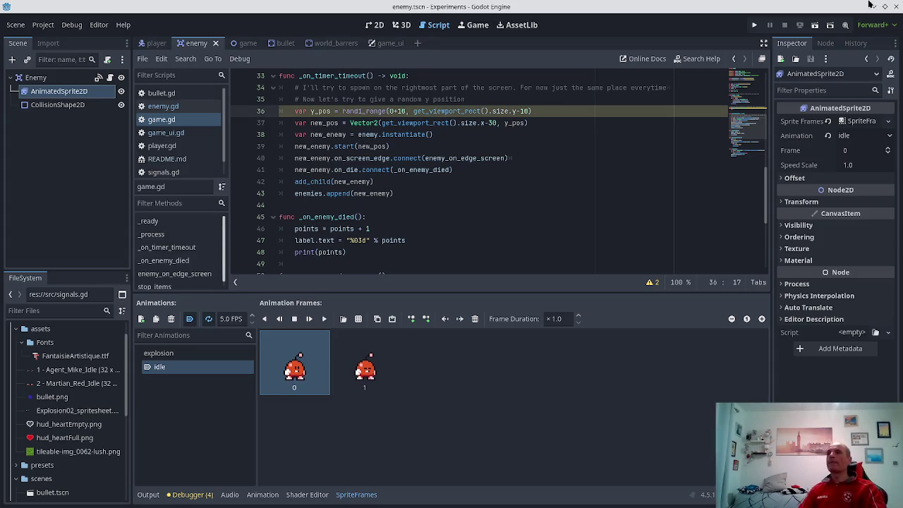
key("ctrl+shift+Right")
key("ctrl+c")
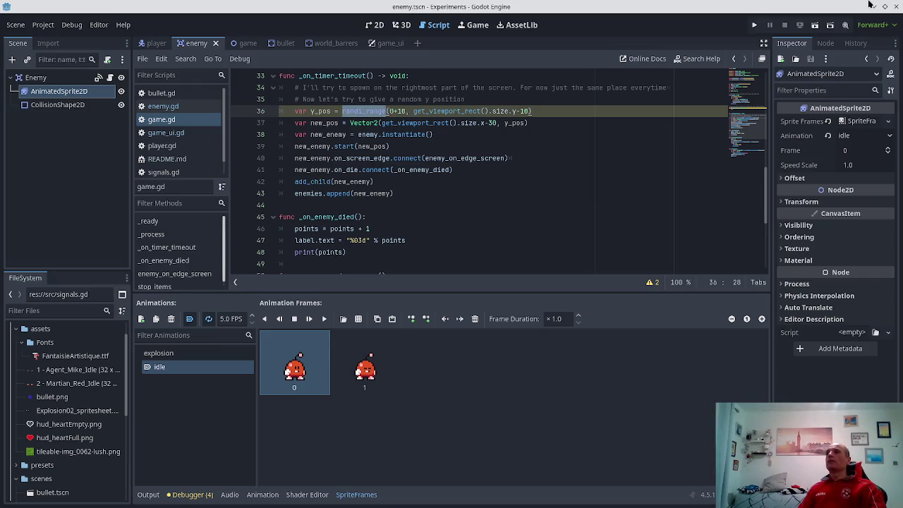
key("Down")
key("Down")
key("Down")
key("Up")
key("Return")
key("ctrl+v")
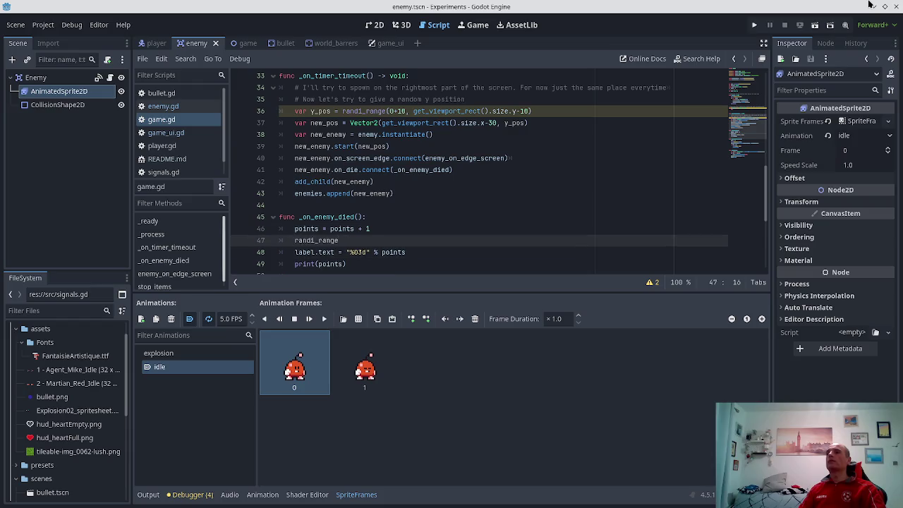
type("(")
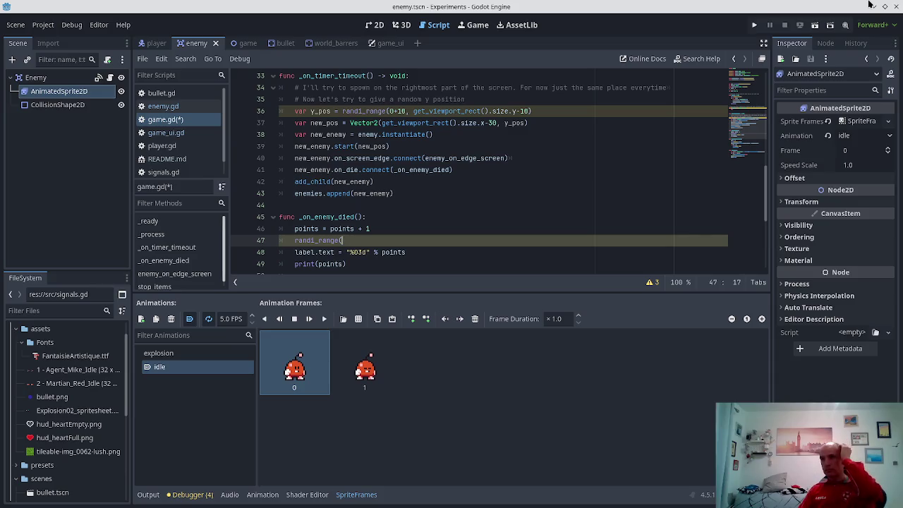
type("()")
key("ctrl+s")
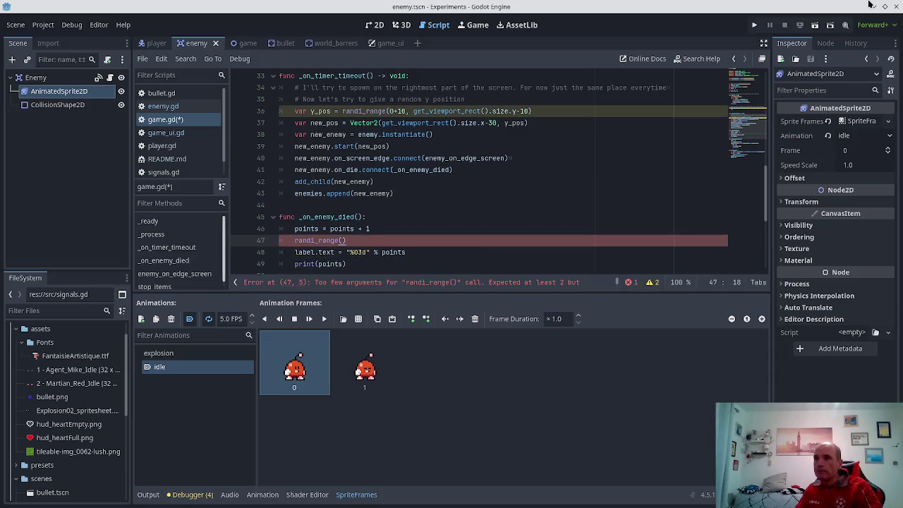
- Comment out line 47 with # and save game.gd
key("Home")
type("#")
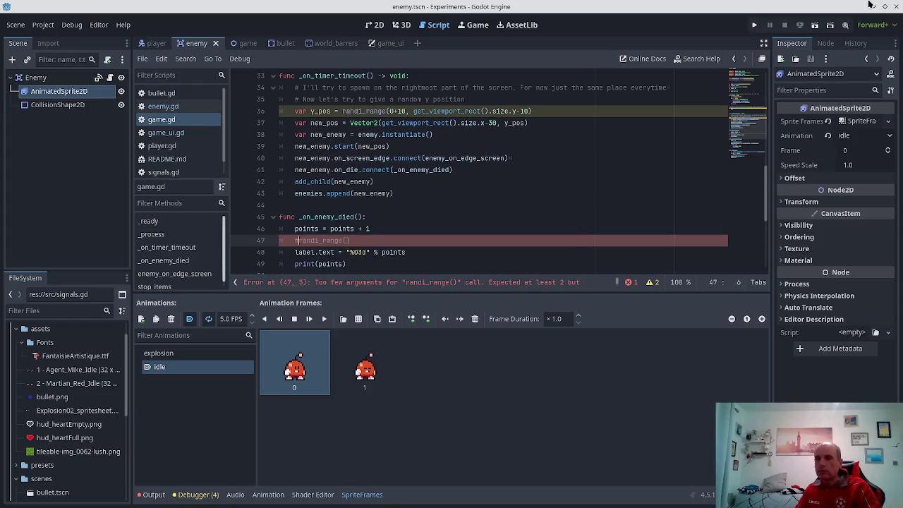
key("ctrl+s")
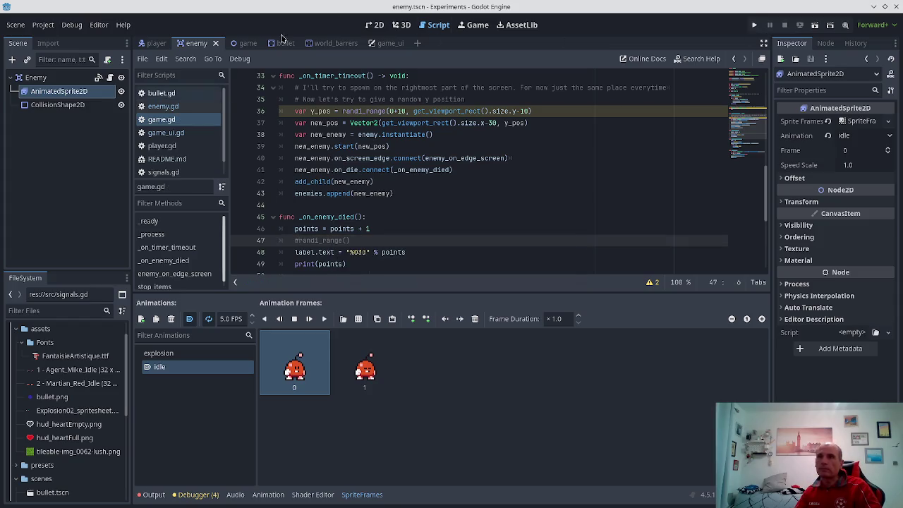
- Create a new scene with a Node2D root and change its type to StaticBody2D
left_click(417, 44)
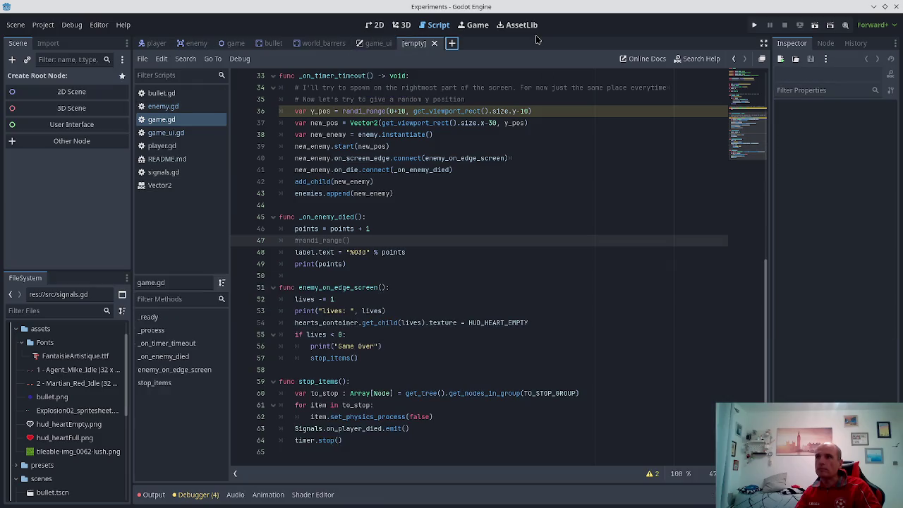
left_click(74, 91)
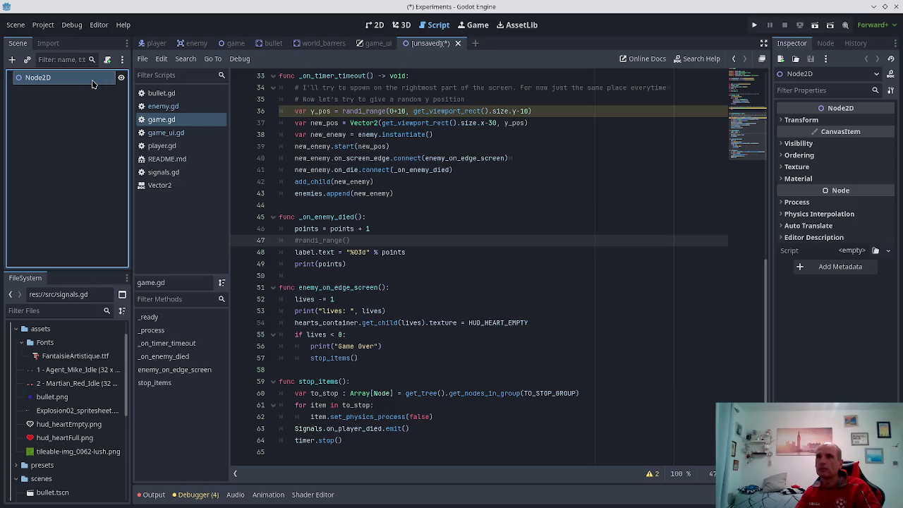
right_click(91, 84)
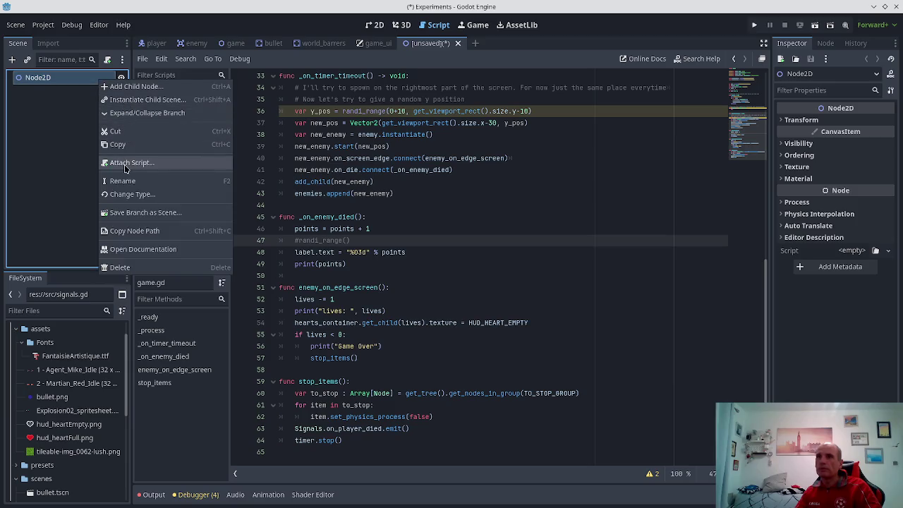
left_click(129, 193)
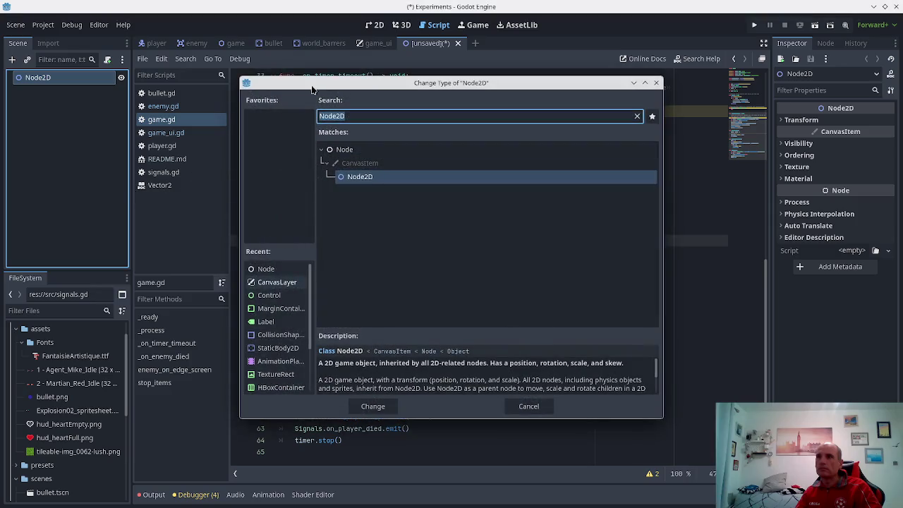
key("BackSpace")
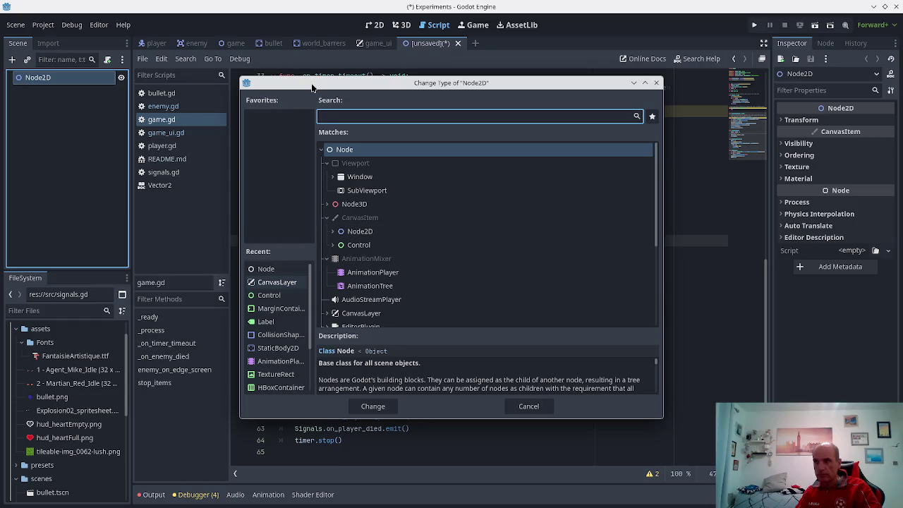
type("Sta")
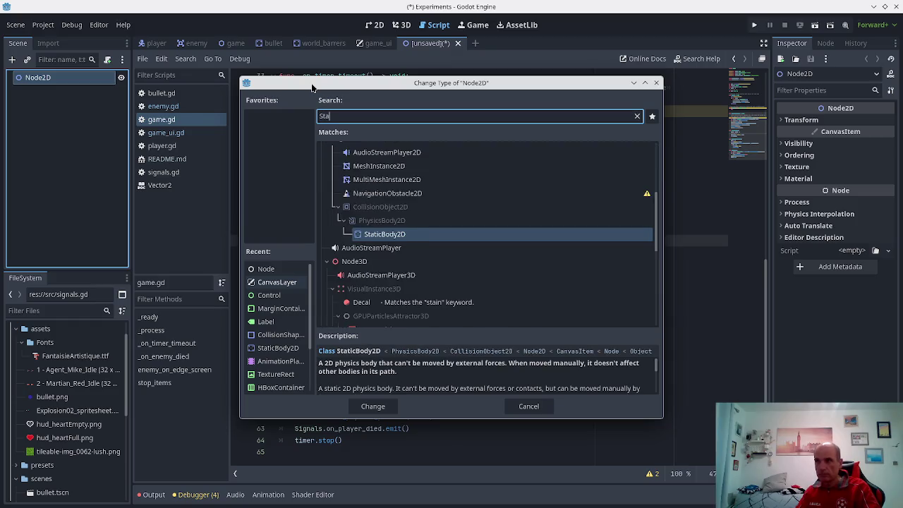
type("tic")
key("Return")
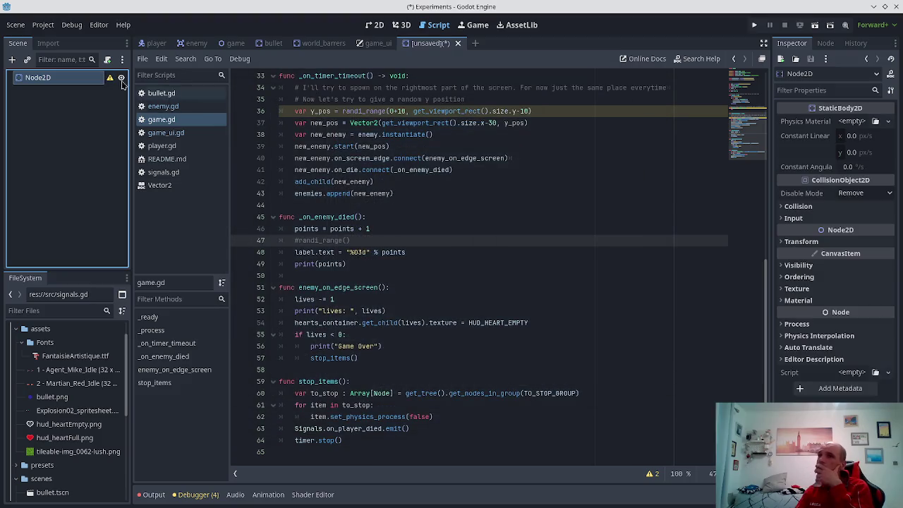
right_click(68, 84)
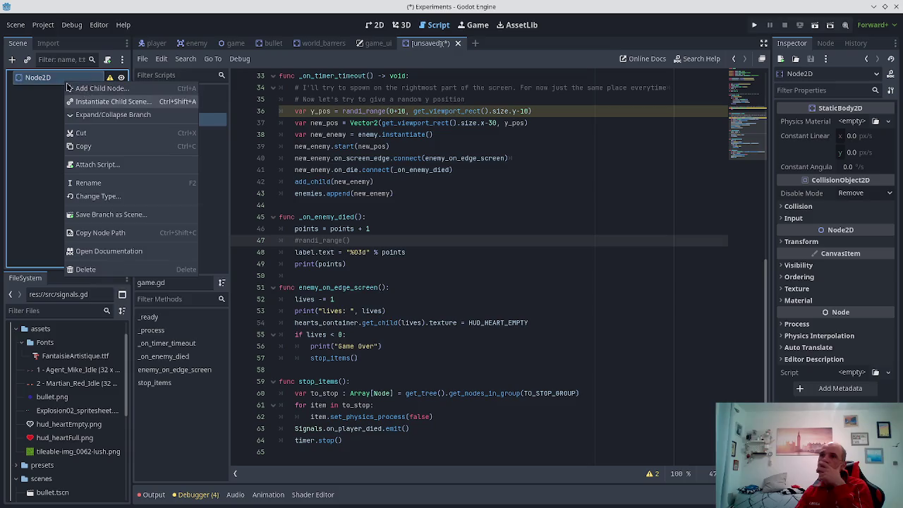
- Add a Sprite2D child under the StaticBody2D root
left_click(76, 89)
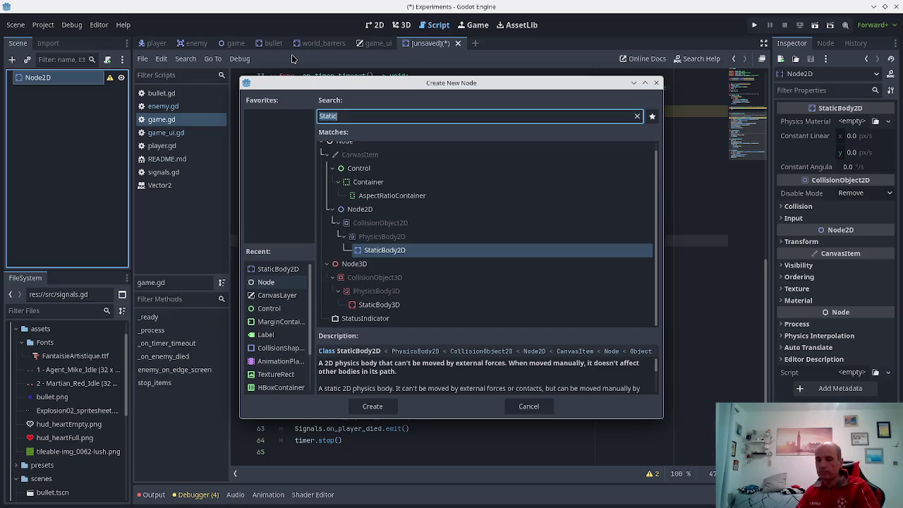
key("BackSpace")
type("Sprite")
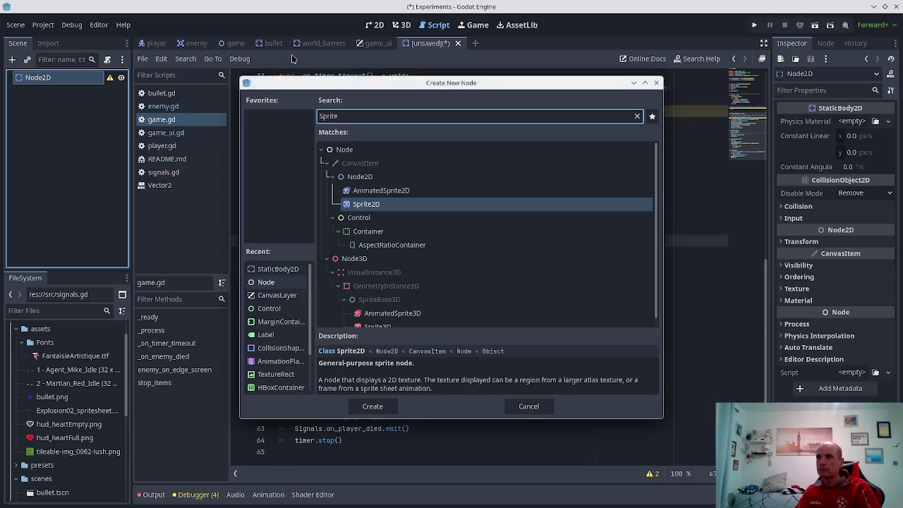
key("Return")
- Start saving the scene into the scenes folder, then cancel without saving
key("ctrl+s")
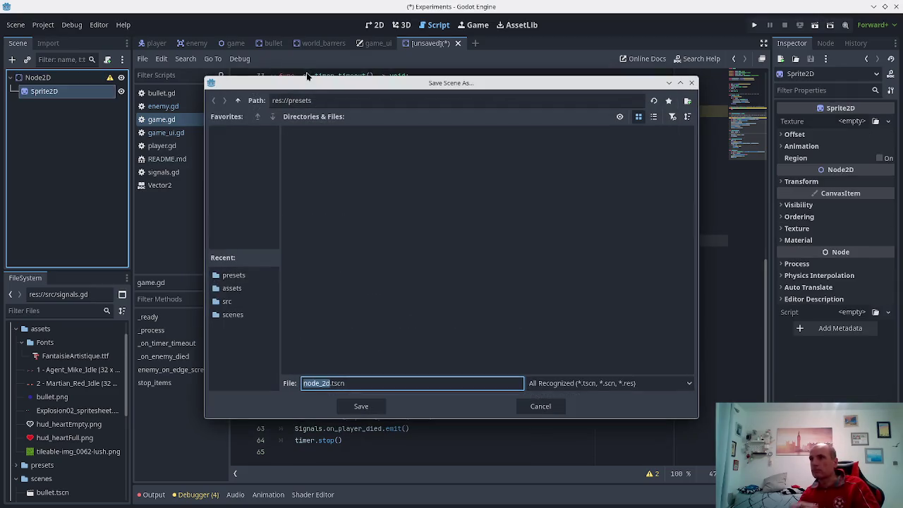
left_click(233, 315)
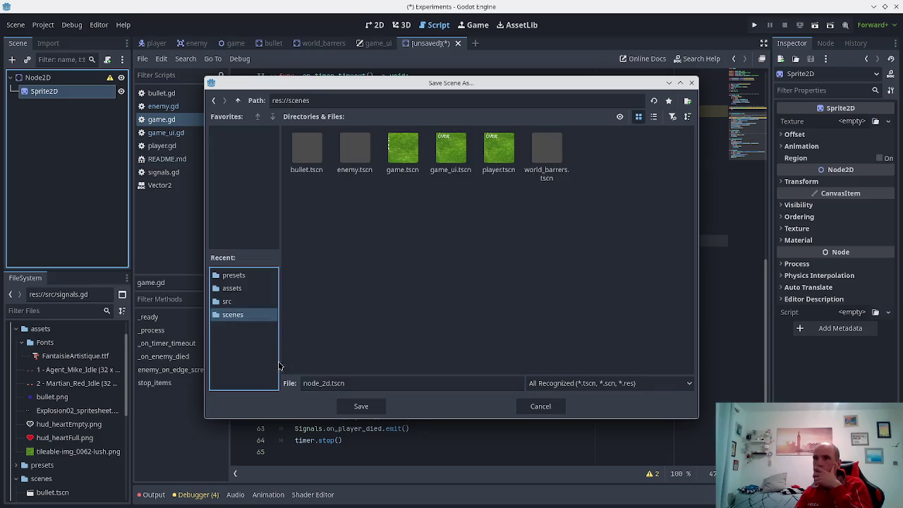
key("Escape")
left_click(37, 77)
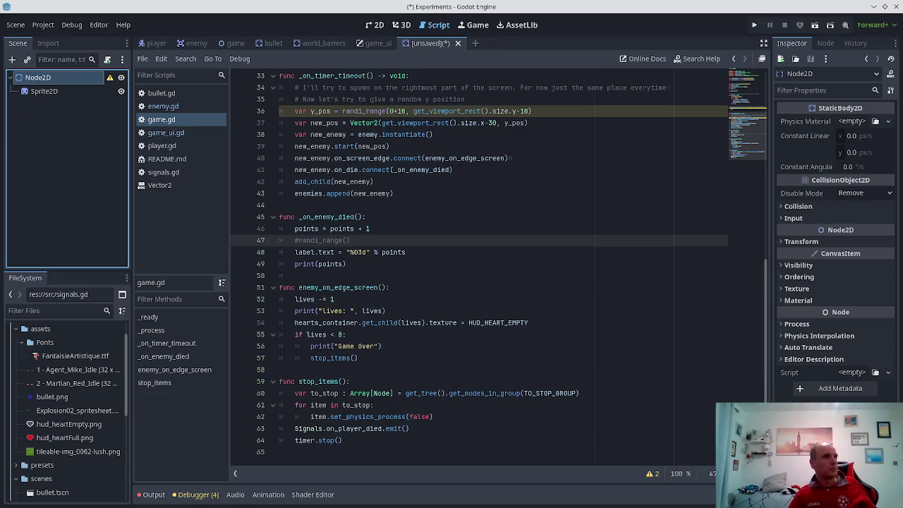
key("F2")
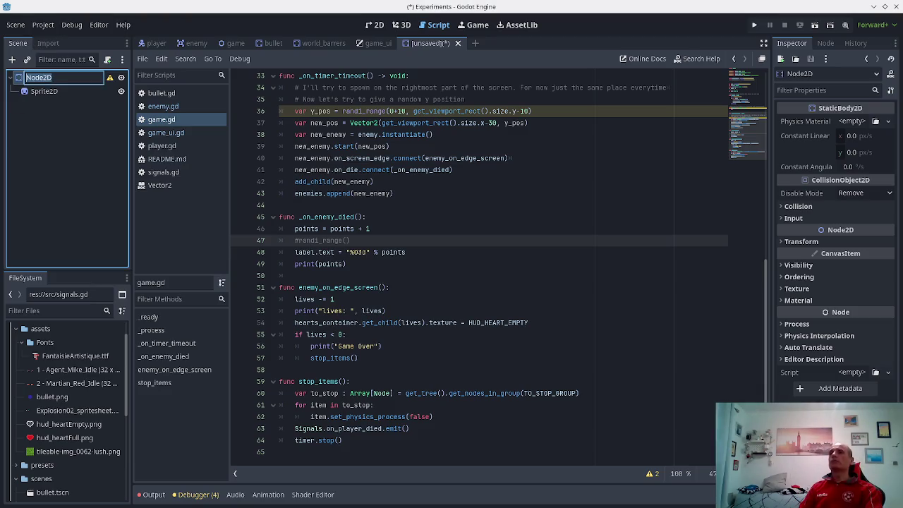
- Rename the StaticBody2D root to PowerUps, then briefly check the Godot docs in Firefox
key("BackSpace")
type("PowerUps")
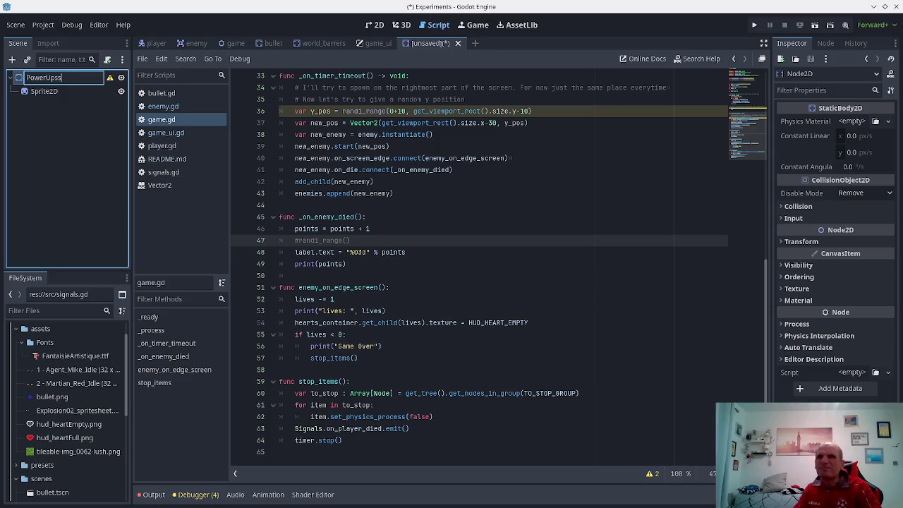
key("Return")
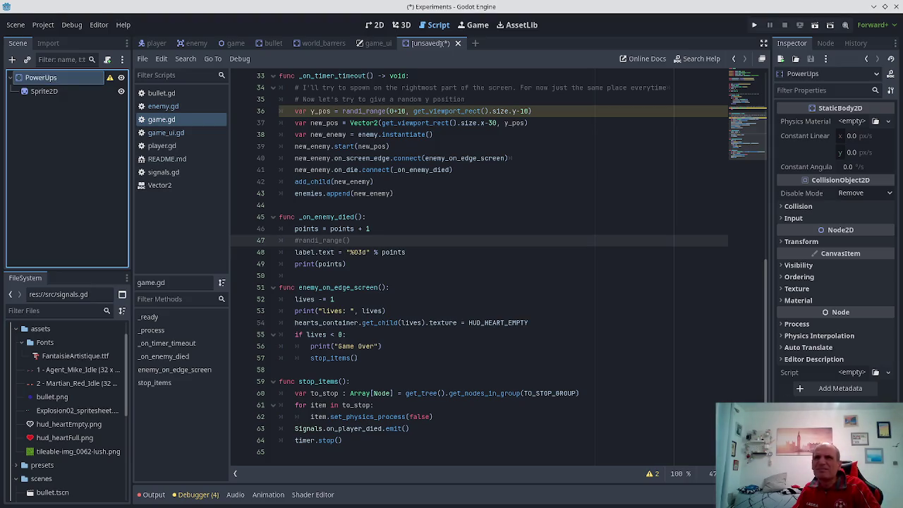
key("alt+Tab")
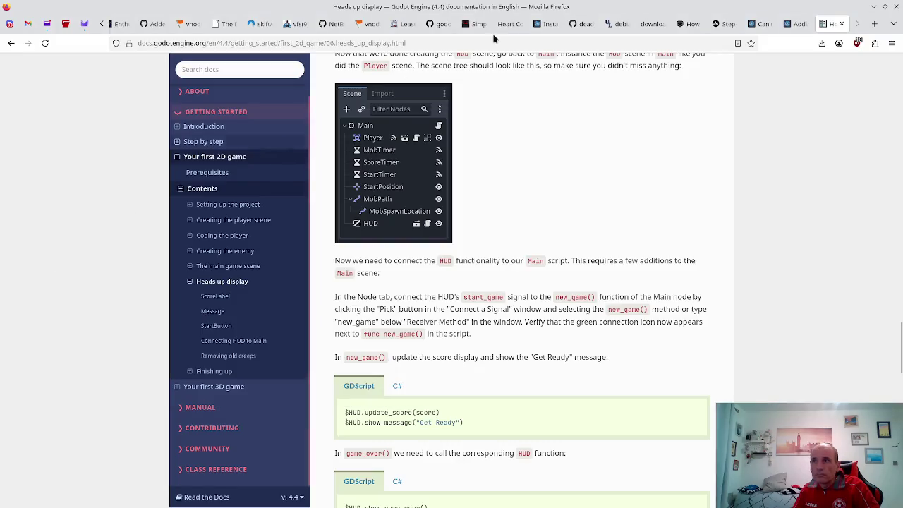
key("alt+Tab")
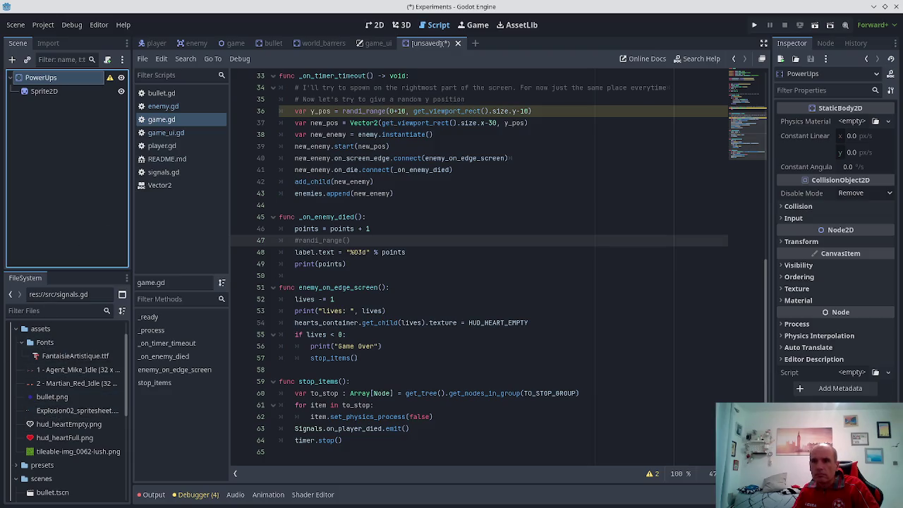
- Open Downloads/2D UI Assets in Dolphin and preview the UI.png sprite sheet
mouse_move(211, 504)
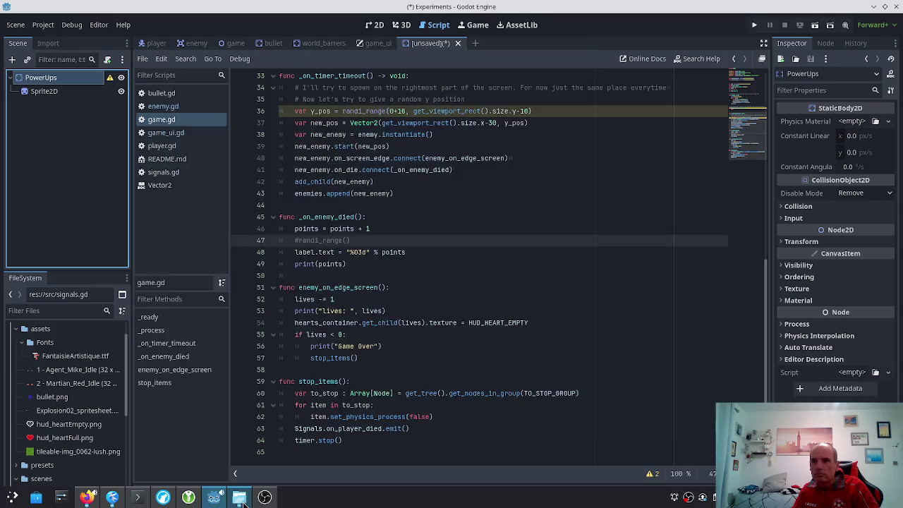
left_click(239, 498)
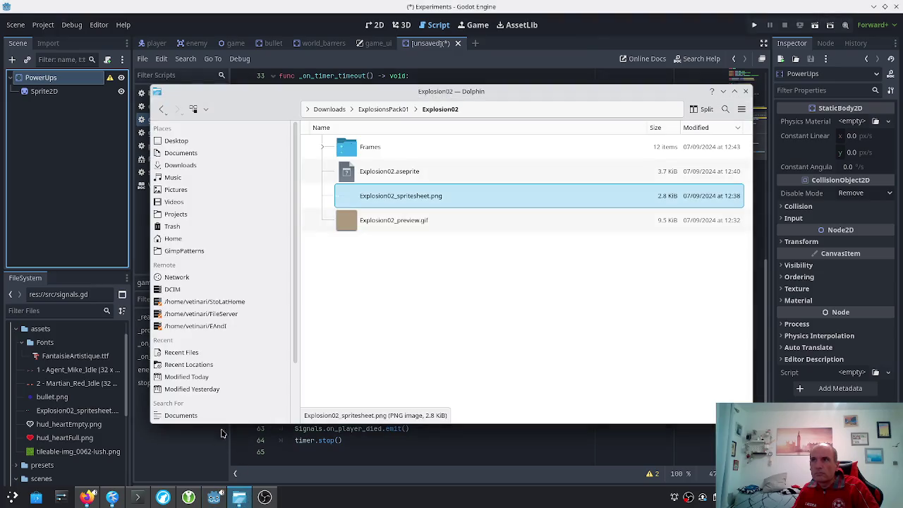
left_click(186, 165)
left_click(393, 171)
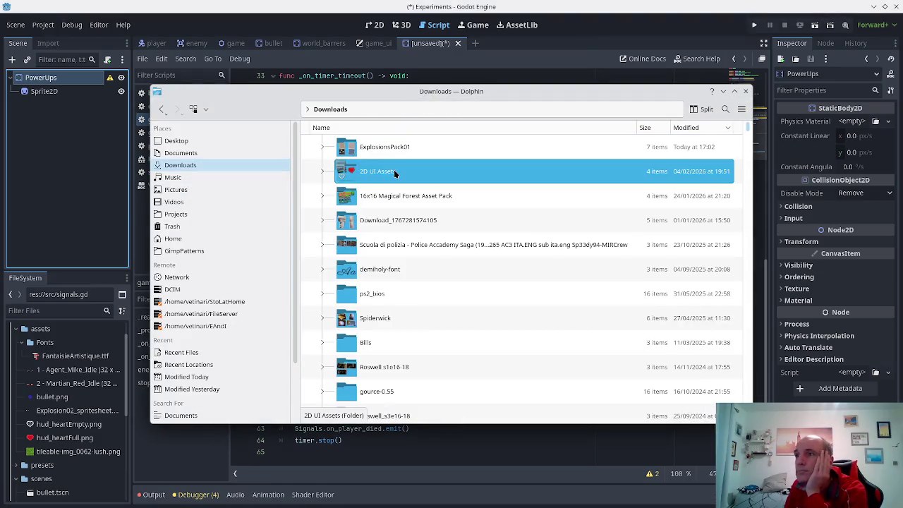
double_click(387, 171)
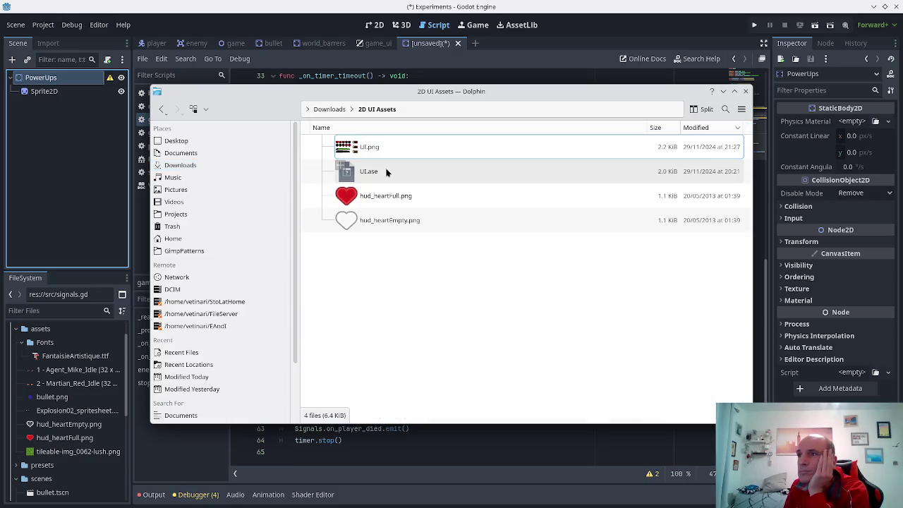
left_click_drag(350, 148, 356, 152)
double_click(356, 151)
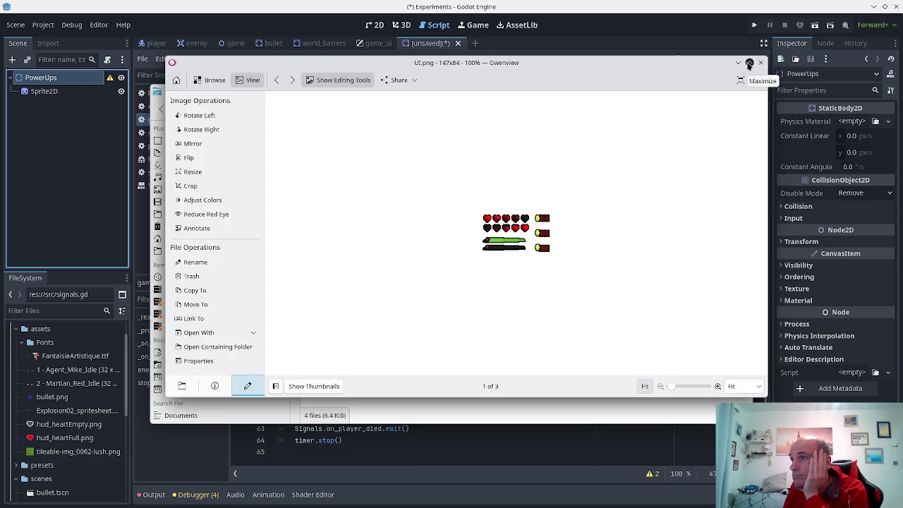
left_click(759, 62)
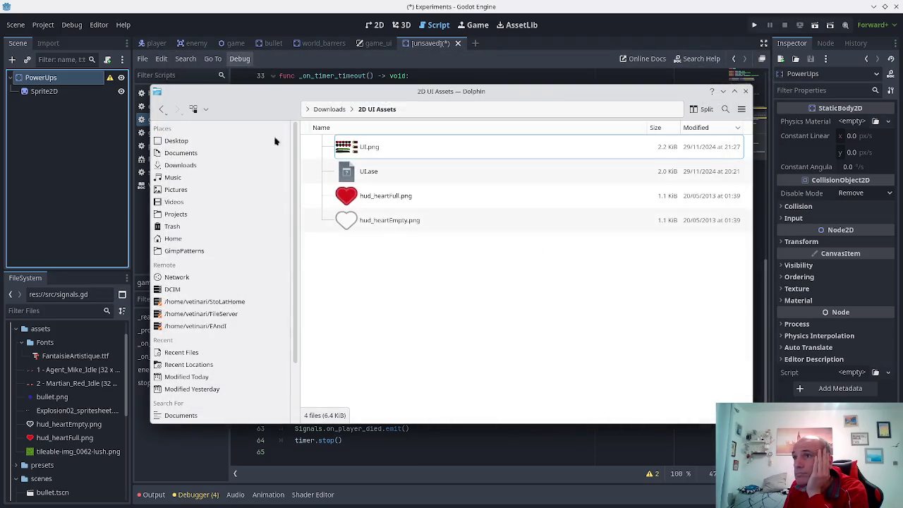
- Select UI.png, return to Godot, and select the PowerUps root node
left_click(367, 149)
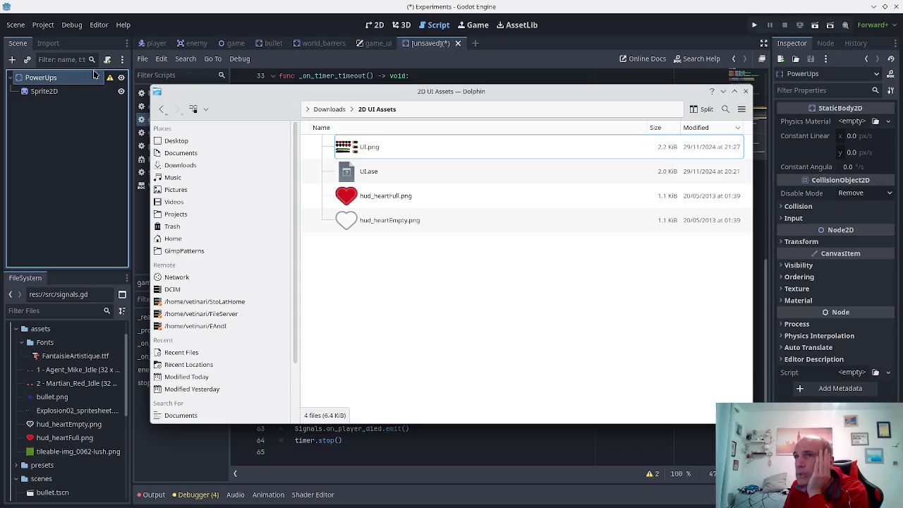
left_click(43, 91)
left_click(52, 82)
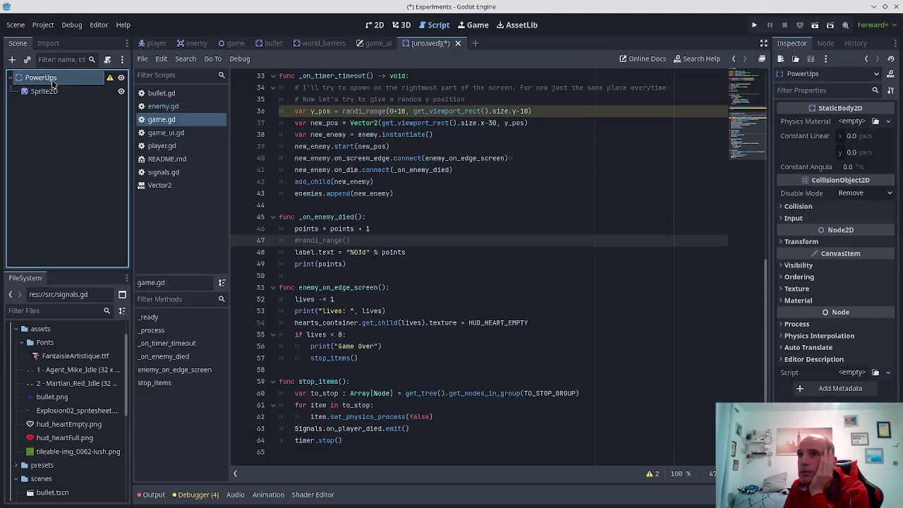
- Add a CollisionShape2D child under PowerUps and save the scene as power_ups.tscn
right_click(53, 82)
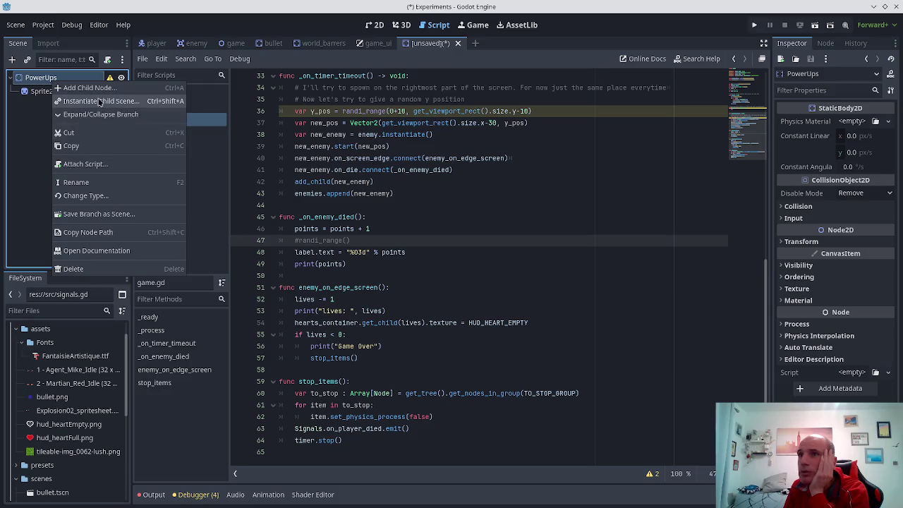
left_click(99, 89)
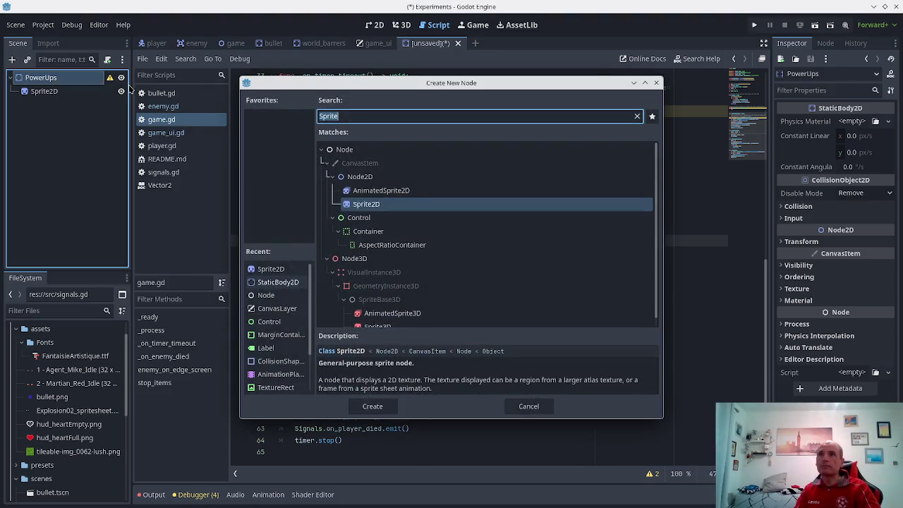
type("Colli")
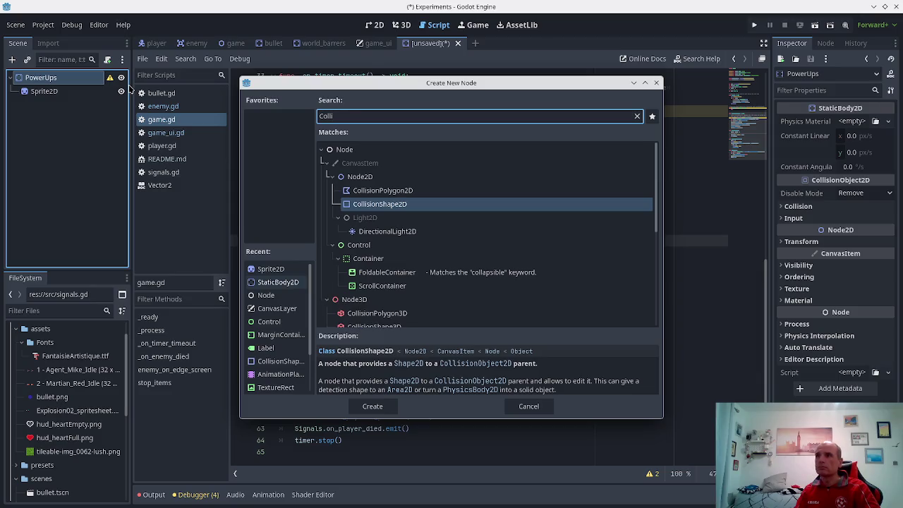
key("Return")
key("ctrl+s")
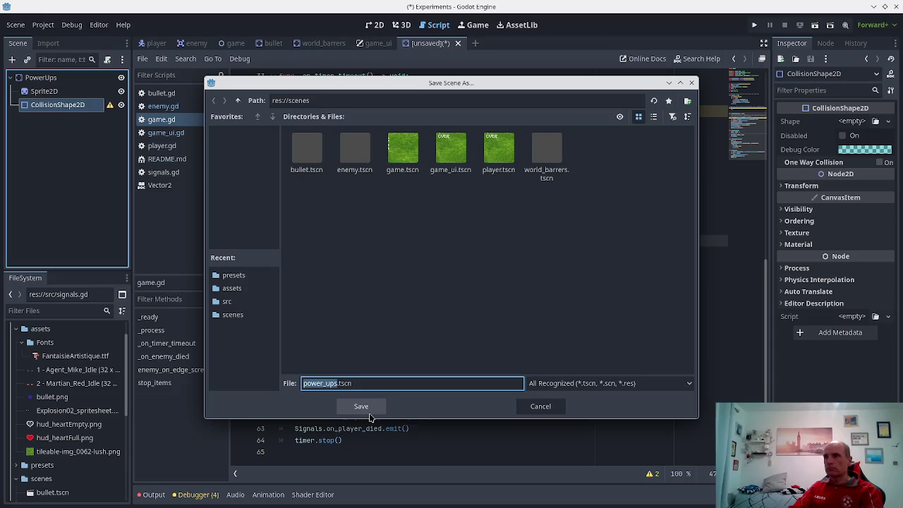
left_click(365, 410)
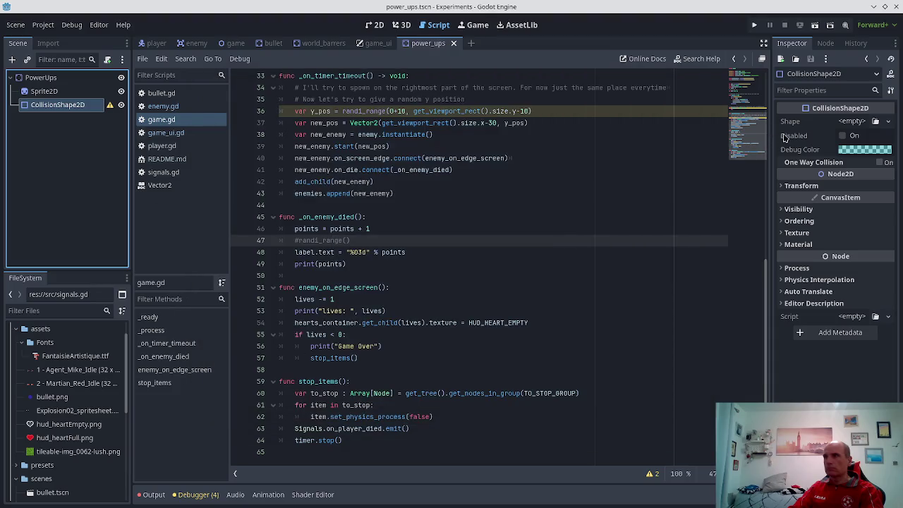
- Give the CollisionShape2D a CapsuleShape2D, reselect Sprite2D, and return to Dolphin
left_click(854, 121)
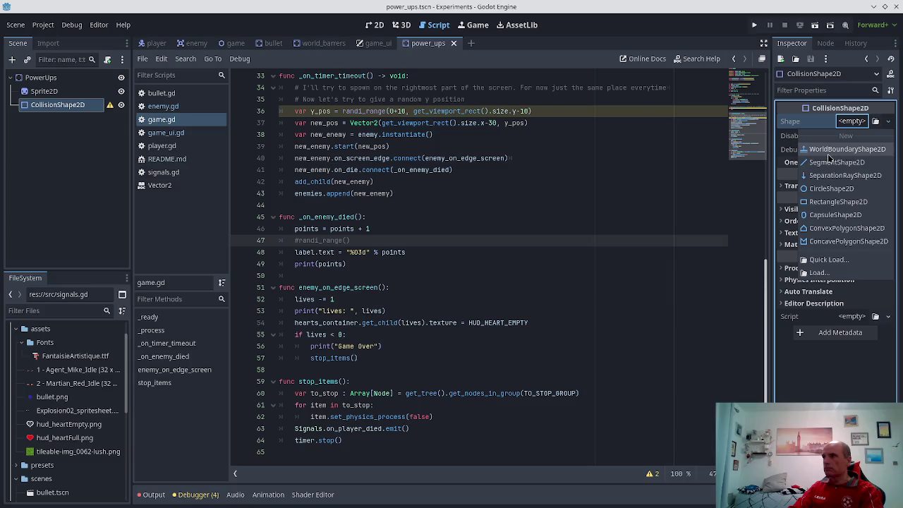
left_click(839, 214)
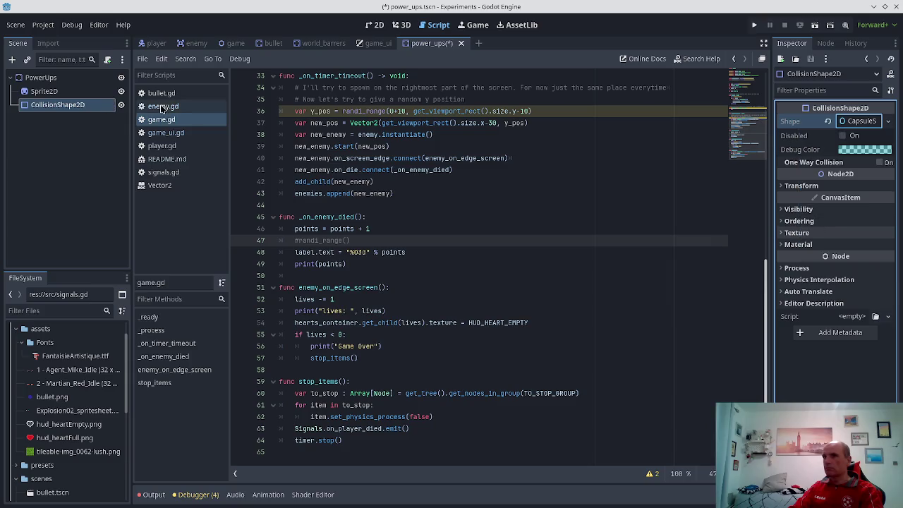
left_click(43, 91)
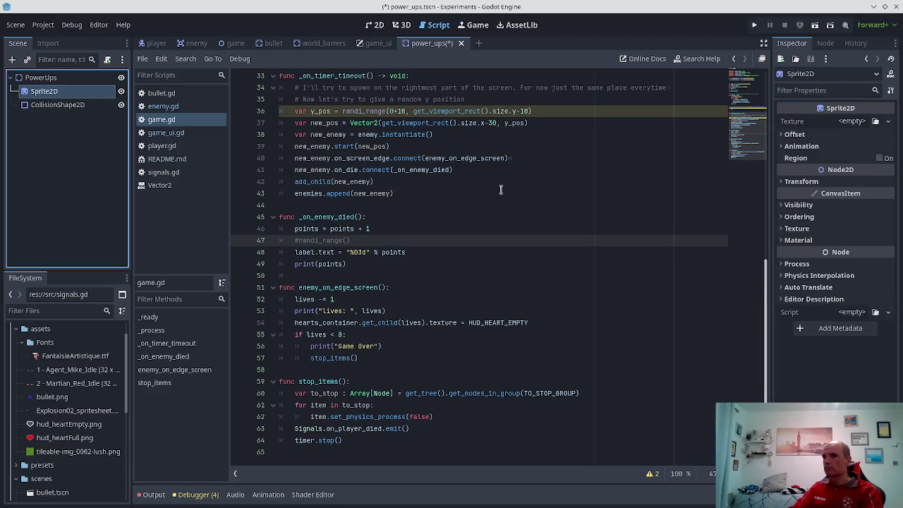
key("alt+Tab")
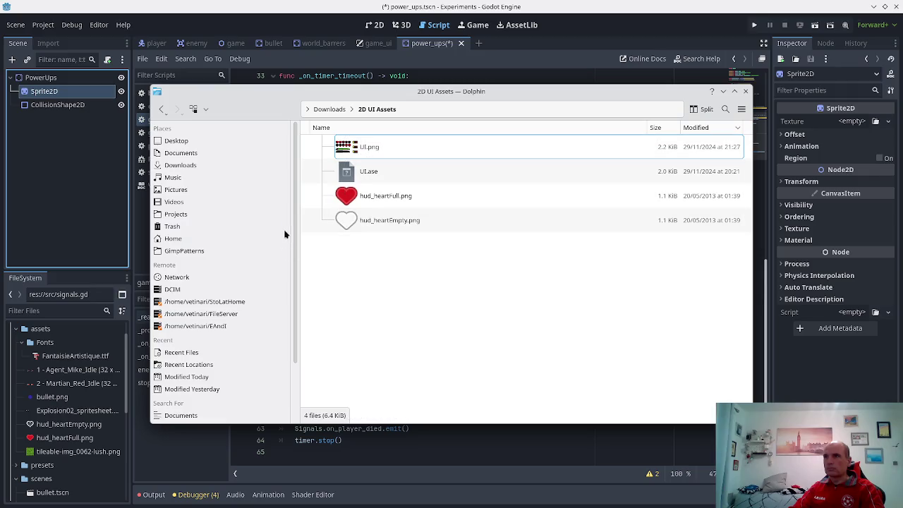
- Drag Weapons.png from Downloads > 16x16 Magical Forest Asset Pack > Weapons into Godot's assets folder
left_click(332, 110)
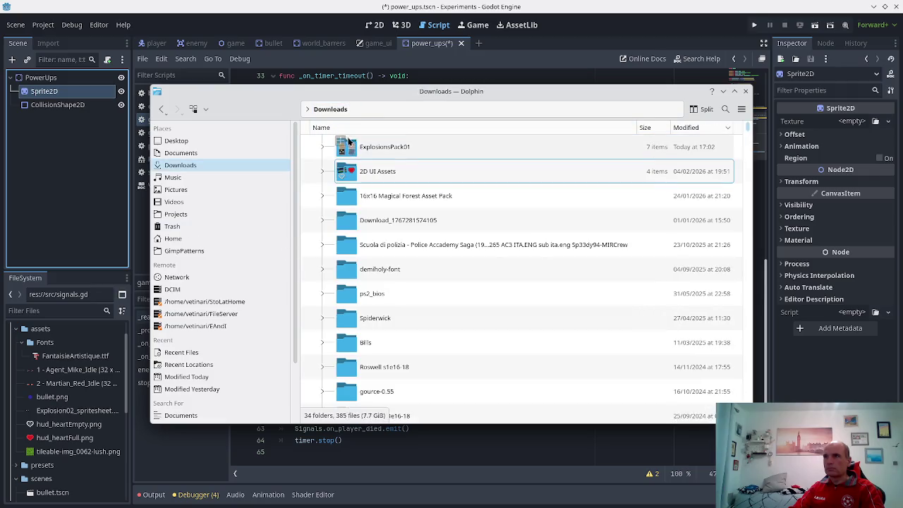
double_click(363, 202)
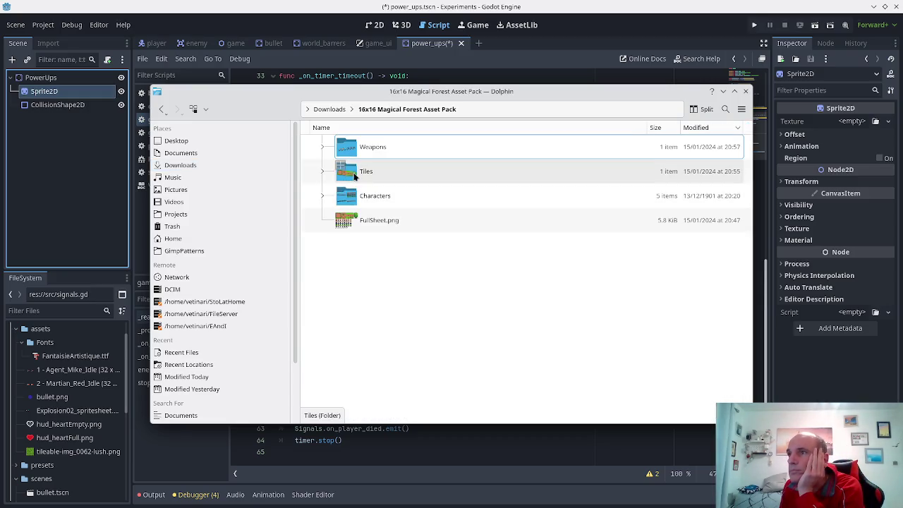
left_click(365, 152)
left_click(364, 148)
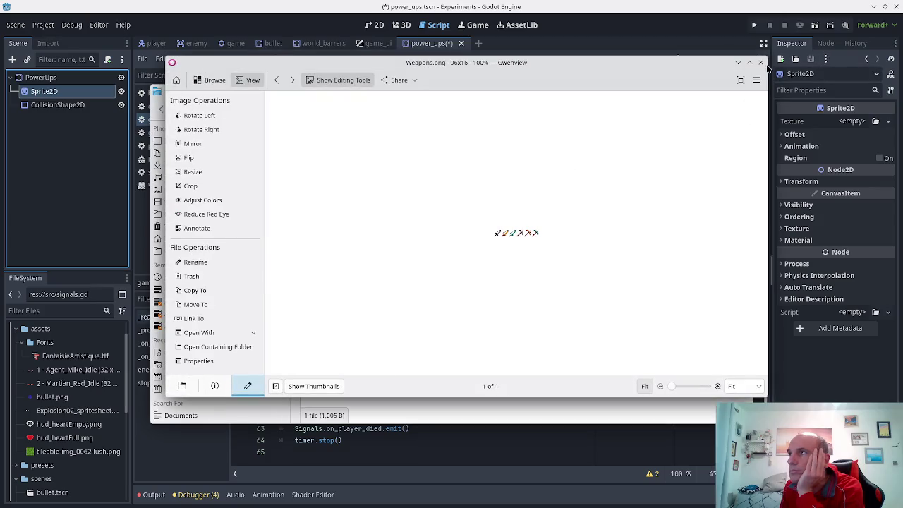
left_click(760, 65)
mouse_move(365, 147)
left_mouse_down()
mouse_move(59, 338)
mouse_move(41, 329)
left_mouse_up()
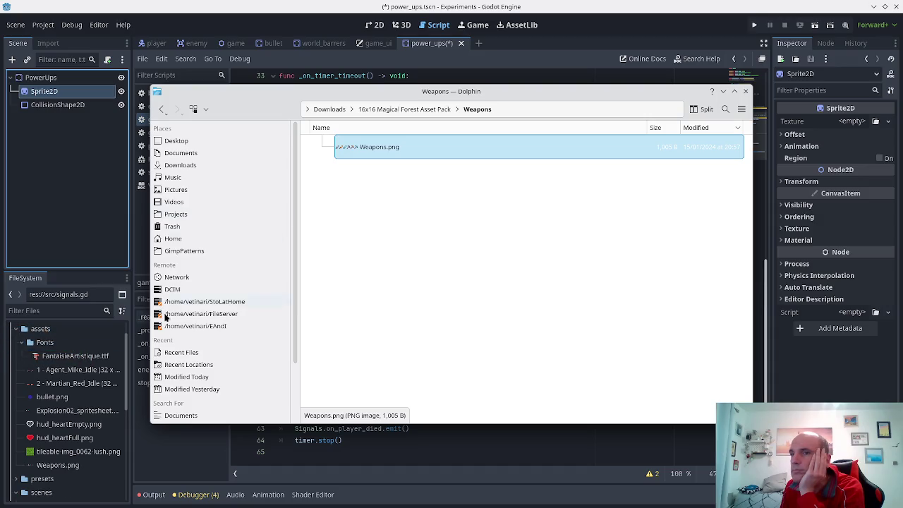
left_click(156, 451)
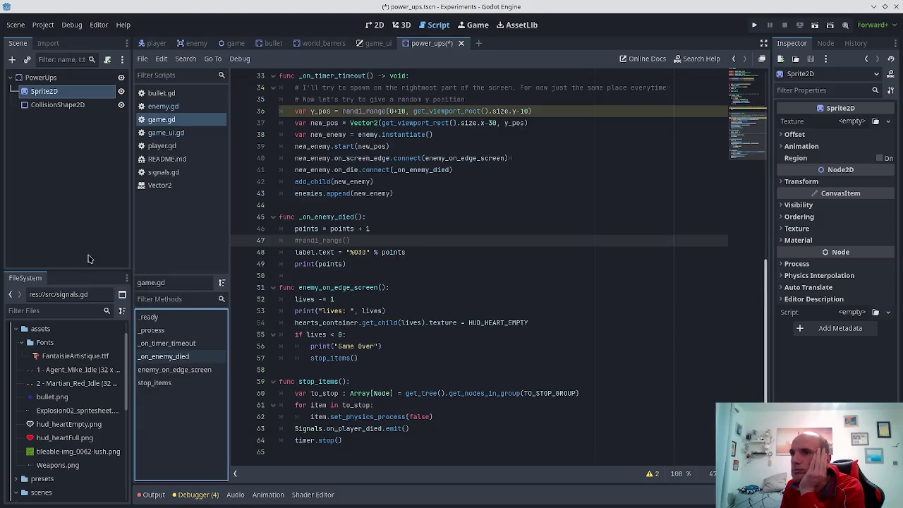
- Drop Weapons.png onto the Sprite2D's Texture field and view the weapon strip in 2D
left_click(52, 94)
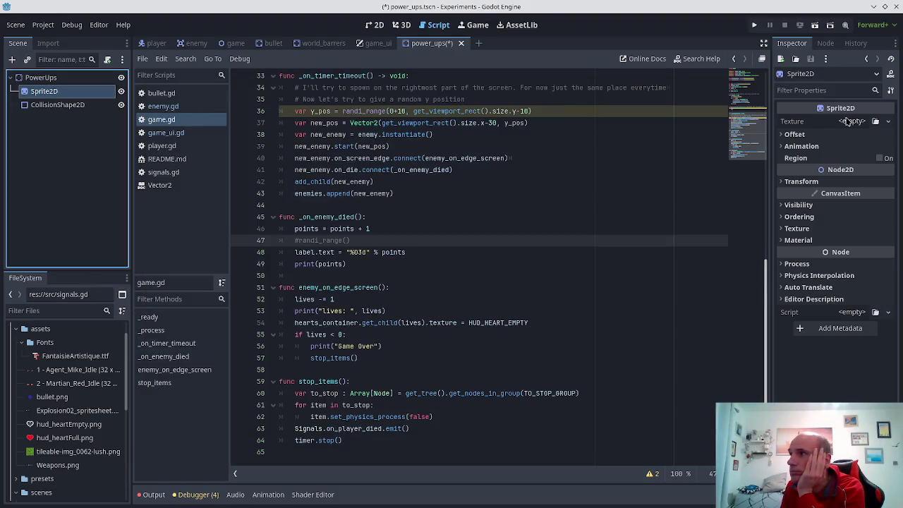
left_click(855, 121)
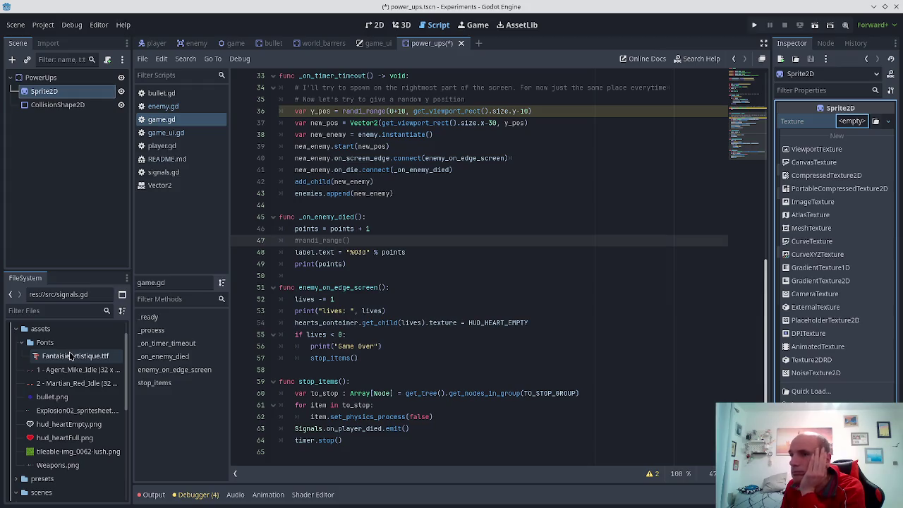
left_click(63, 411)
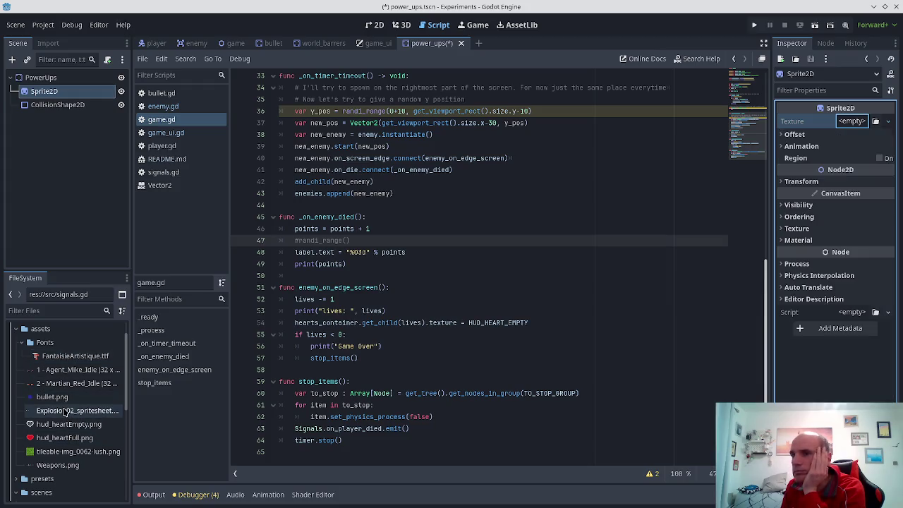
mouse_move(51, 465)
left_mouse_down()
mouse_move(744, 256)
mouse_move(854, 123)
left_mouse_up()
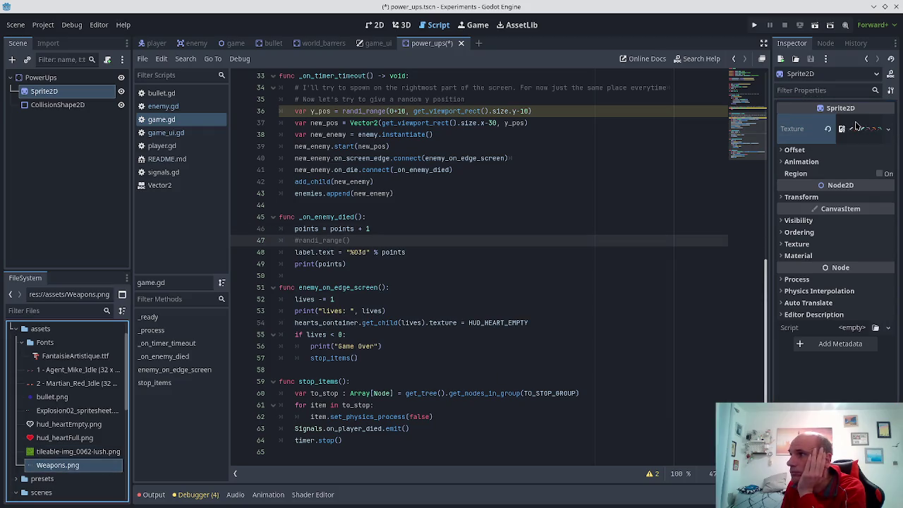
left_click(840, 130)
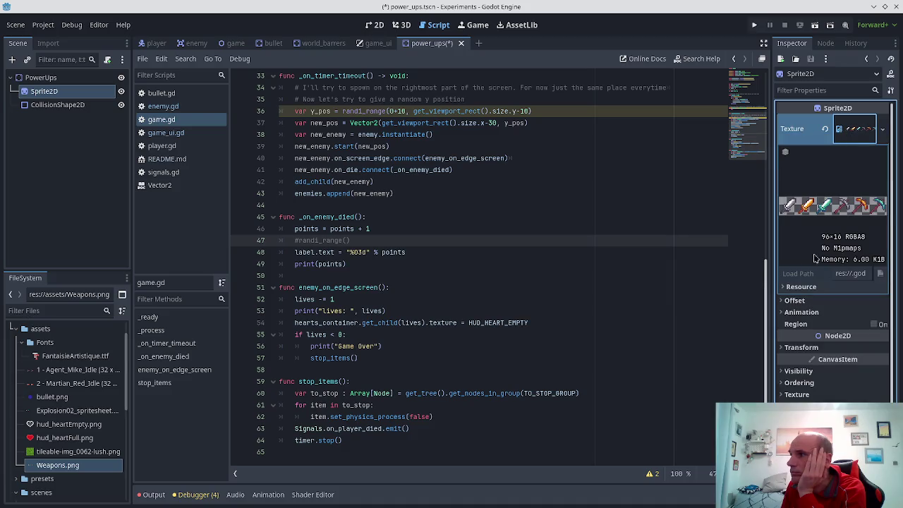
left_click(881, 128)
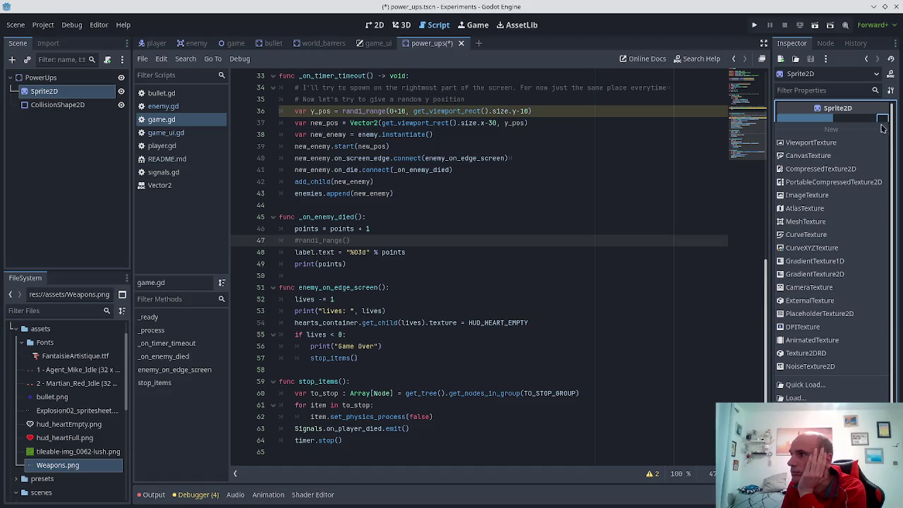
left_click(882, 127)
left_click(865, 128)
left_click(859, 129)
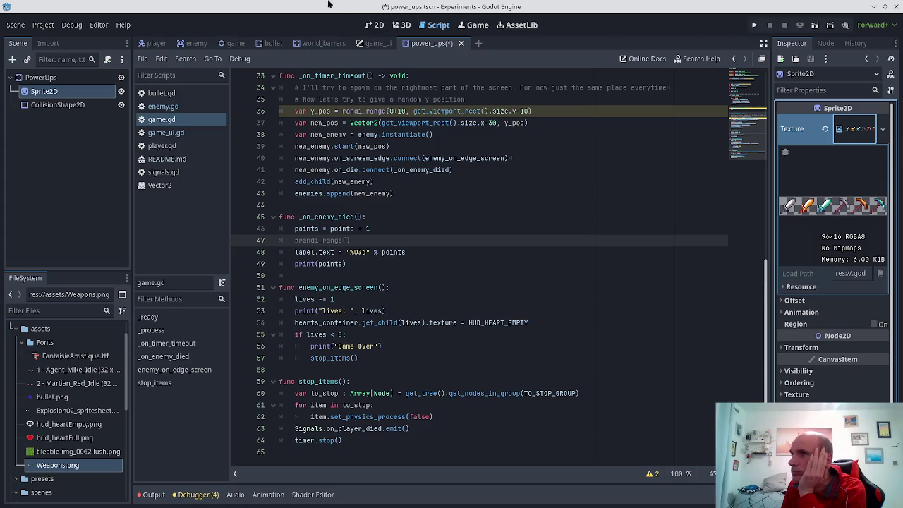
left_click(379, 25)
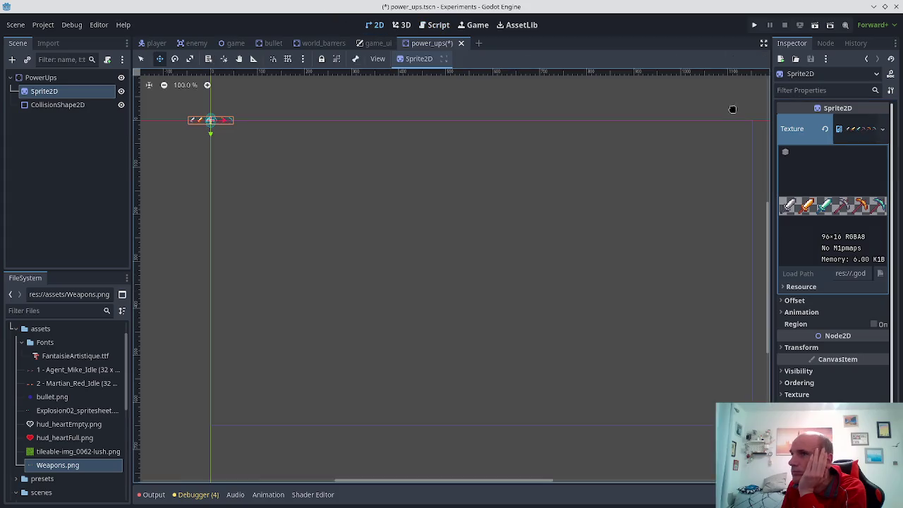
- Reset the Sprite2D texture, try a Weapons.png AtlasTexture, then undo back to an empty Texture
left_click(825, 128)
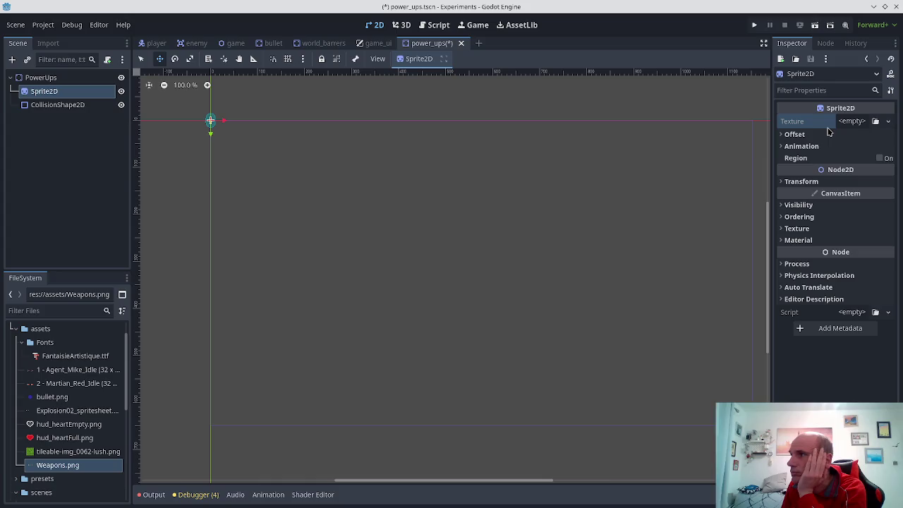
left_click(861, 123)
left_click(862, 123)
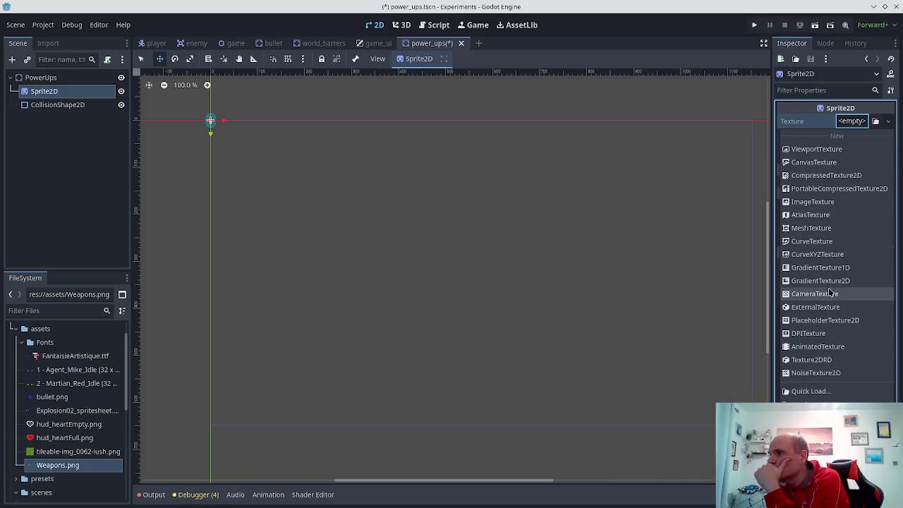
left_click(804, 214)
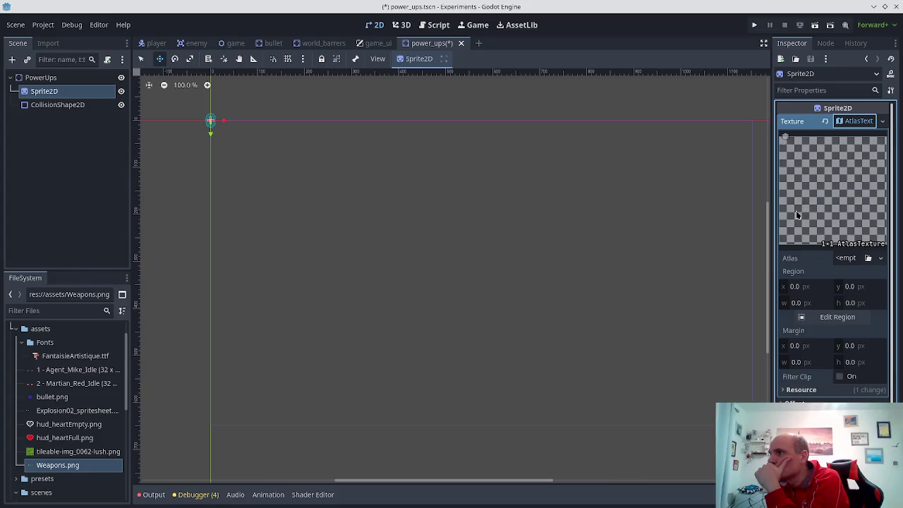
left_click(859, 260)
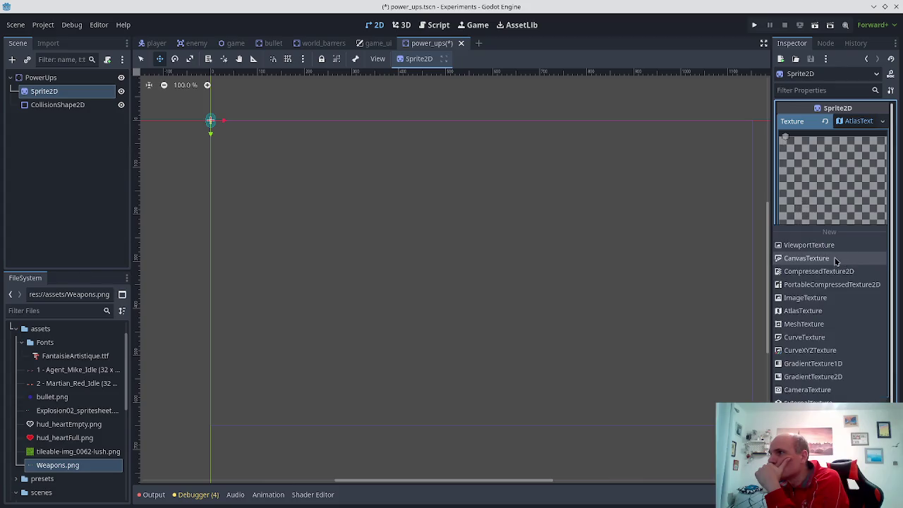
left_click(829, 227)
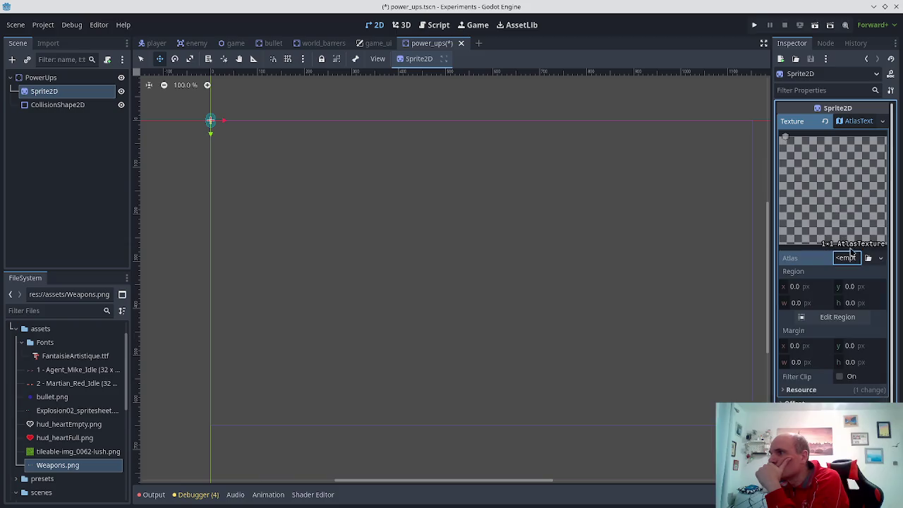
left_click_drag(57, 464, 846, 261)
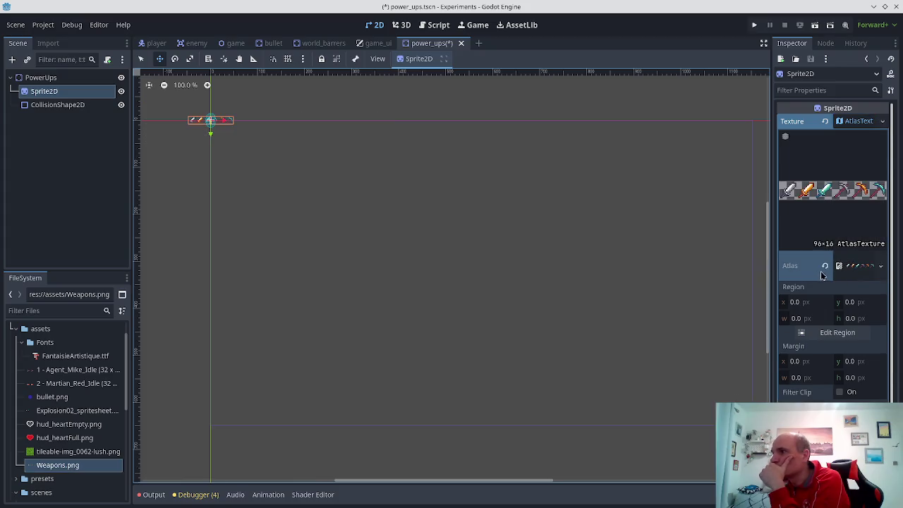
scroll(824, 272, "down", 2)
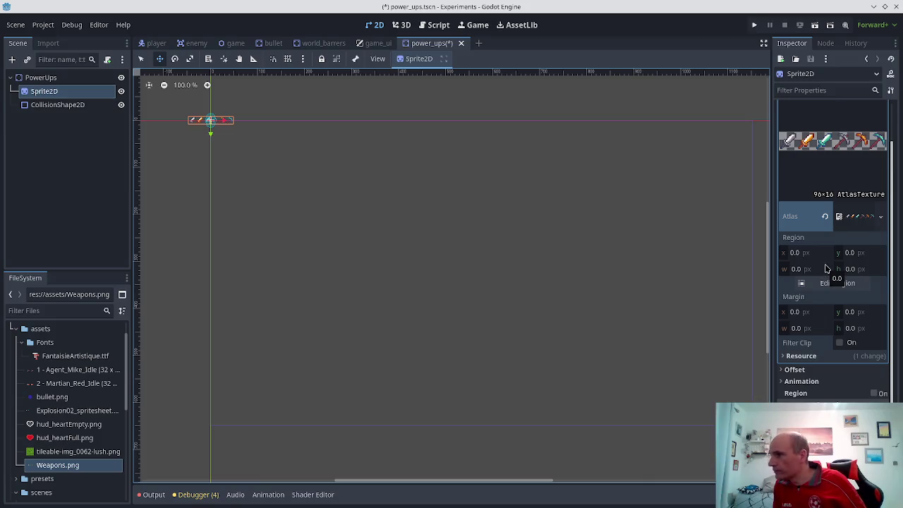
key("ctrl+z")
key("ctrl+z")
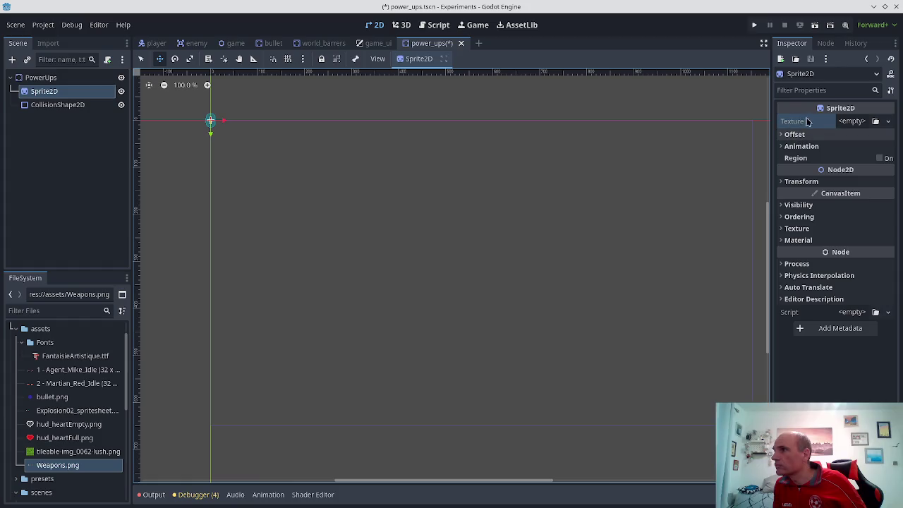
left_click(855, 121)
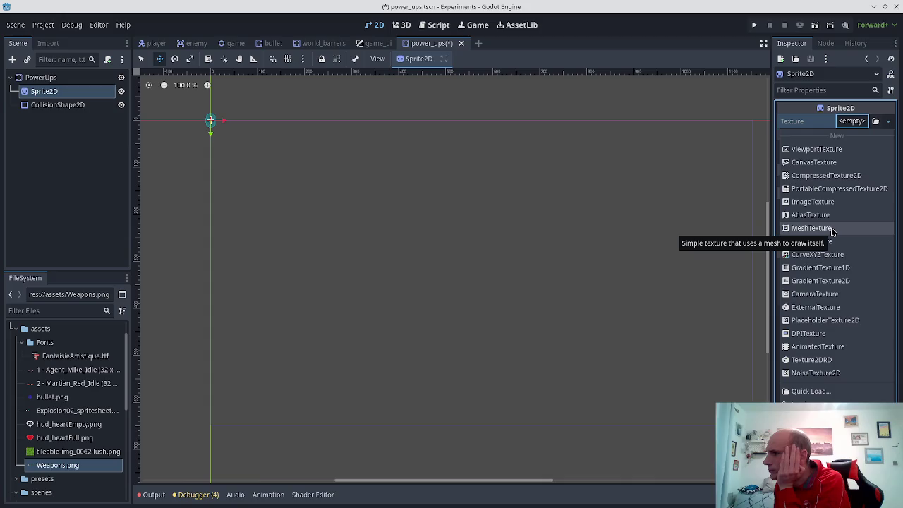
left_click(832, 228)
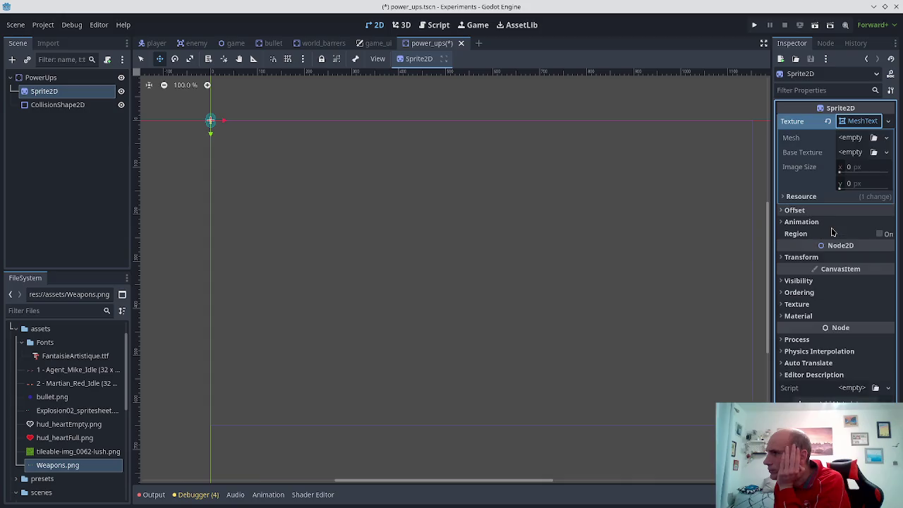
left_click(828, 122)
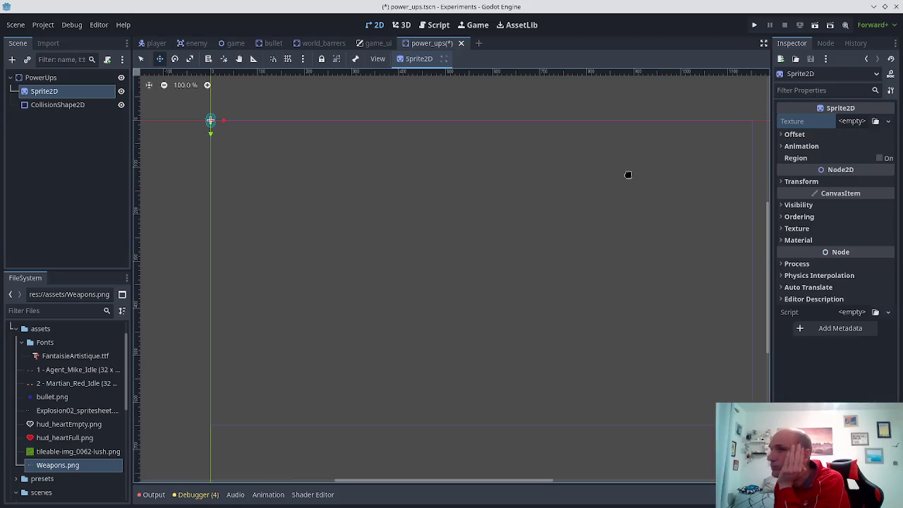
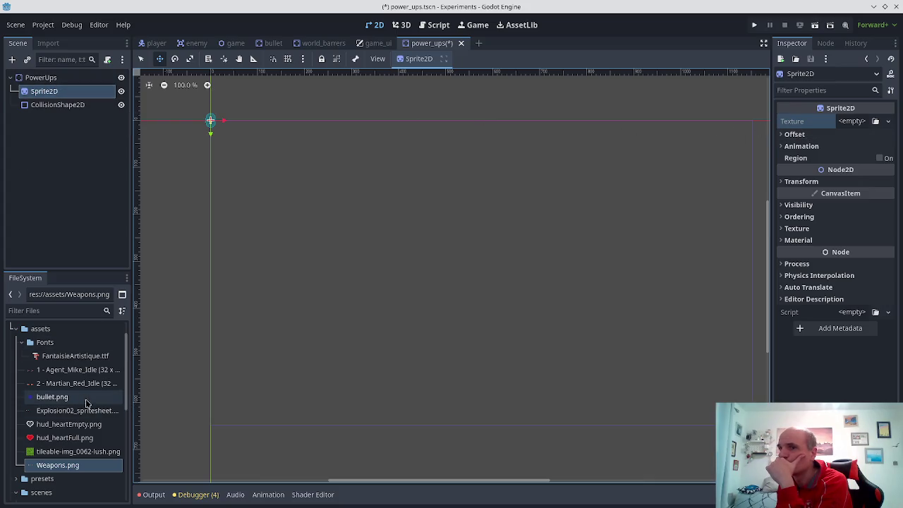
- In Godot, select Weapons.png, centre the sprite in the 2D view and select Sprite2D
left_click(62, 467)
mouse_move(59, 467)
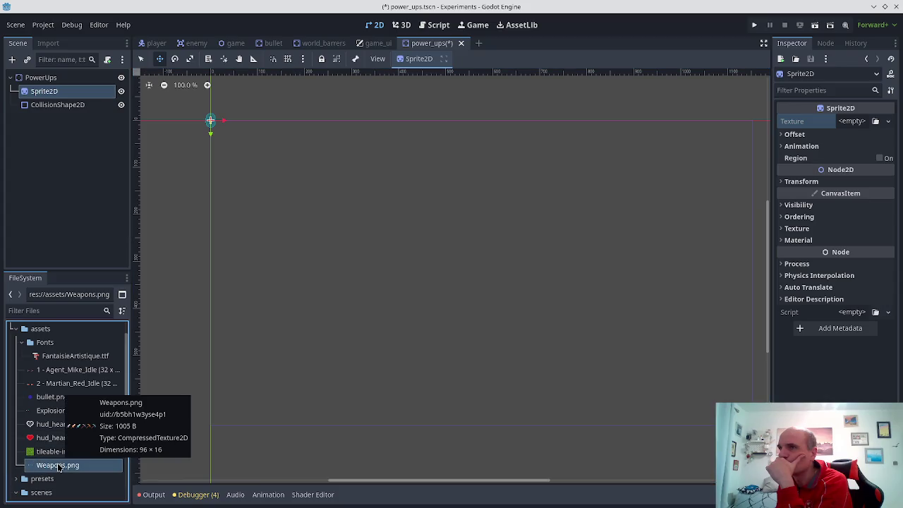
scroll(64, 433, "up", 2)
scroll(240, 139, "up", 3)
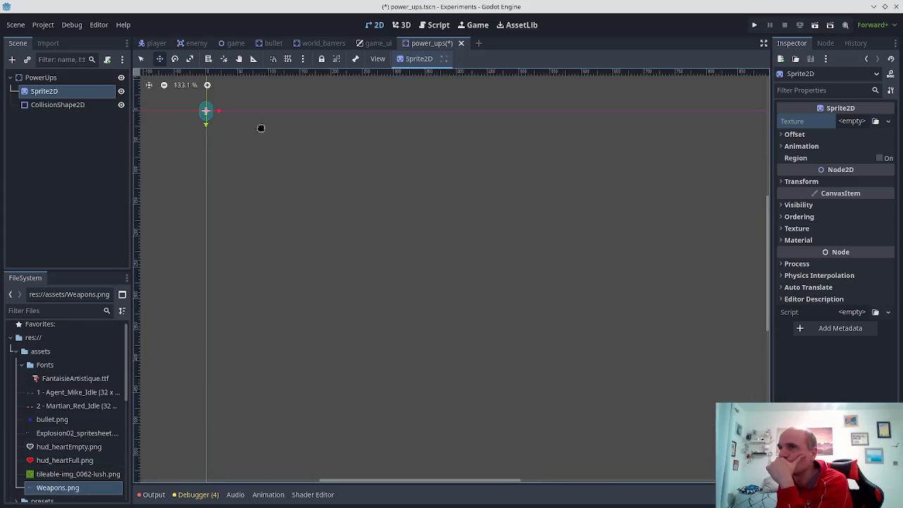
left_click_drag(302, 151, 475, 244)
scroll(437, 240, "up", 3)
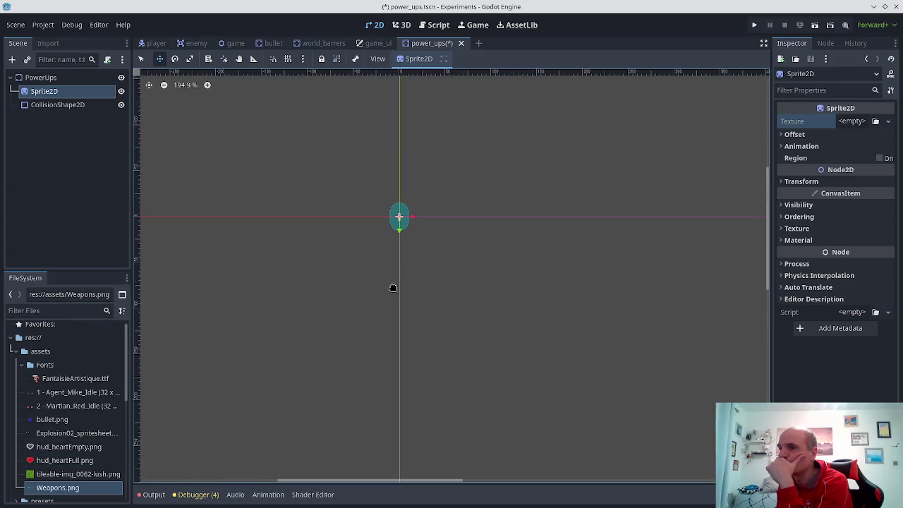
left_click(37, 92)
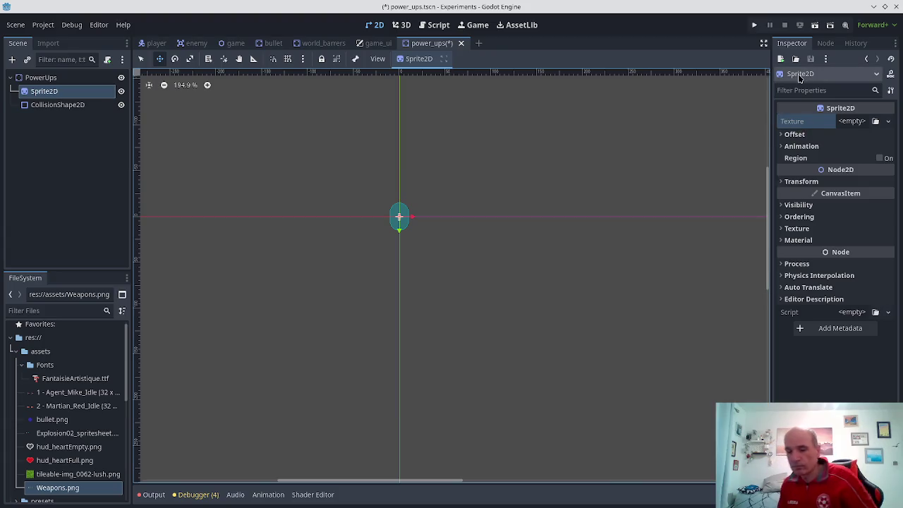
- In a new Firefox tab, search for 'use different framse on Sprite2'
key("alt+Tab")
key("alt+Tab")
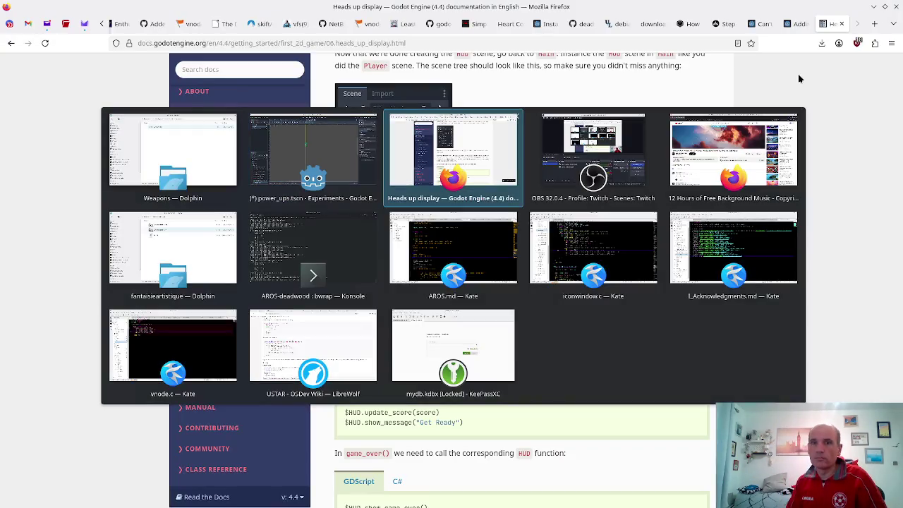
key("ctrl+t")
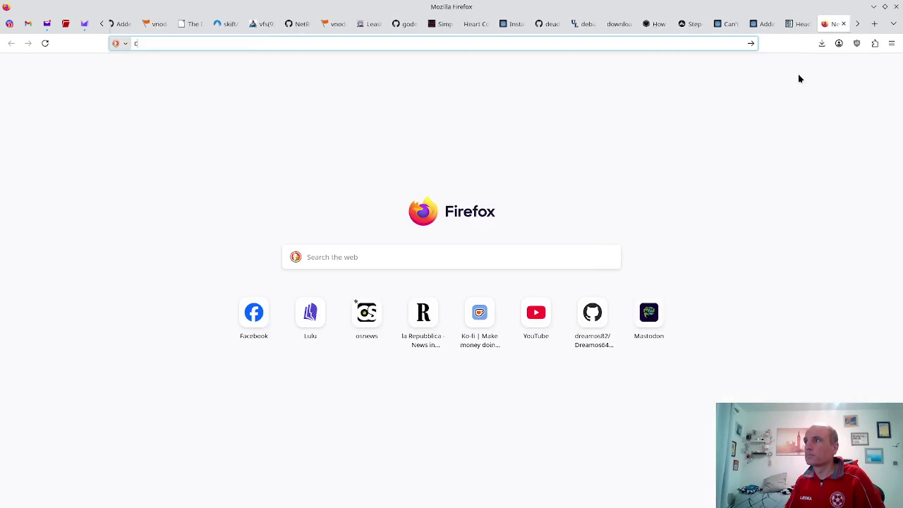
type("use different framse on")
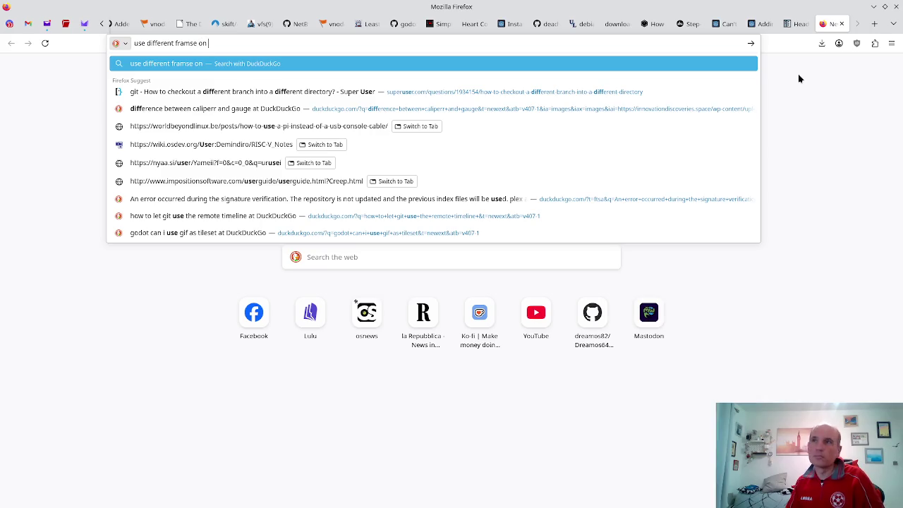
type(" Sprite2d")
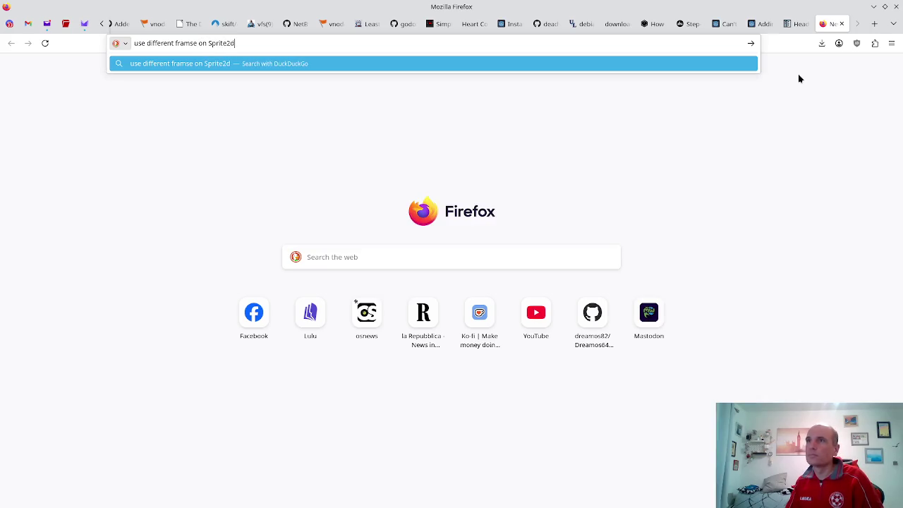
key("Return")
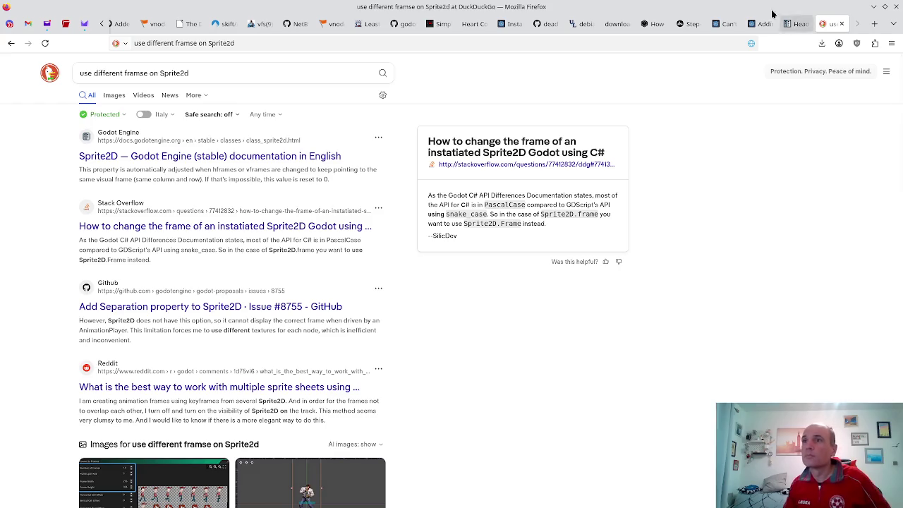
- Reload the search results and open the Godot Sprite2D documentation result
scroll(266, 267, "down", 1)
scroll(266, 267, "down", 3)
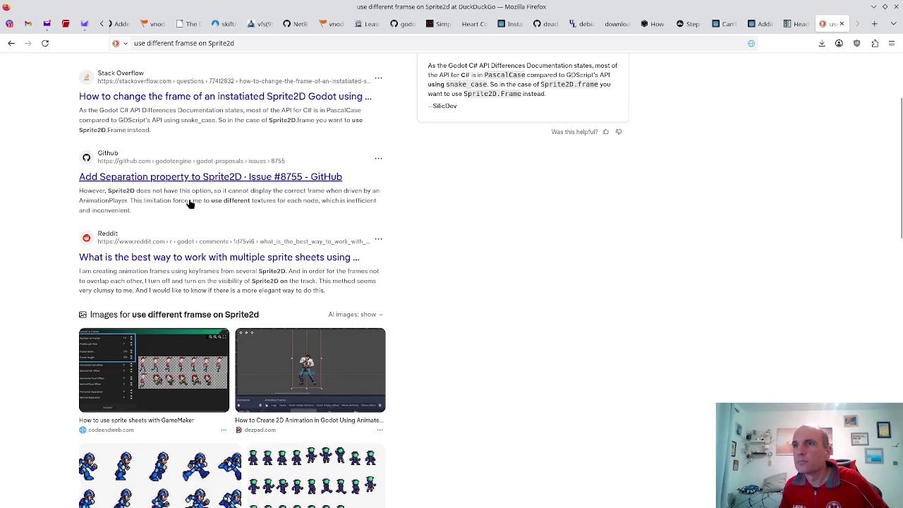
scroll(205, 191, "down", 6)
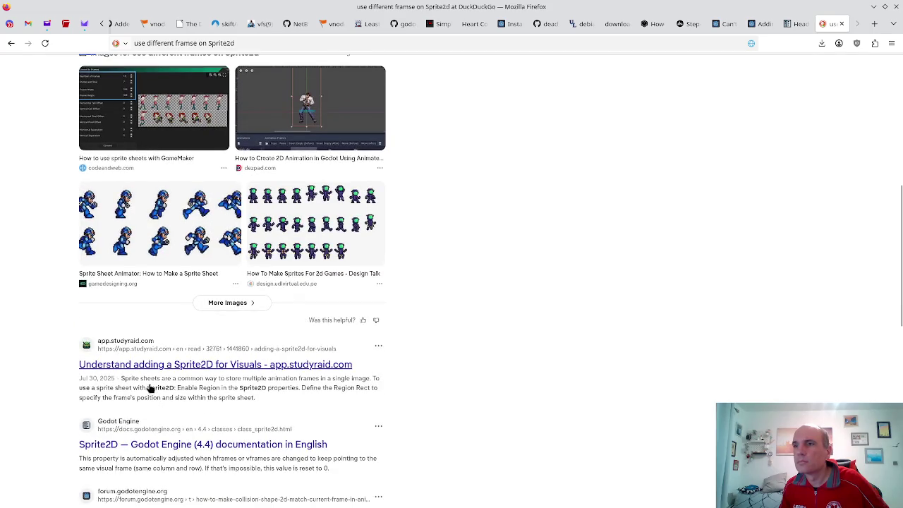
scroll(162, 377, "down", 3)
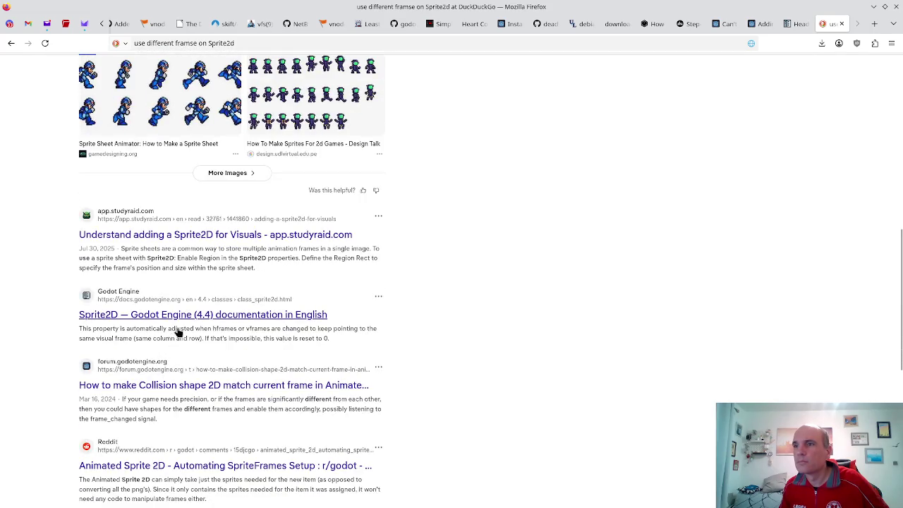
key("F5")
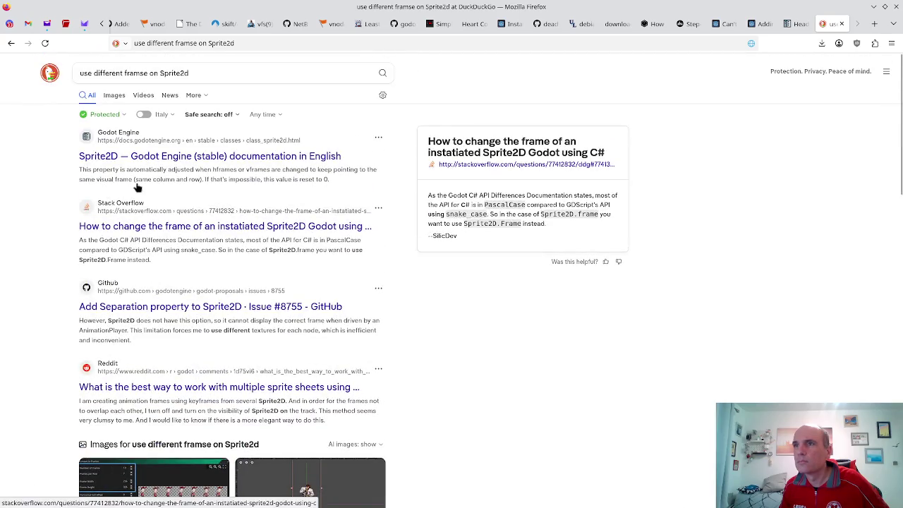
left_click(148, 163)
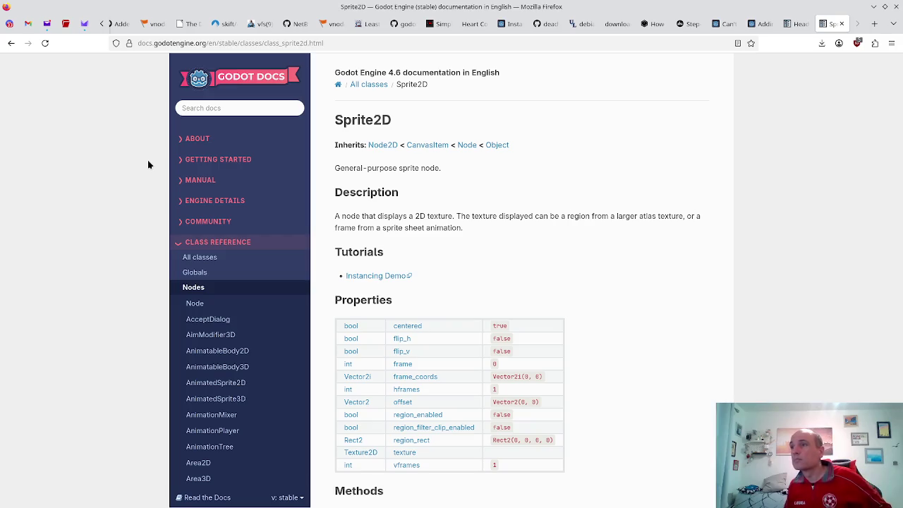
scroll(536, 258, "down", 5)
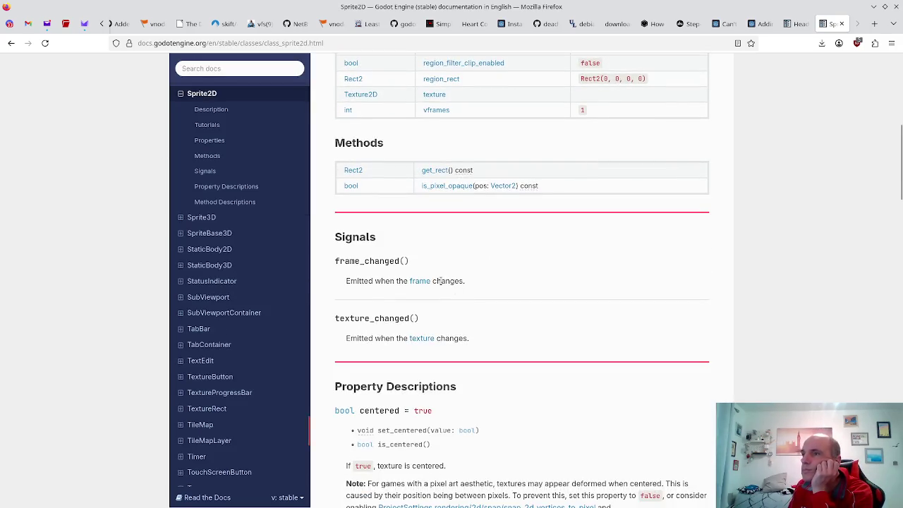
scroll(426, 185, "down", 2)
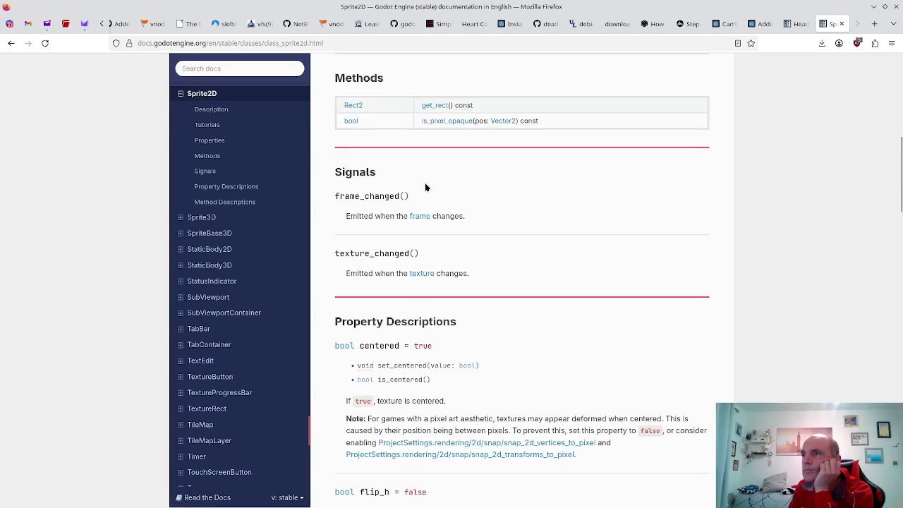
left_click(11, 43)
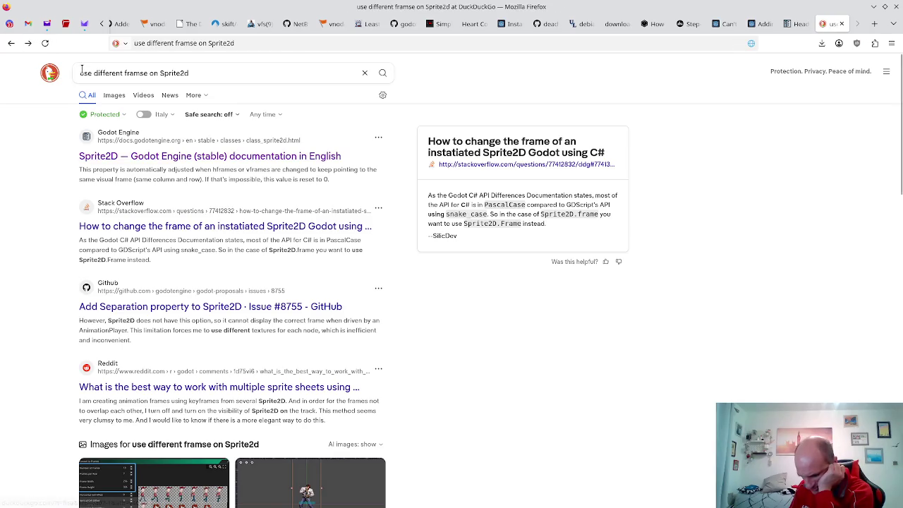
- Read the Reddit post on automating SpriteFrames, then return to the search results
scroll(97, 77, "down", 6)
scroll(107, 76, "down", 3)
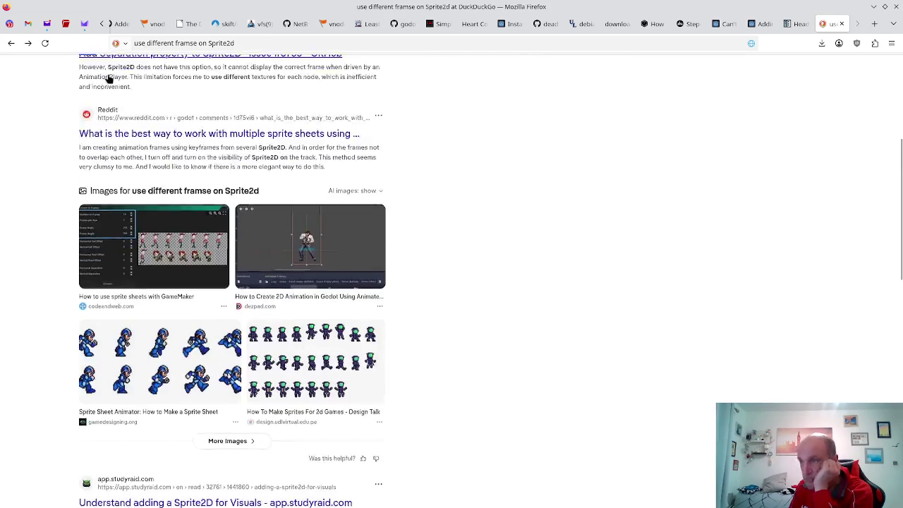
scroll(192, 99, "up", 3)
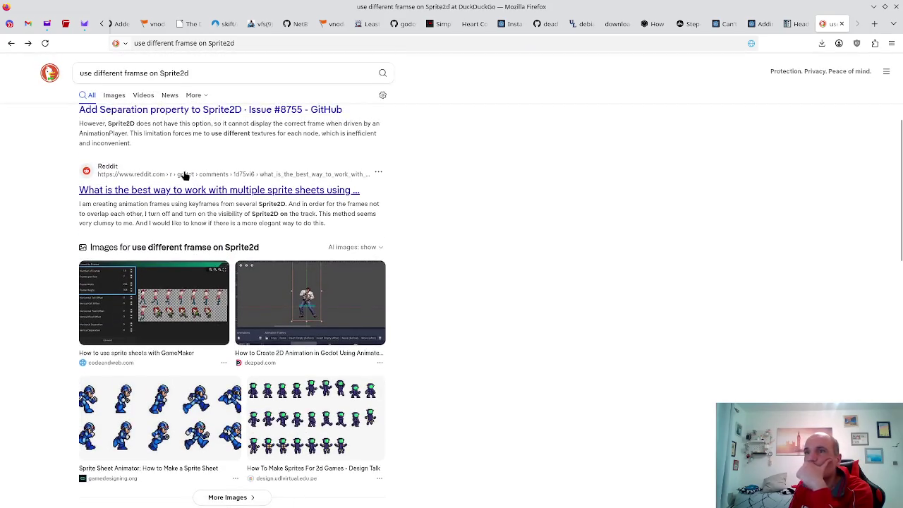
scroll(183, 175, "down", 6)
scroll(183, 177, "down", 2)
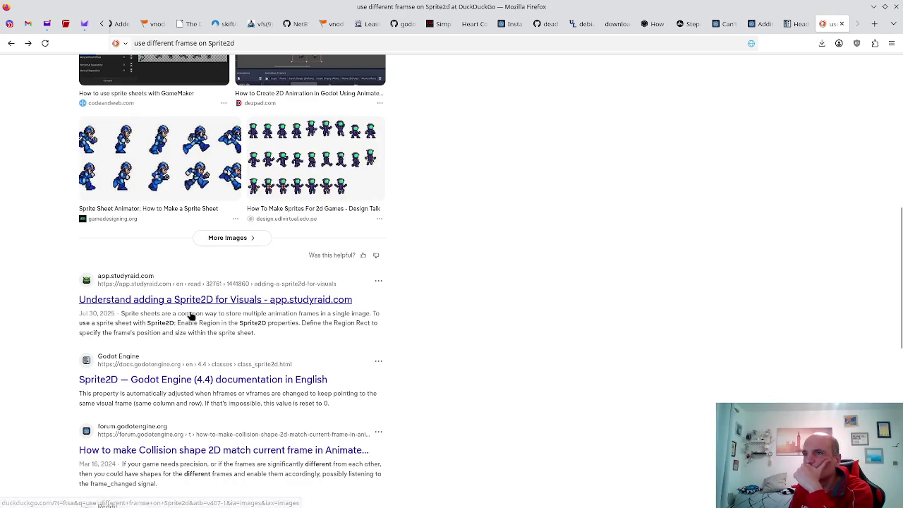
scroll(189, 317, "down", 2)
scroll(179, 308, "down", 6)
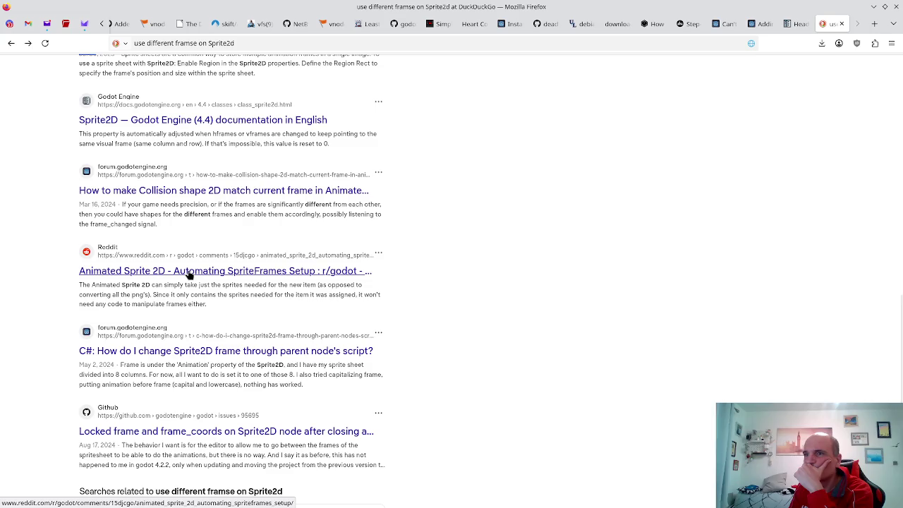
left_click(189, 271)
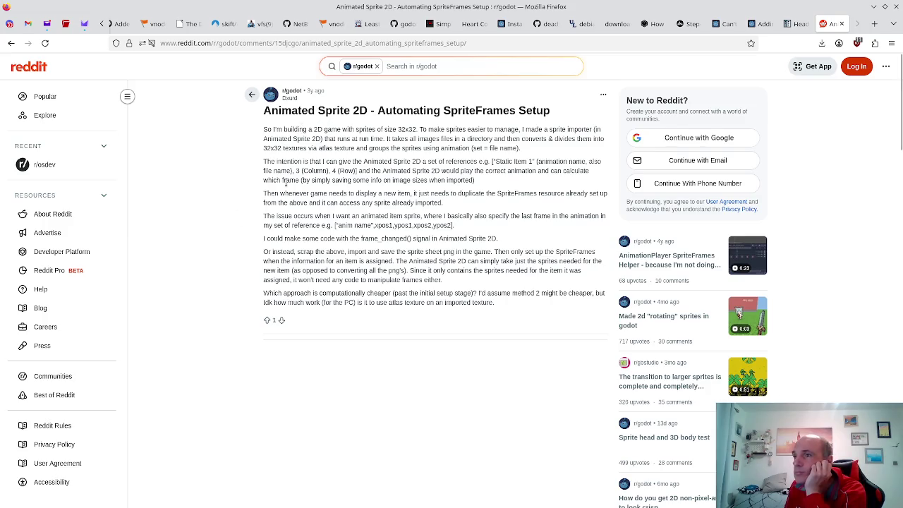
scroll(286, 182, "down", 5)
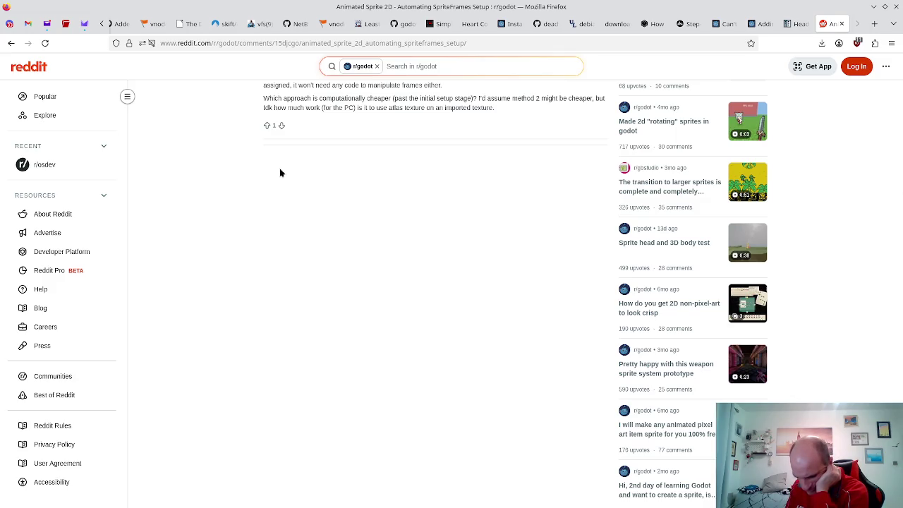
left_click(8, 43)
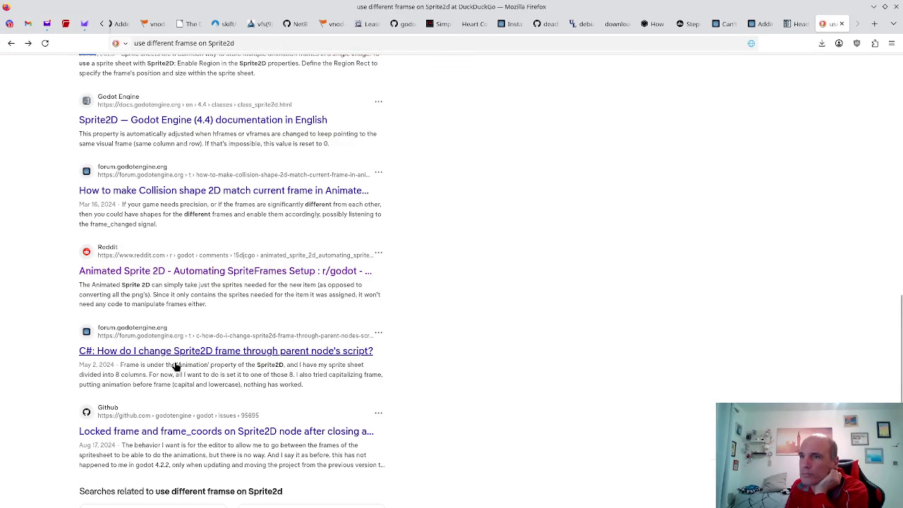
- Load more DuckDuckGo results twice and scan through them
scroll(176, 367, "down", 3)
scroll(177, 367, "down", 2)
left_click(191, 386)
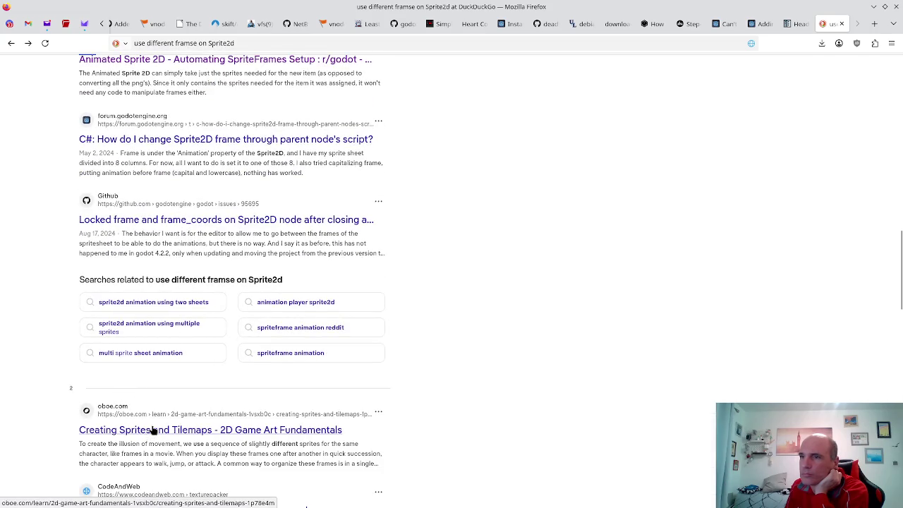
scroll(143, 434, "down", 3)
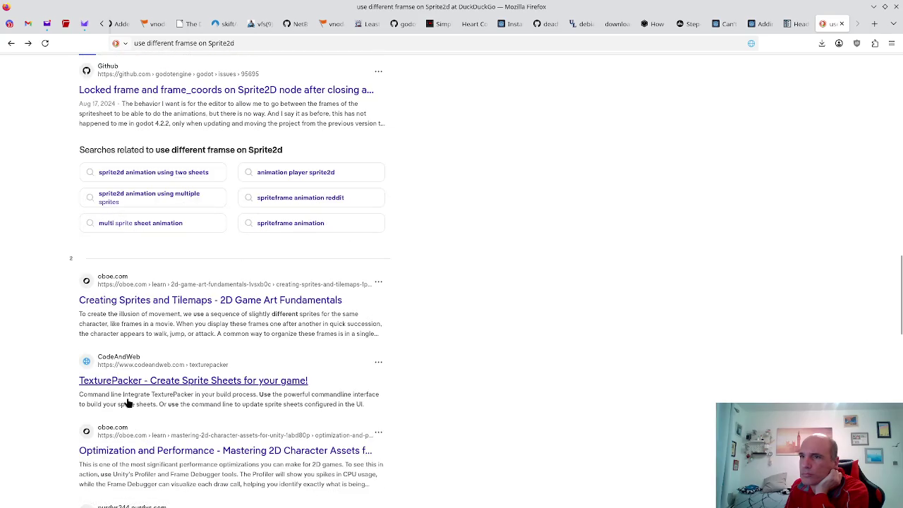
scroll(133, 397, "down", 3)
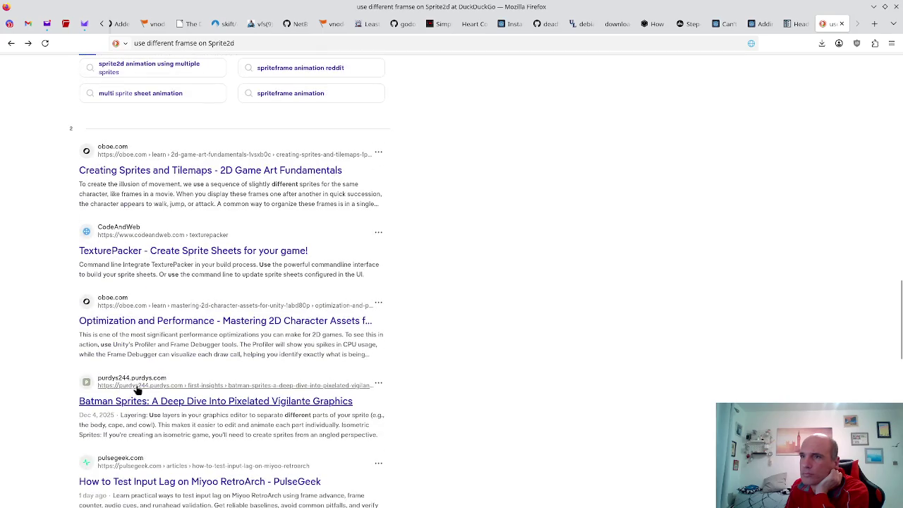
scroll(167, 358, "down", 3)
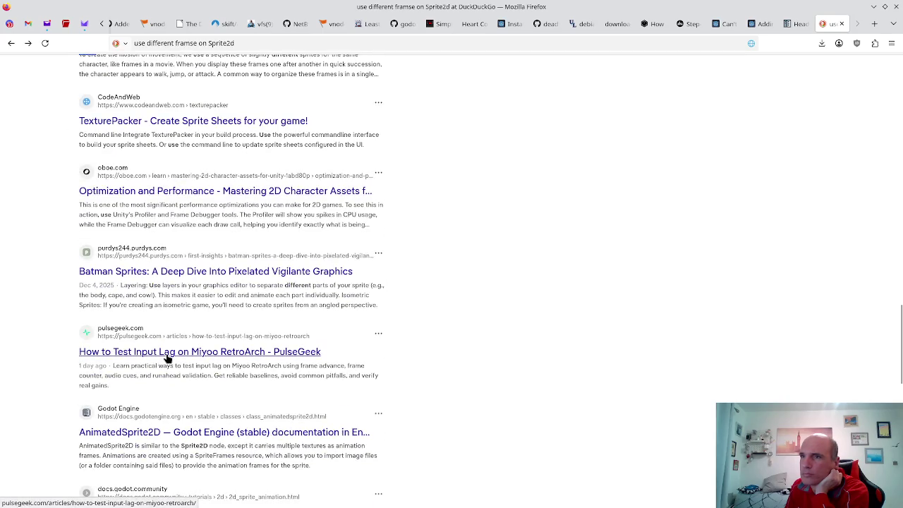
scroll(167, 359, "down", 3)
scroll(193, 331, "down", 2)
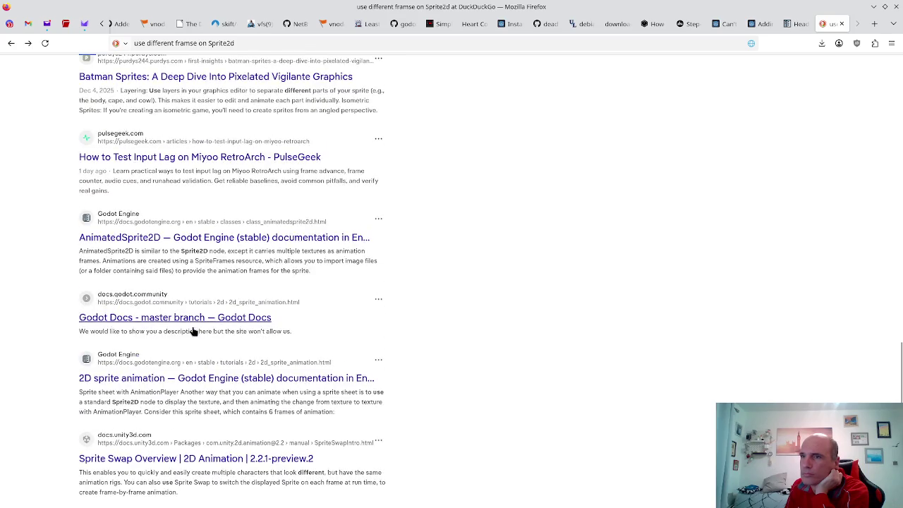
scroll(187, 379, "down", 3)
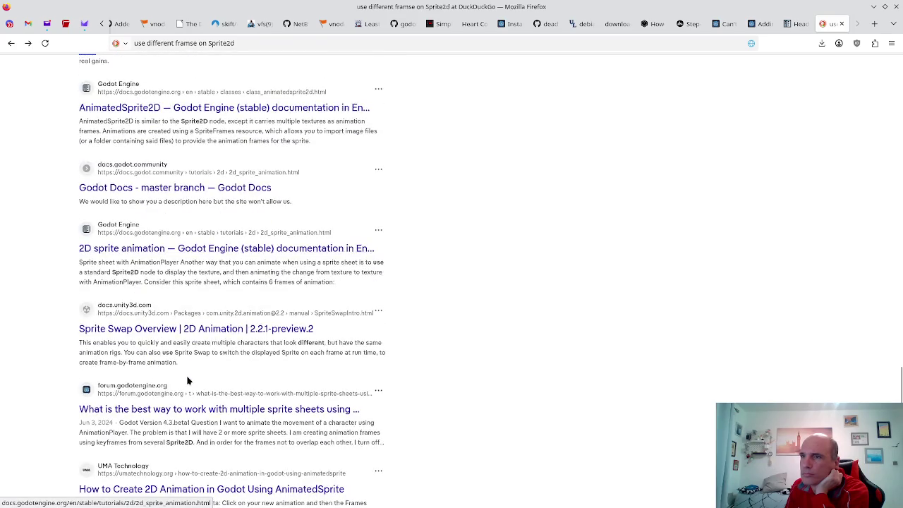
scroll(187, 413, "down", 3)
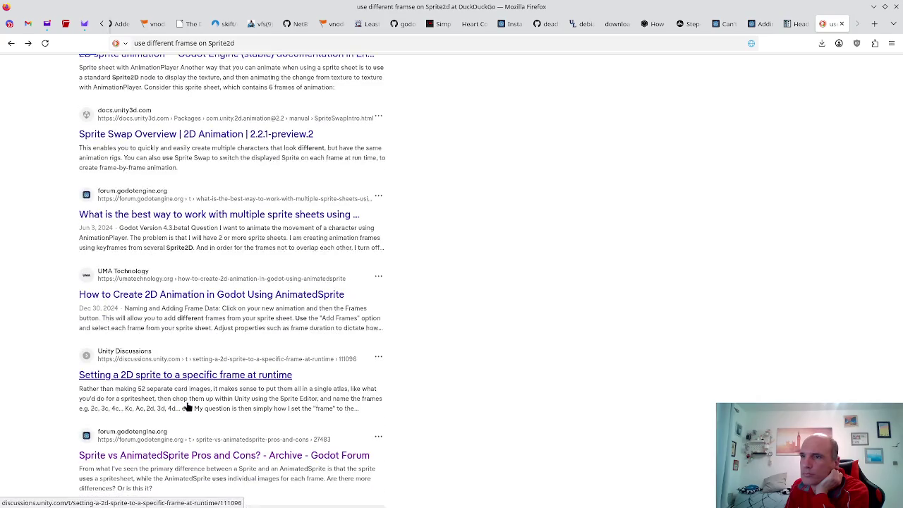
scroll(185, 400, "down", 3)
left_click(186, 386)
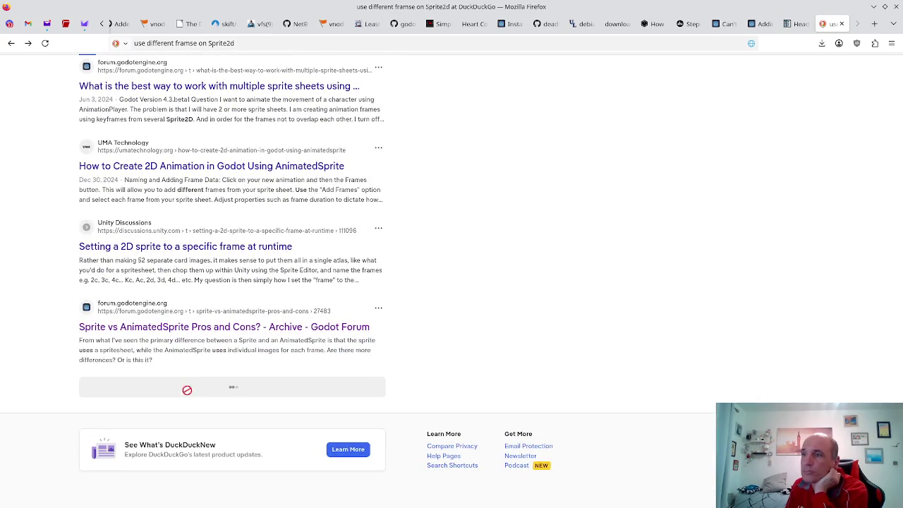
- Switch from Firefox back to the Godot editor window
key("alt+Tab")
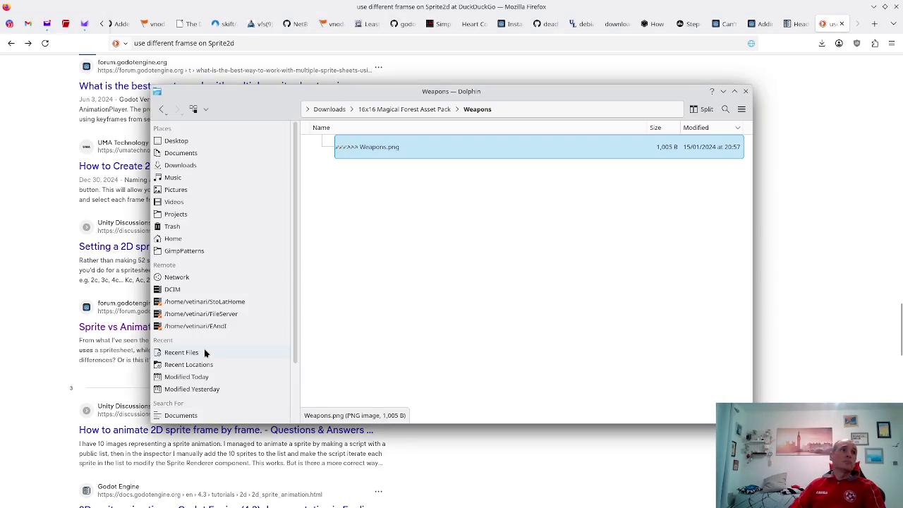
key("alt+Tab")
key("alt+Tab")
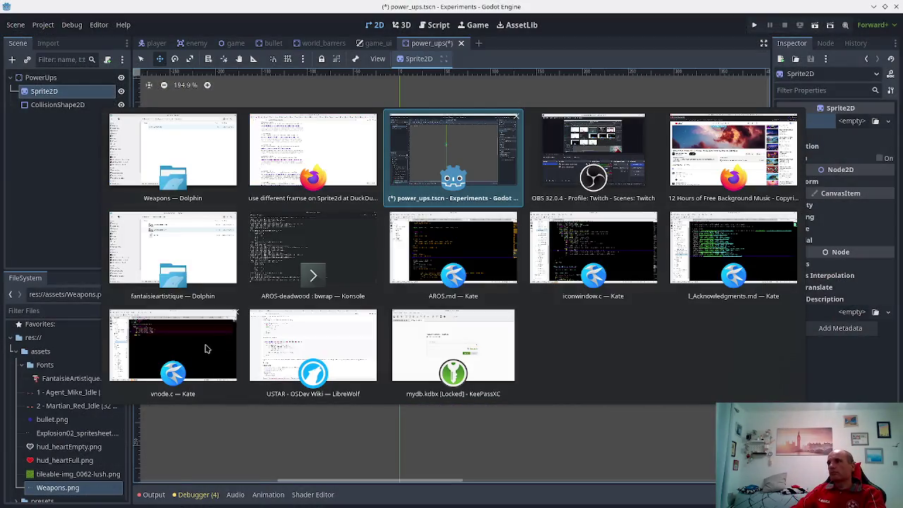
left_click(419, 148)
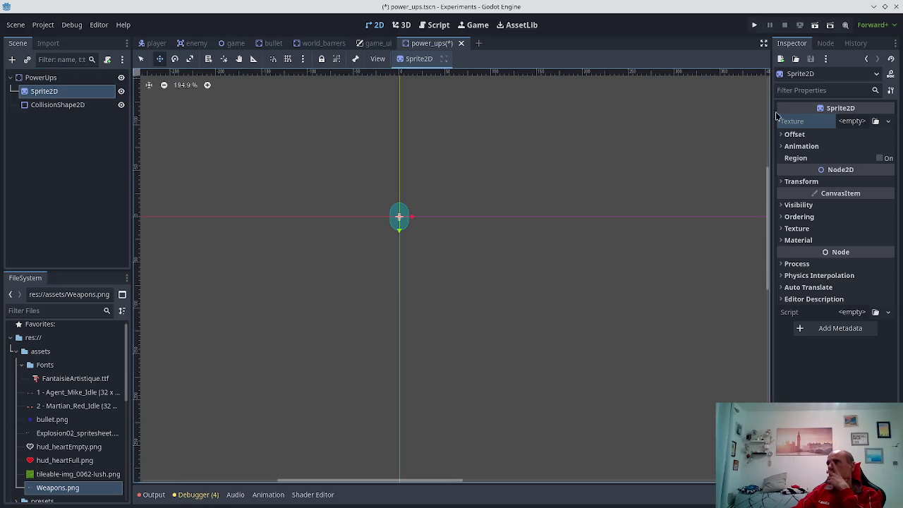
- Expand Texture and Material and assign a new CanvasItemMaterial to the Sprite2D
left_click(797, 229)
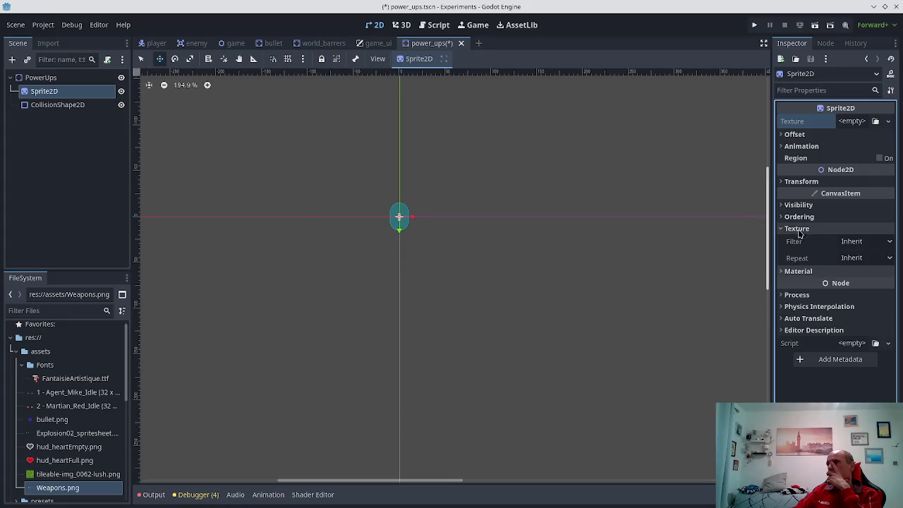
left_click(783, 272)
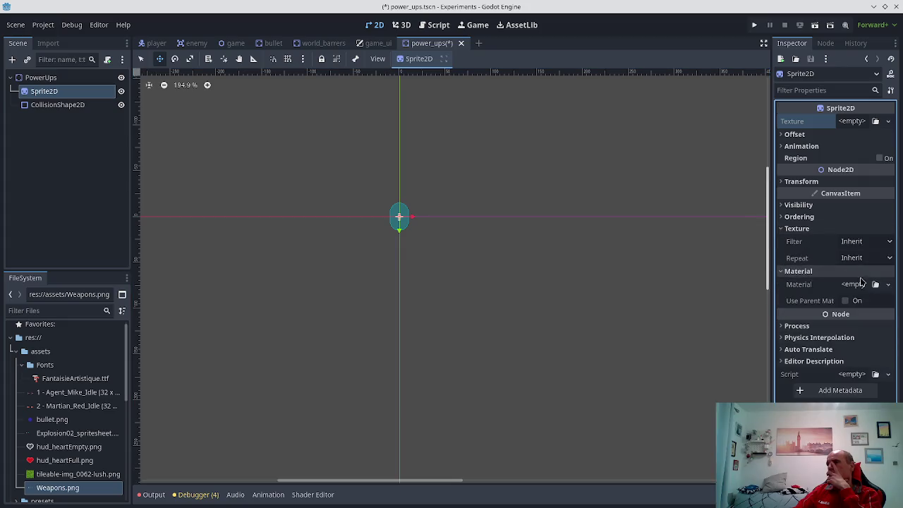
left_click(866, 285)
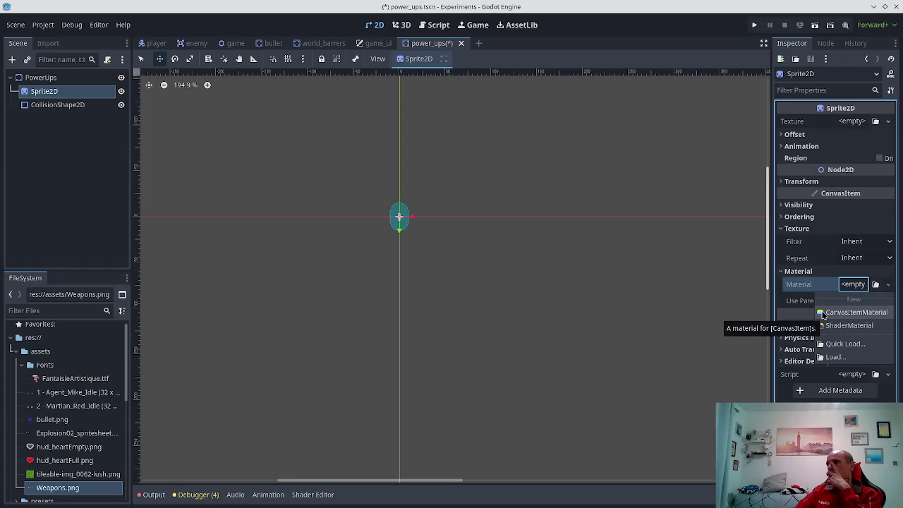
left_click(825, 314)
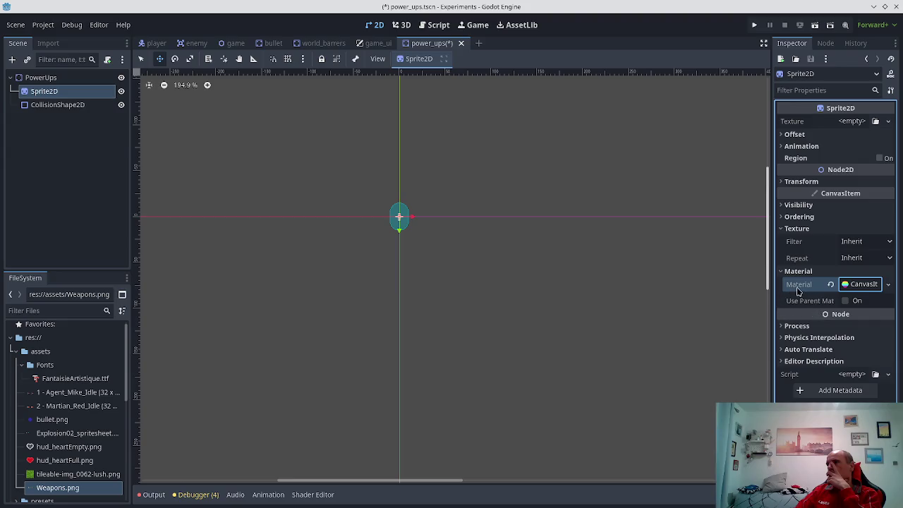
- Inspect the CanvasItemMaterial's properties and Resource details
left_click(875, 285)
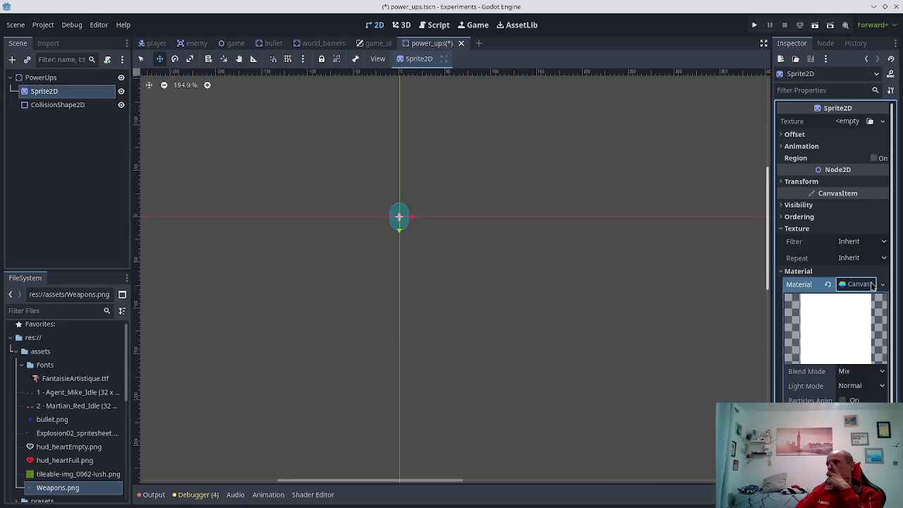
scroll(783, 340, "down", 1)
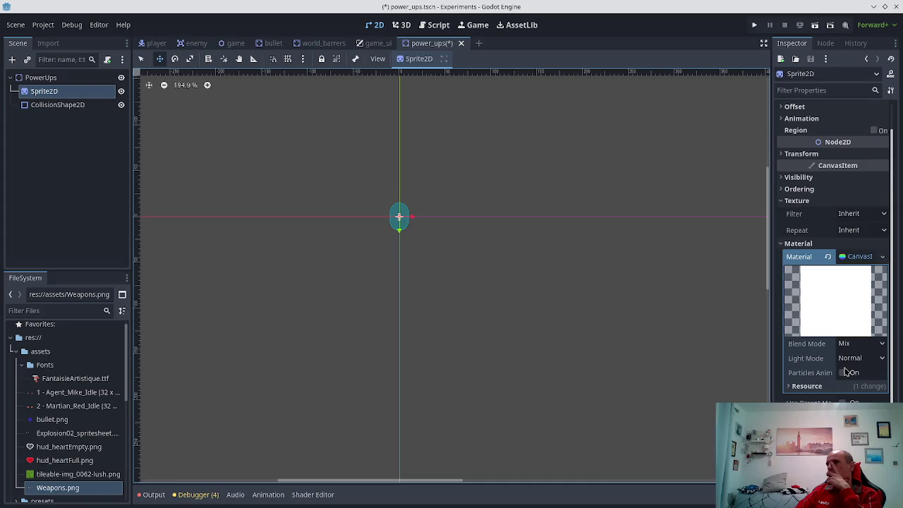
scroll(846, 372, "up", 1)
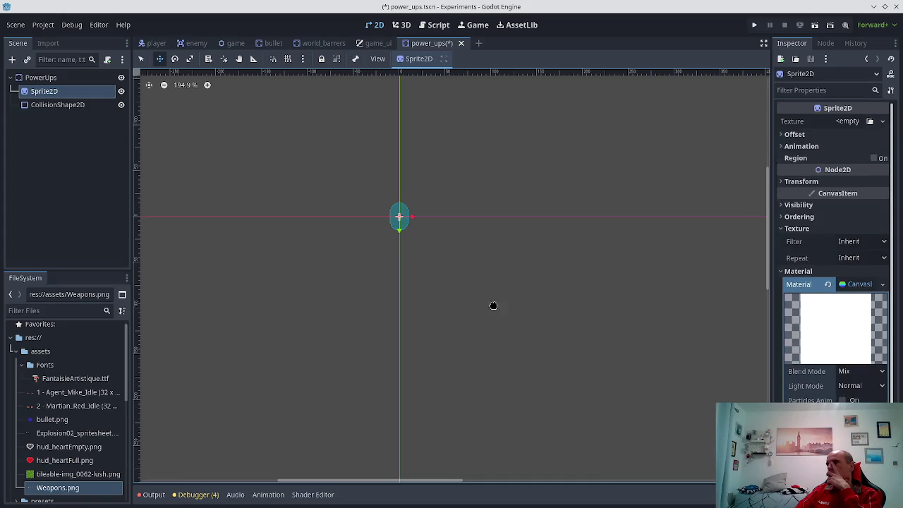
scroll(398, 214, "up", 7)
scroll(421, 227, "up", 2)
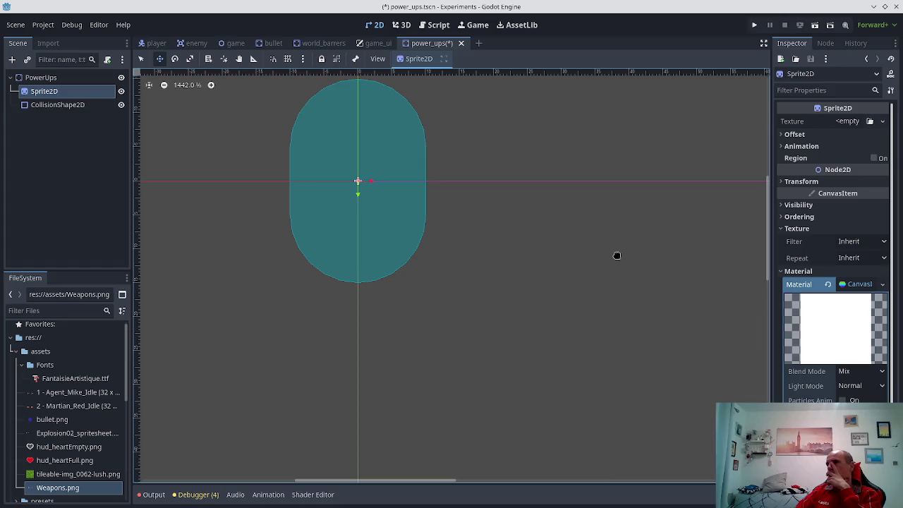
scroll(807, 297, "down", 1)
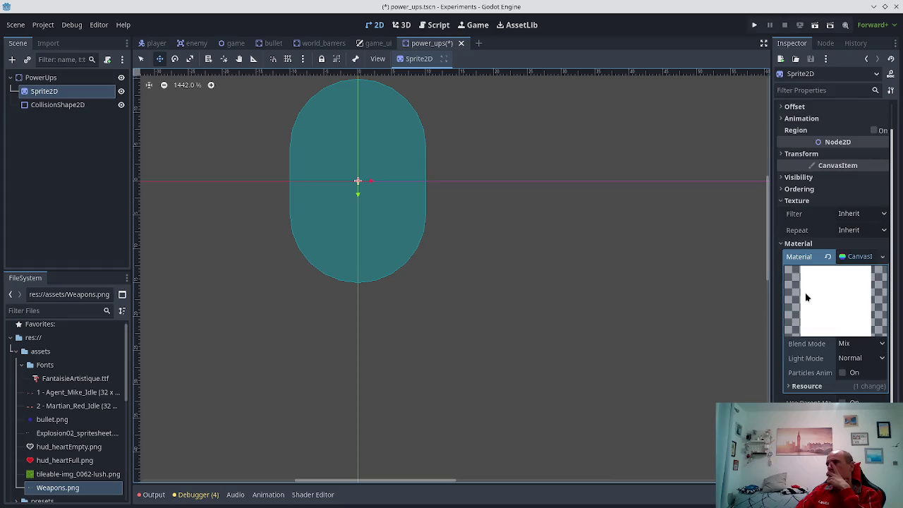
left_click(794, 387)
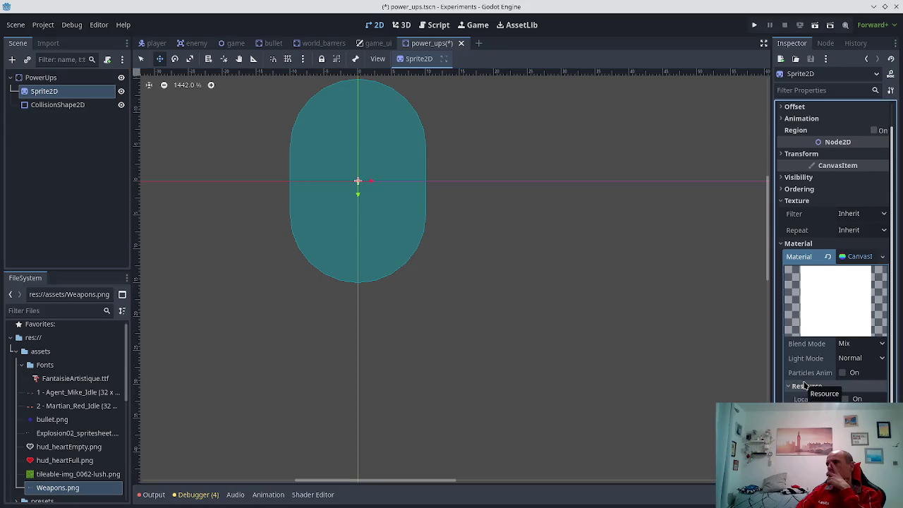
scroll(804, 384, "down", 2)
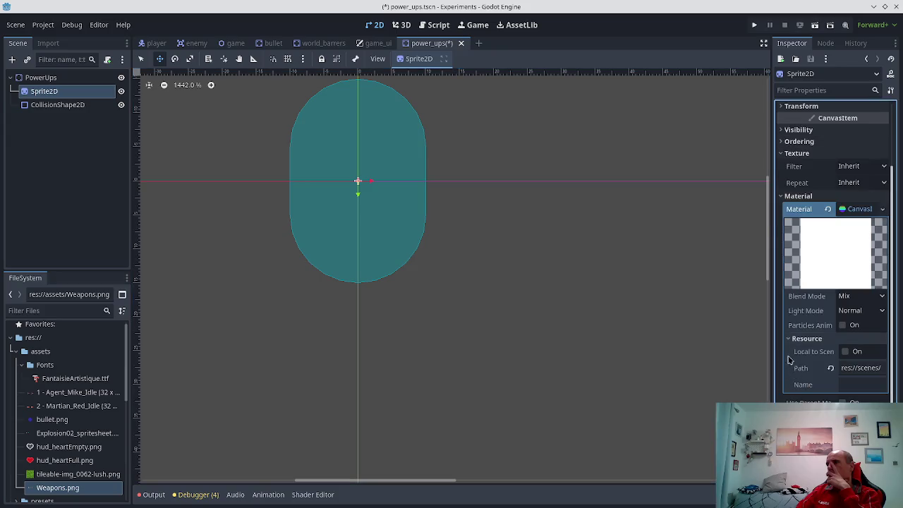
scroll(788, 343, "up", 3)
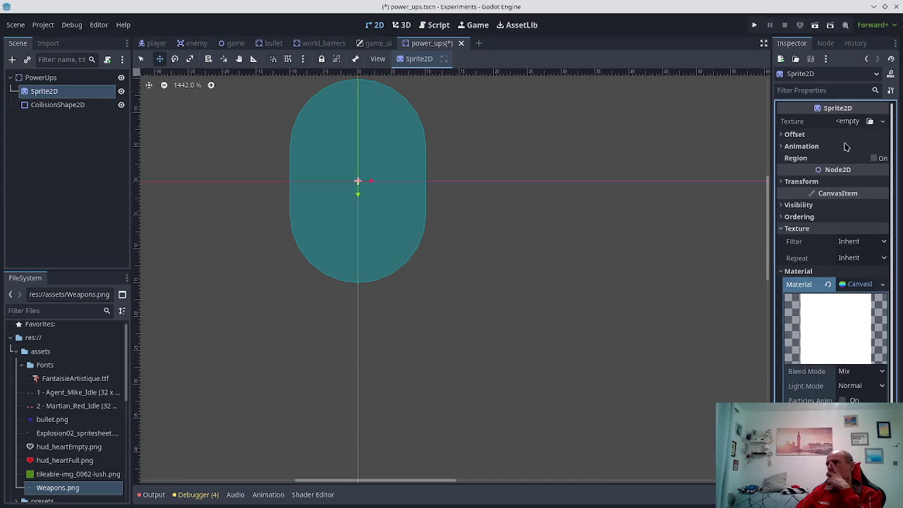
left_click(849, 123)
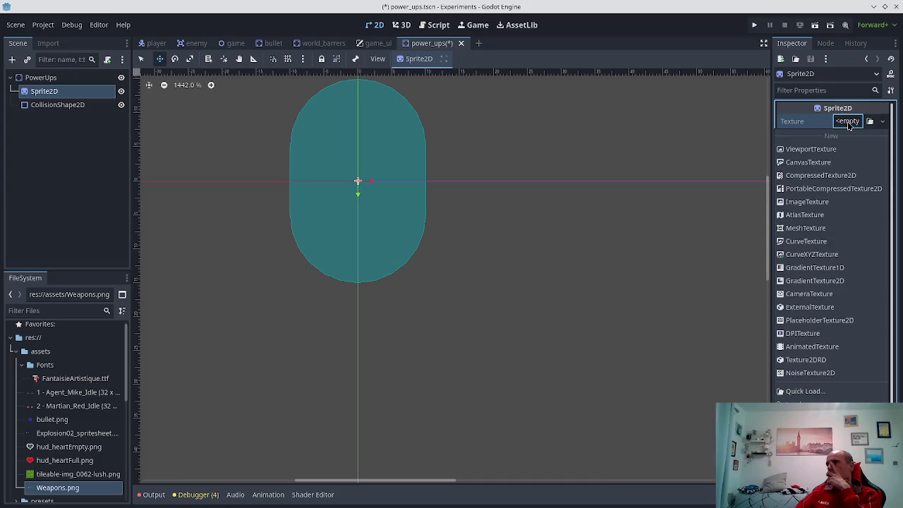
- Assign a new CanvasTexture to the sprite and explore its Diffuse, Texture and Resource settings
left_click(811, 163)
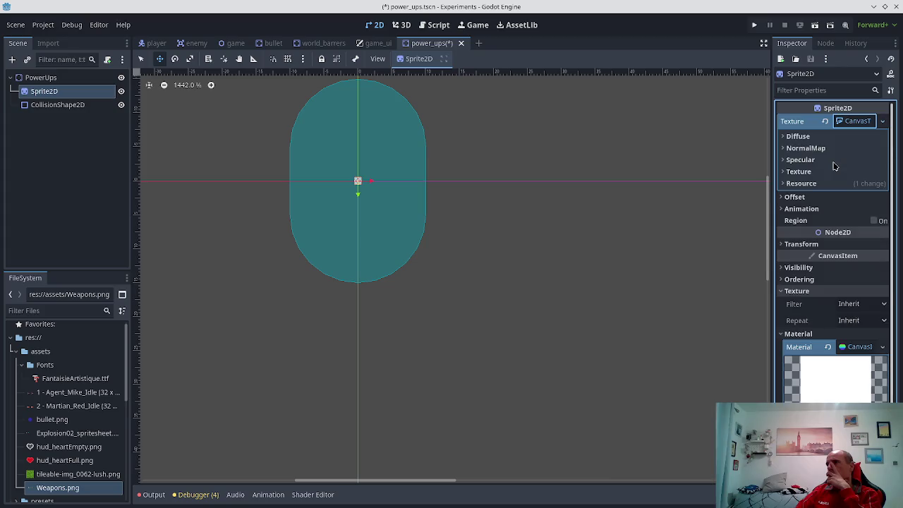
left_click(797, 136)
left_click(797, 136)
left_click(797, 136)
left_click(797, 136)
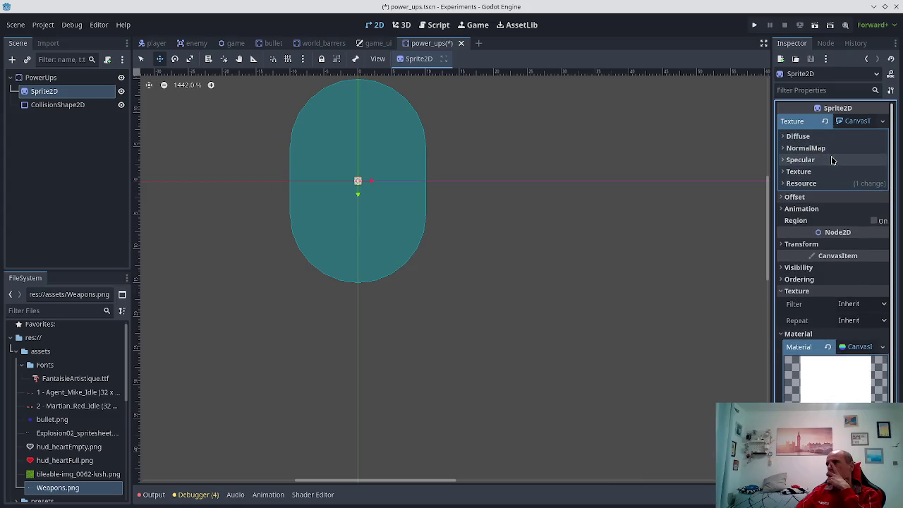
left_click(820, 173)
left_click(818, 173)
left_click(815, 172)
left_click(813, 172)
left_click(810, 184)
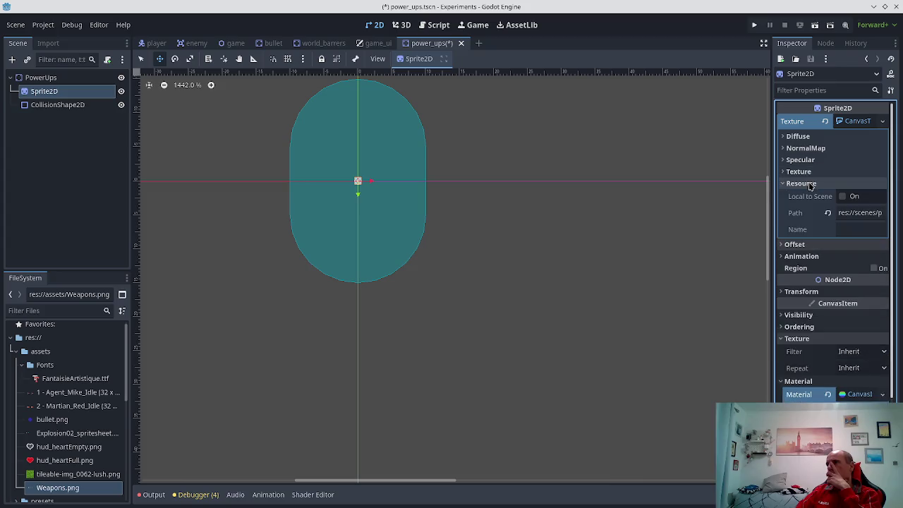
left_click(810, 184)
left_click(852, 121)
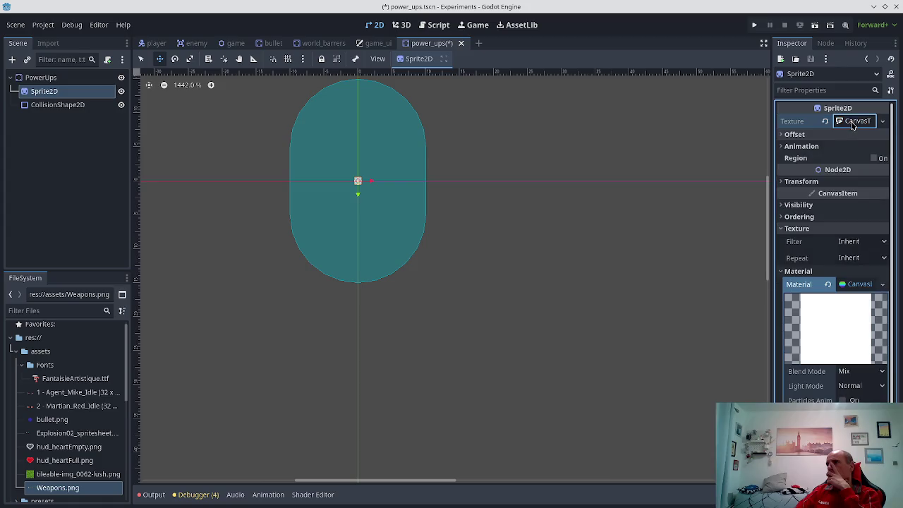
left_click(852, 122)
left_click(858, 123)
- Replace the texture with a new CompressedTexture2D and browse for its load path file
left_click(885, 122)
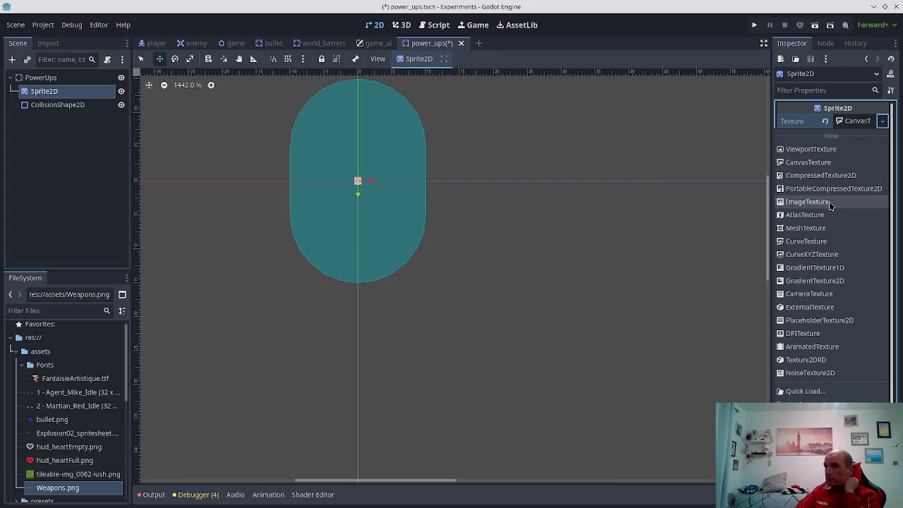
left_click(832, 176)
left_click(857, 122)
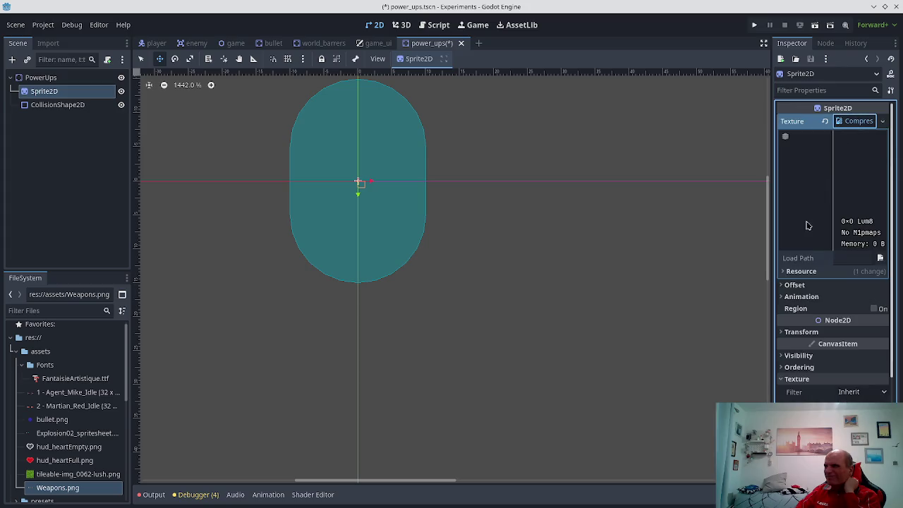
mouse_move(92, 487)
left_mouse_down()
mouse_move(840, 252)
mouse_move(867, 261)
left_mouse_up()
left_click(880, 258)
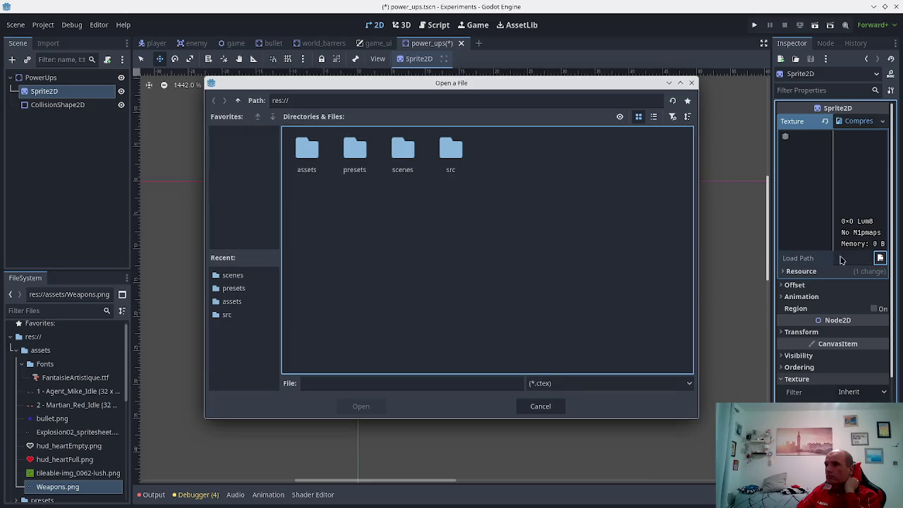
- Close the file picker without loading and replace the texture with a new ImageTexture
left_click(230, 302)
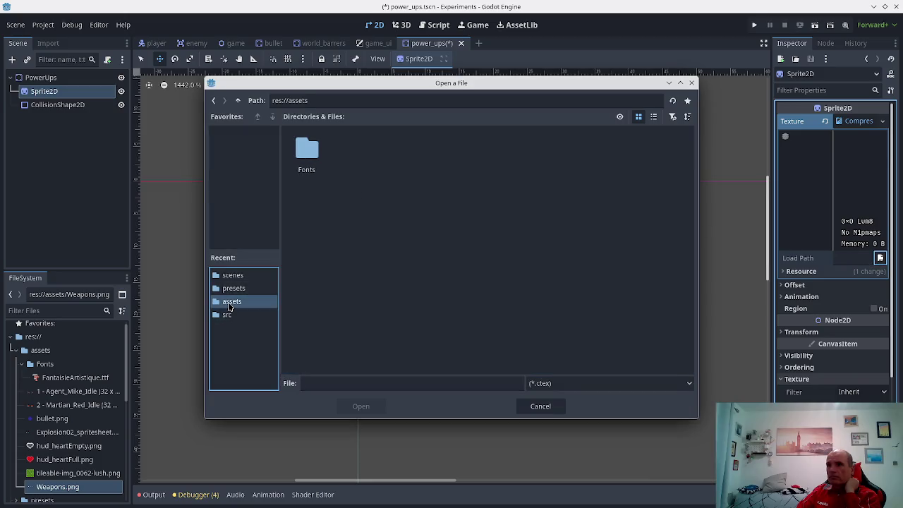
left_click(540, 406)
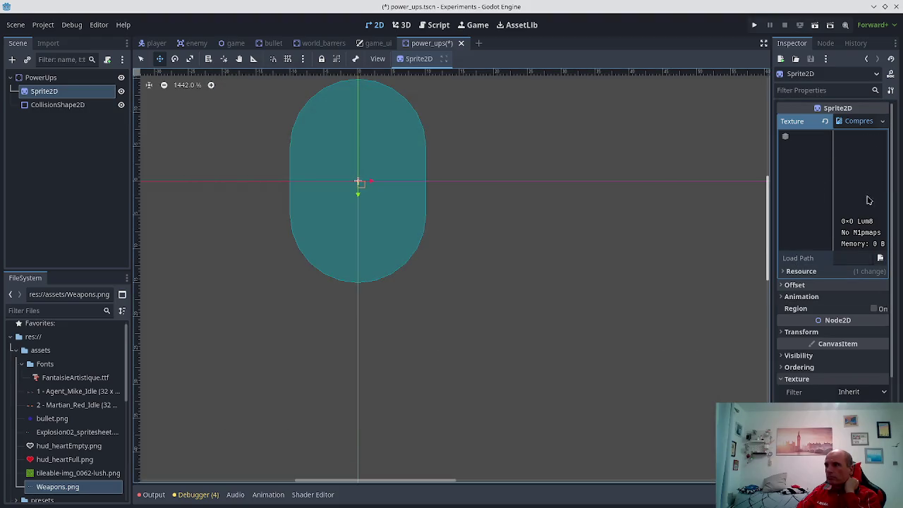
left_click(791, 274)
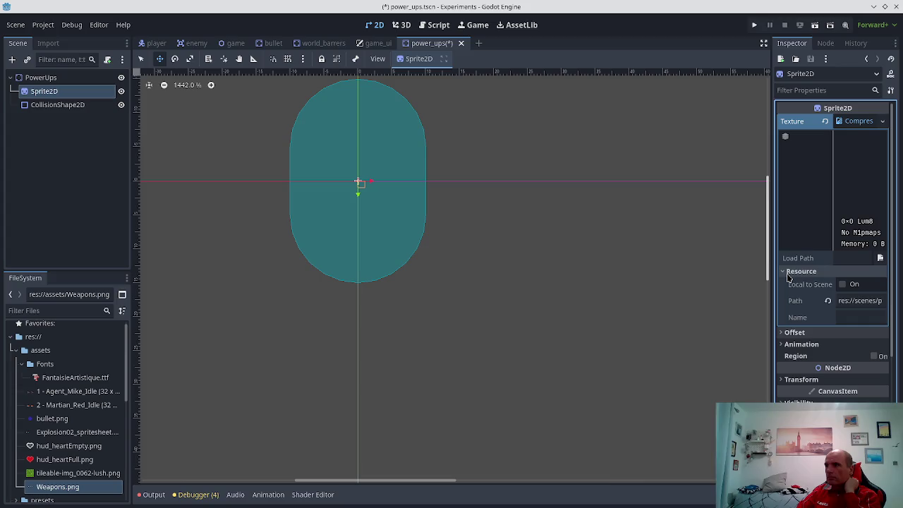
left_click(881, 122)
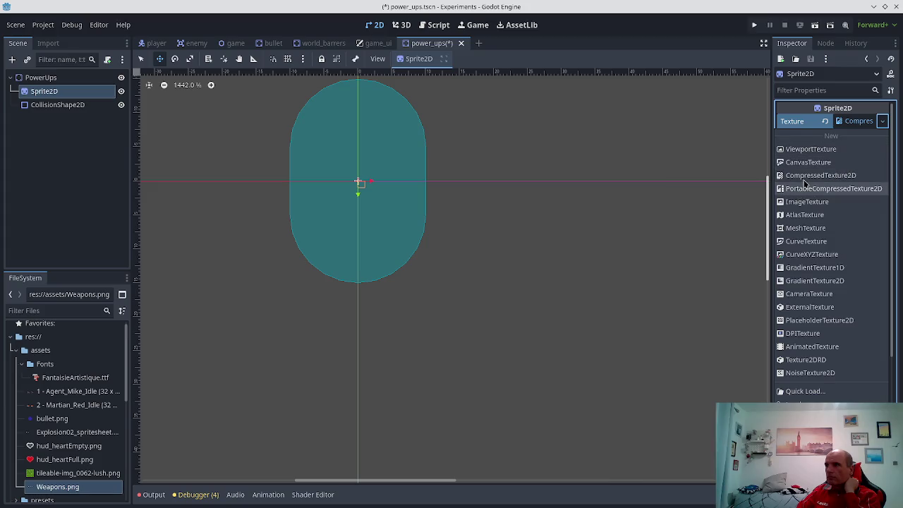
left_click(801, 202)
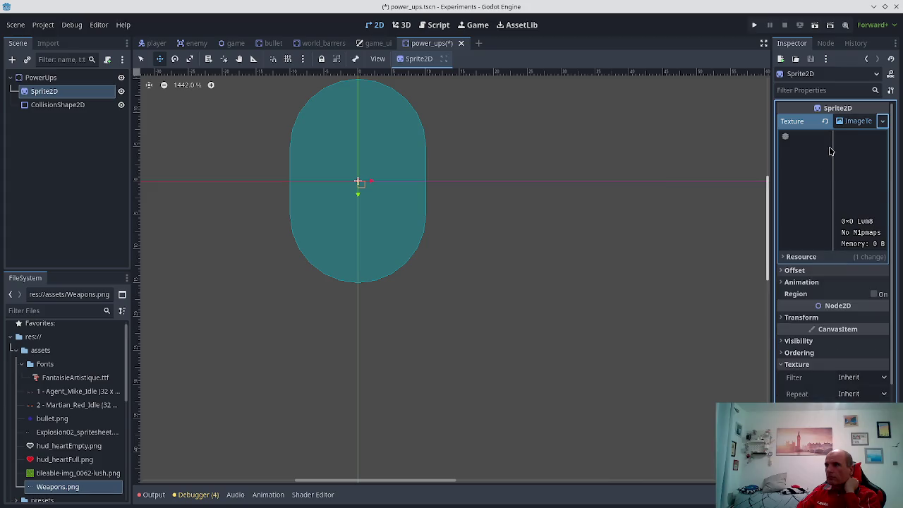
- Clear the sprite's texture and assign a fresh empty ImageTexture
left_click(883, 122)
left_click(864, 124)
left_click(859, 123)
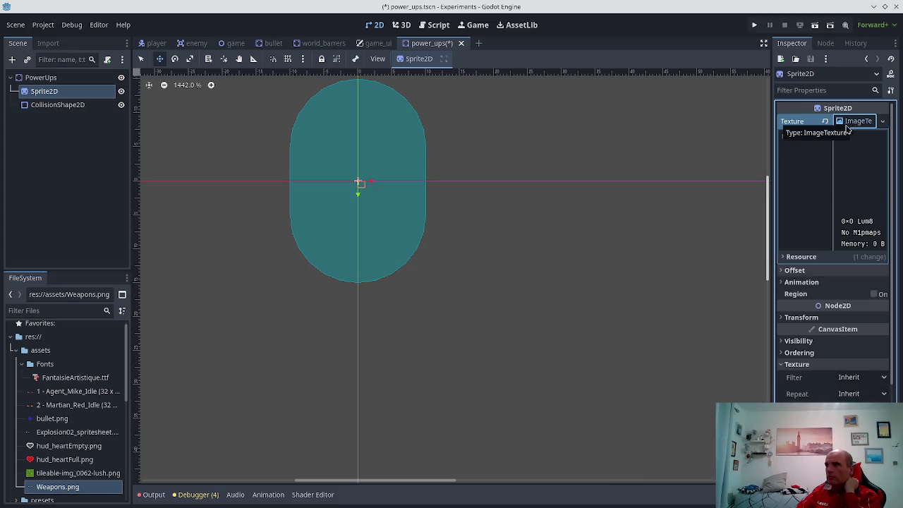
left_click(797, 256)
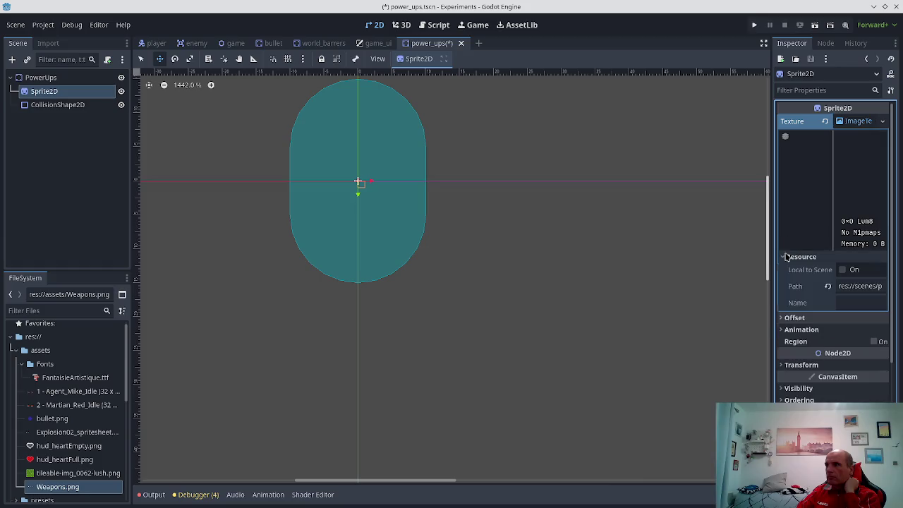
left_click(854, 124)
left_click(825, 122)
left_click(882, 121)
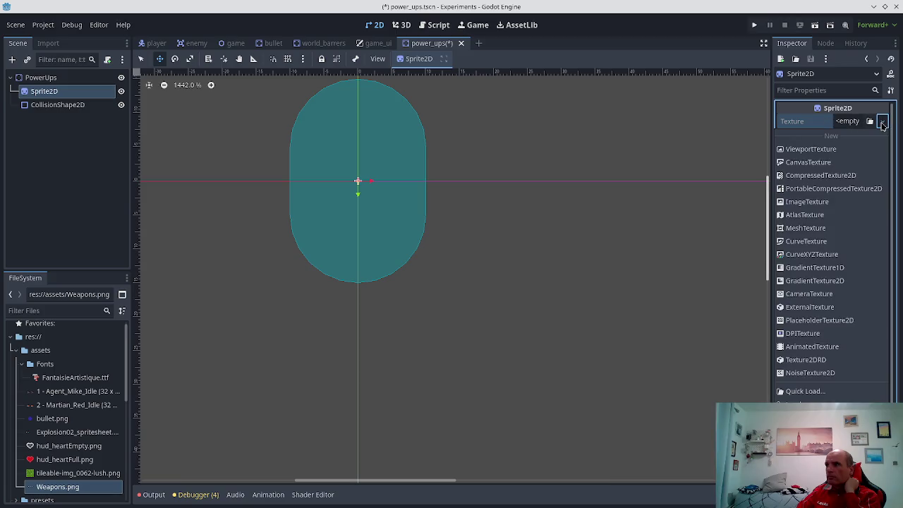
left_click(805, 202)
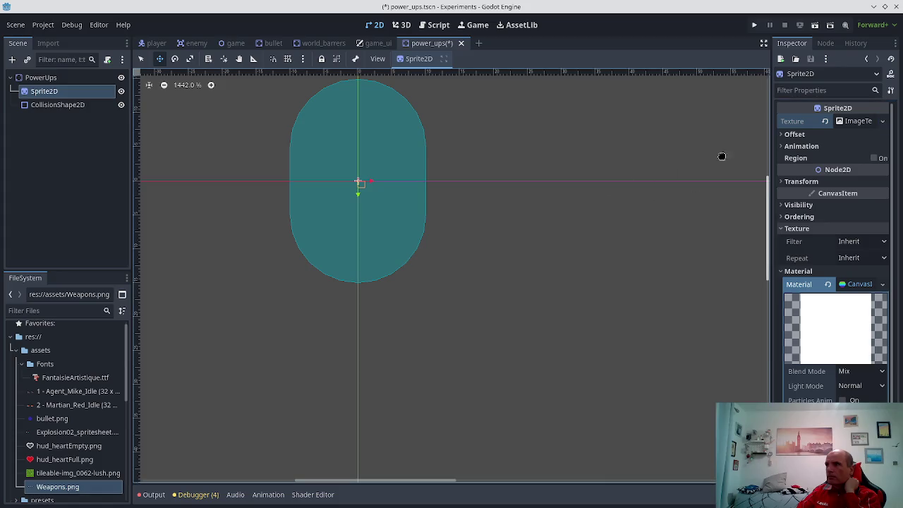
- Reveal the Sprite2D's Animation settings showing Hframes and Vframes at 1
left_click(784, 136)
left_click(784, 135)
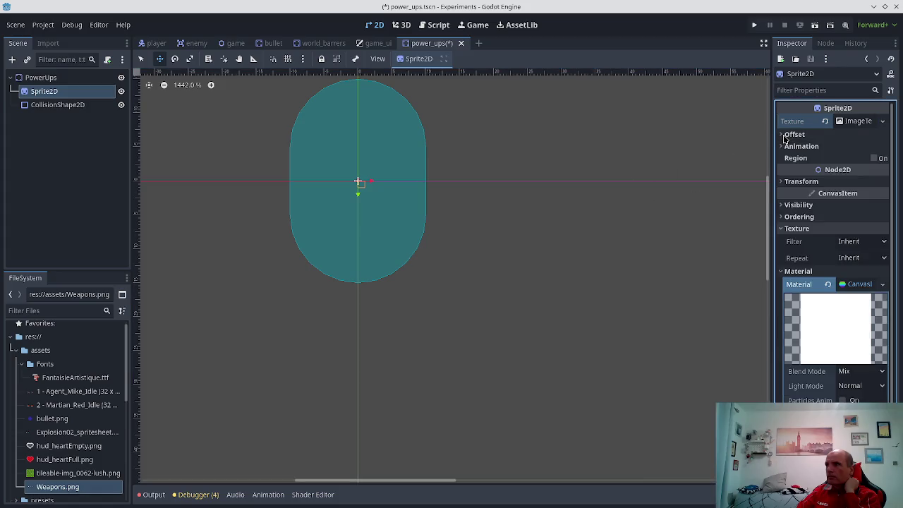
left_click(785, 147)
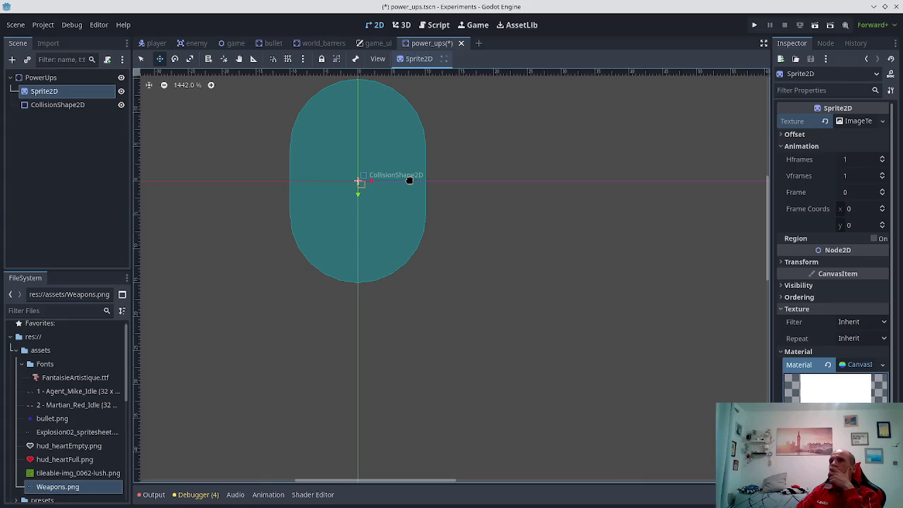
- Drag hud_heartFull.png from the FileSystem onto the Sprite2D's Texture and expand Transform
scroll(71, 405, "down", 1)
left_click(78, 438)
mouse_move(77, 438)
left_mouse_down()
mouse_move(113, 488)
mouse_move(282, 289)
mouse_move(240, 231)
left_mouse_up()
mouse_move(718, 173)
left_mouse_down()
mouse_move(825, 121)
mouse_move(848, 130)
left_mouse_up()
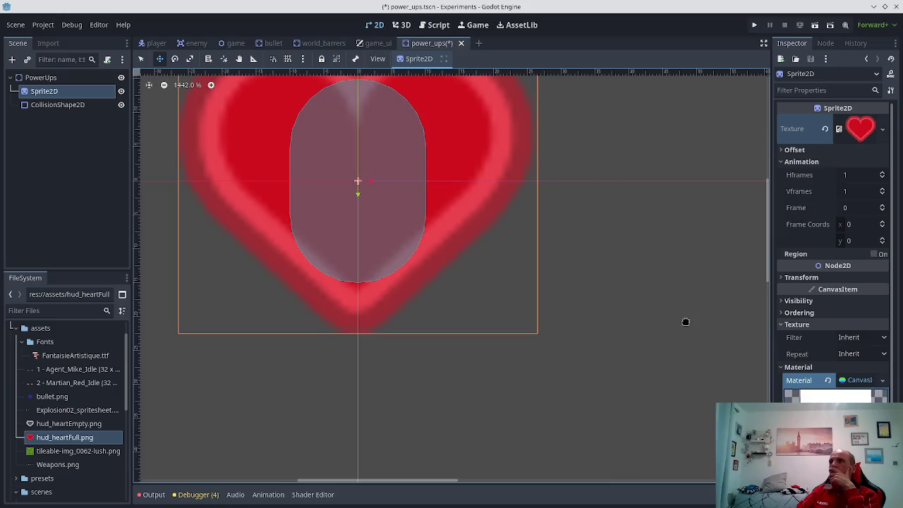
left_click(782, 277)
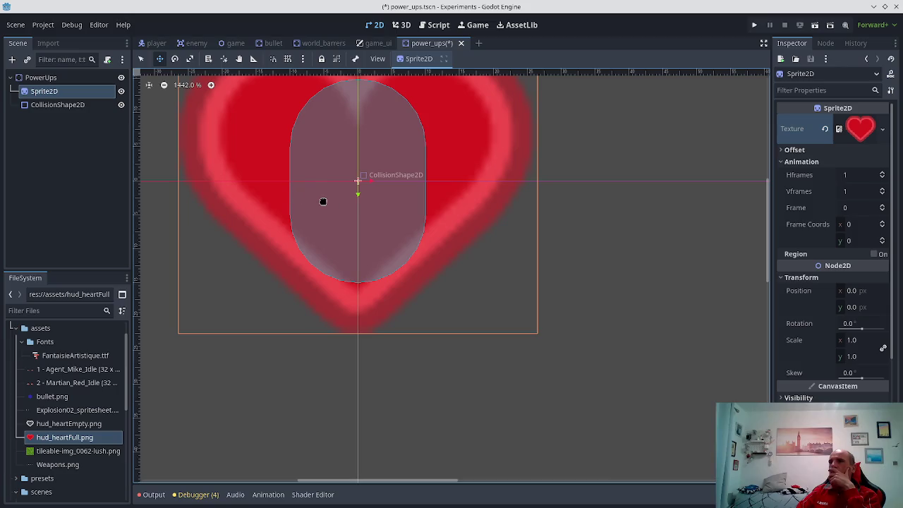
- Set the heart sprite's scale to 0.25
left_click(852, 341)
type("0")
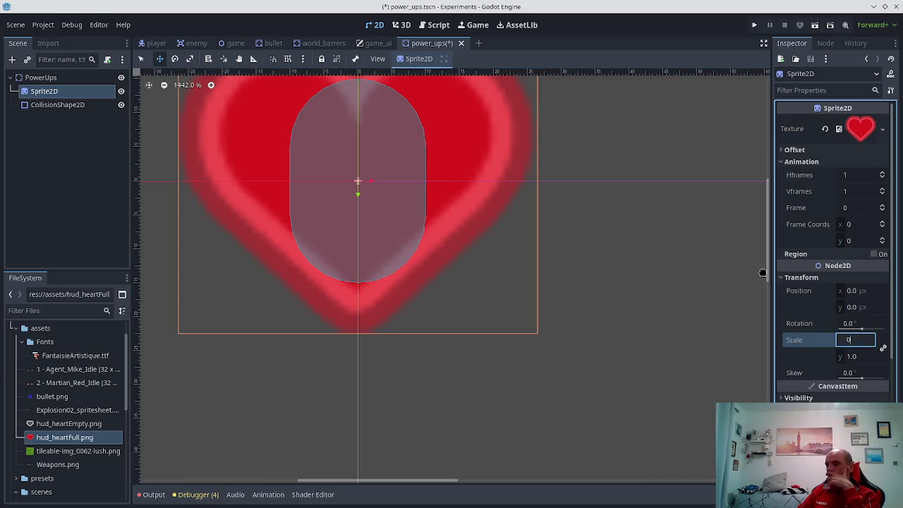
key("Return")
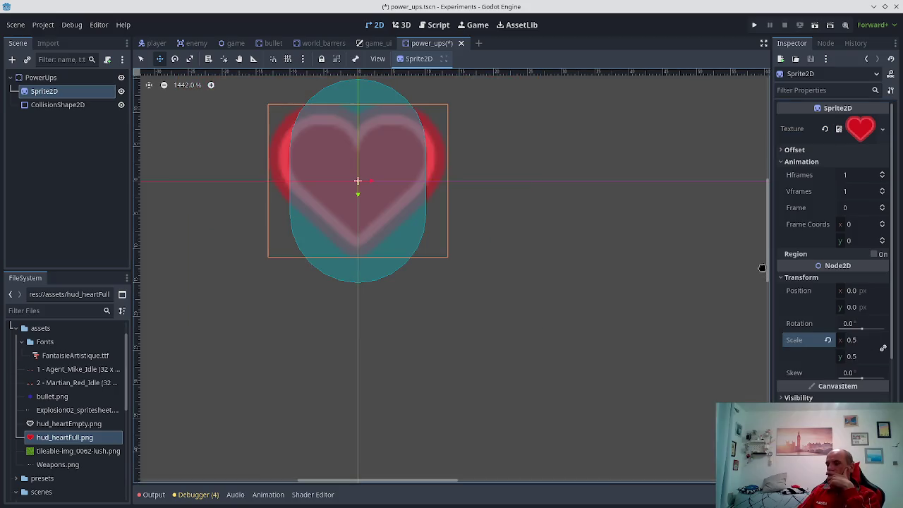
scroll(761, 267, "up", 1)
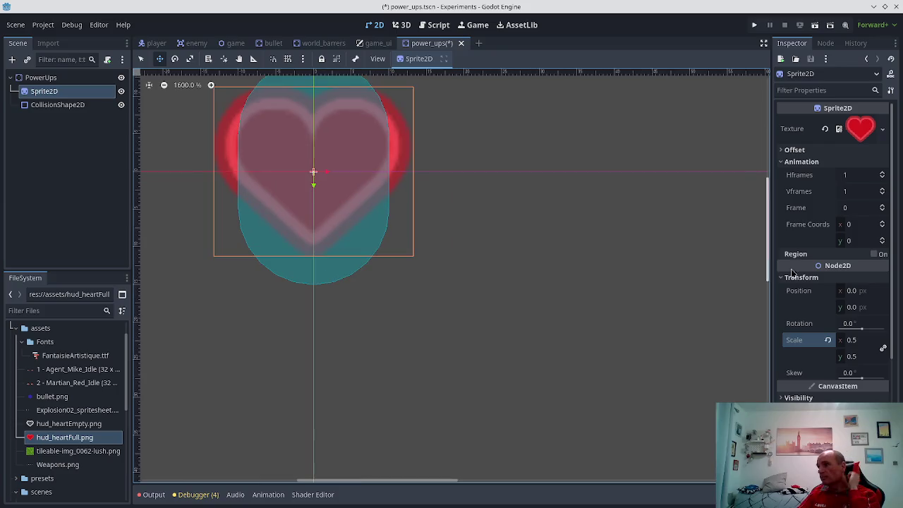
left_click(859, 340)
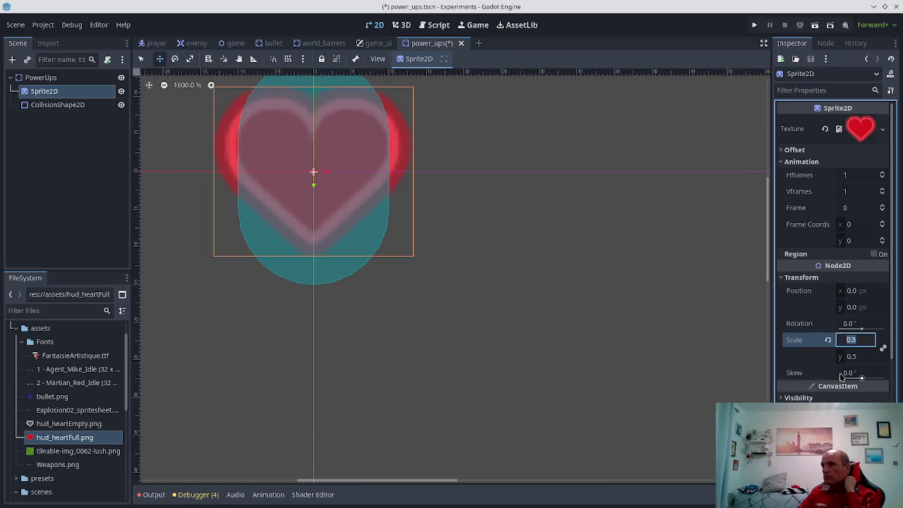
type("0.25")
key("Return")
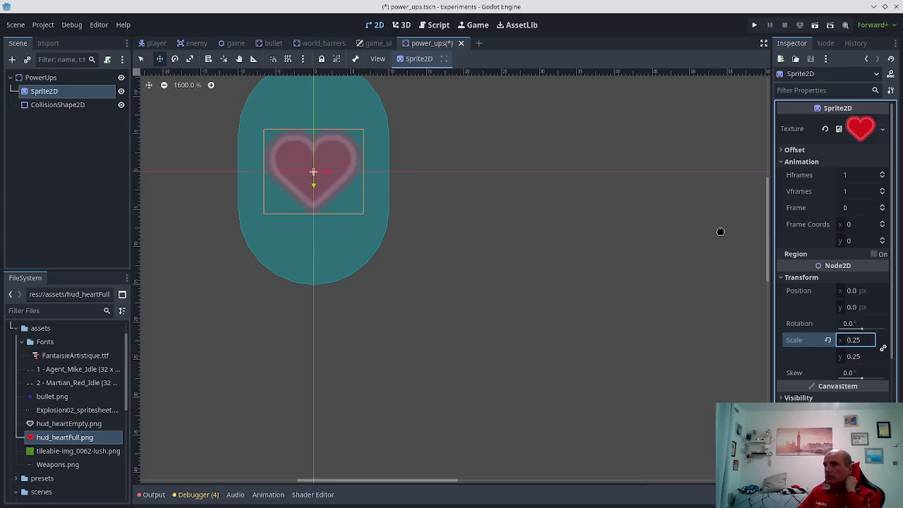
- Resize the collision shape to enclose the heart and save the power_ups scene
key("s")
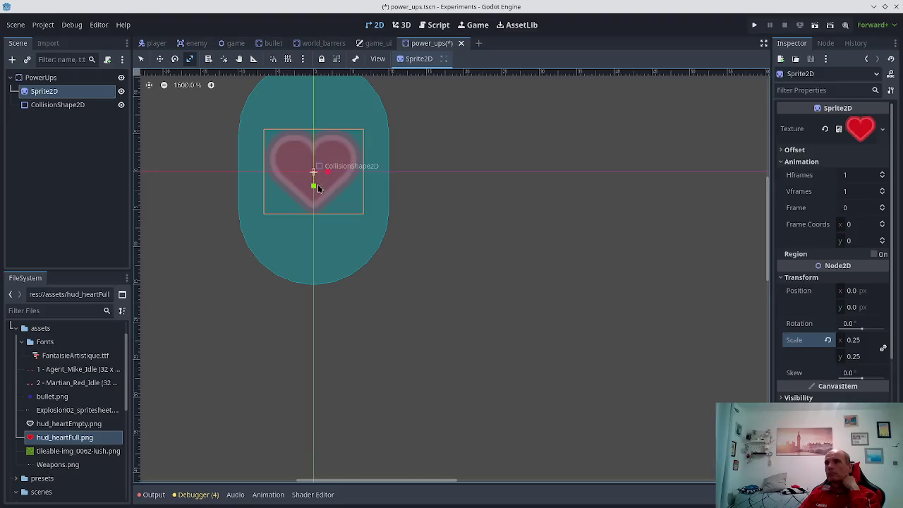
mouse_move(313, 187)
left_mouse_down()
mouse_move(313, 176)
mouse_move(313, 187)
left_mouse_up()
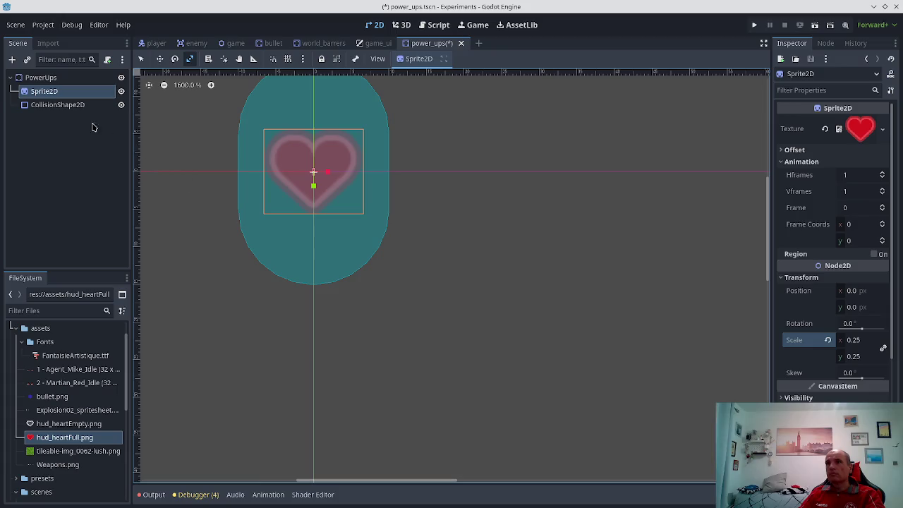
left_click(77, 105)
left_click_drag(314, 285, 317, 216)
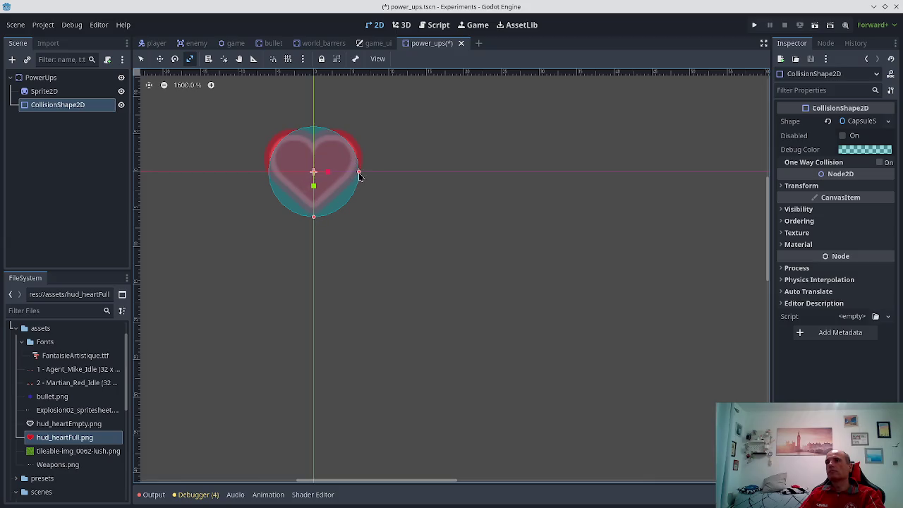
left_click_drag(358, 175, 365, 174)
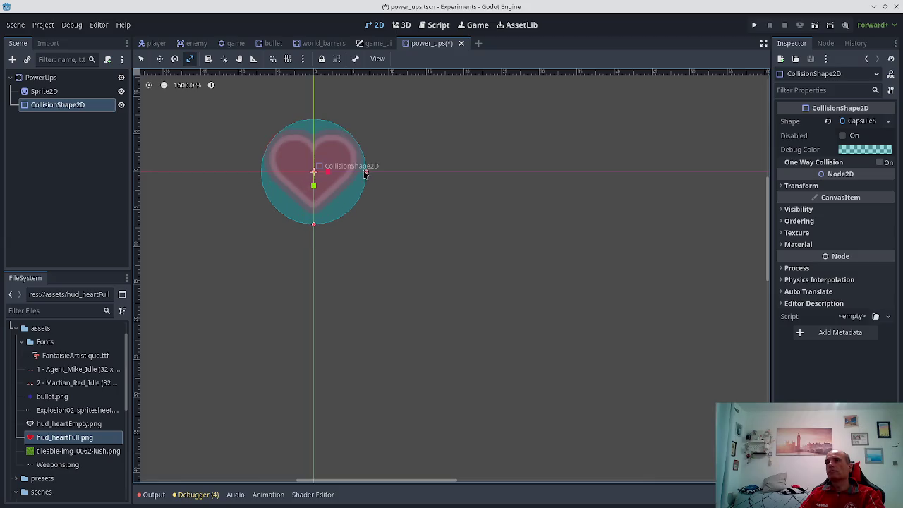
key("ctrl+s")
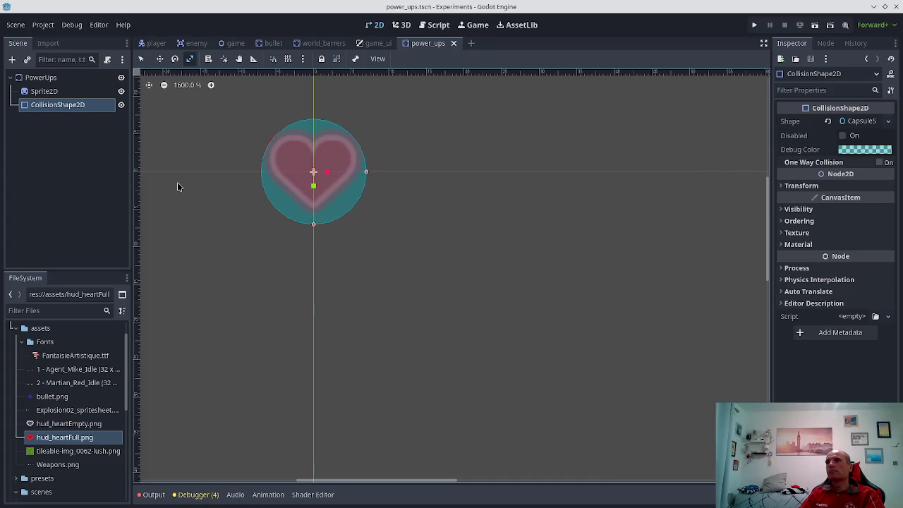
left_click(41, 78)
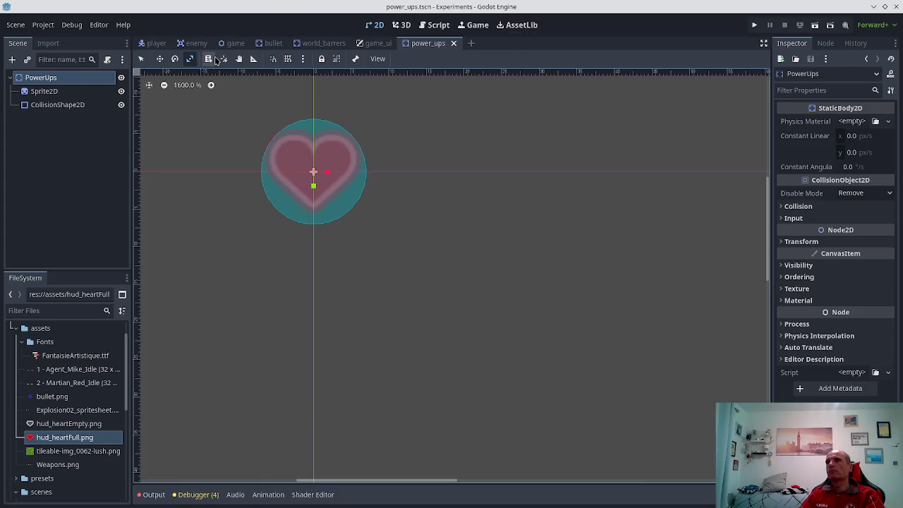
- Attach a new power_ups.gd script to the PowerUps node
right_click(79, 78)
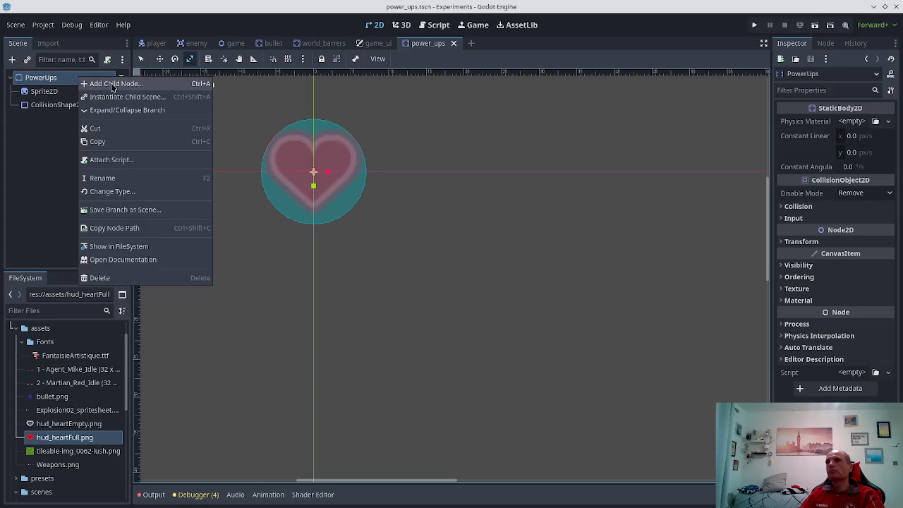
left_click(112, 159)
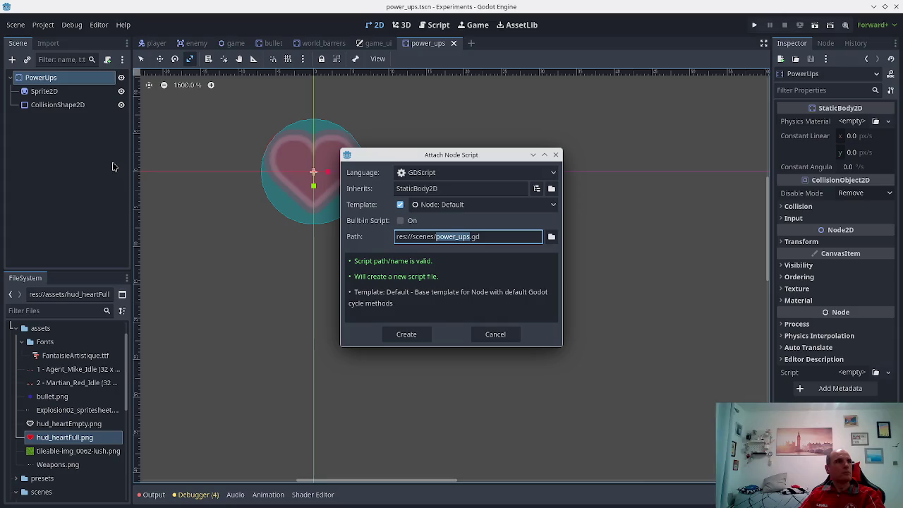
left_click(418, 217)
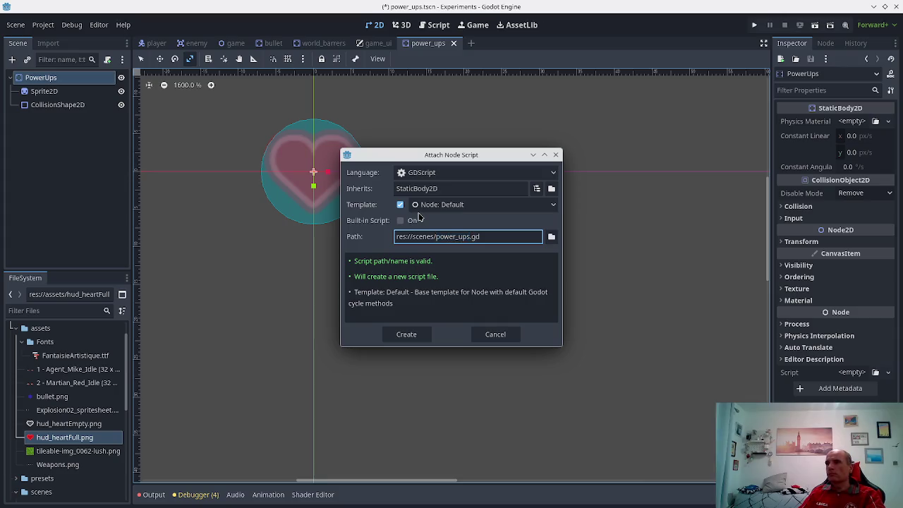
key("Return")
- Add preloaded HUD_HEART_FULL and HUD_HEART_EMPTY constants to power_ups.gd and save
left_click_drag(381, 125, 380, 132)
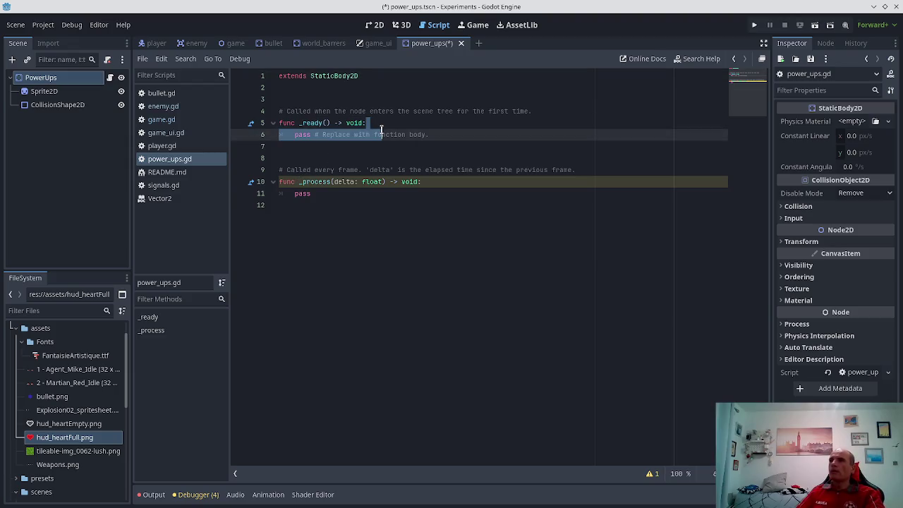
left_click(381, 128)
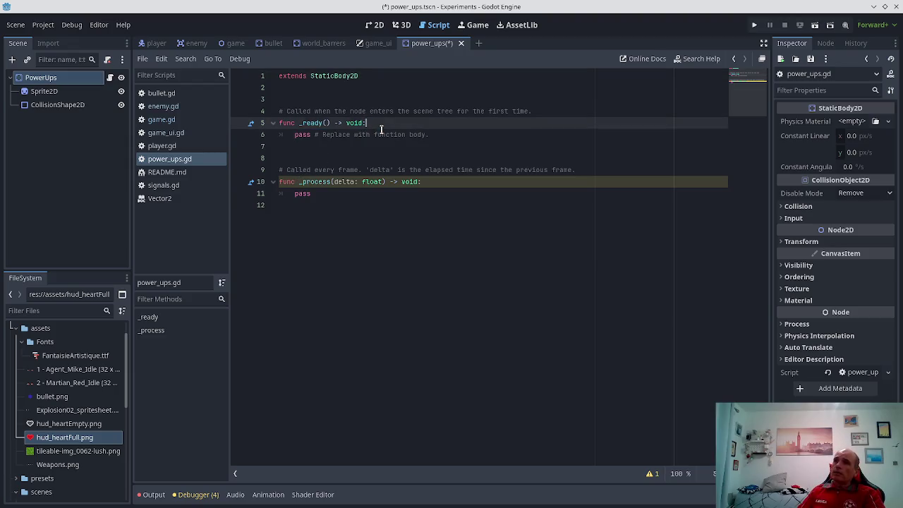
key("Return")
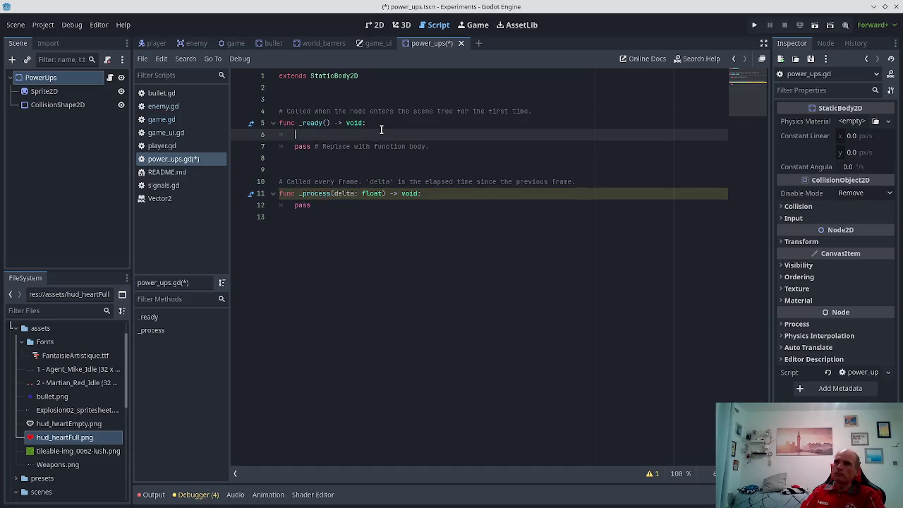
key("Up")
key("Up")
key("Up")
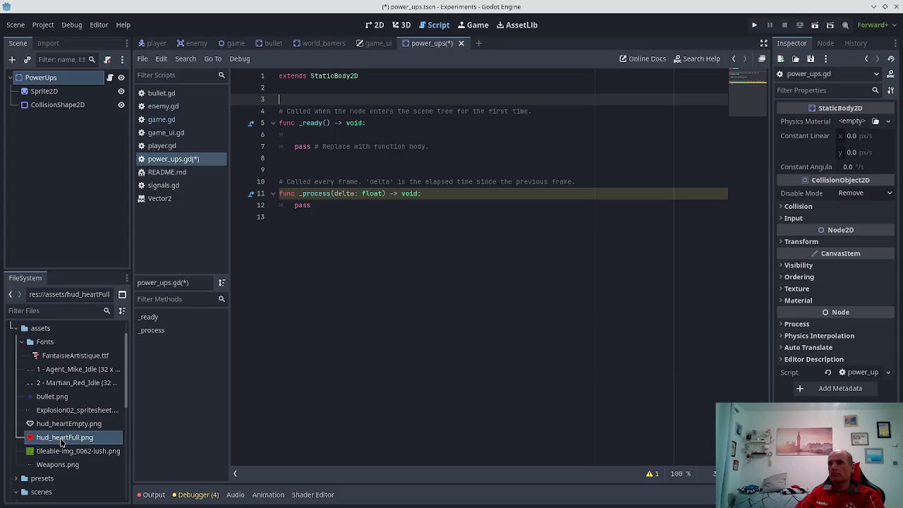
mouse_move(61, 442)
left_mouse_down()
mouse_move(276, 122)
mouse_move(70, 355)
mouse_move(70, 438)
mouse_move(91, 439)
left_mouse_up()
left_click_drag(295, 118, 288, 101)
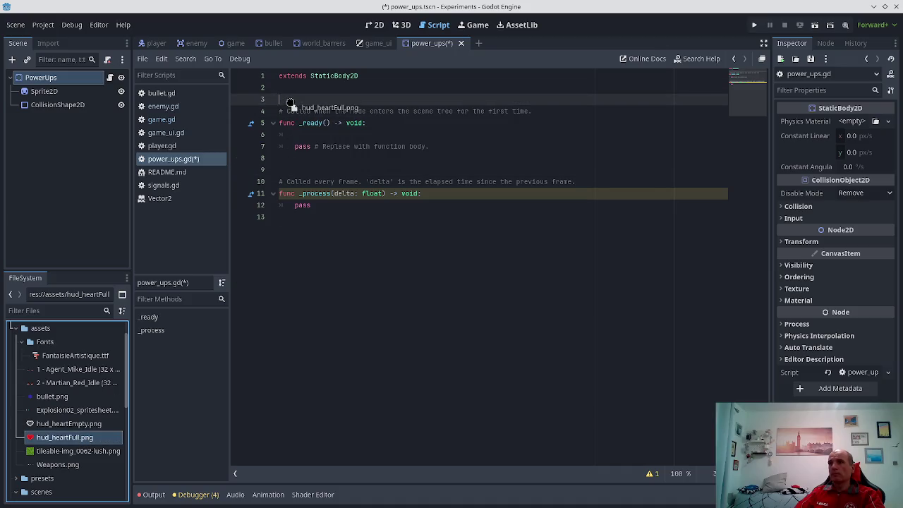
key("ctrl+z")
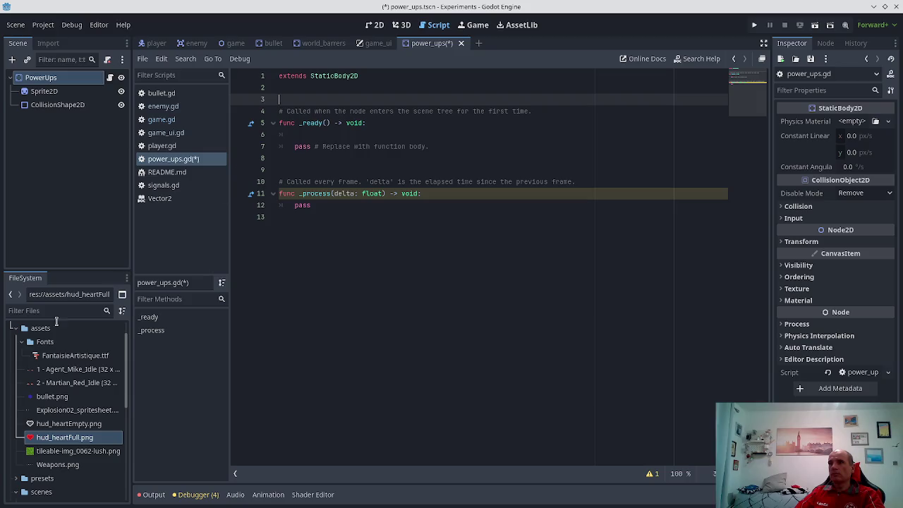
mouse_move(60, 441)
left_mouse_down()
mouse_move(279, 214)
mouse_move(303, 103)
mouse_move(296, 100)
left_mouse_up()
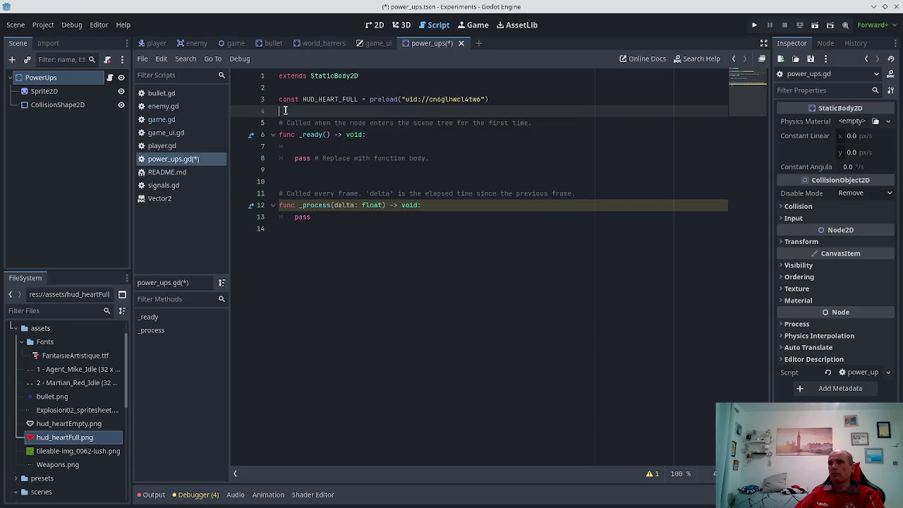
left_click(51, 423)
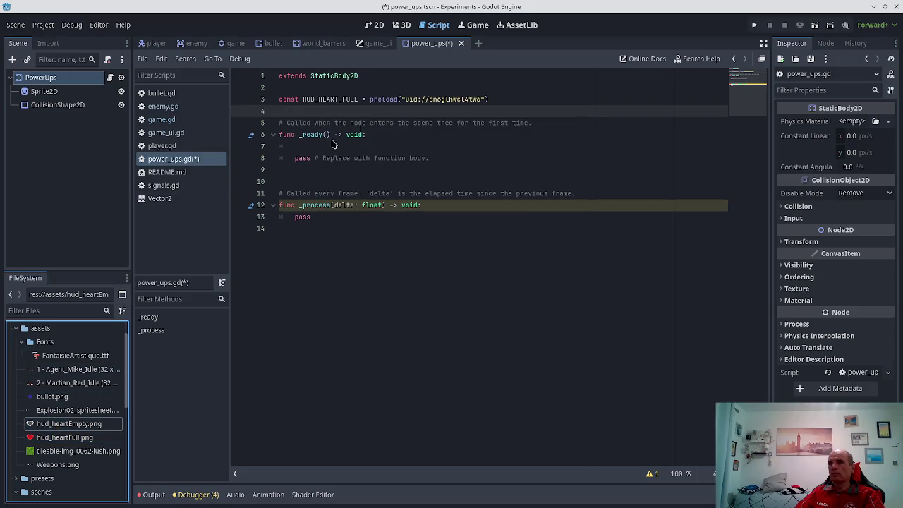
mouse_move(61, 424)
left_mouse_down()
mouse_move(70, 425)
mouse_move(339, 119)
left_mouse_up()
key("ctrl+s")
- Remove the placeholder pass line from _ready, leaving an empty indented line
left_click(370, 146)
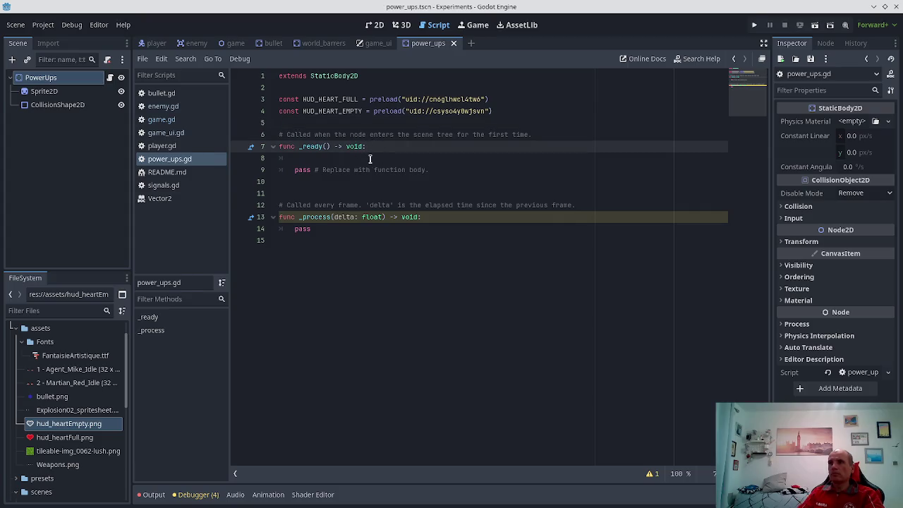
key("Return")
key("Down")
key("Down")
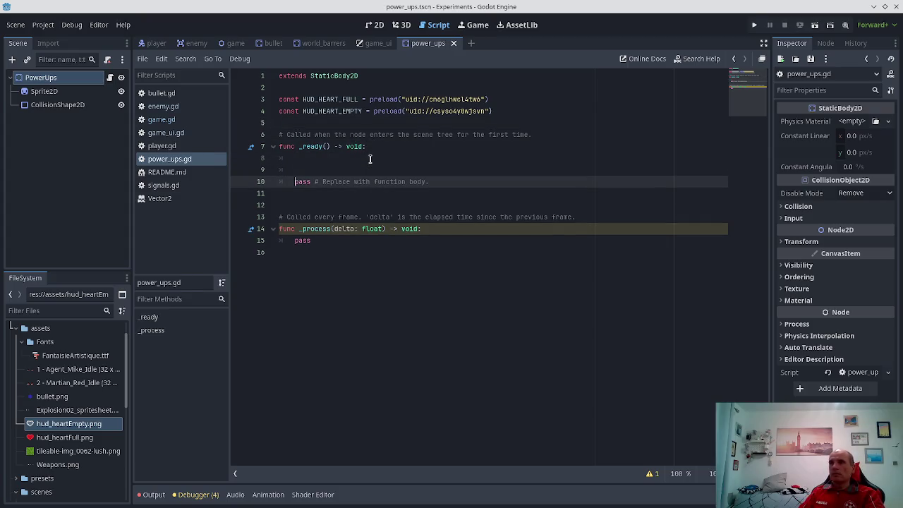
key("shift+End")
key("Delete")
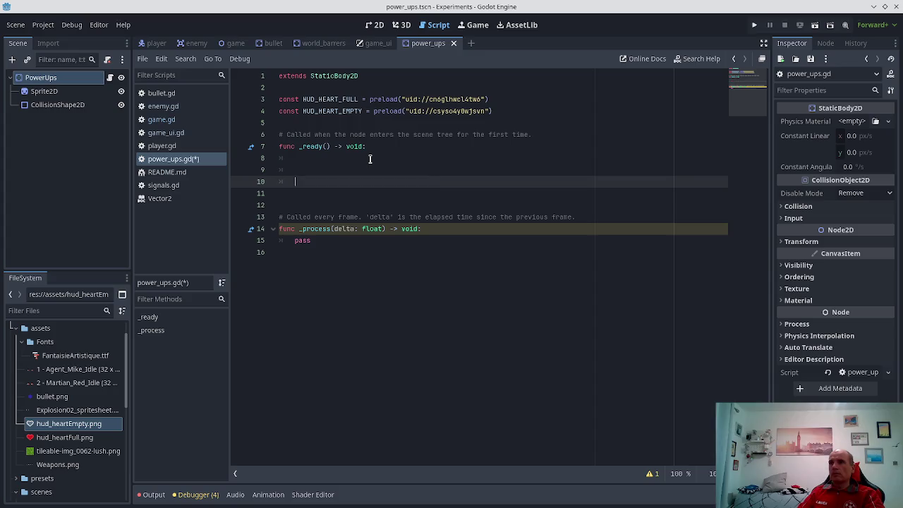
key("BackSpace")
key("Up")
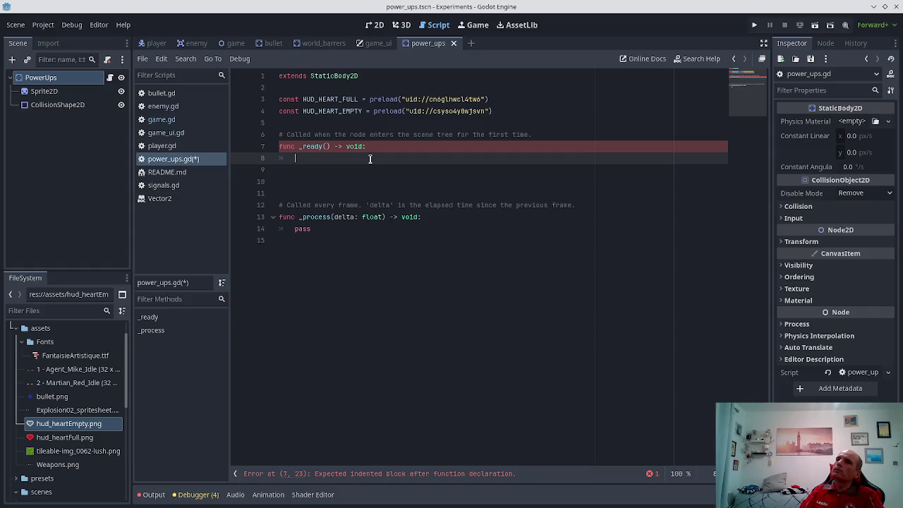
- Call randi_range(0, 1) in _ready and save the script
type("randi")
key("Return")
type("0, 1")
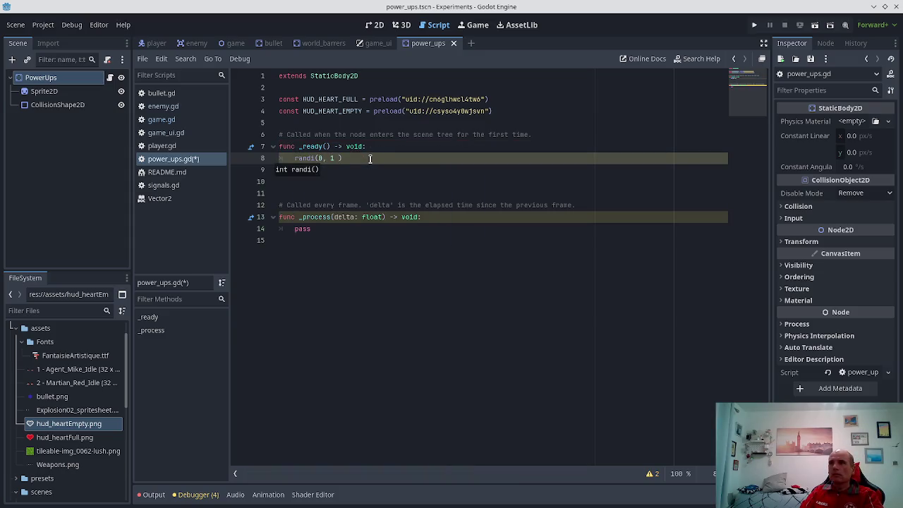
key("Left")
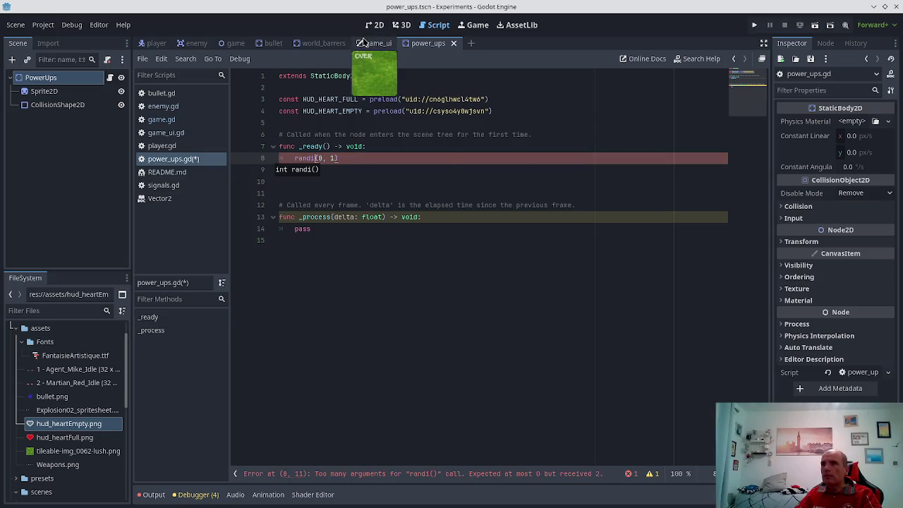
type("_")
key("Return")
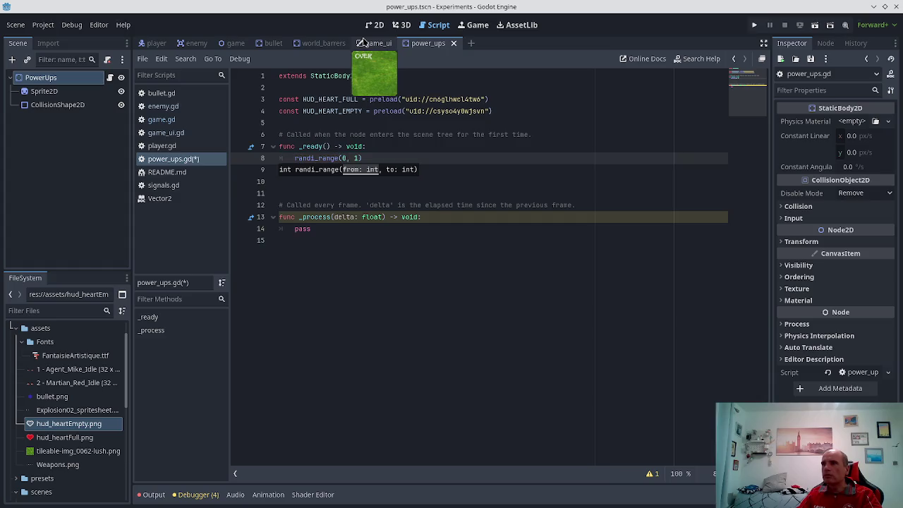
key("ctrl+s")
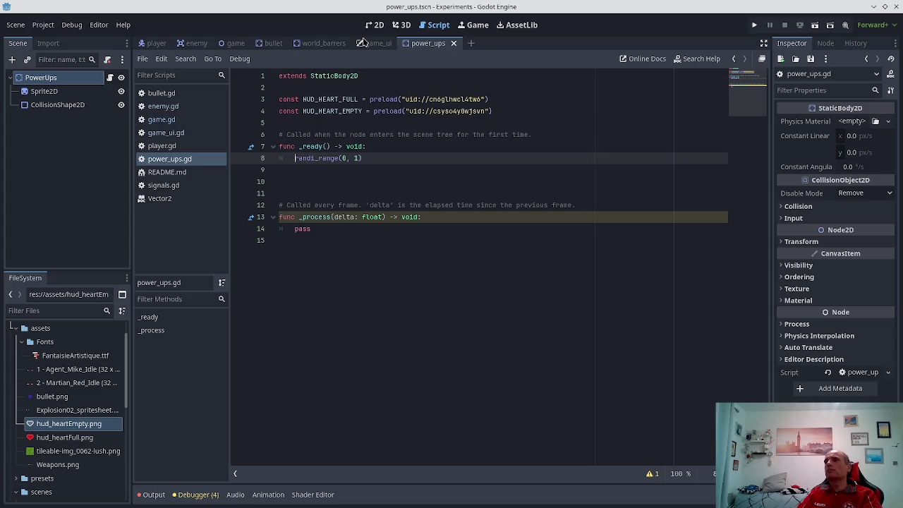
- Store the randi_range(0, 1) draw in var result
type("va")
type("r ")
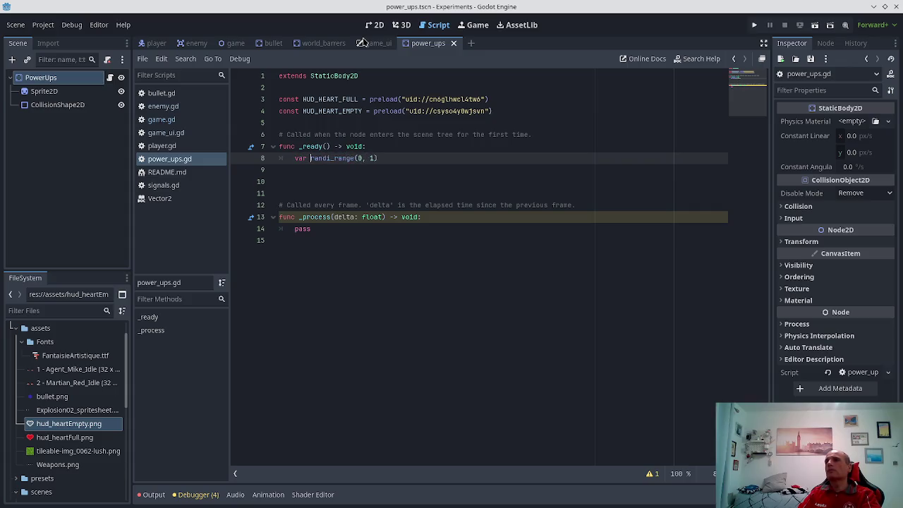
type("result =")
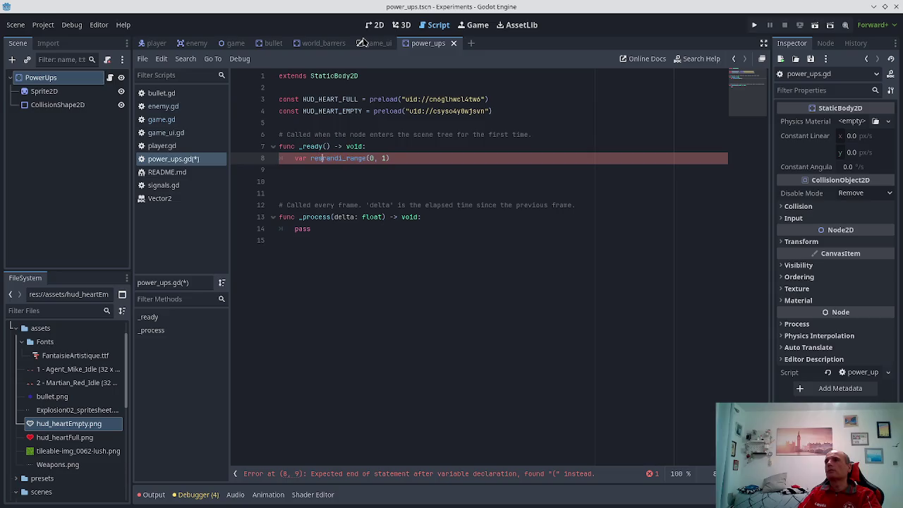
key("End")
key("Return")
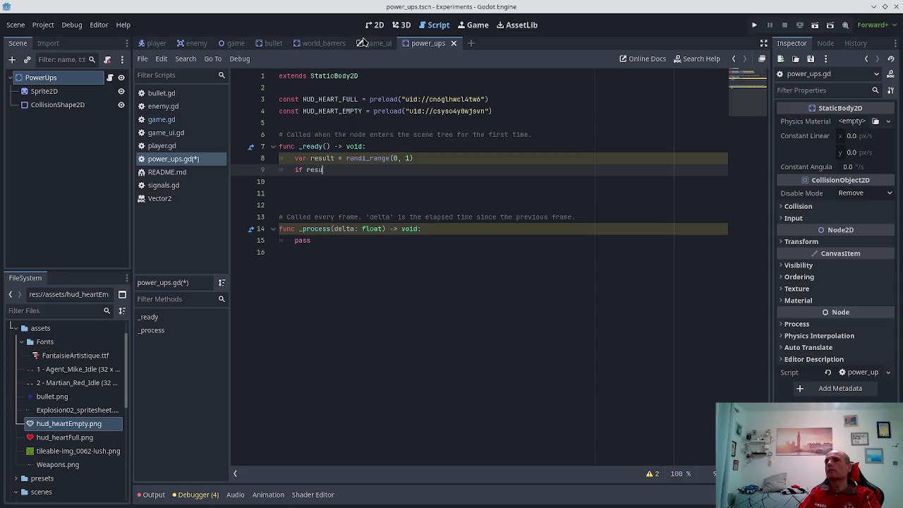
type("lt")
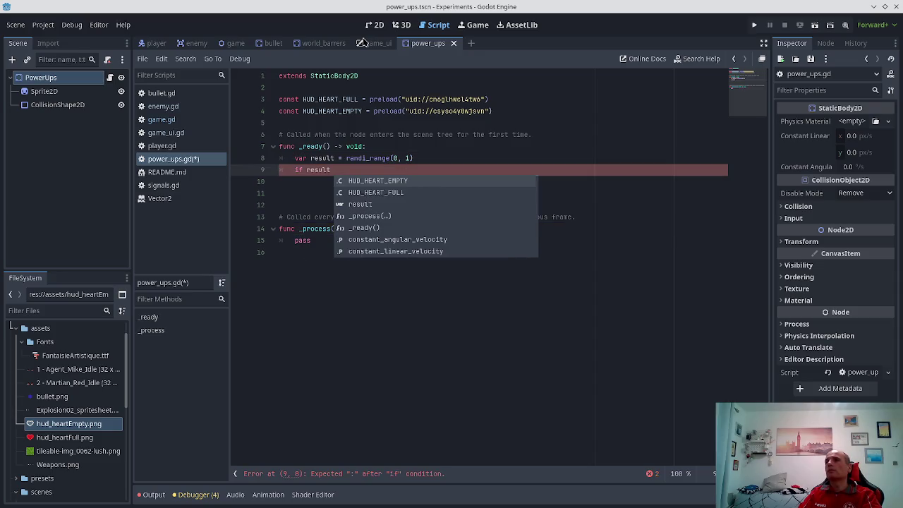
key("Up")
key("Escape")
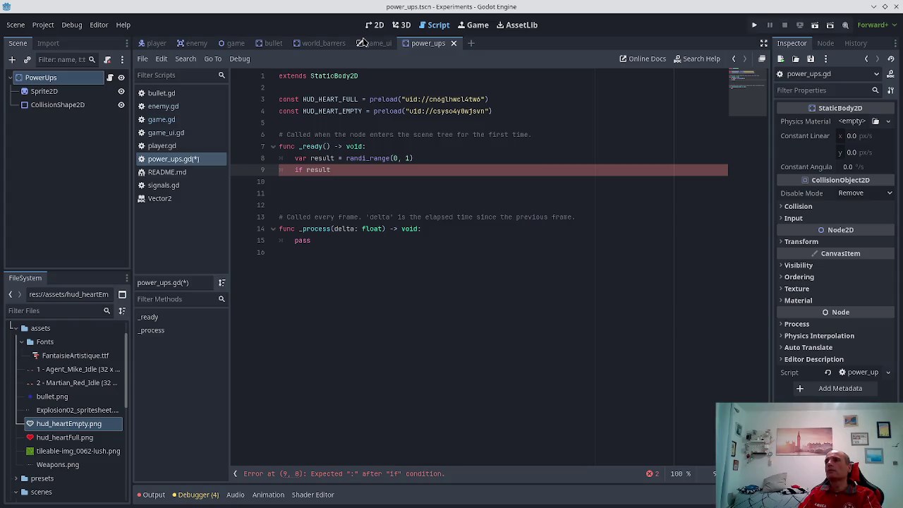
key("Up")
- Add an 'if result == 0:' branch with an empty body below the result line
key("ctrl+End")
key("Up")
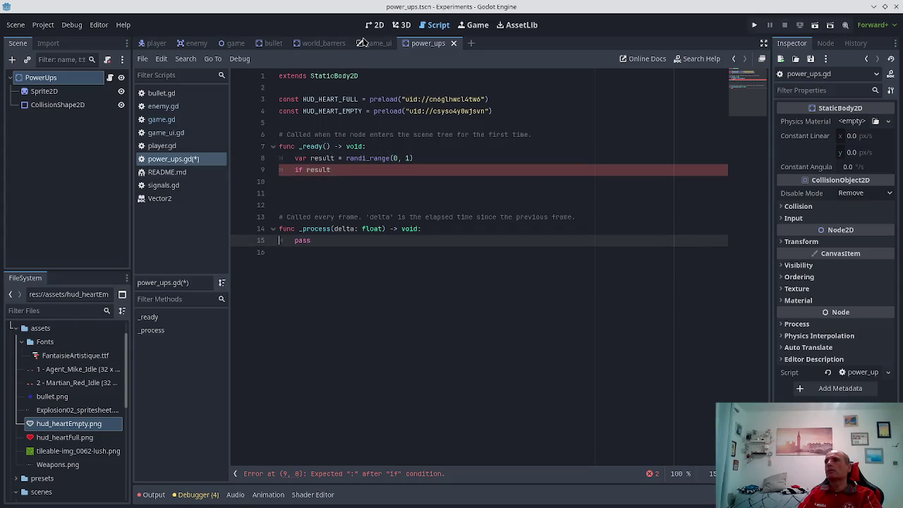
key("Up")
key("Up")
key("Up")
key("Down")
key("End")
key("Return")
type("randb")
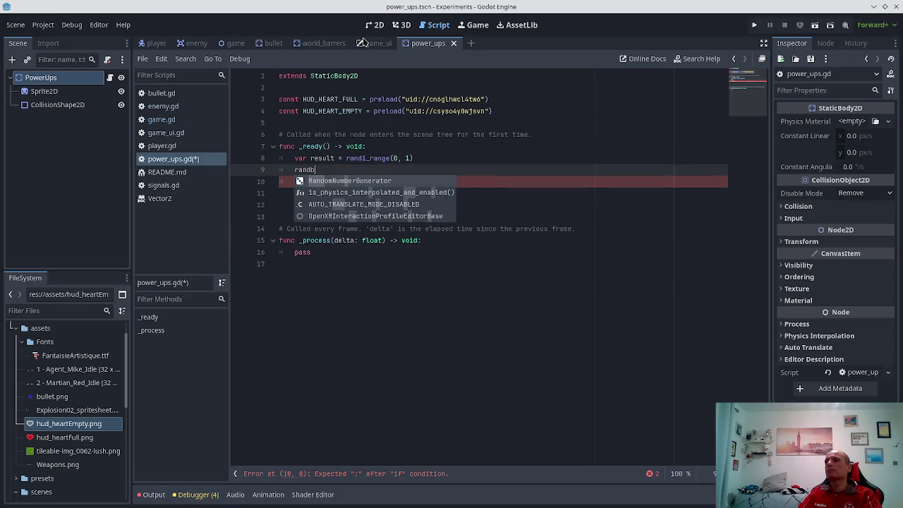
key("BackSpace")
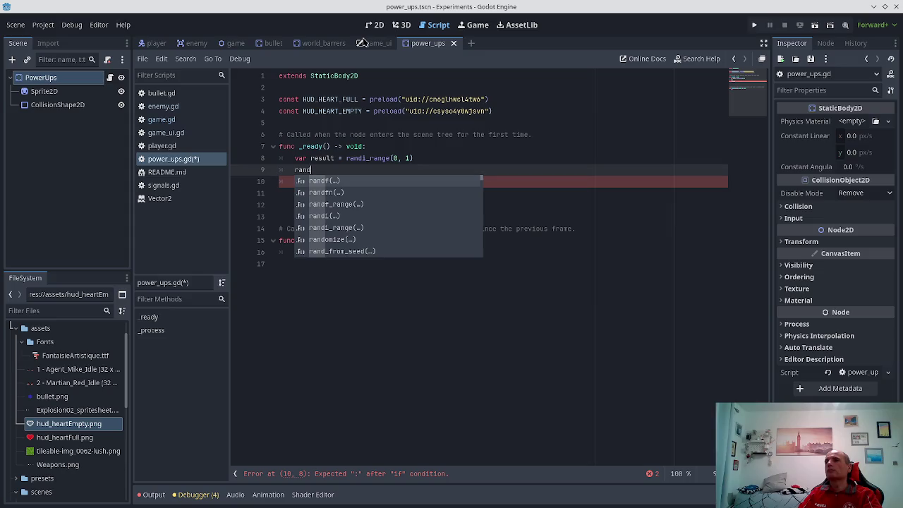
key("Home")
key("Delete")
key("End")
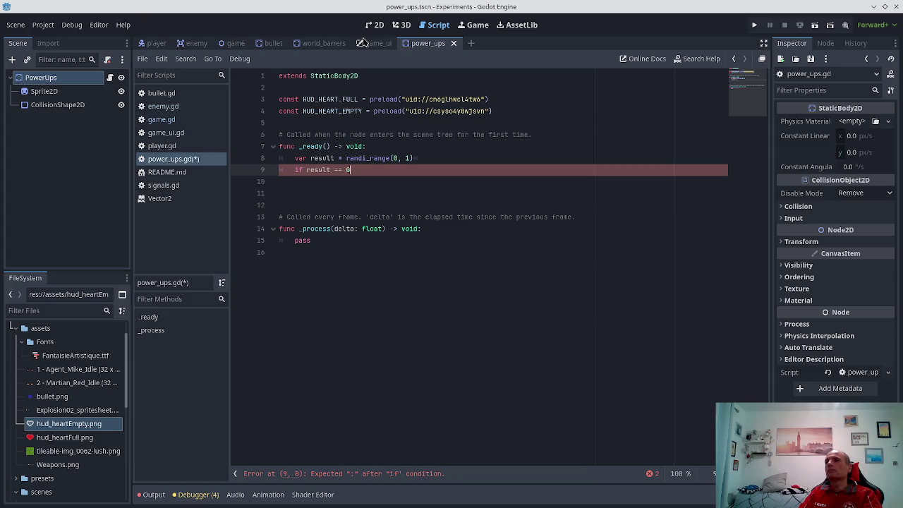
type(":")
key("Return")
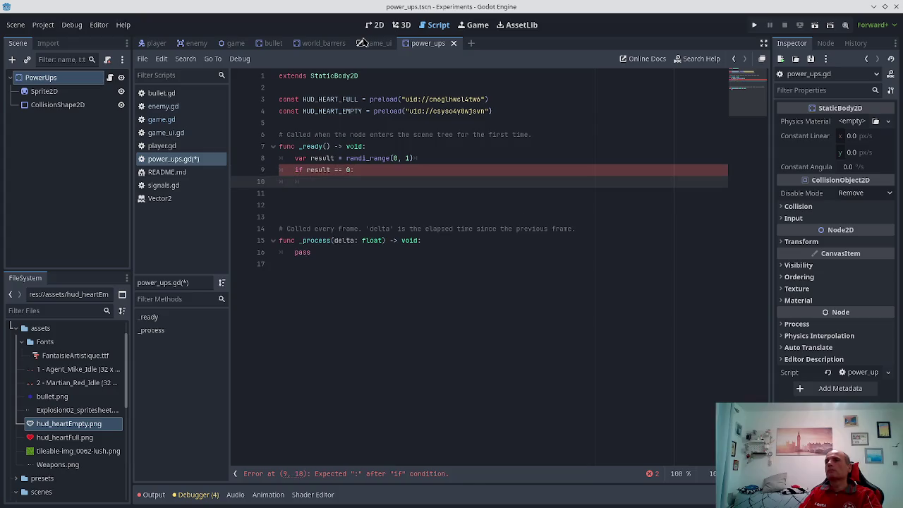
left_click(43, 92)
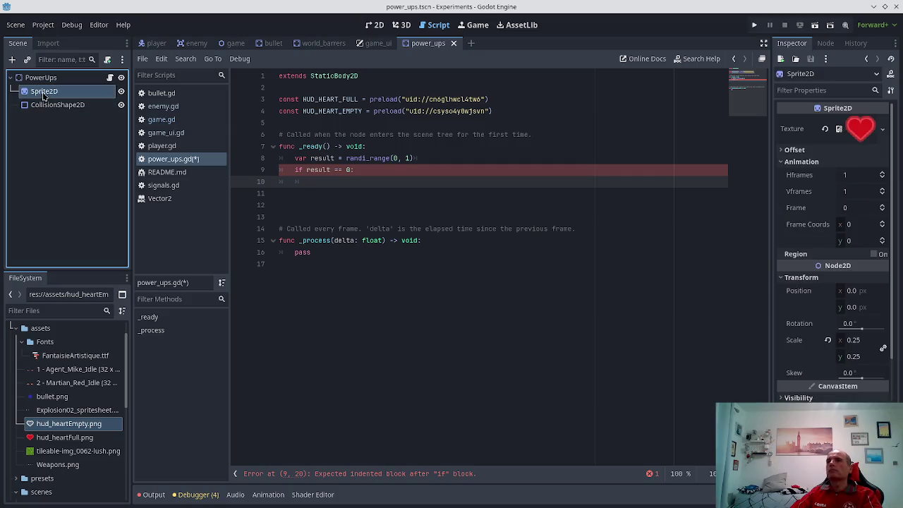
mouse_move(46, 95)
left_mouse_down()
mouse_move(101, 92)
mouse_move(176, 120)
mouse_move(381, 138)
mouse_move(282, 123)
left_mouse_up()
key("ctrl+s")
left_click(365, 182)
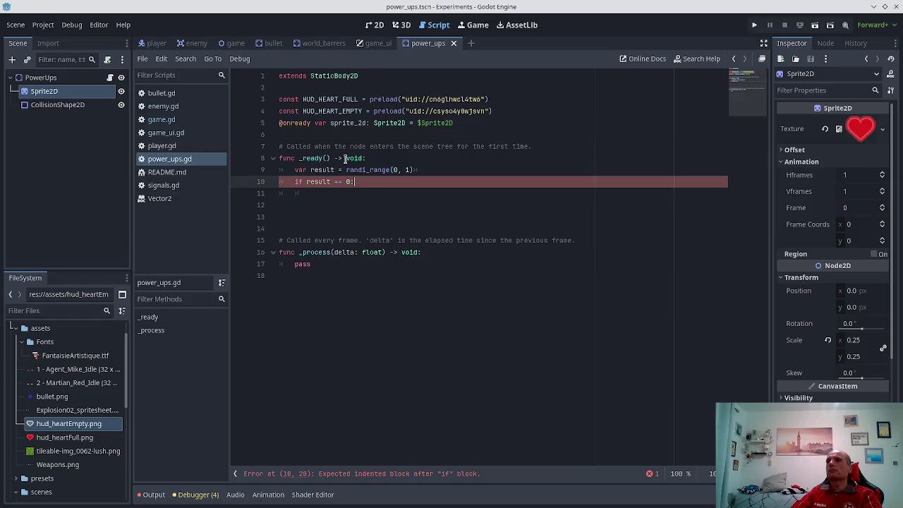
key("Down")
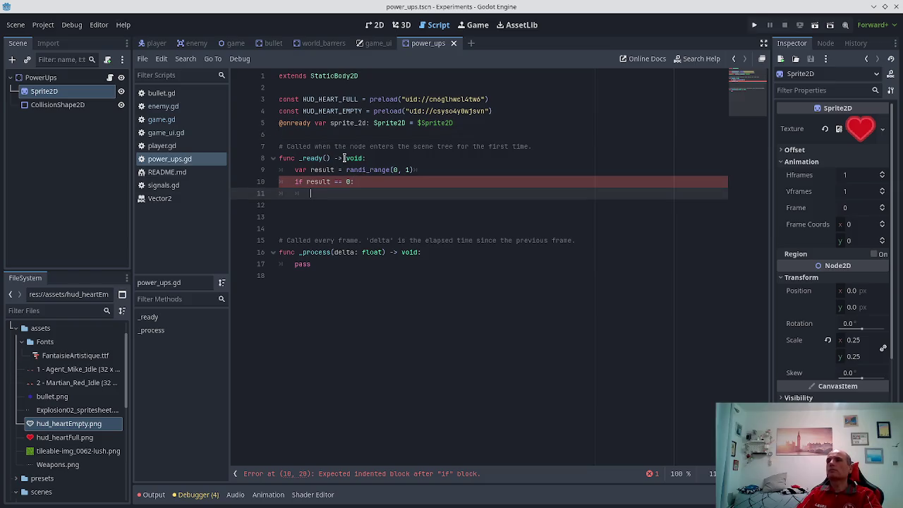
type("sprite_d")
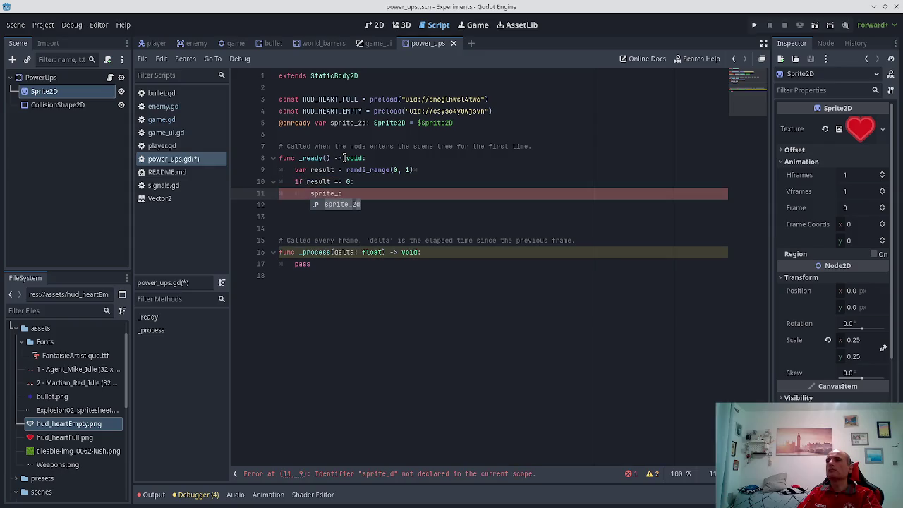
key("Return")
type(".")
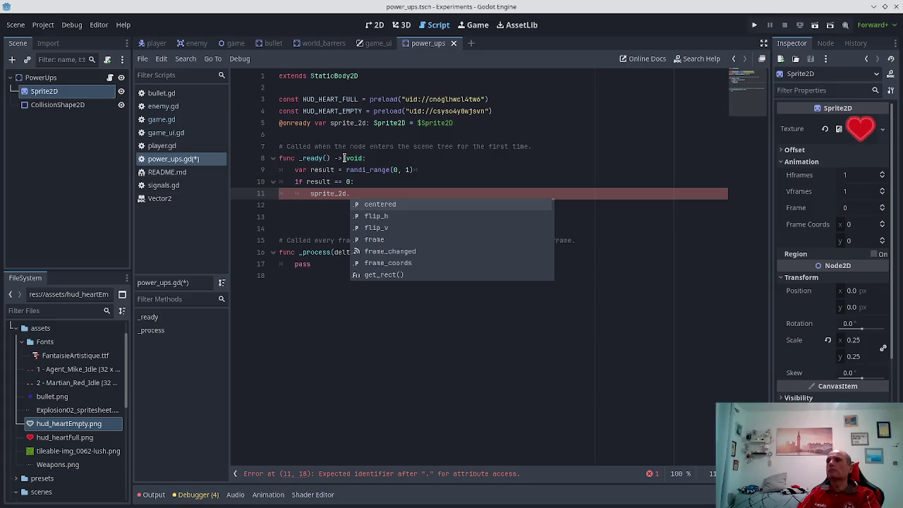
type("texture =")
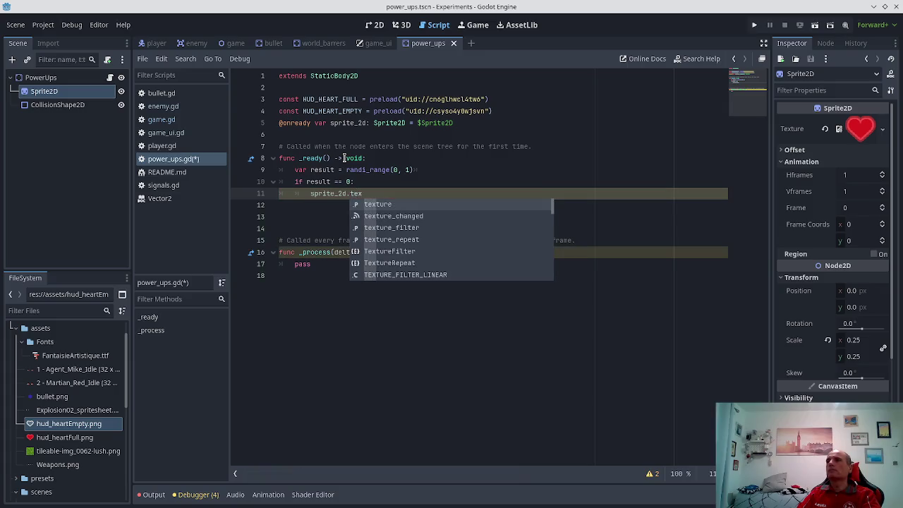
key("Return")
type("HUD")
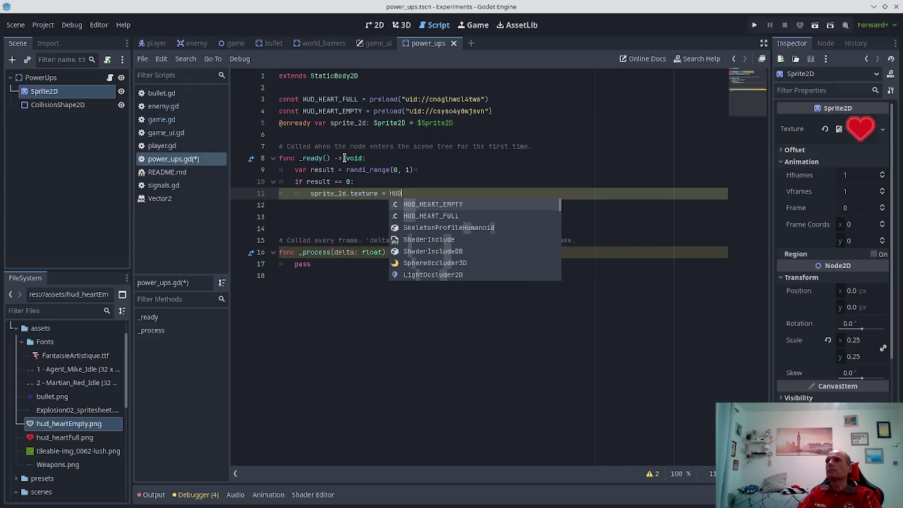
key("Down")
key("Return")
key("ctrl+s")
- Add an else branch setting sprite_2d.texture = HUD_HEART_EMPTY and save
key("Return")
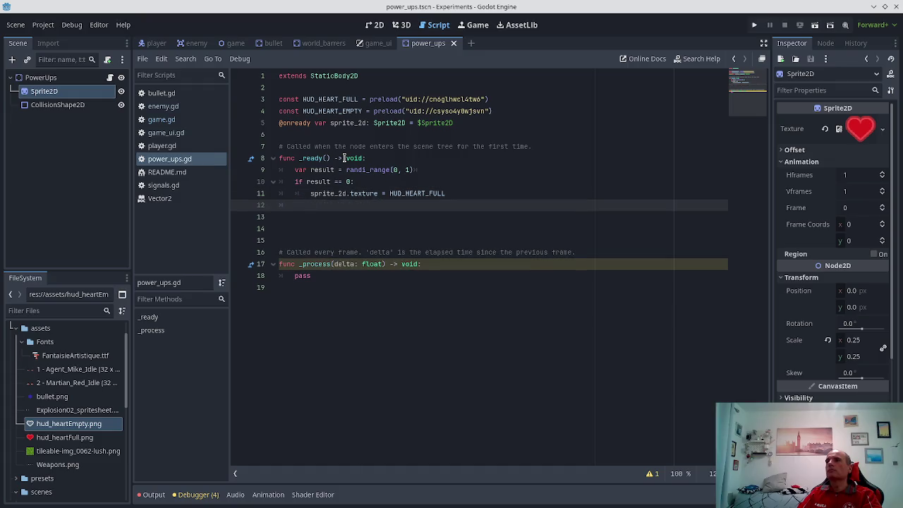
type("elif")
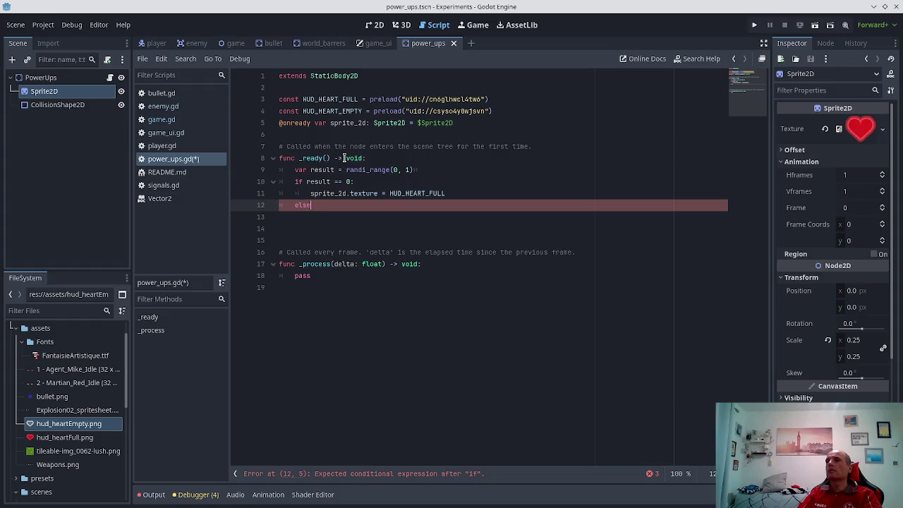
type(" :")
key("Return")
key("Up")
key("Up")
key("shift+End")
key("ctrl+c")
key("Down")
key("Down")
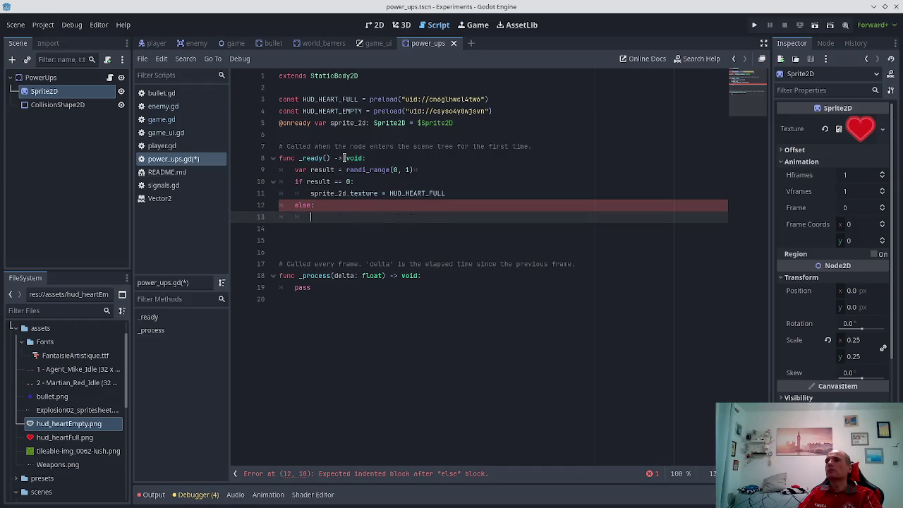
key("ctrl+v")
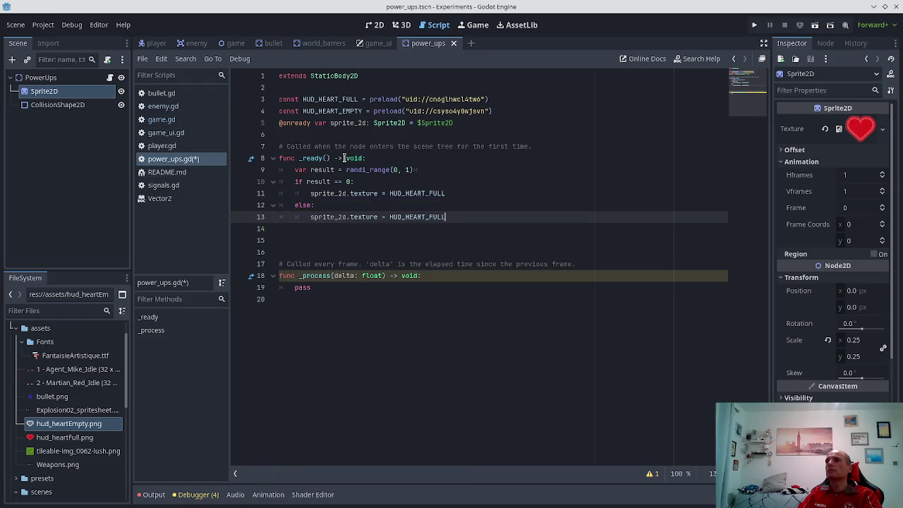
key("BackSpace")
key("BackSpace")
key("BackSpace")
key("Return")
key("ctrl+s")
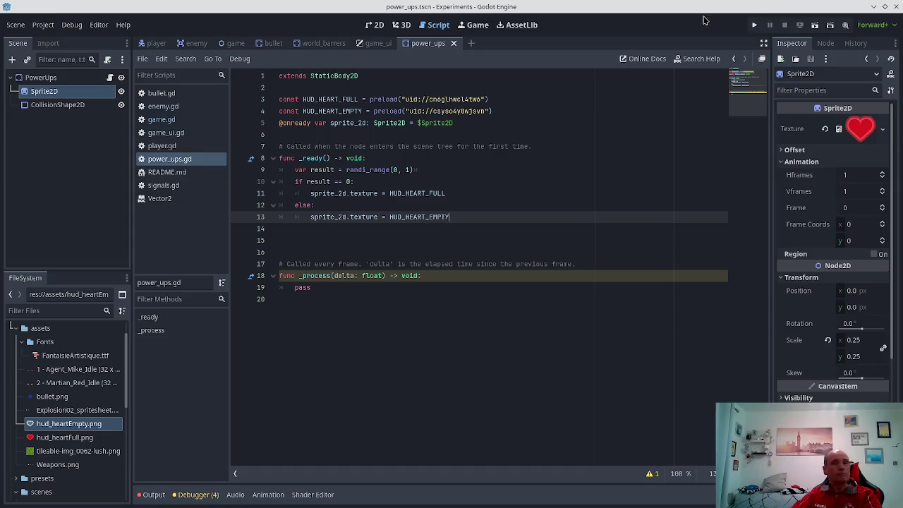
- Delete the unused _process function and save power_ups.gd
mouse_move(333, 282)
left_mouse_down()
mouse_move(280, 265)
mouse_move(256, 229)
left_mouse_up()
key("BackSpace")
key("ctrl+s")
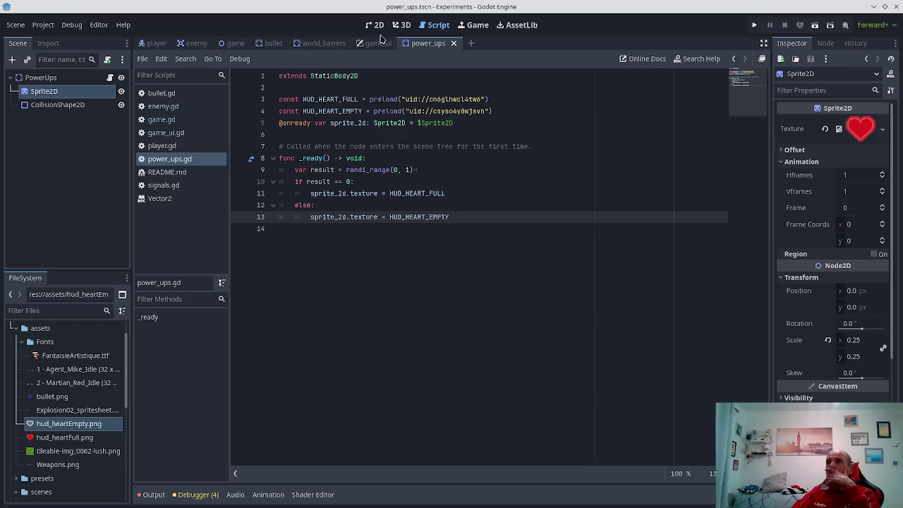
- In game.gd's _on_enemy_died, store randi_range(0,1) in var result and open an 'if result == 1:' body
left_click(164, 120)
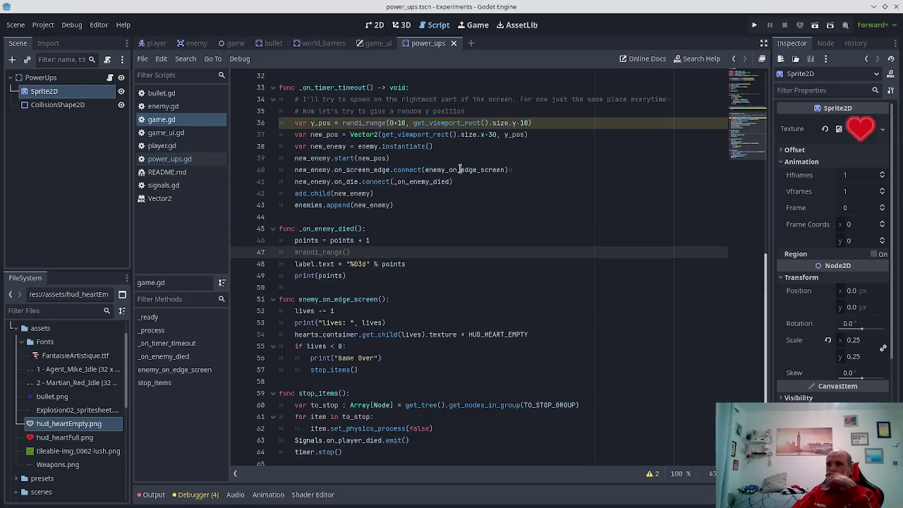
scroll(459, 169, "down", 1)
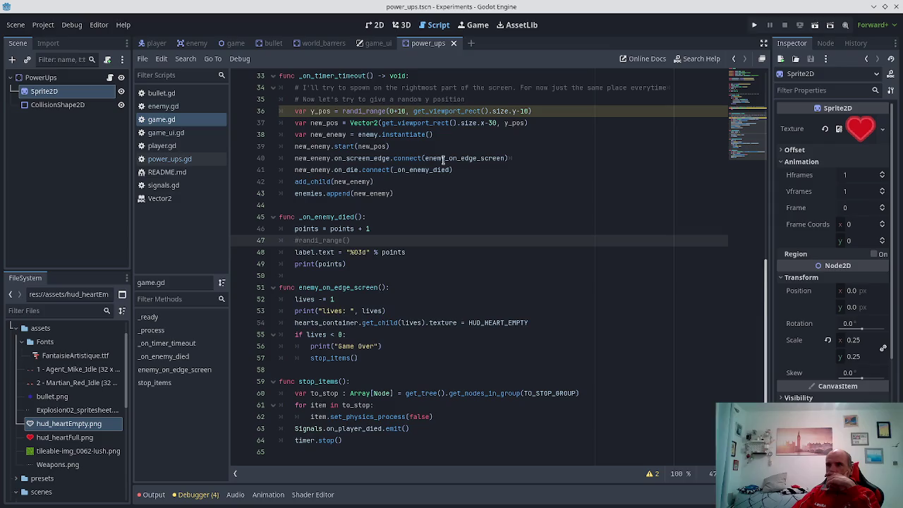
key("ctrl+k")
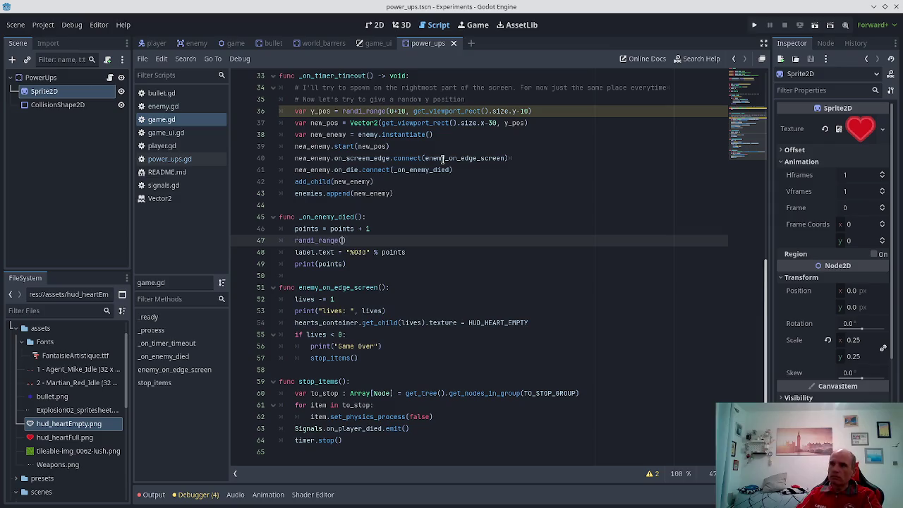
scroll(443, 158, "up", 1)
type("0,1")
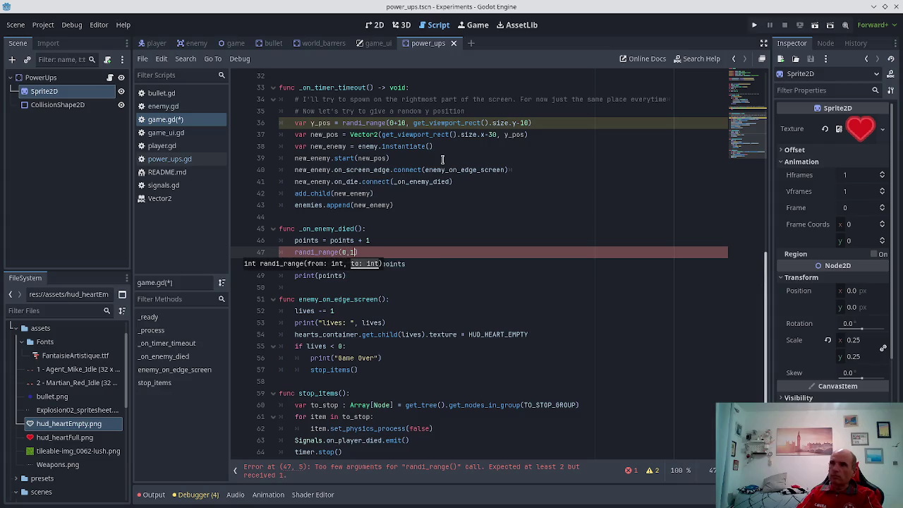
key("Home")
type("var result =")
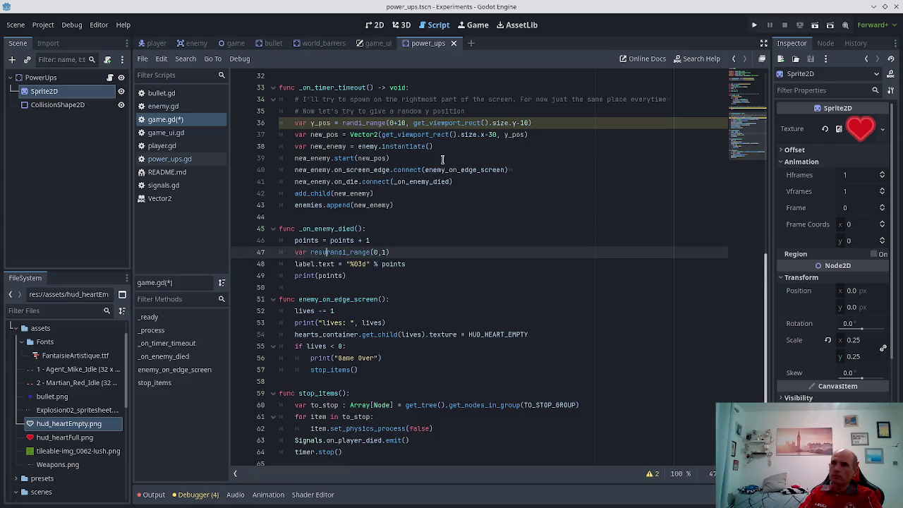
key("Return")
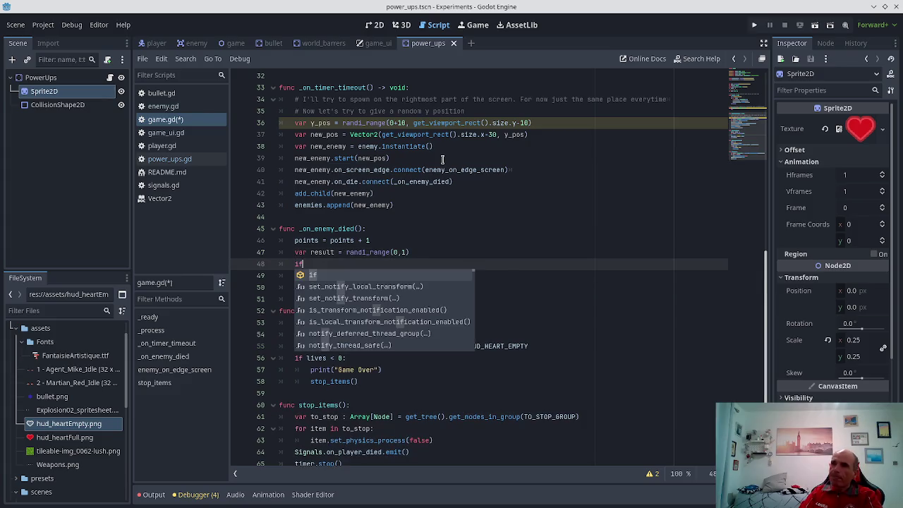
type("result == 1:")
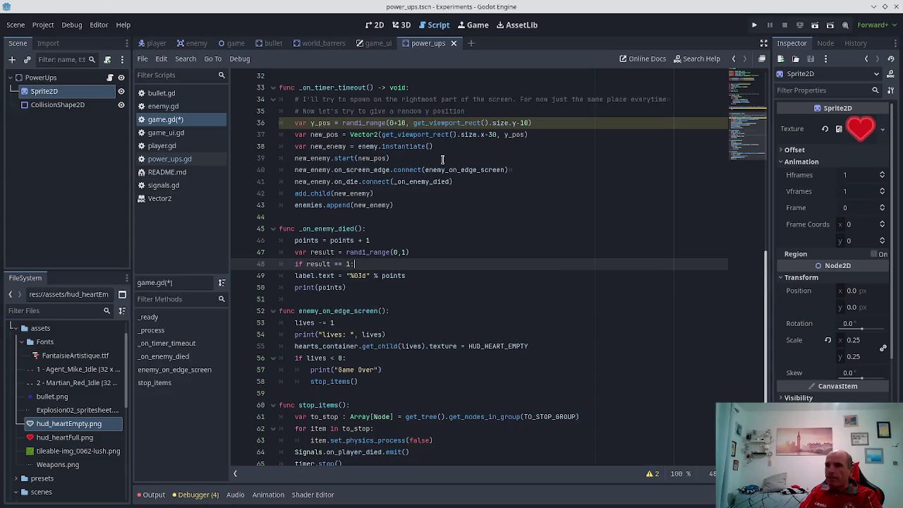
key("Return")
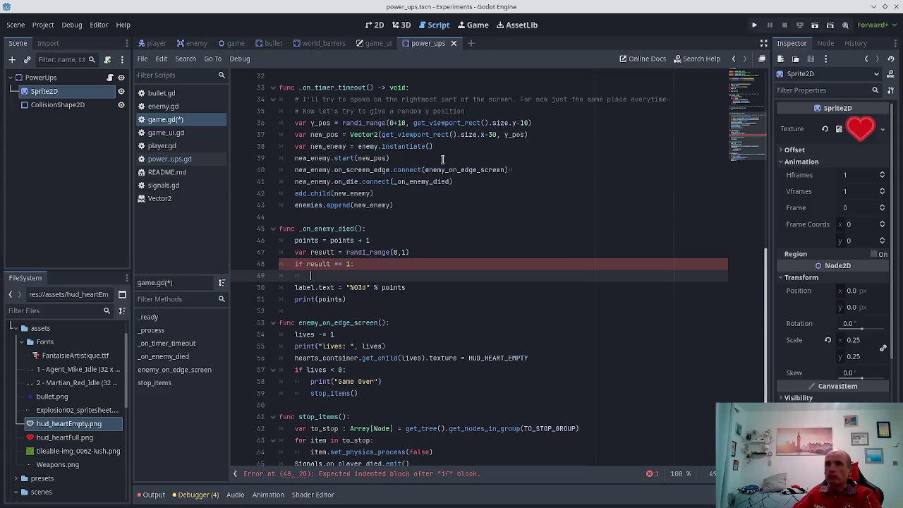
- Add blank lines after the heart constants and after the enemy preload line
scroll(354, 173, "up", 9)
scroll(354, 172, "up", 2)
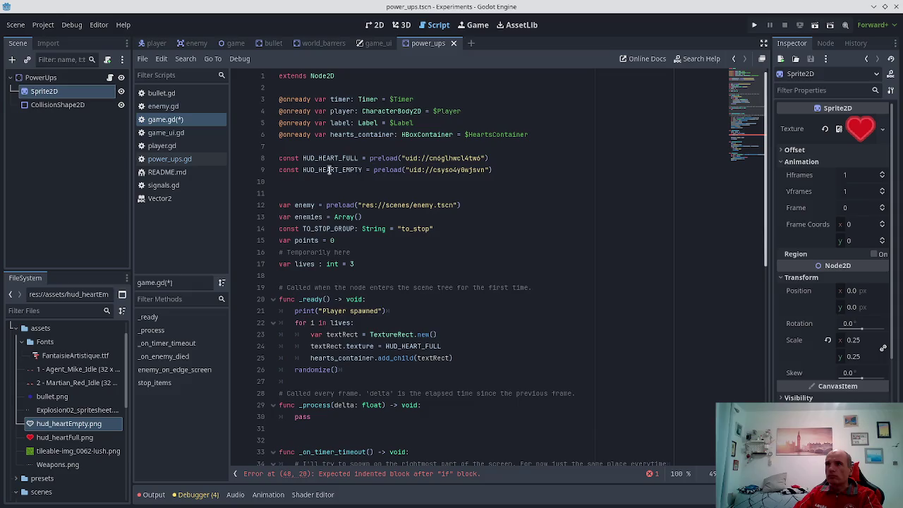
left_click(503, 170)
key("Return")
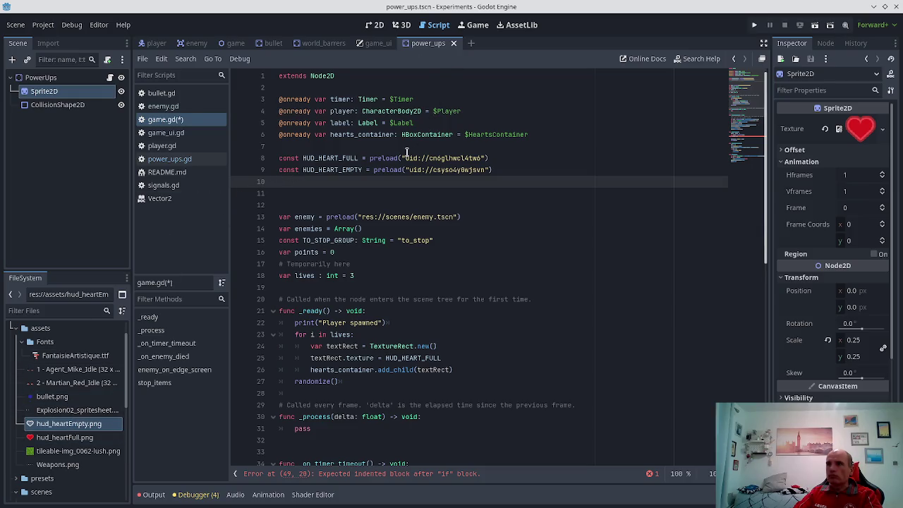
left_click(465, 217)
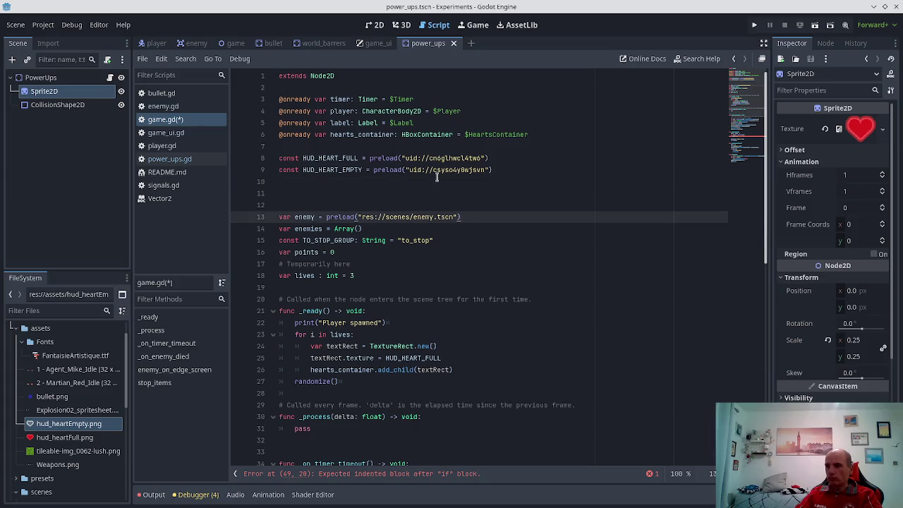
key("Return")
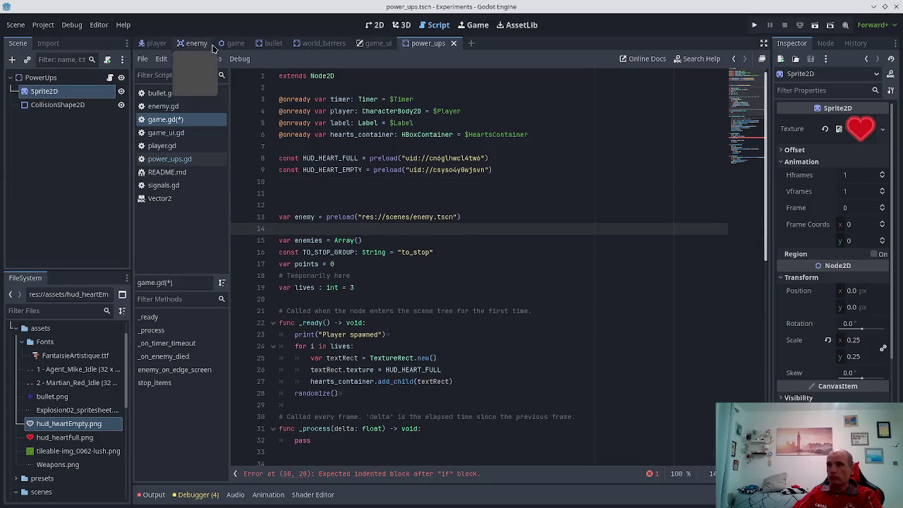
- Instance power_ups.tscn as a child scene of the Game node
left_click(233, 43)
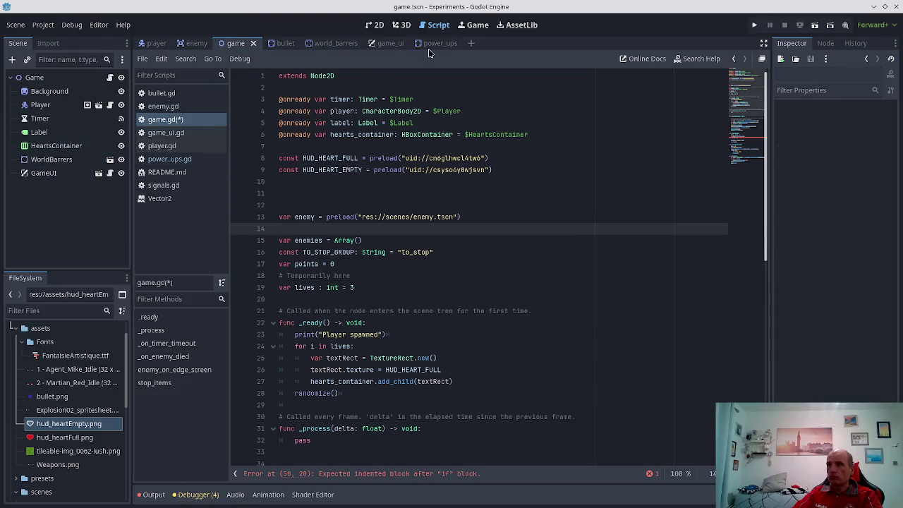
right_click(57, 78)
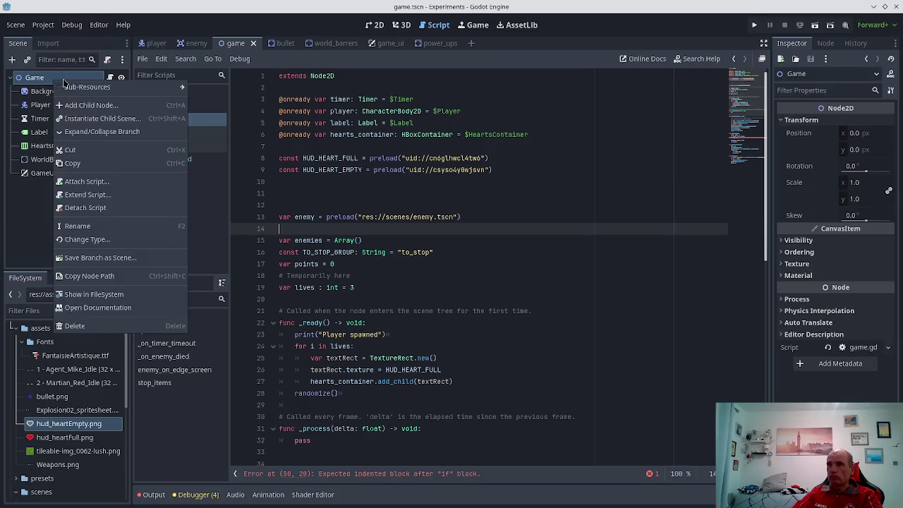
left_click(89, 119)
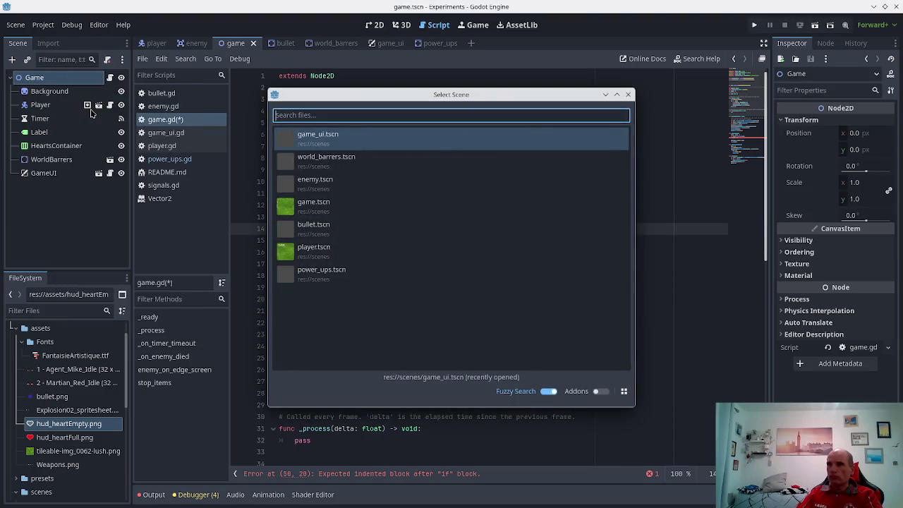
left_click(310, 274)
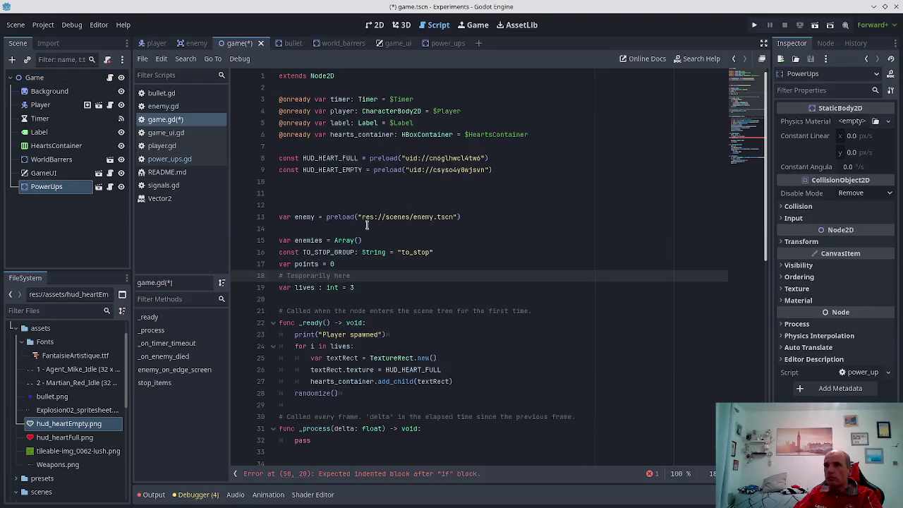
mouse_move(45, 186)
left_mouse_down()
mouse_move(251, 206)
mouse_move(294, 231)
left_mouse_up()
key("ctrl+z")
left_click_drag(46, 186, 292, 225)
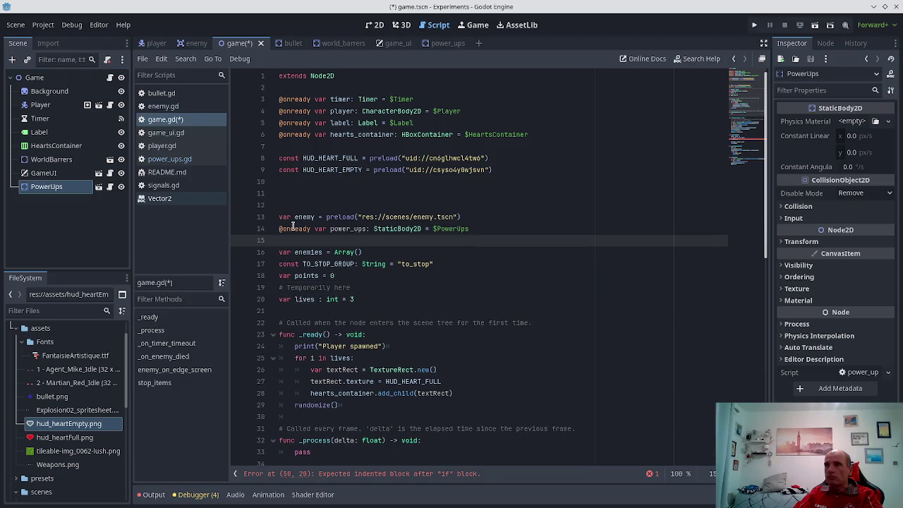
scroll(398, 252, "down", 1)
key("ctrl+s")
scroll(398, 253, "down", 2)
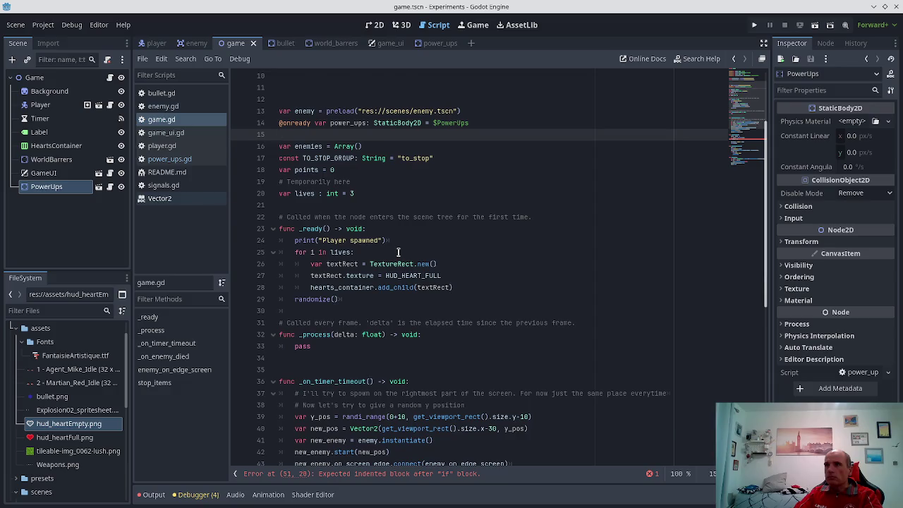
scroll(398, 252, "up", 1)
key("Up")
key("shift+Home")
key("BackSpace")
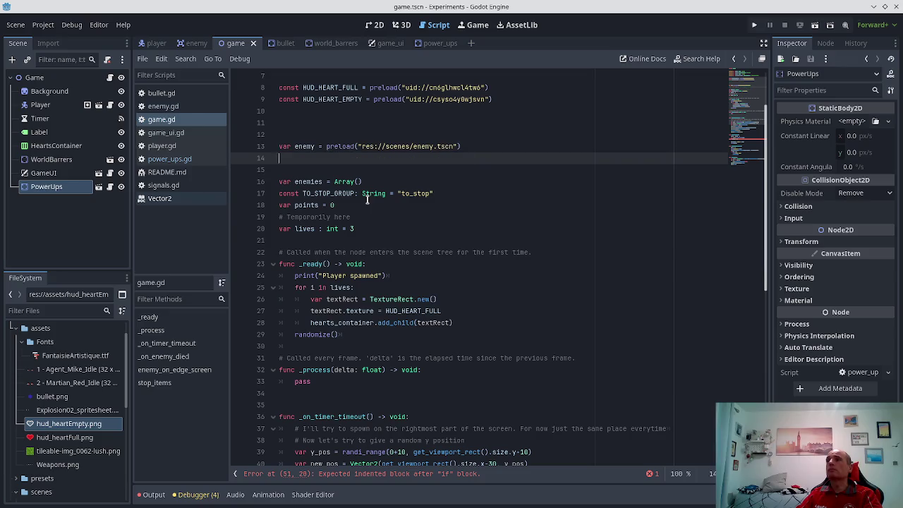
key("BackSpace")
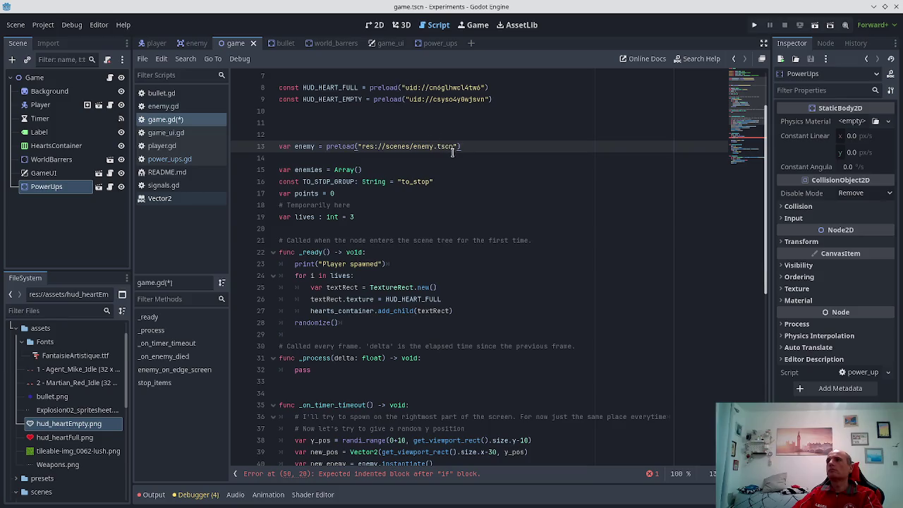
- Change the enemy preload line from var to const
mouse_move(452, 151)
key("Return")
type("var")
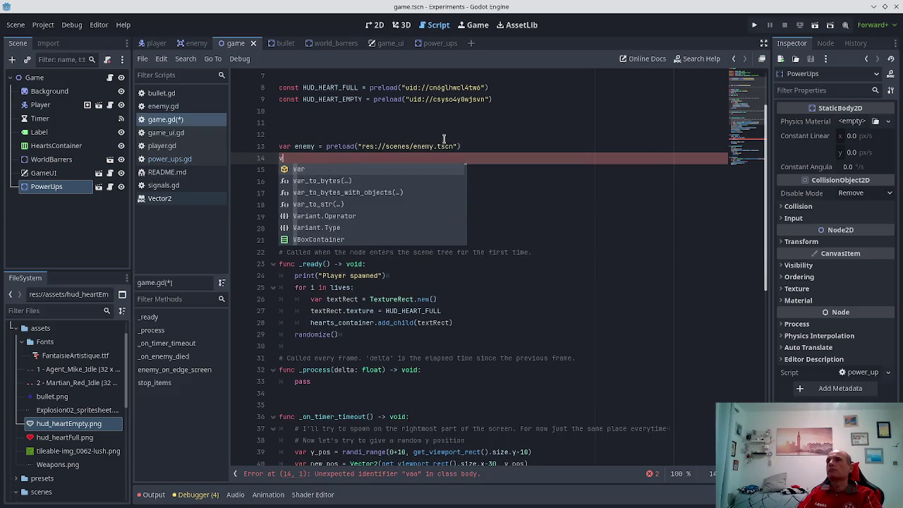
key("BackSpace")
key("BackSpace")
key("BackSpace")
key("Up")
key("Delete")
key("Delete")
type("c")
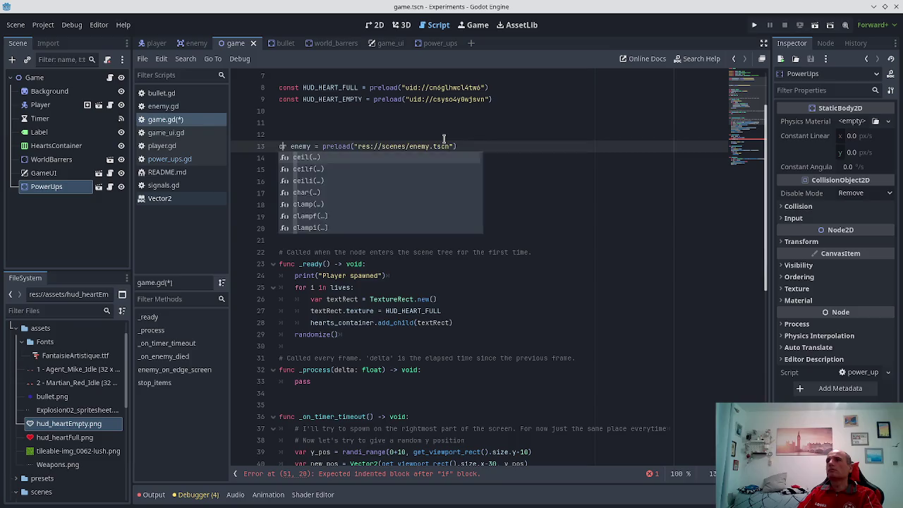
key("Delete")
type("onst ")
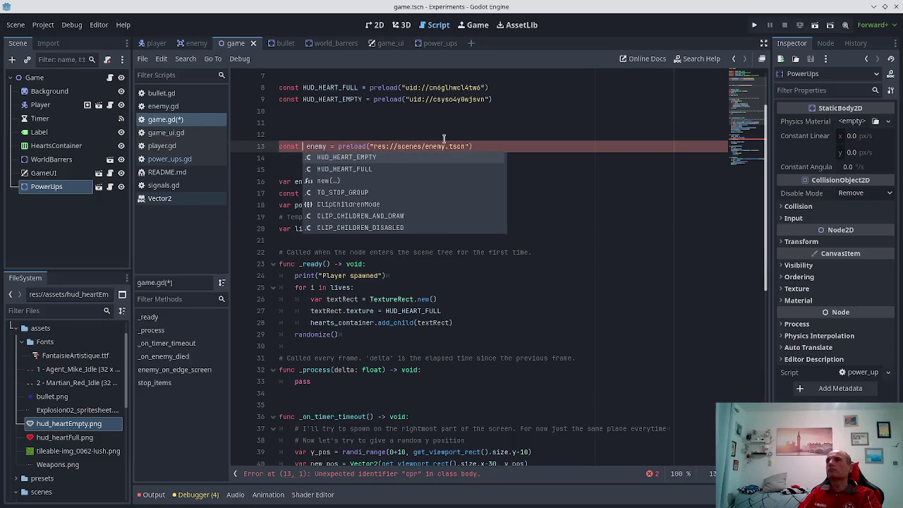
type("const")
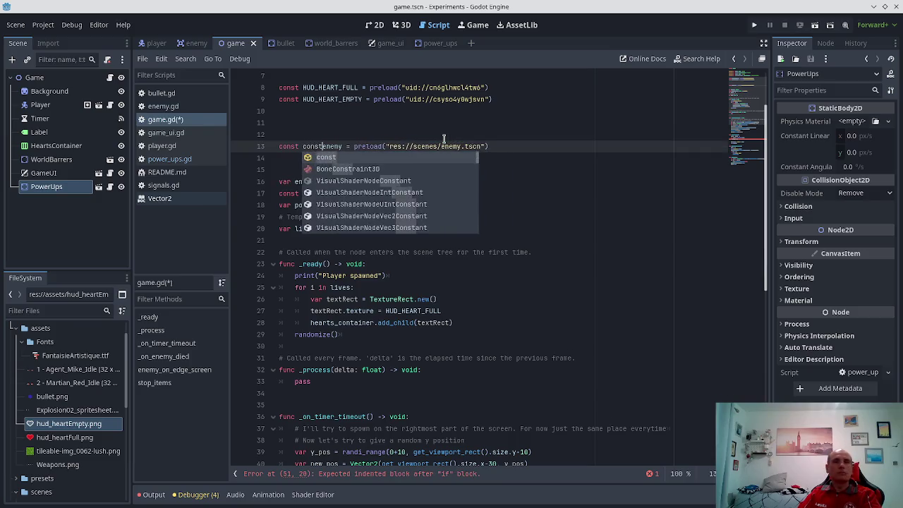
- Declare const powerups = preload("res://scenes/power_ups.tscn") below the enemy constant
key("BackSpace")
key("BackSpace")
key("BackSpace")
key("End")
key("Return")
type("const powerups = ")
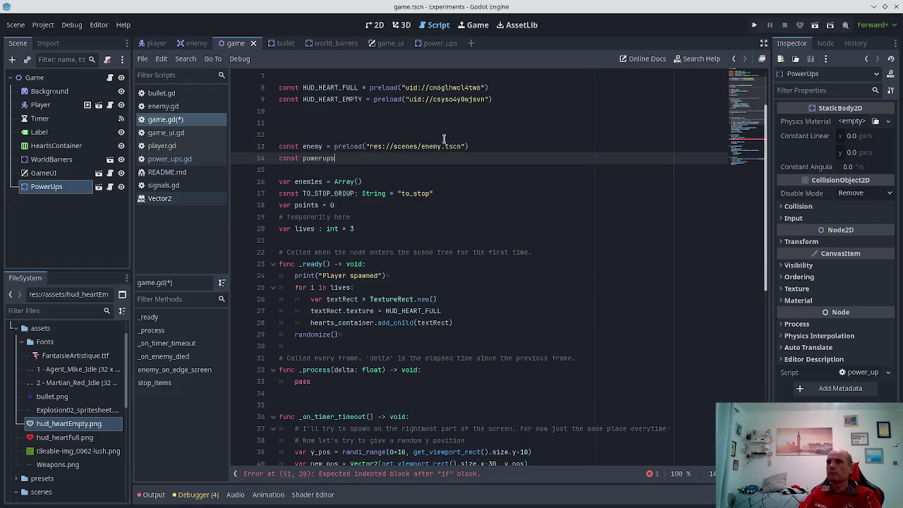
type("preload(")
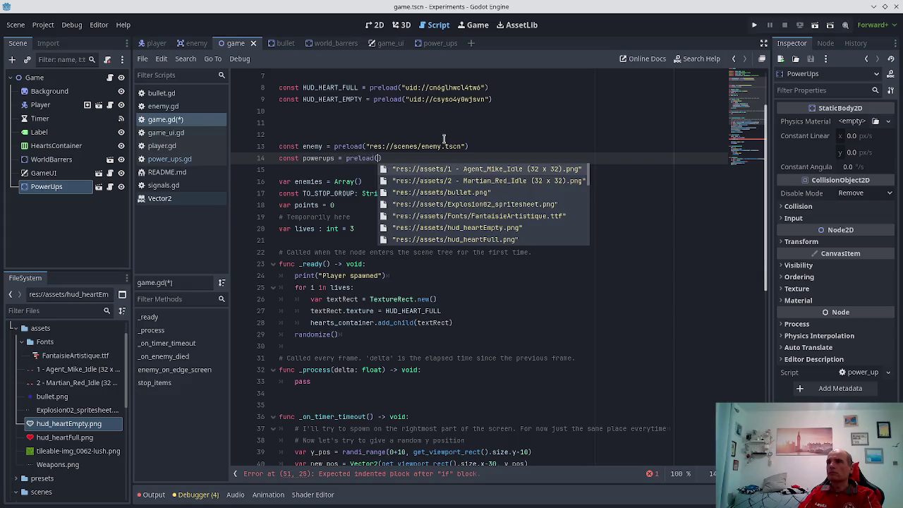
key("Down")
key("Down")
key("Down")
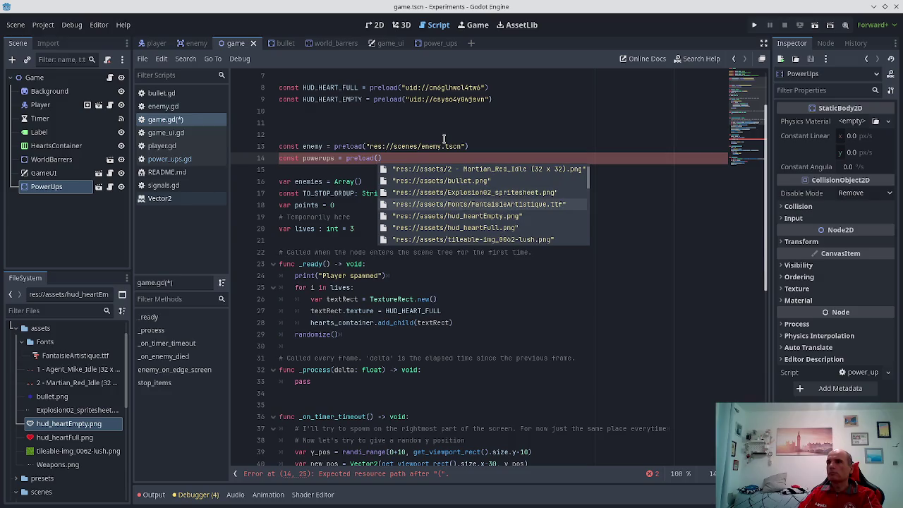
key("Up")
key("Down")
key("Down")
key("Down")
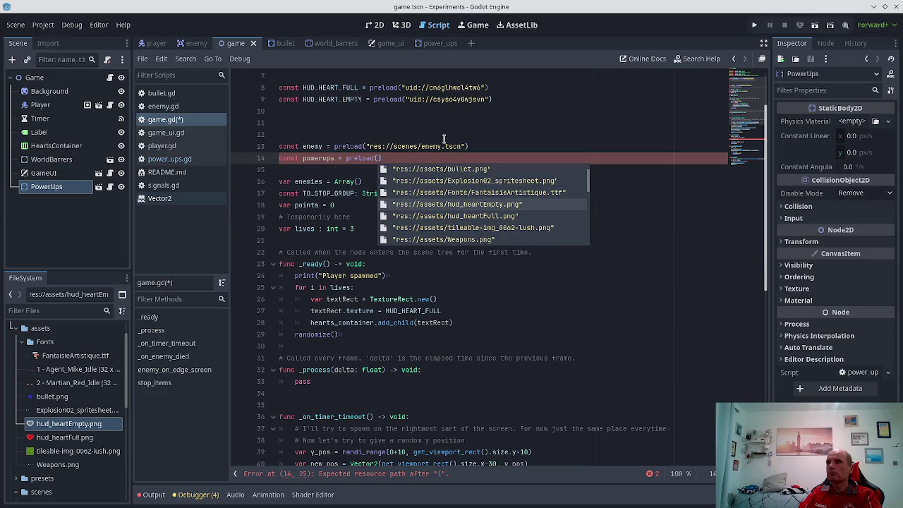
key("Up")
key("Up")
key("Up")
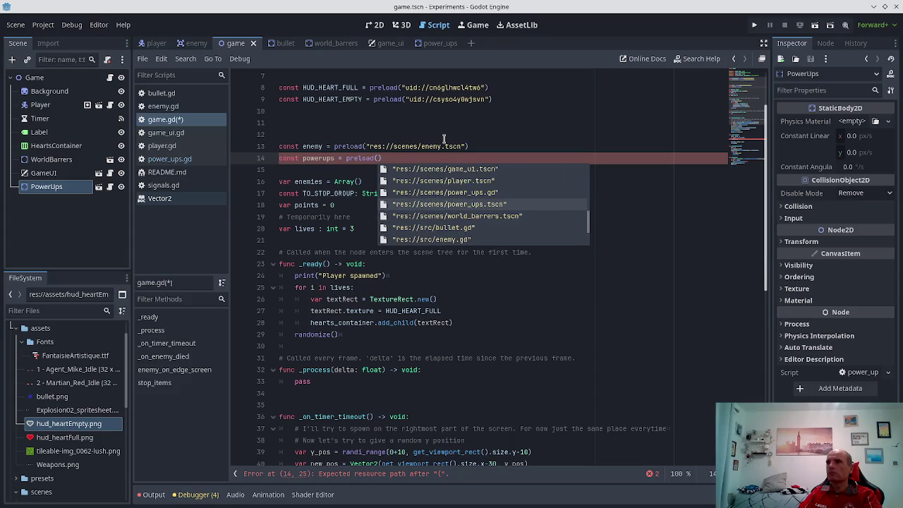
key("Return")
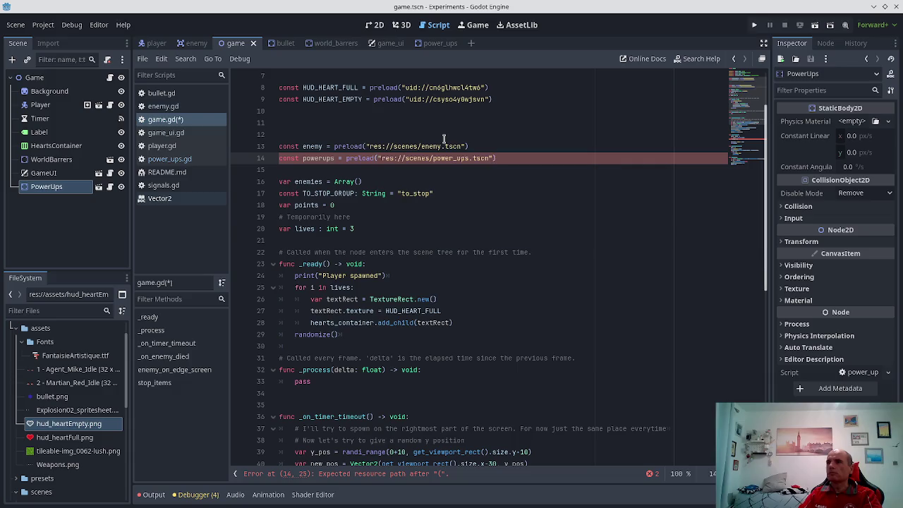
- Move power_ups.gd into the src folder in the FileSystem dock
scroll(48, 384, "down", 5)
scroll(48, 384, "down", 3)
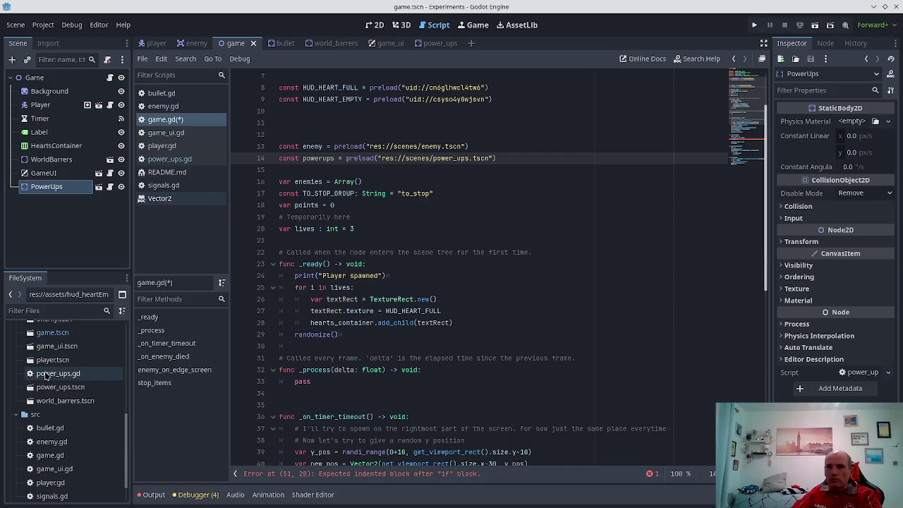
left_click_drag(47, 375, 34, 416)
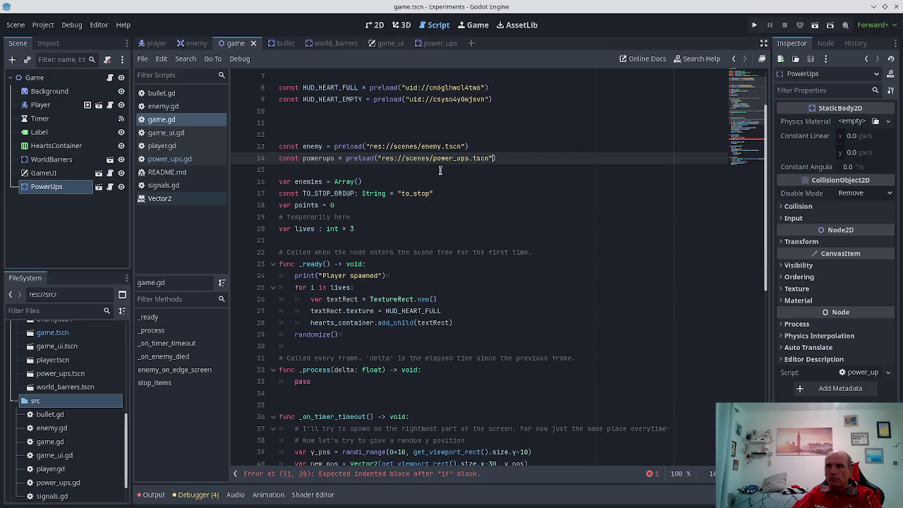
left_click(415, 473)
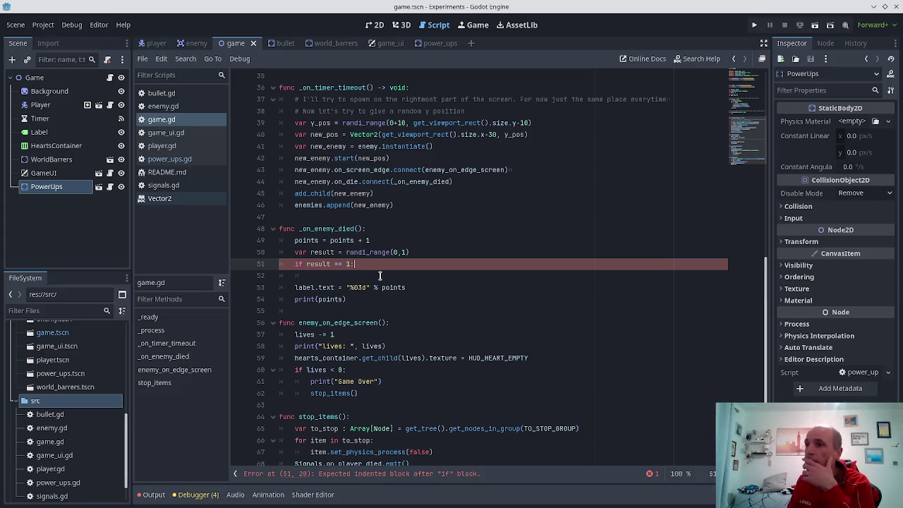
- Put a blank line after enemies.append(new_enemy), before func _on_enemy_died
scroll(379, 275, "down", 1)
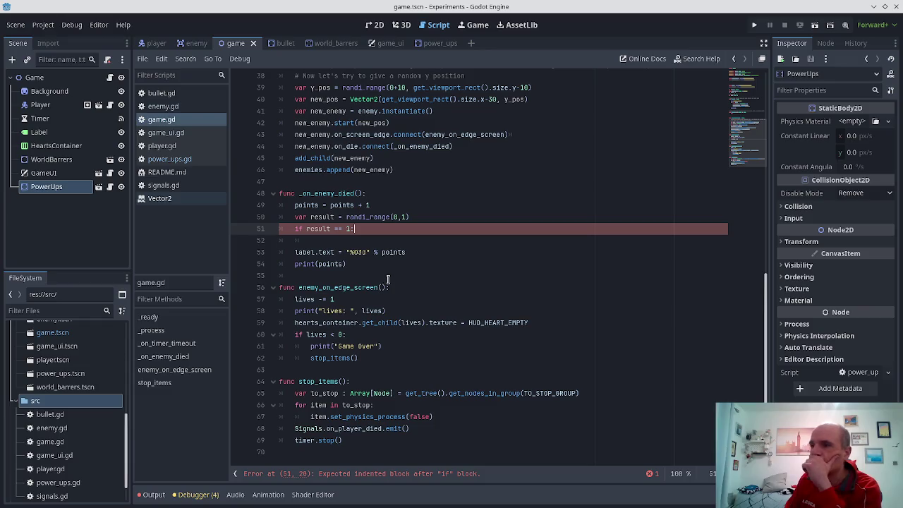
scroll(393, 280, "up", 2)
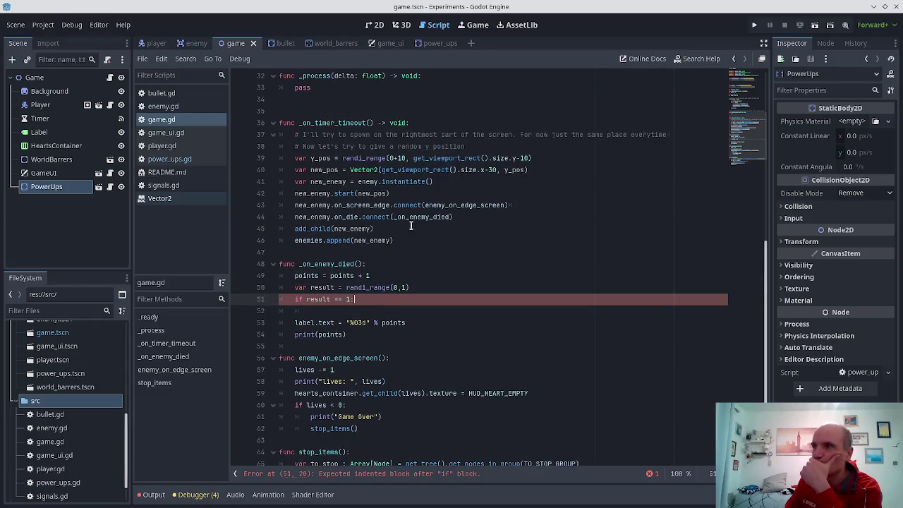
left_click(295, 158)
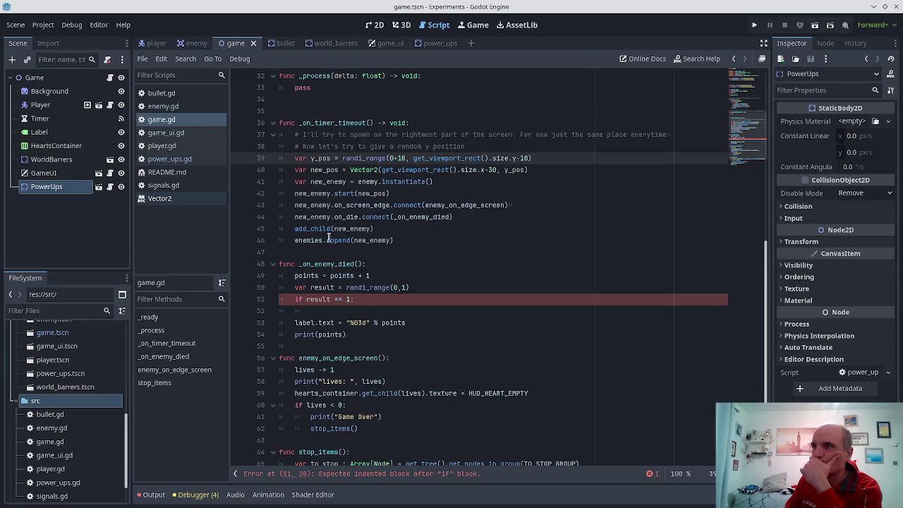
left_click(407, 240)
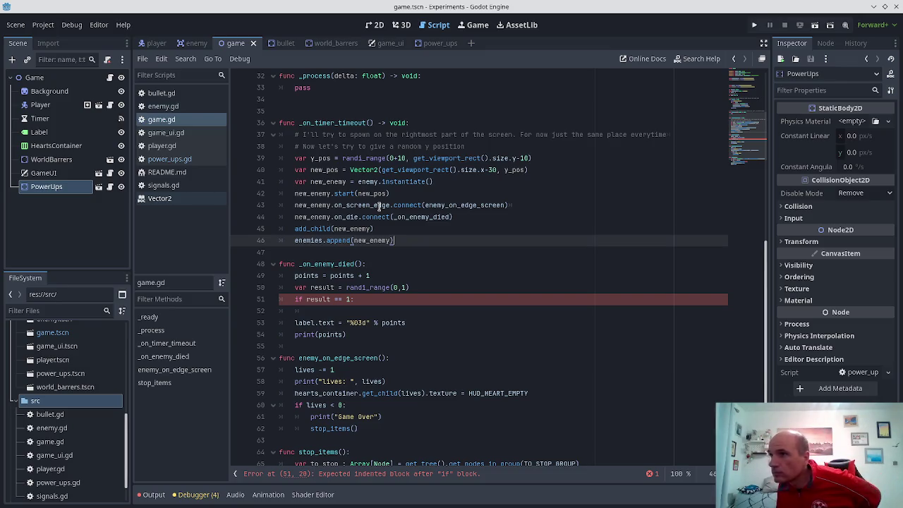
key("Down")
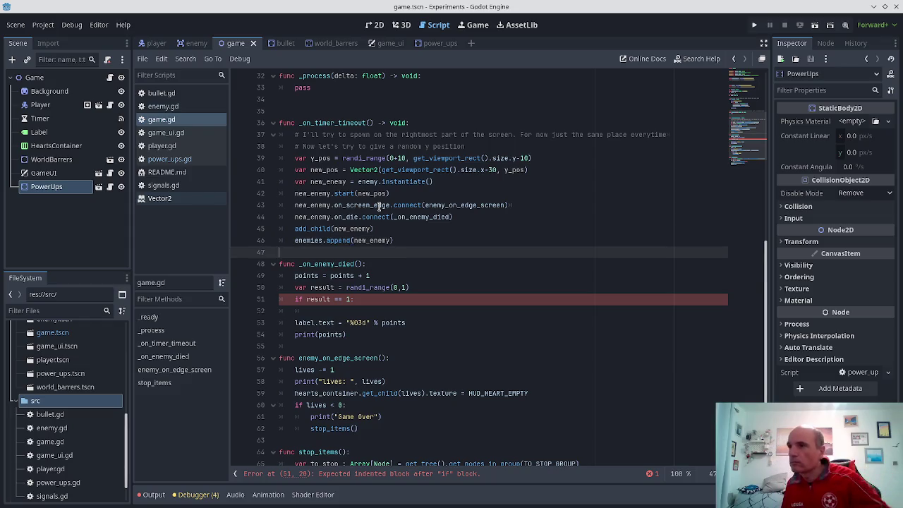
- Add func instantiate_on_random_pos(margin_left, margin_right): above _on_enemy_died, fixing the parameter typo
key("Return")
type("func")
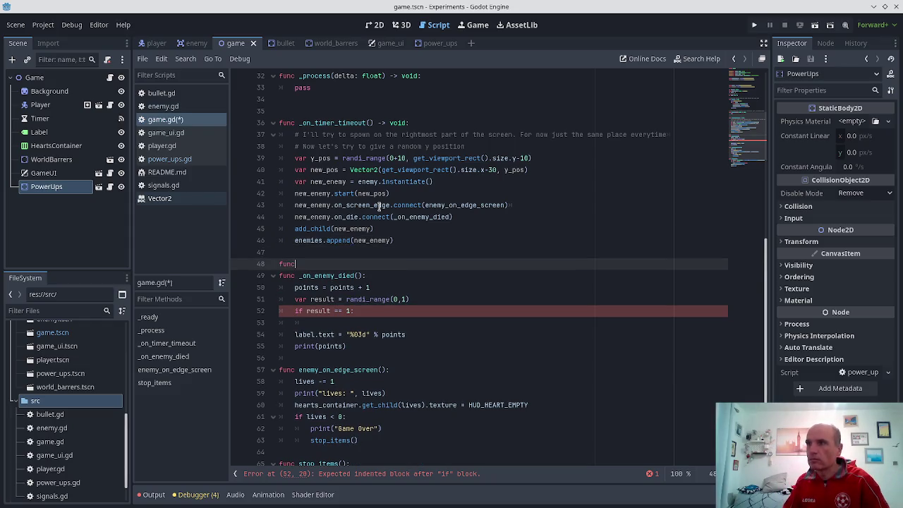
type(" instantiate_o")
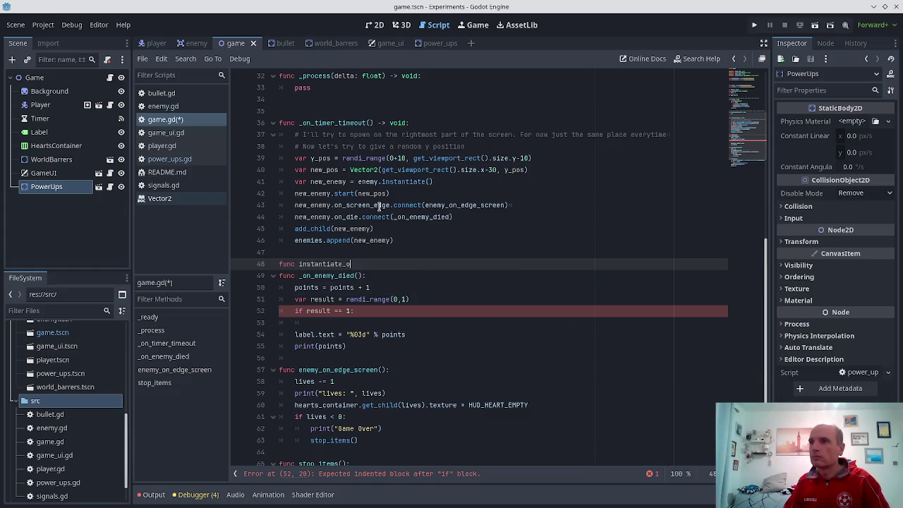
type("n_random_pos():")
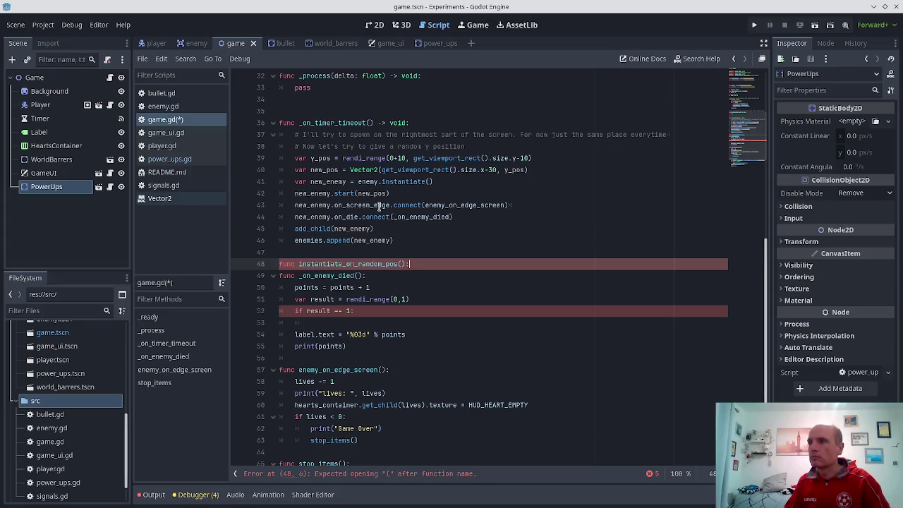
key("Return")
key("Up")
key("Up")
key("Up")
key("Up")
key("Up")
key("Up")
key("shift+End")
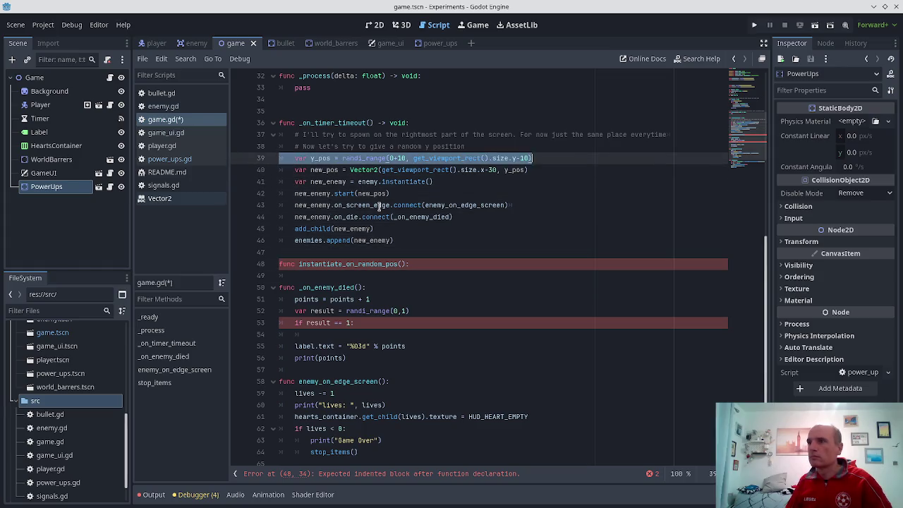
key("shift+Down")
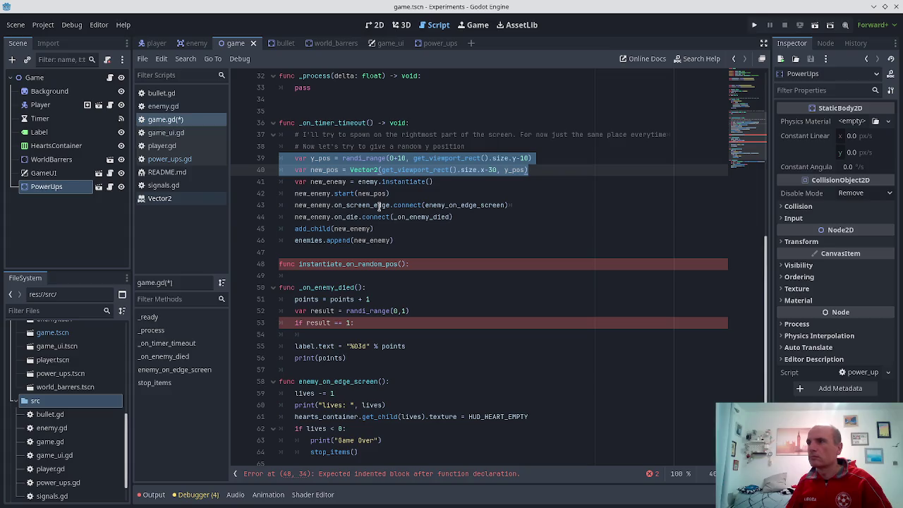
key("Down")
key("Down")
key("Down")
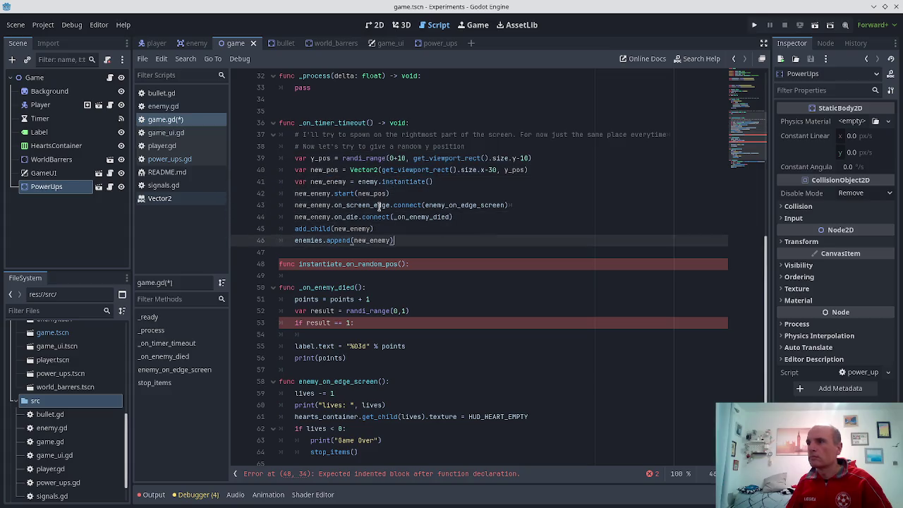
key("Left")
type("margin_")
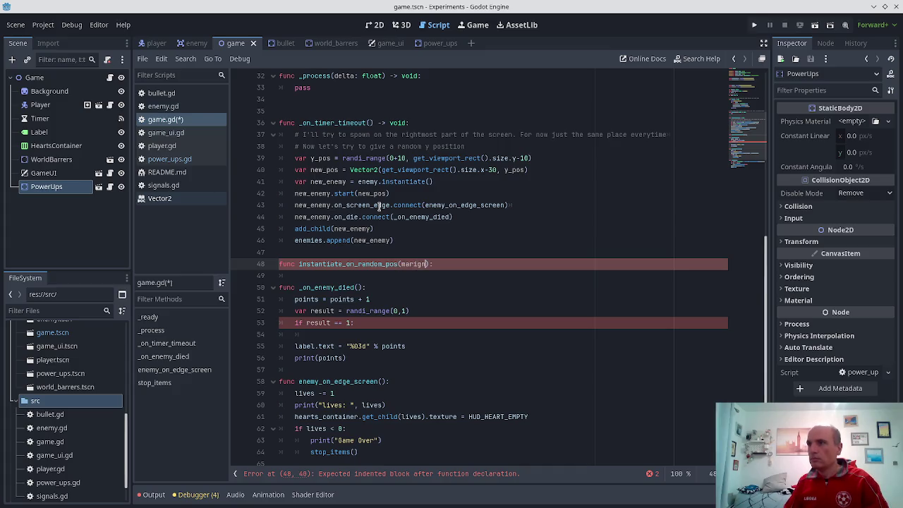
type("lef")
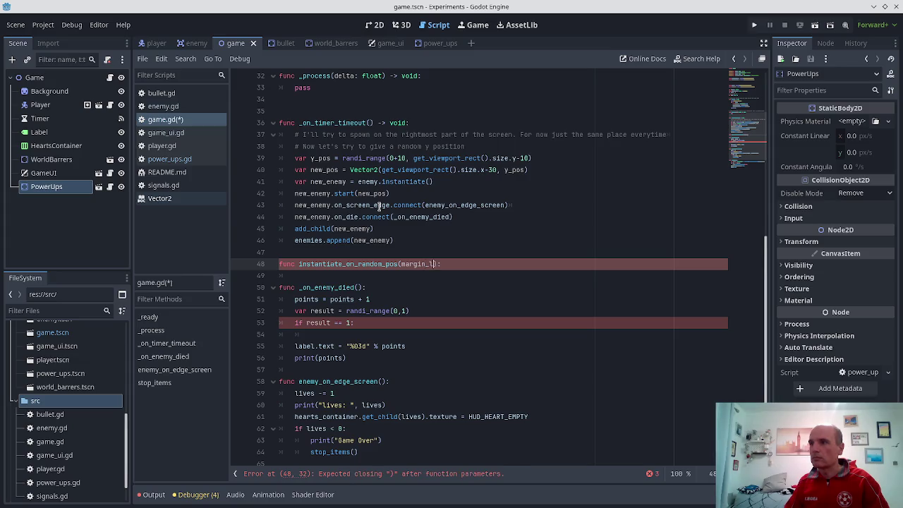
type("t, ma")
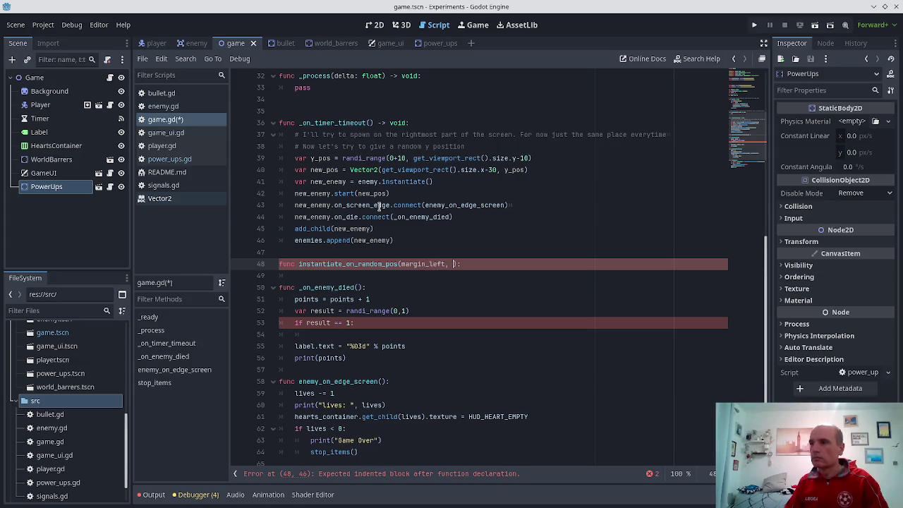
type("rgin_riugh")
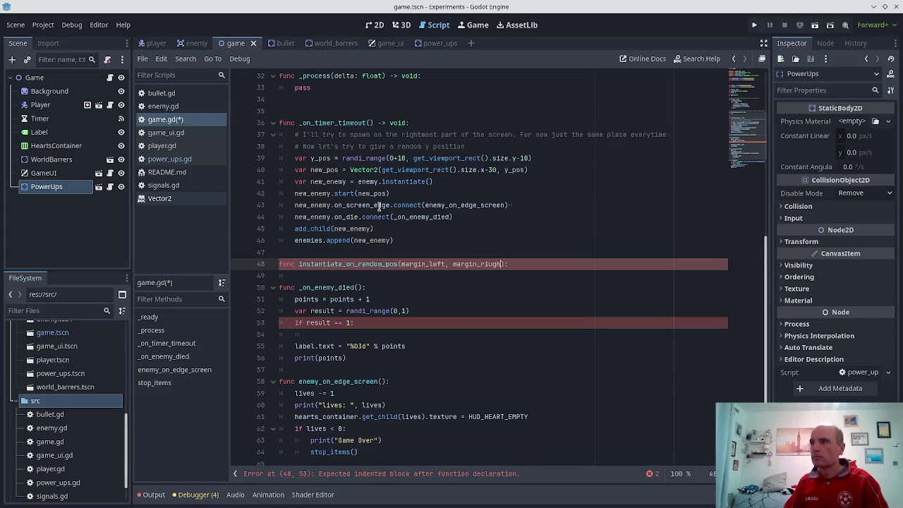
key("BackSpace")
- Select the y_pos and new_pos lines from the enemy spawn code to copy them
key("Up")
key("Up")
key("Up")
key("Up")
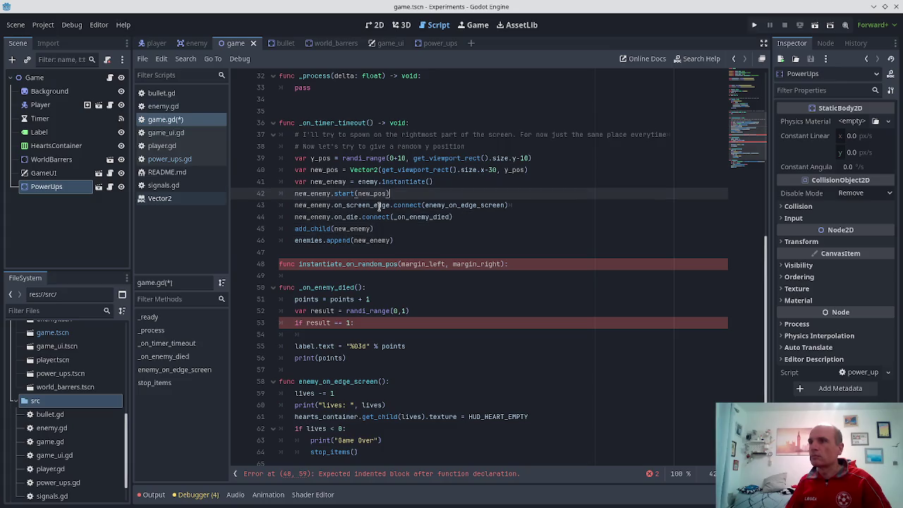
key("Home")
key("shift+Down")
key("shift+End")
key("ctrl+c")
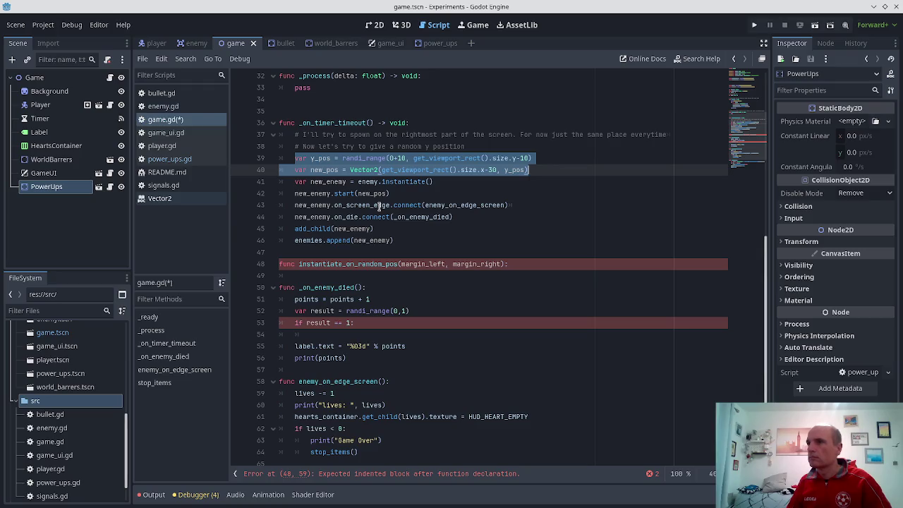
key("Down")
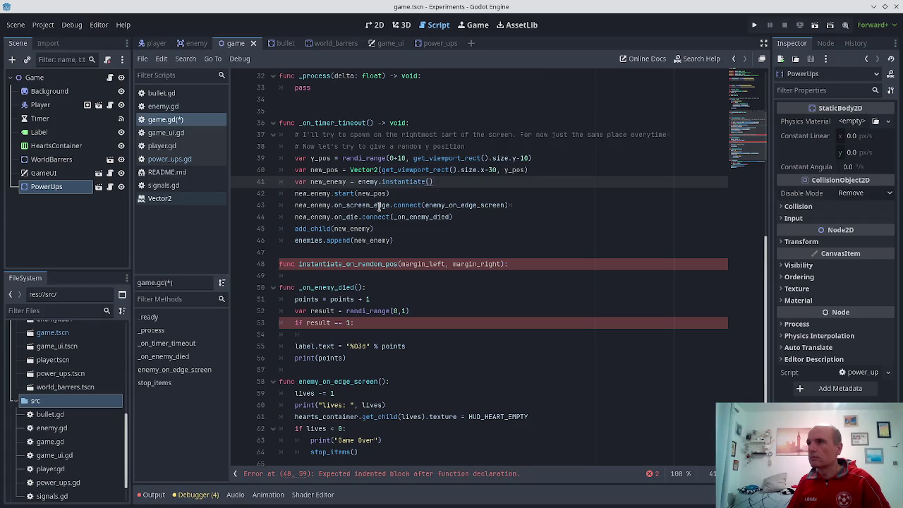
- Paste the y_pos and new_pos lines into the new function and replace 10 with margin_left
key("Down")
key("Down")
key("Down")
key("End")
key("Return")
key("ctrl+v")
key("Left")
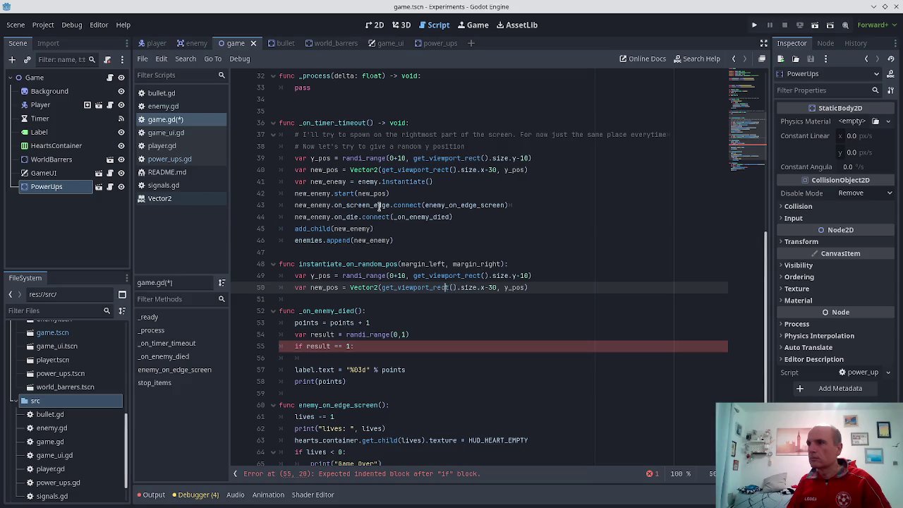
key("Up")
key("ctrl+Left")
key("ctrl+Left")
key("ctrl+Left")
key("BackSpace")
key("BackSpace")
type("mar")
key("ctrl+z")
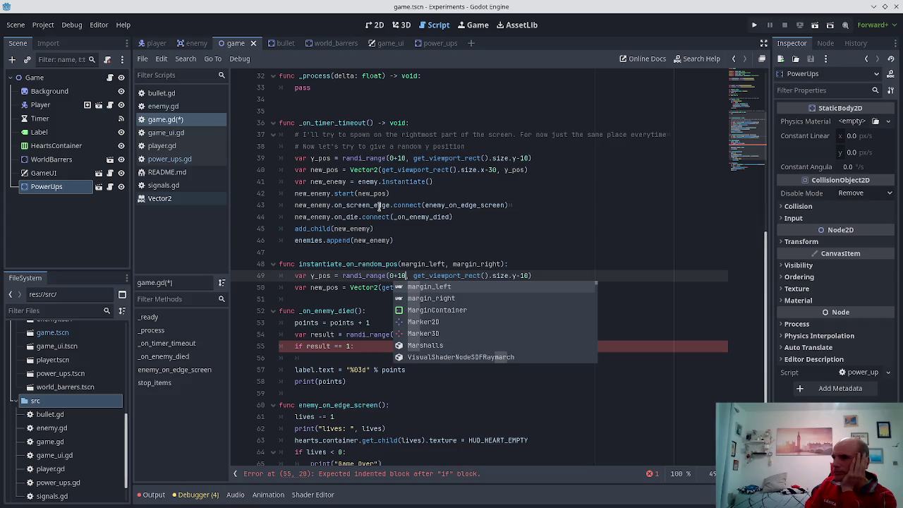
key("Delete")
key("Delete")
type("margin_")
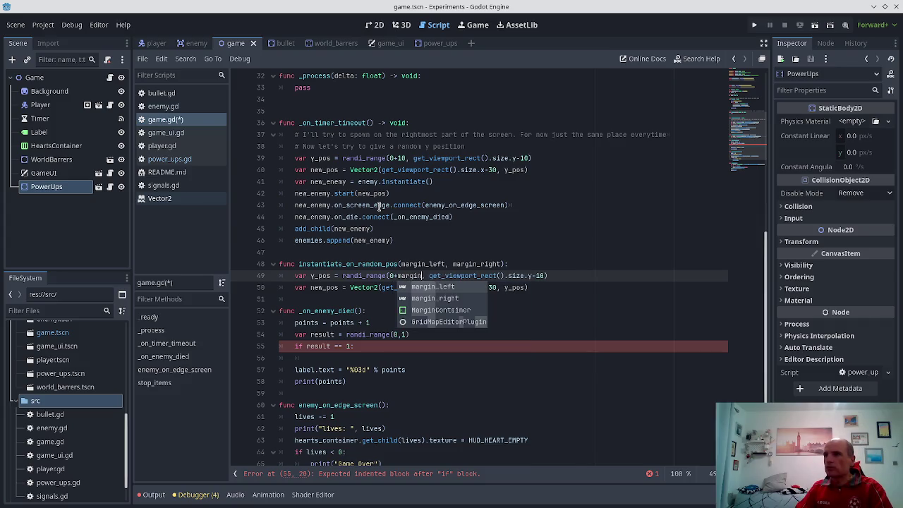
type("left")
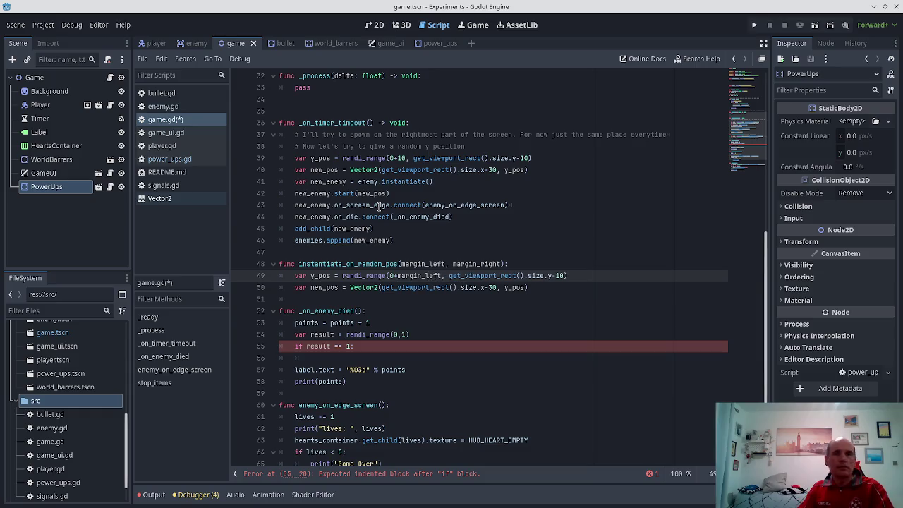
key("ctrl+s")
- Replace the hard-coded 30 in the new_pos line with margin_right and save
key("Down")
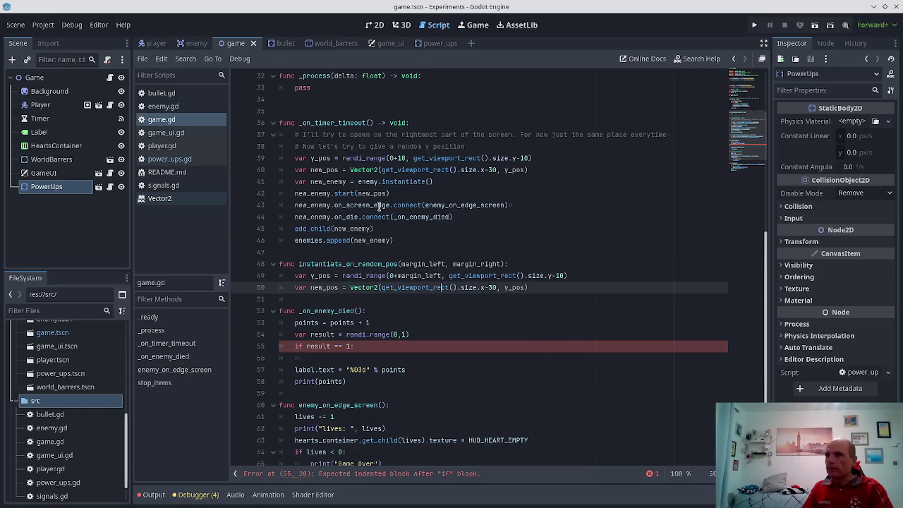
key("Right")
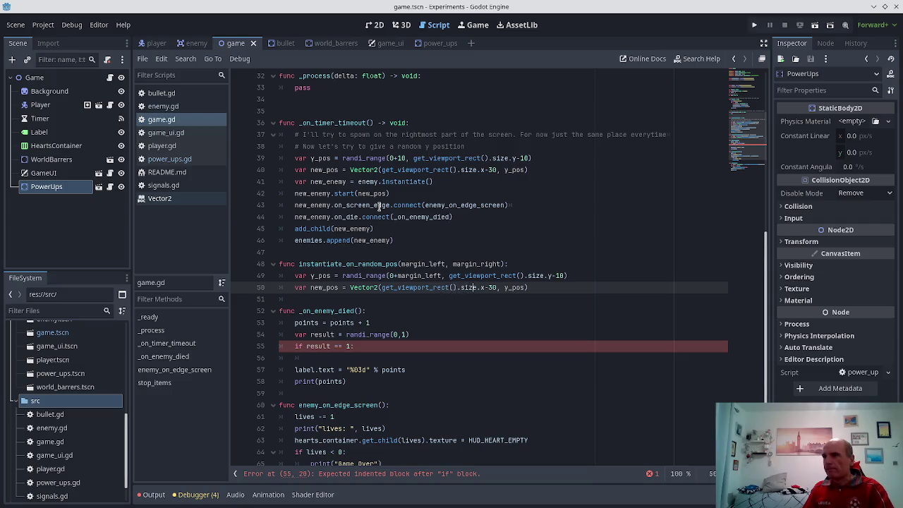
key("Delete")
key("Delete")
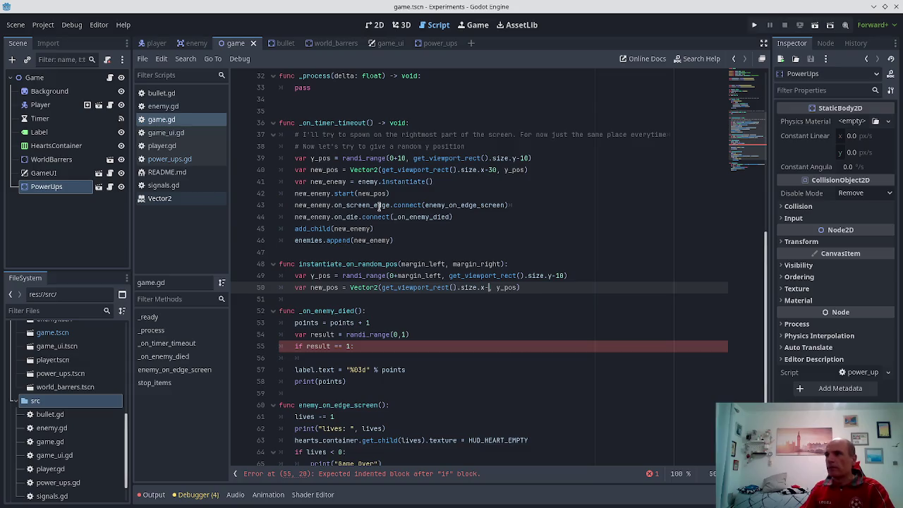
type("margin_ri")
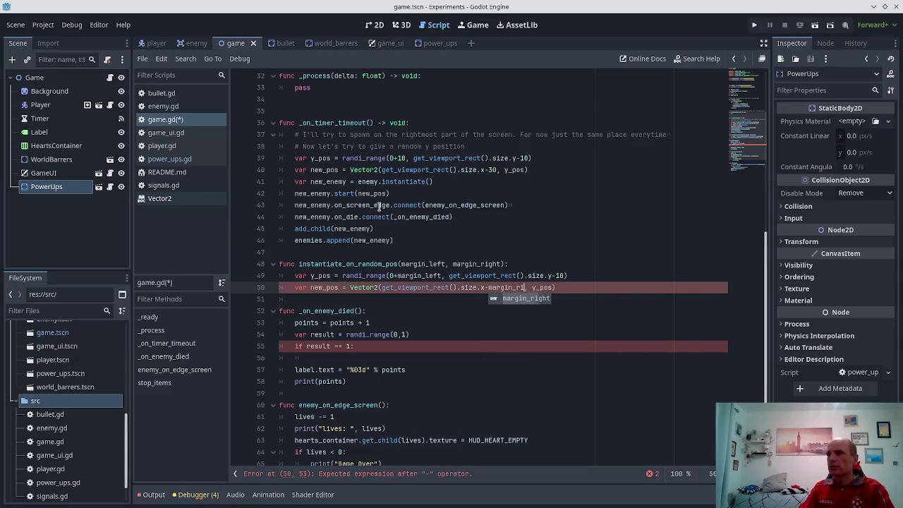
key("Return")
key("ctrl+s")
- Add an item_to_instantiate parameter to the function header and save game.gd
key("Up")
key("Up")
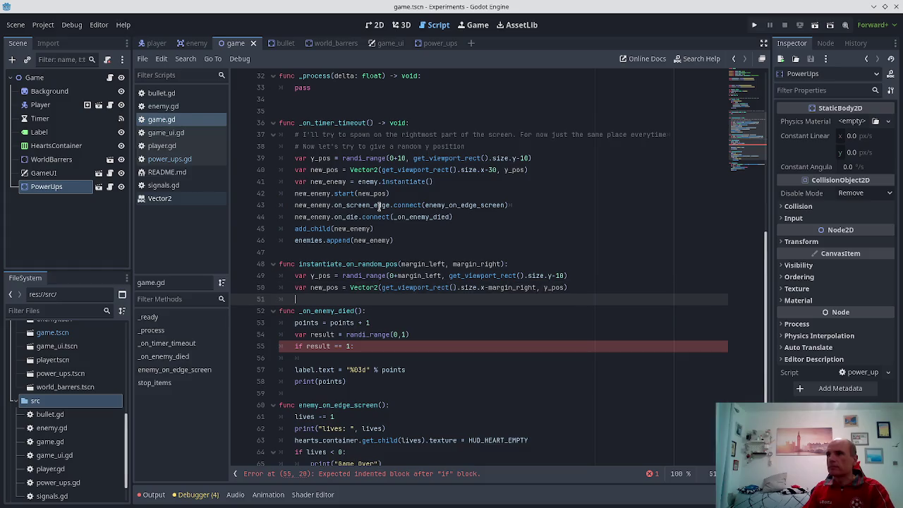
key("Down")
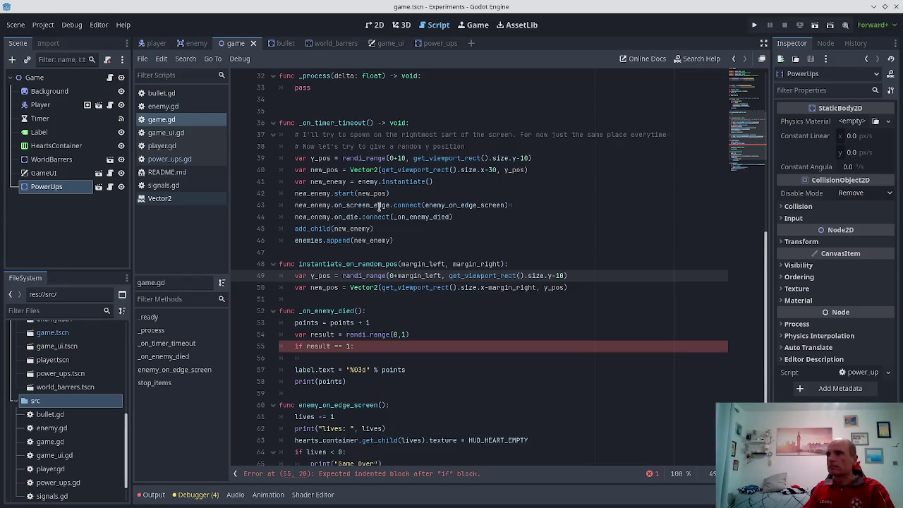
key("Up")
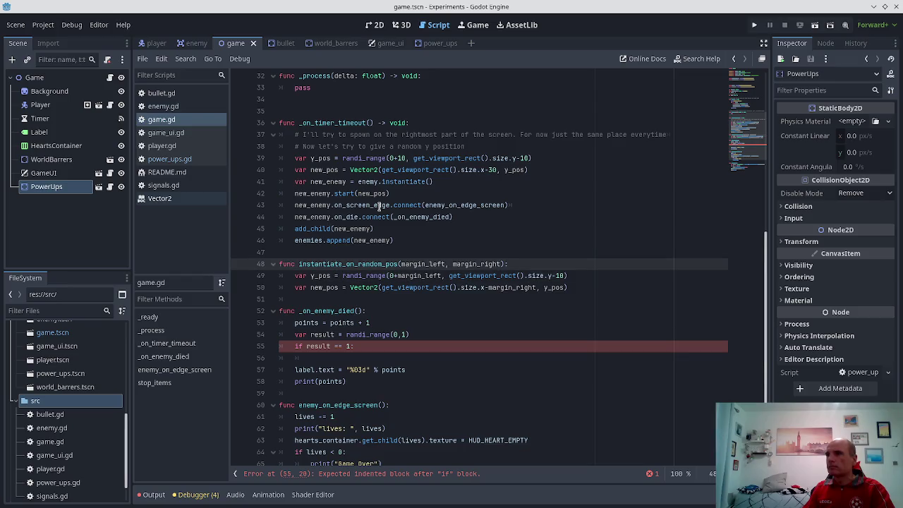
type(",m")
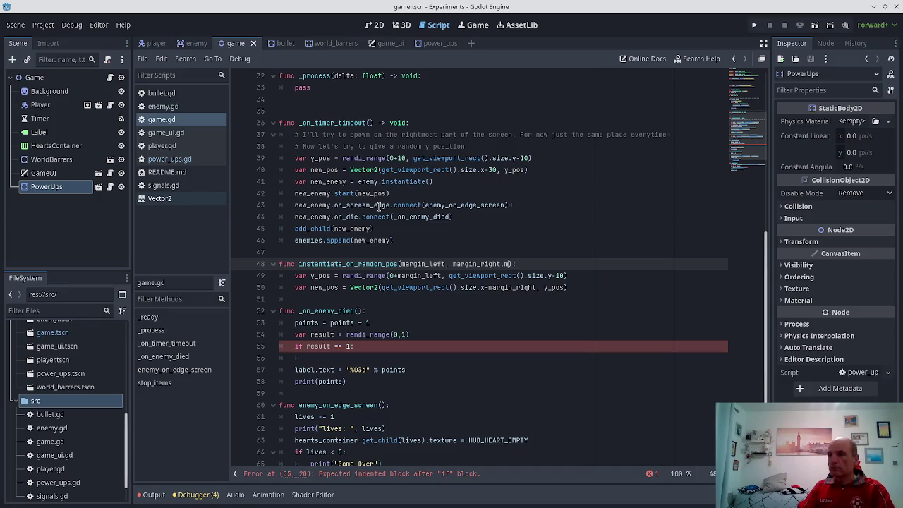
type("item_to_instantiate")
key("ctrl+s")
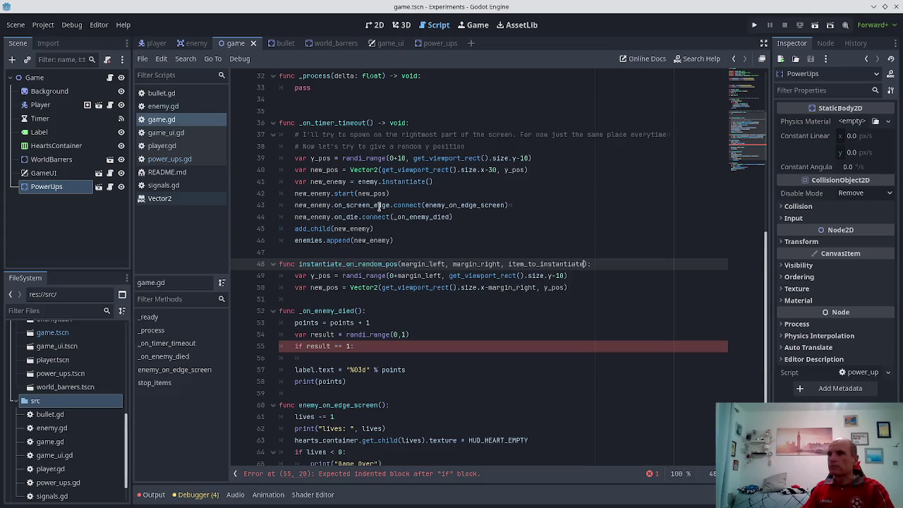
key("Down")
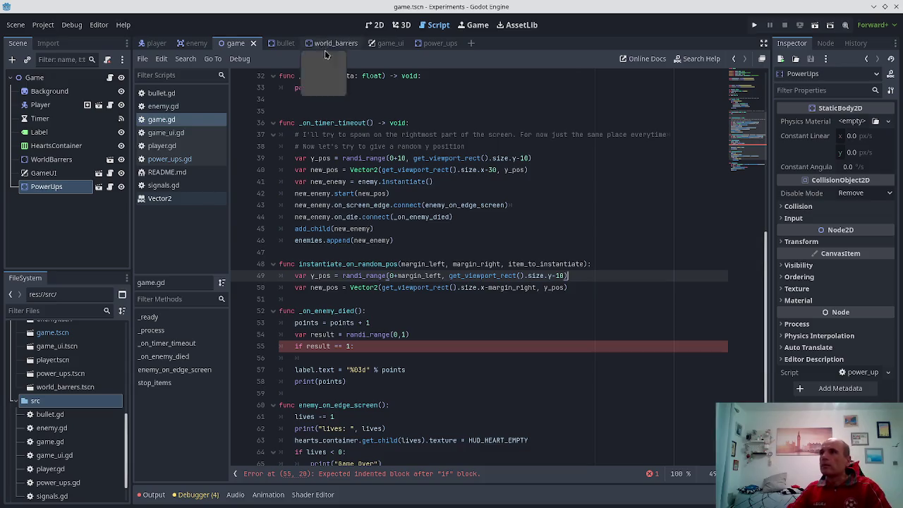
left_click(432, 43)
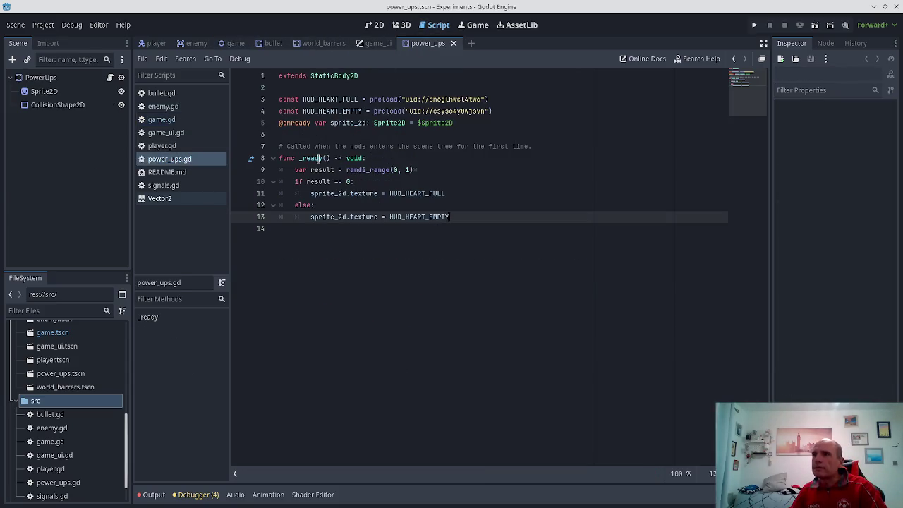
- Rename _ready to start in power_ups.gd, then view the power-up heart scene in 2D
left_click(300, 158)
type("start")
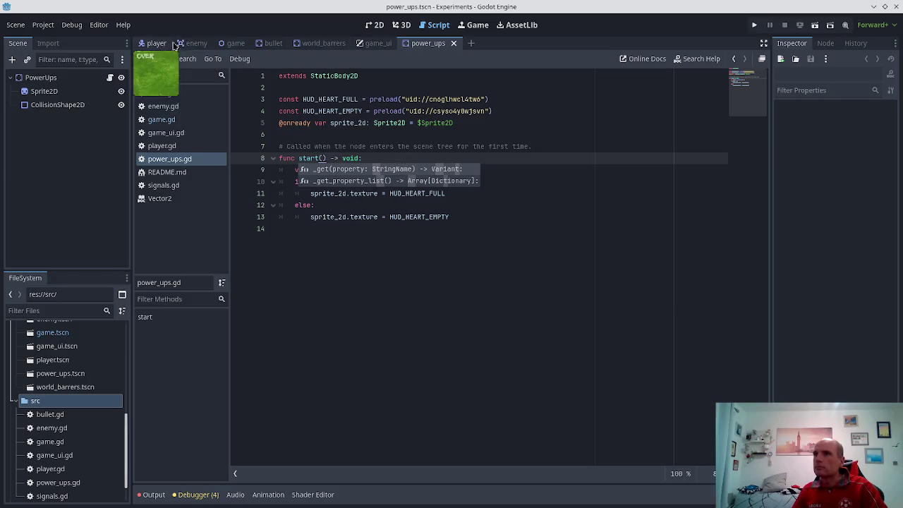
left_click(375, 28)
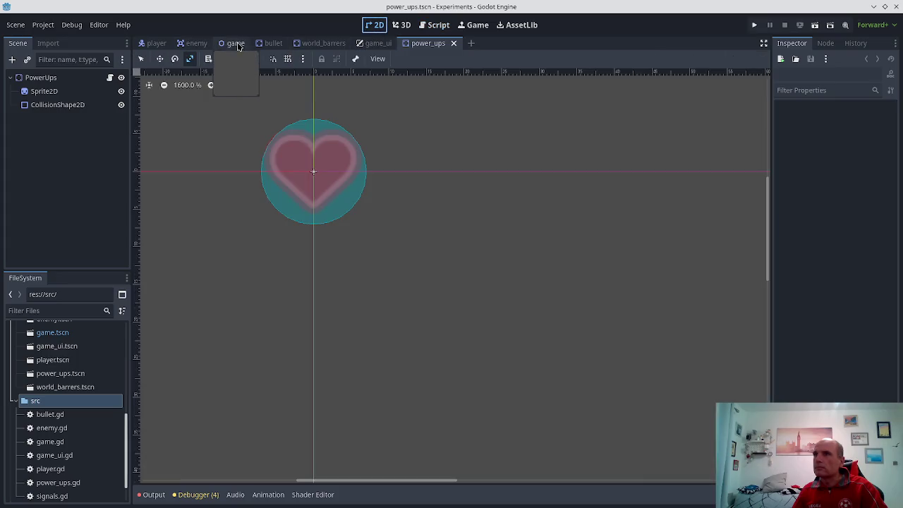
- In game.gd, add 'var new_item = new_item.instantiate()' below the new_pos line and save
left_click(235, 43)
scroll(355, 201, "up", 1)
scroll(354, 201, "down", 1)
scroll(215, 132, "up", 1)
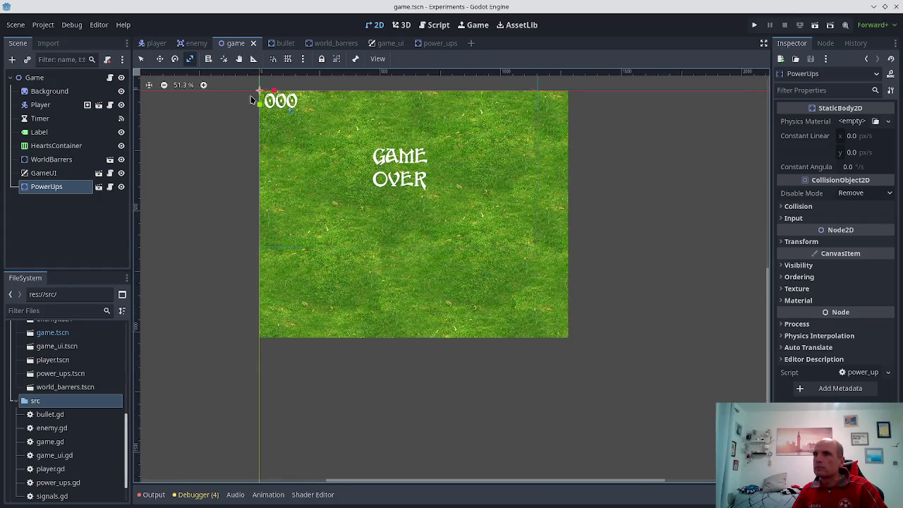
scroll(253, 161, "up", 9)
scroll(237, 198, "up", 5)
scroll(258, 190, "up", 4)
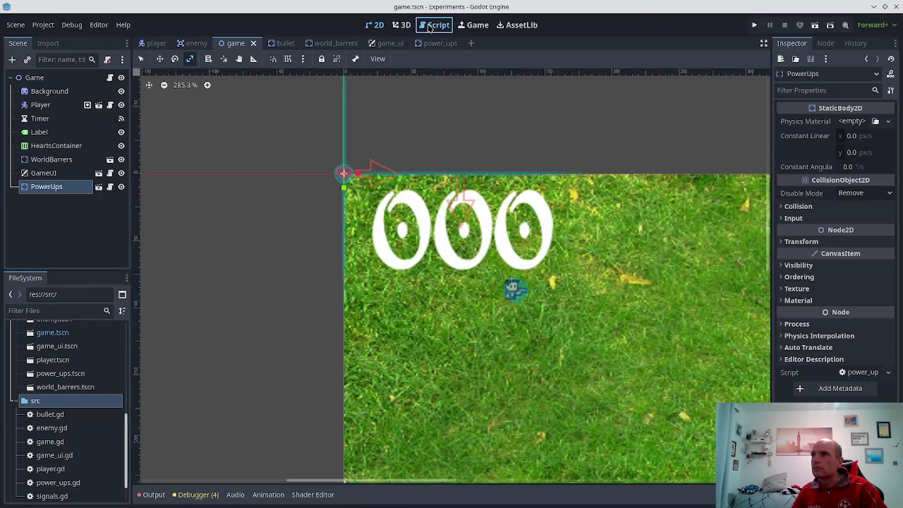
left_click(433, 26)
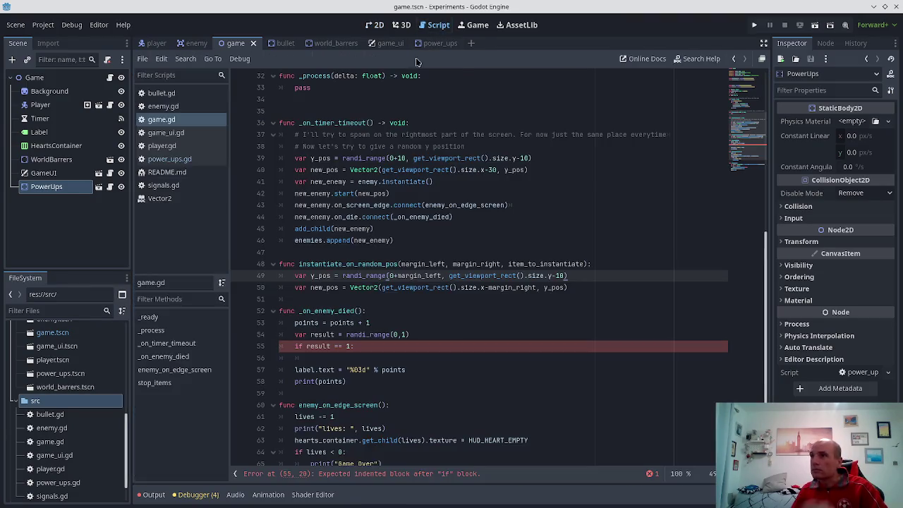
left_click(583, 285)
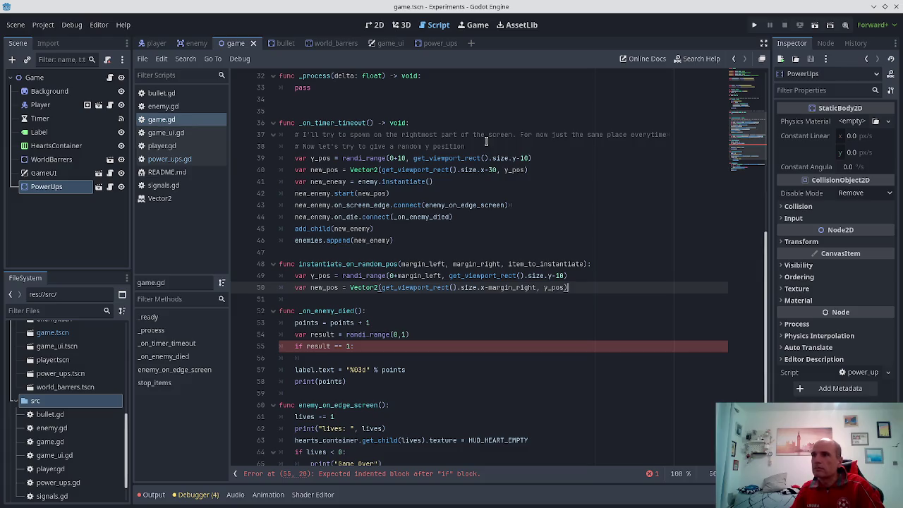
key("Return")
type("var new_item")
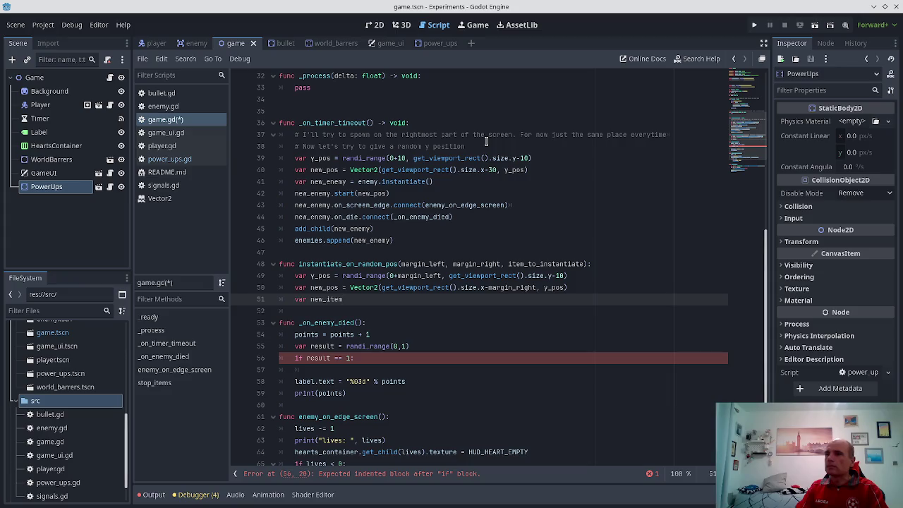
type(" = new_item.instantiate()")
key("ctrl+s")
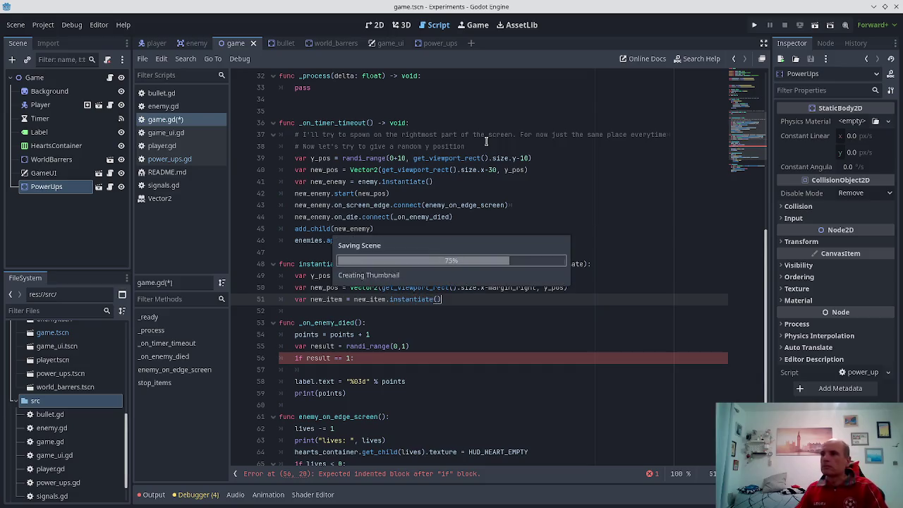
- Copy the new_enemy.start(new_pos) line and paste it below the new_item line
key("Up")
key("Up")
key("Up")
key("Up")
key("Up")
key("Up")
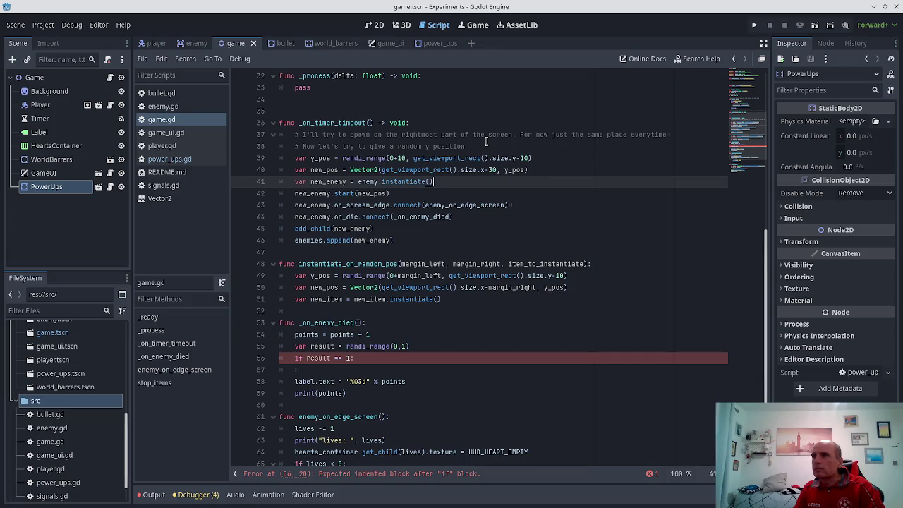
key("Down")
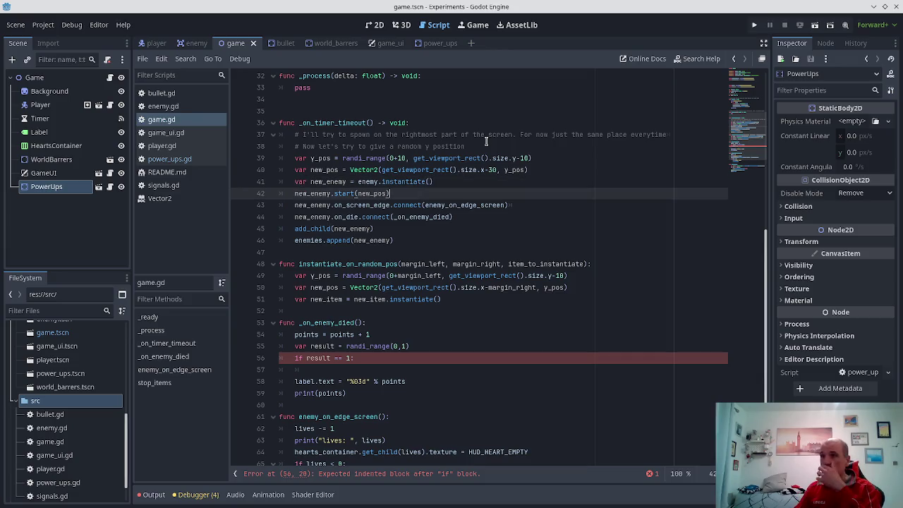
key("Home")
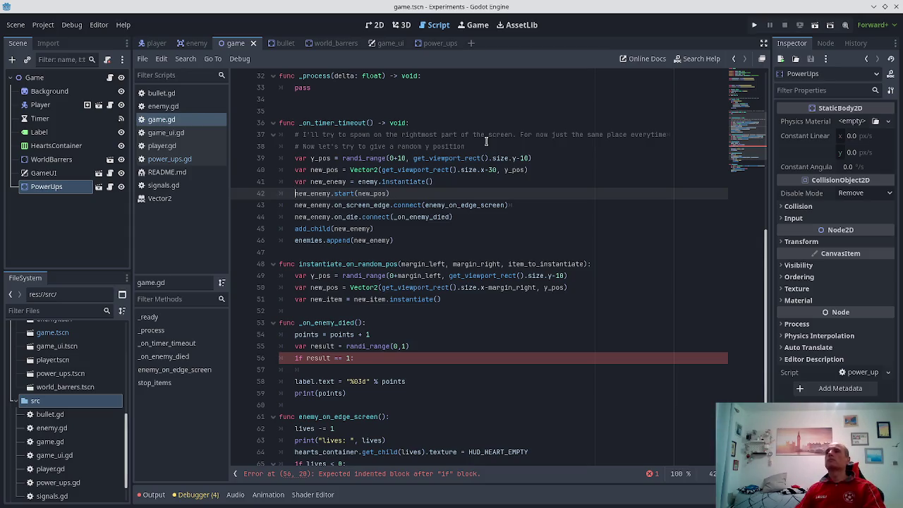
key("shift+End")
key("shift+Down")
key("shift+End")
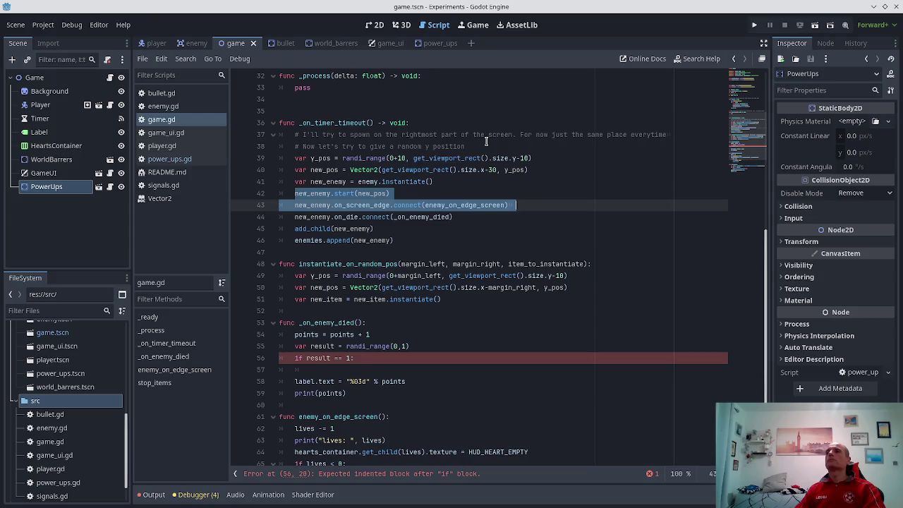
key("Up")
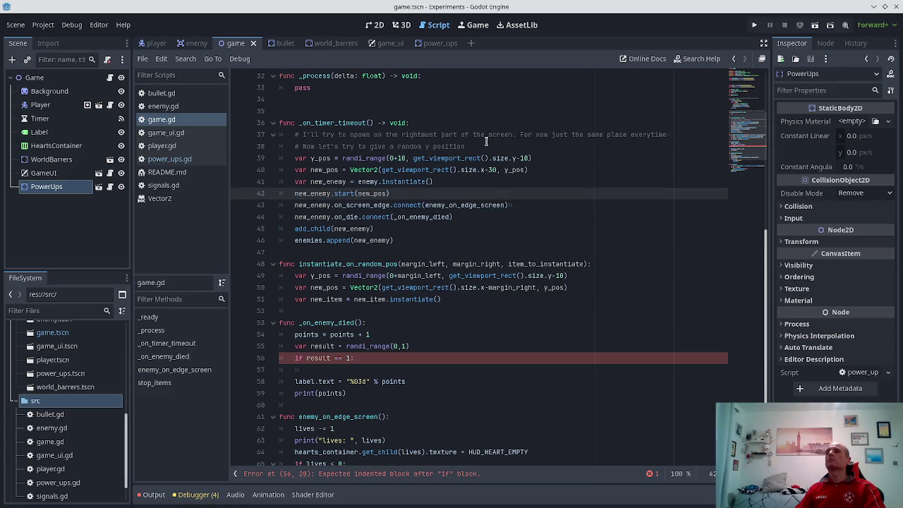
key("shift+Home")
key("ctrl+c")
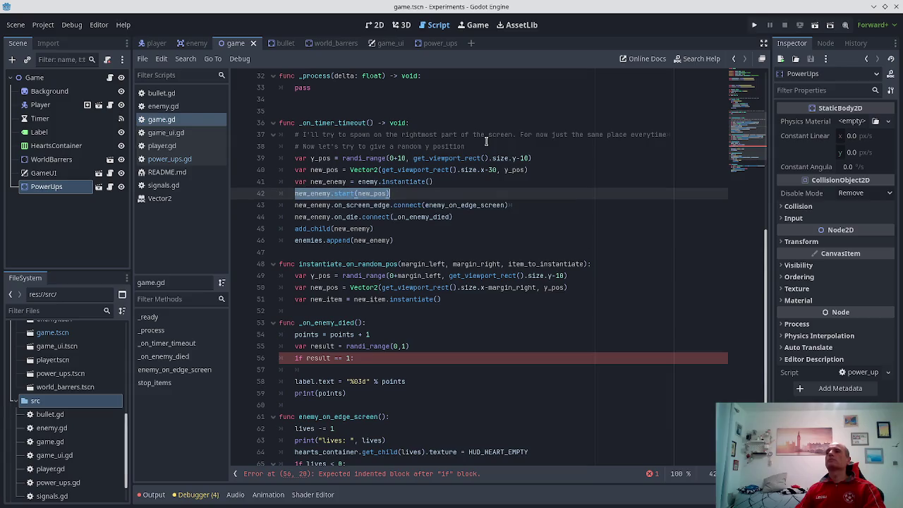
key("Down")
key("Down")
key("Down")
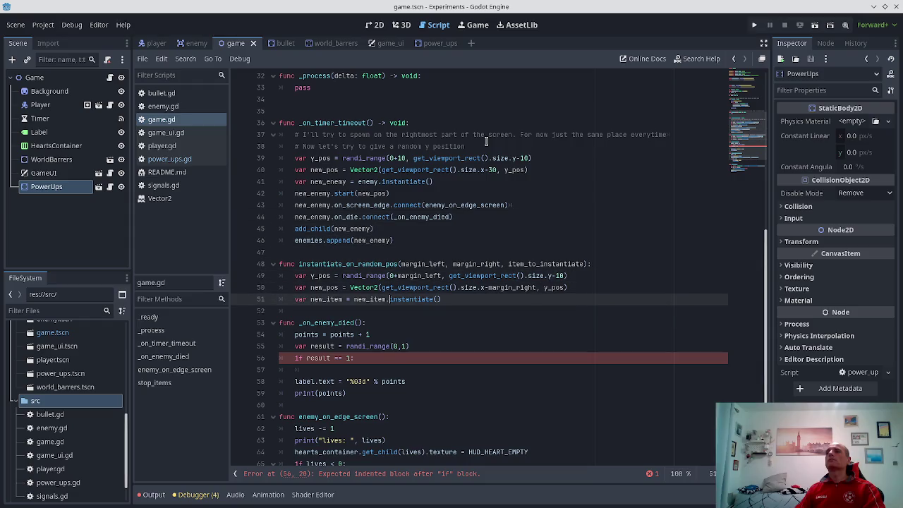
key("End")
key("Return")
key("ctrl+v")
key("ctrl+s")
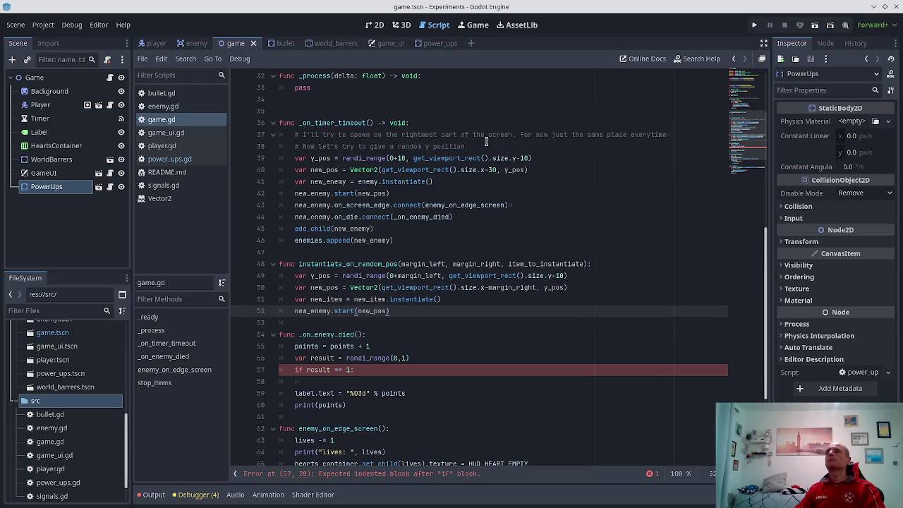
- Add 'return new_item' at the end of the function and save
key("Up")
key("Up")
key("Up")
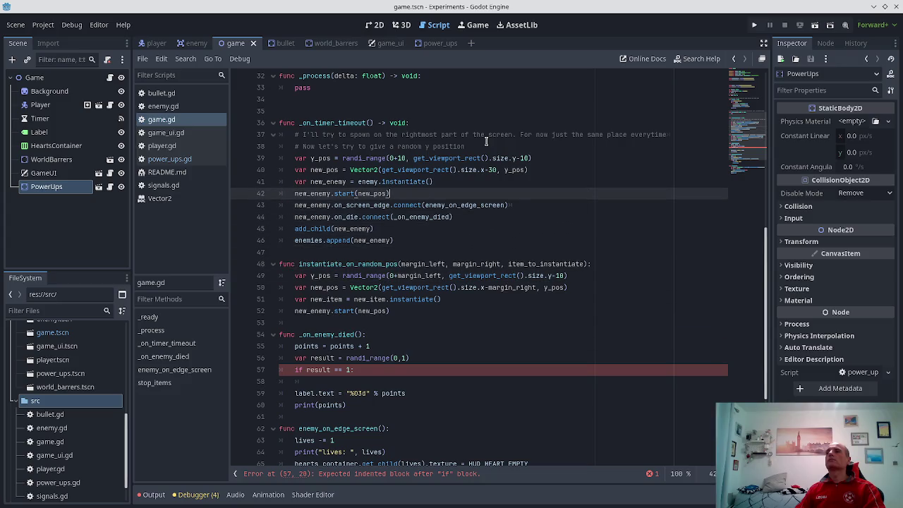
key("Down")
key("Down")
key("Down")
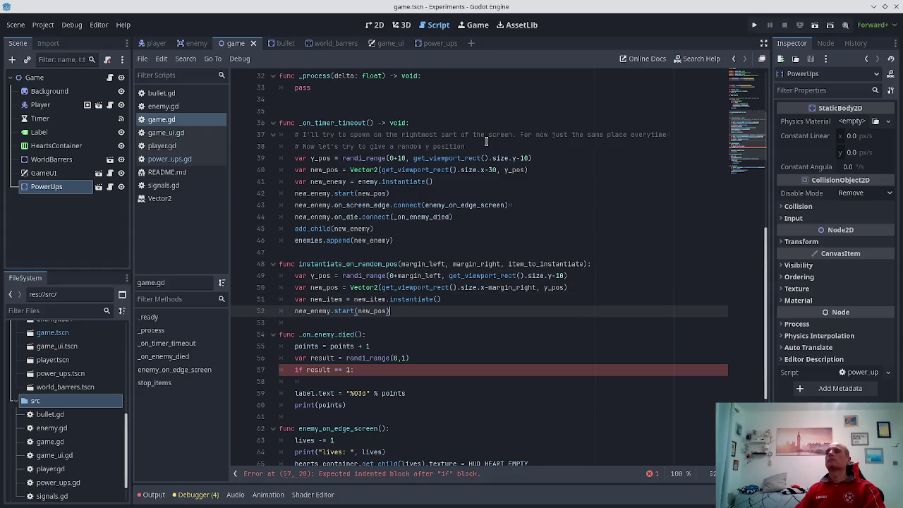
key("Return")
type("return")
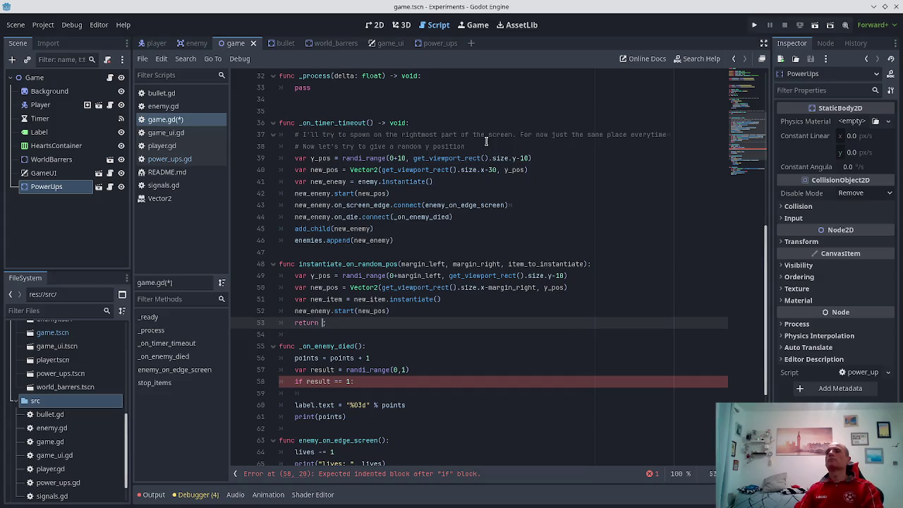
type(" new_item")
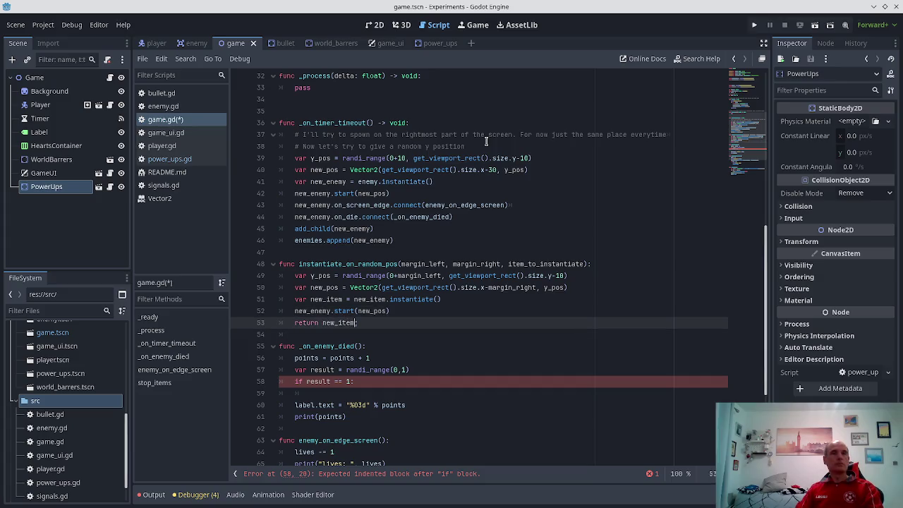
key("ctrl+s")
- Change the copied call to new_item.start(new_pos) and save the script
key("Up")
key("Up")
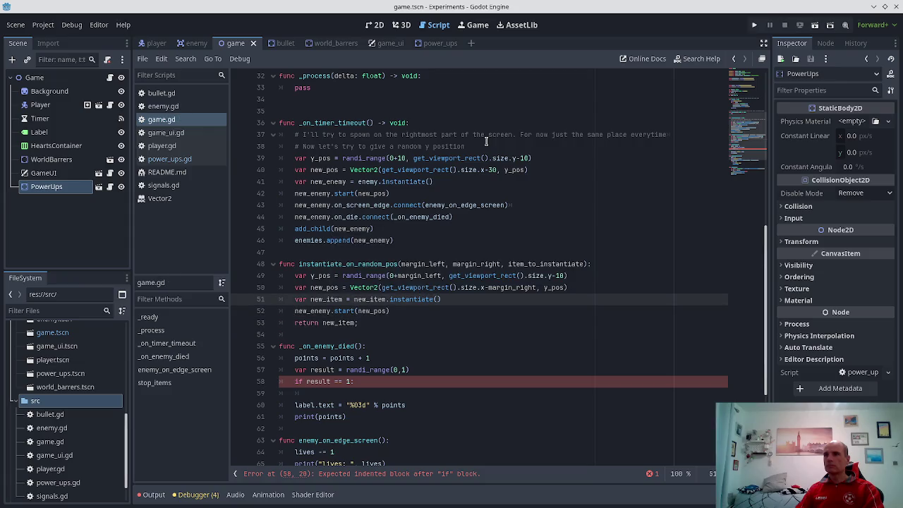
key("Down")
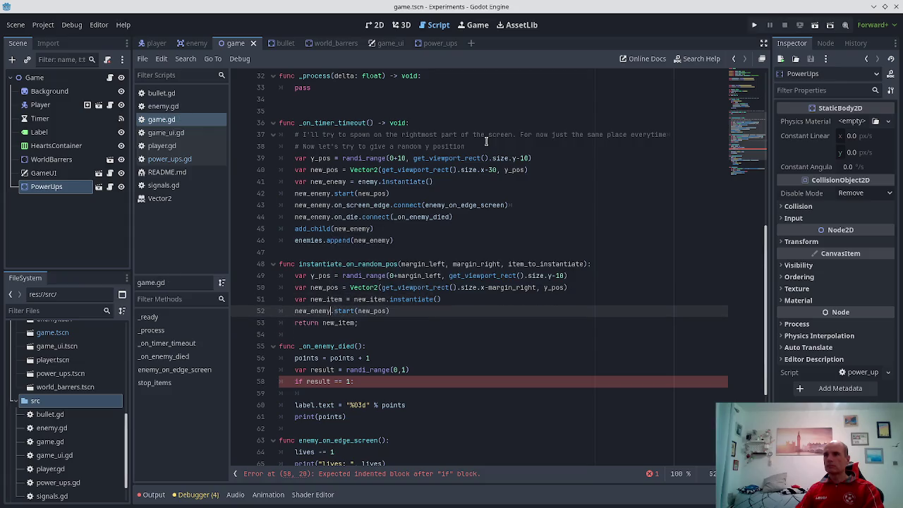
key("BackSpace")
key("BackSpace")
key("BackSpace")
type("item")
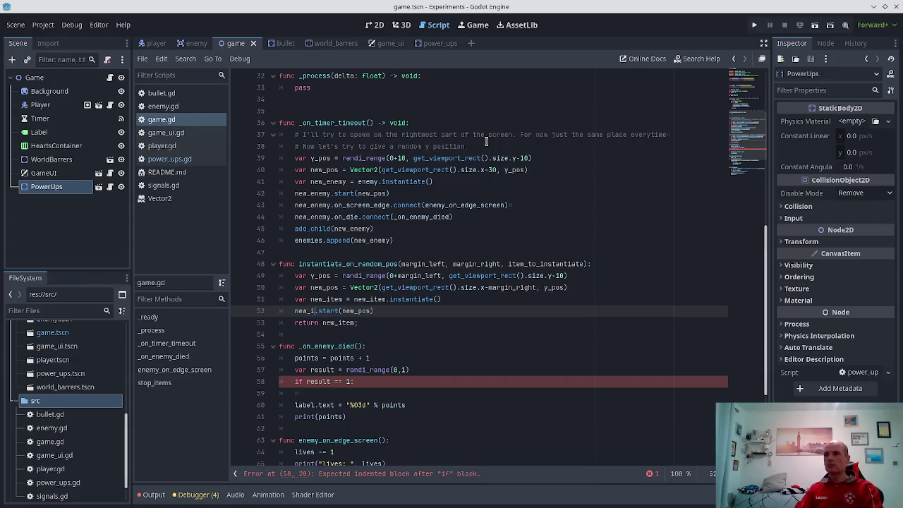
key("ctrl+s")
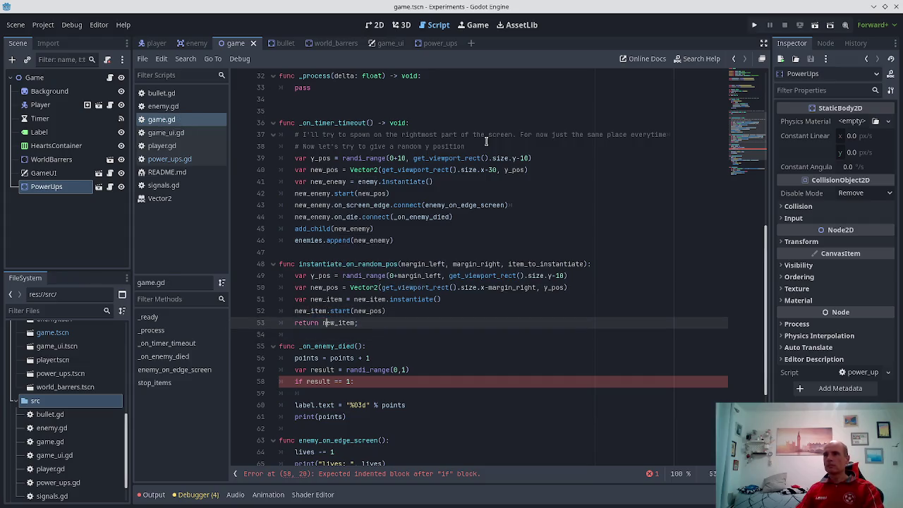
key("Up")
key("Up")
key("Up")
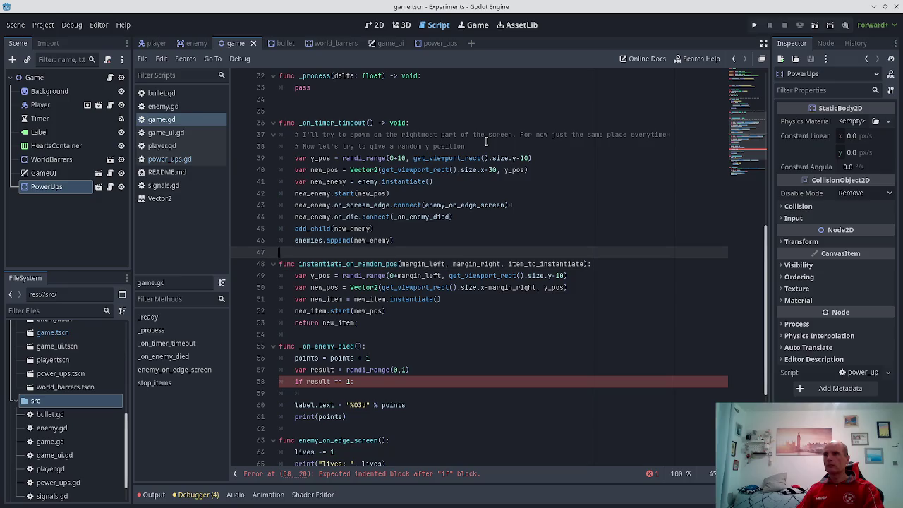
- Replace enemy.instantiate() in _on_timer_timeout with a call to instantiate_on_random_pos
key("Up")
key("Up")
key("Up")
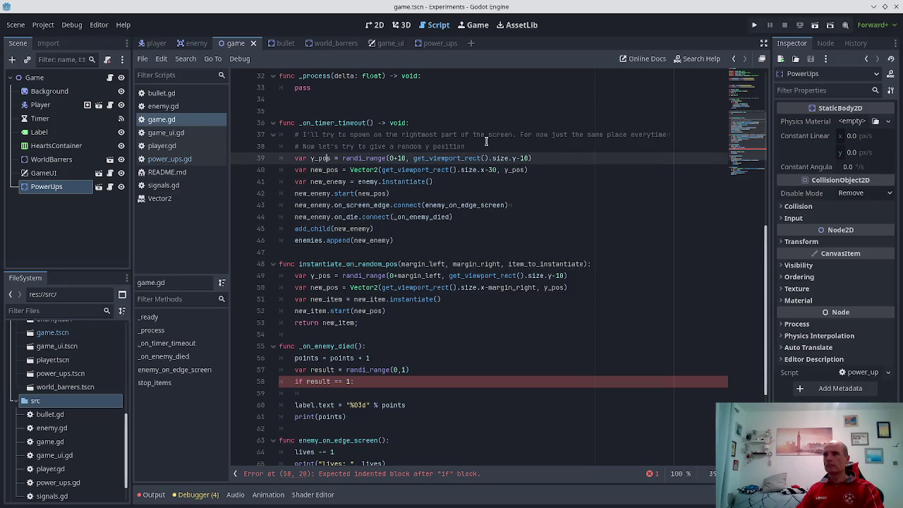
key("Down")
key("Down")
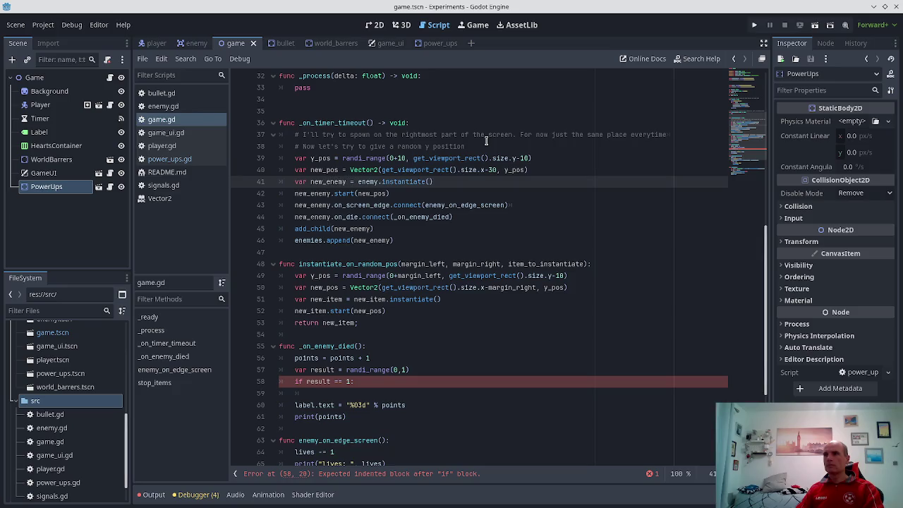
key("shift+End")
type("instantiate_on_")
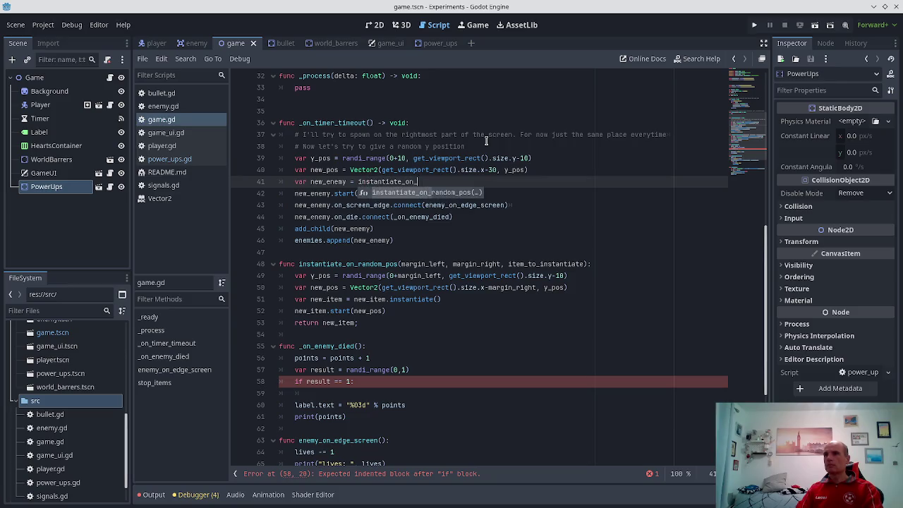
key("Escape")
type("random_pos")
key("Return")
key("ctrl+s")
- Pass 10 and 30 as the margin arguments to instantiate_on_random_pos and save
type("-10, -30)")
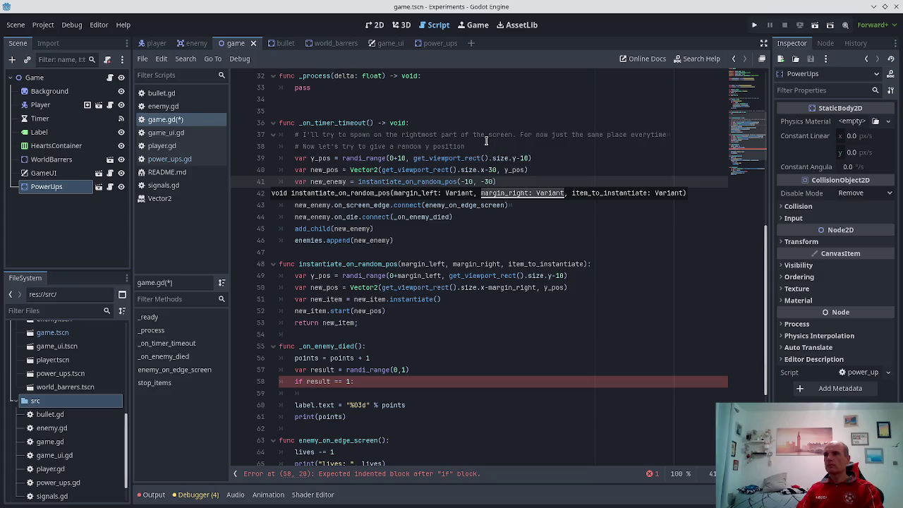
key("BackSpace")
key("End")
key("ctrl+s")
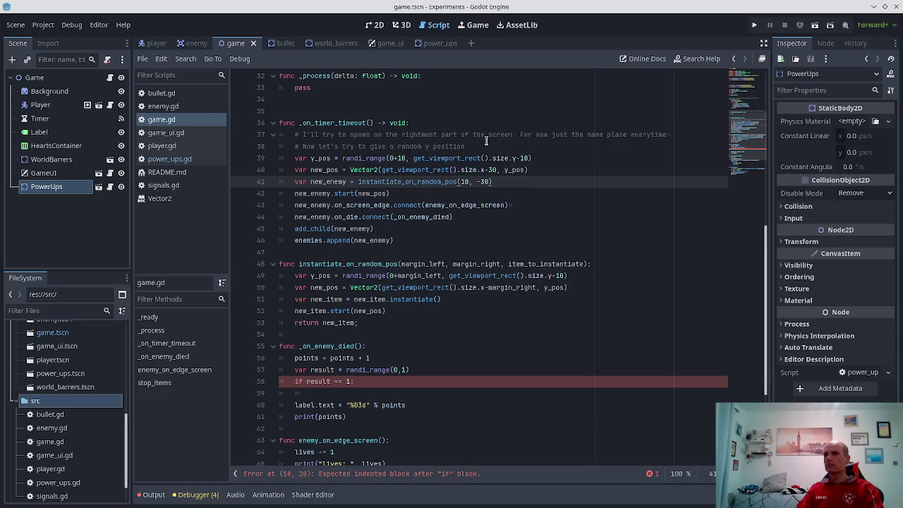
key("BackSpace")
key("End")
key("ctrl+s")
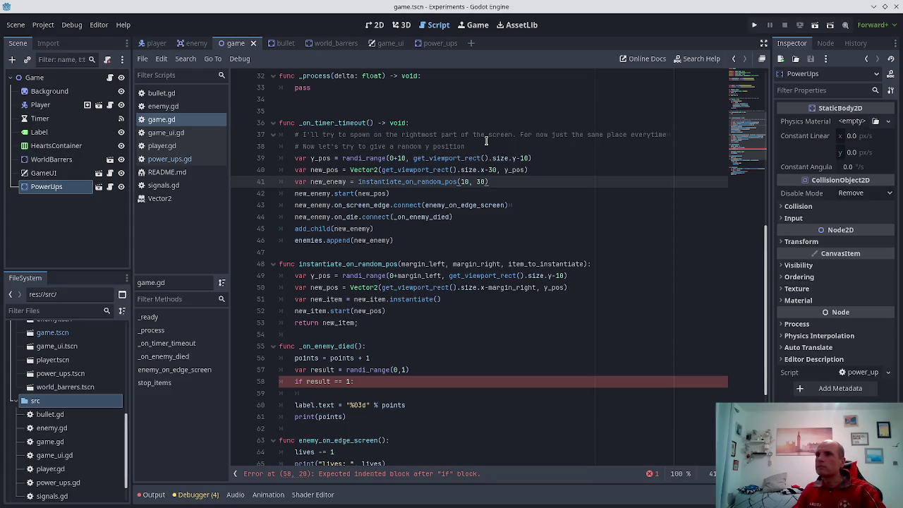
- Comment out the old y_pos, new_pos and enemy start lines, save, and run the project
key("Up")
key("Up")
key("Home")
type("#")
key("Down")
type("#")
key("Down")
key("Down")
type("#")
key("Down")
type("#")
key("Down")
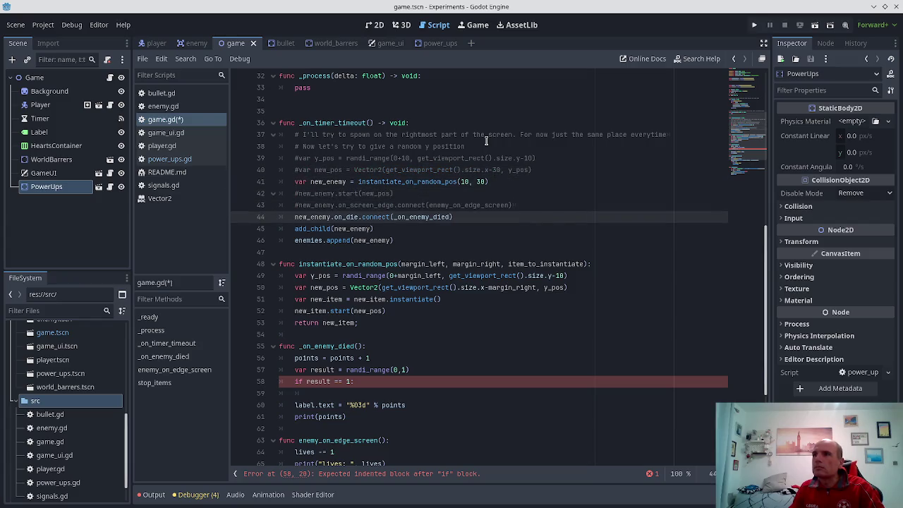
key("Up")
key("Delete")
key("ctrl+s")
key("Down")
key("Down")
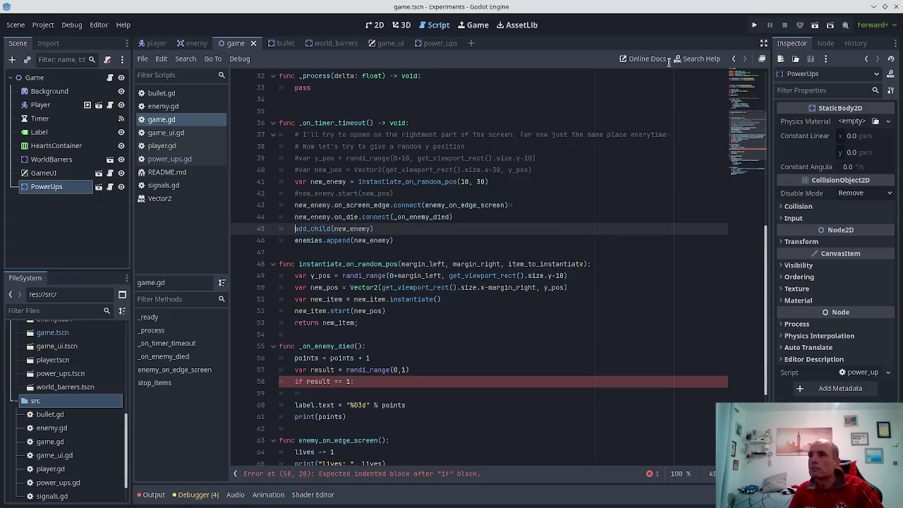
left_click(754, 25)
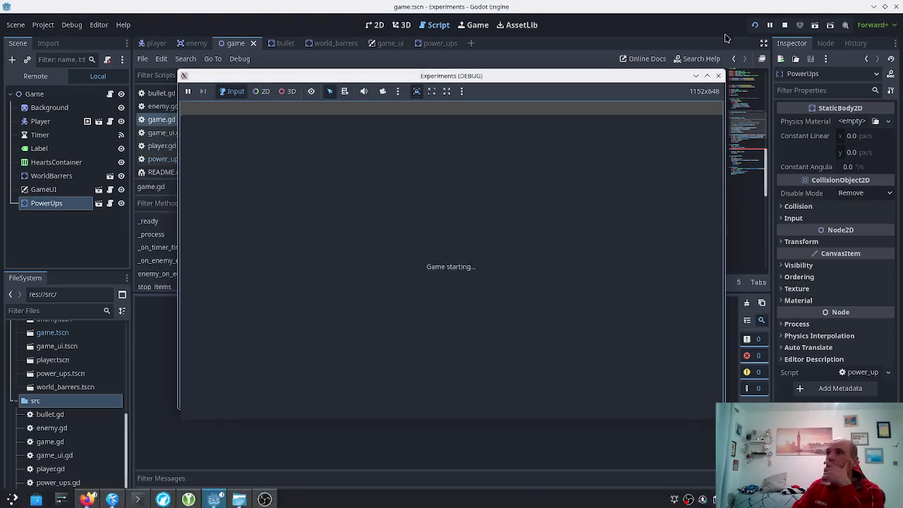
- Close the stuck game, comment out line 58, then rerun and close the game window
left_click(718, 76)
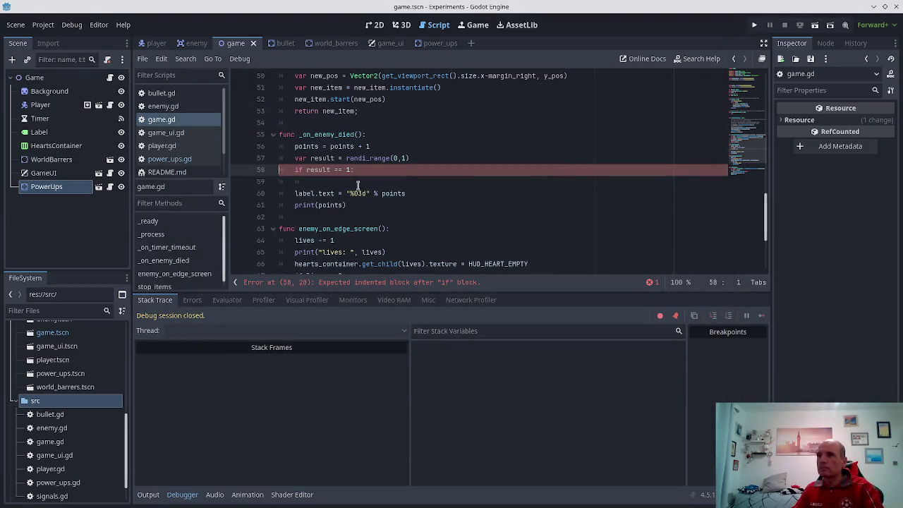
key("Right")
type("#")
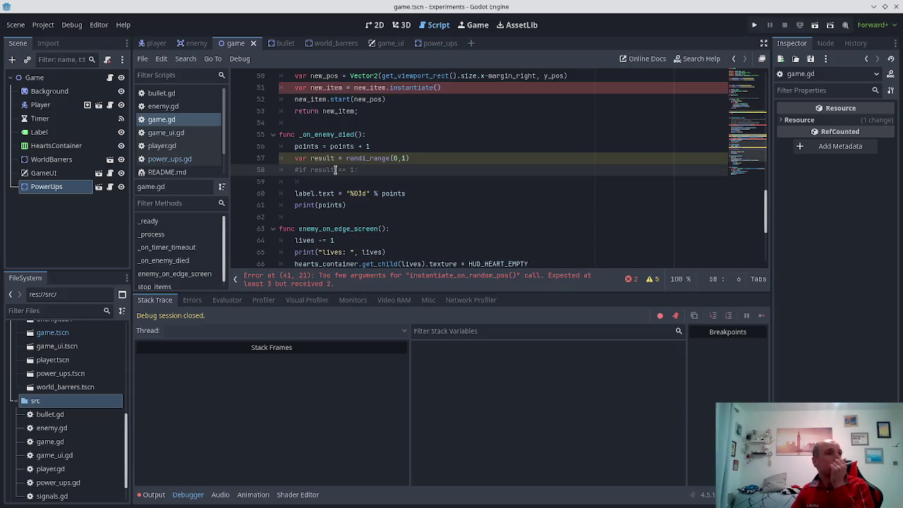
left_click(754, 25)
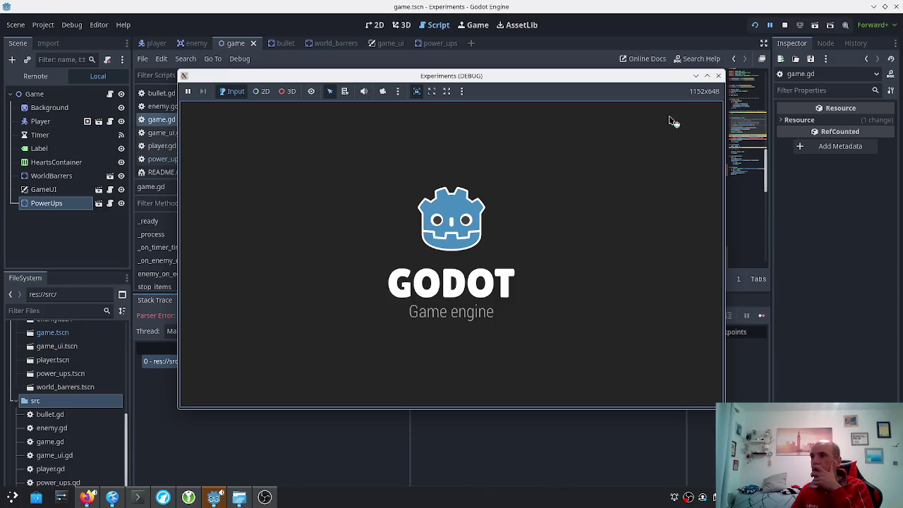
left_click(718, 76)
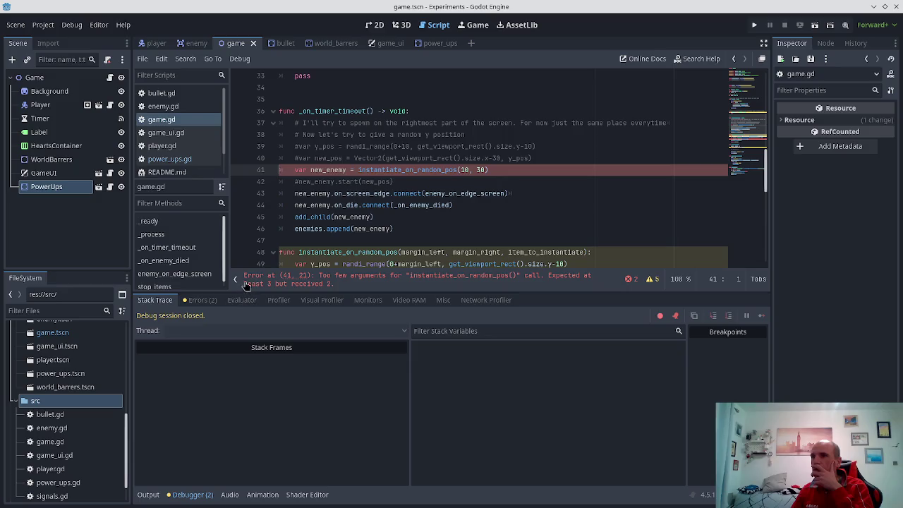
- Rename the enemy and powerups preload constants to ENEMY and POWERUPS and save game.gd
left_click(497, 172)
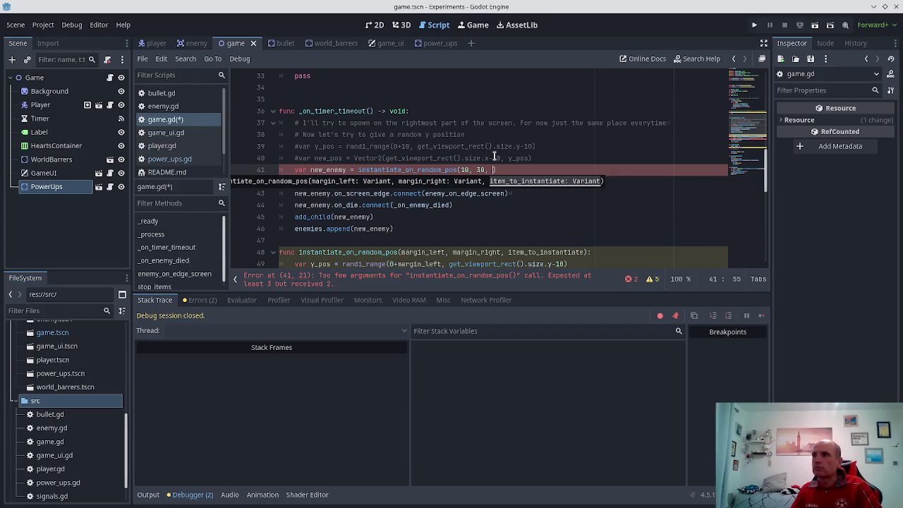
scroll(455, 171, "up", 10)
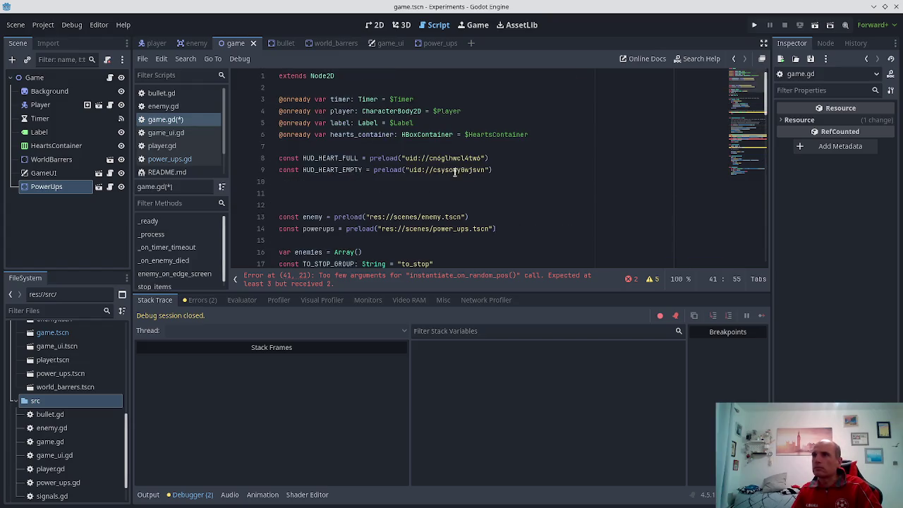
scroll(455, 170, "down", 5)
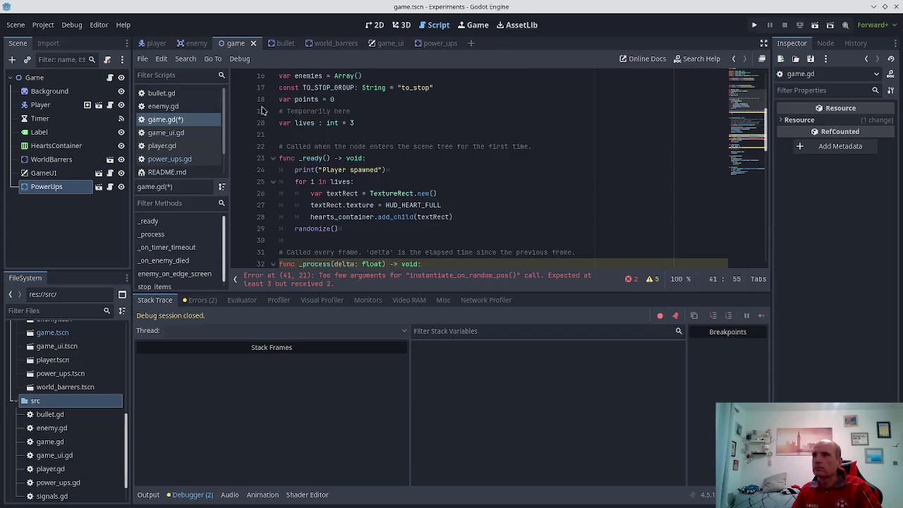
scroll(299, 155, "up", 4)
double_click(314, 182)
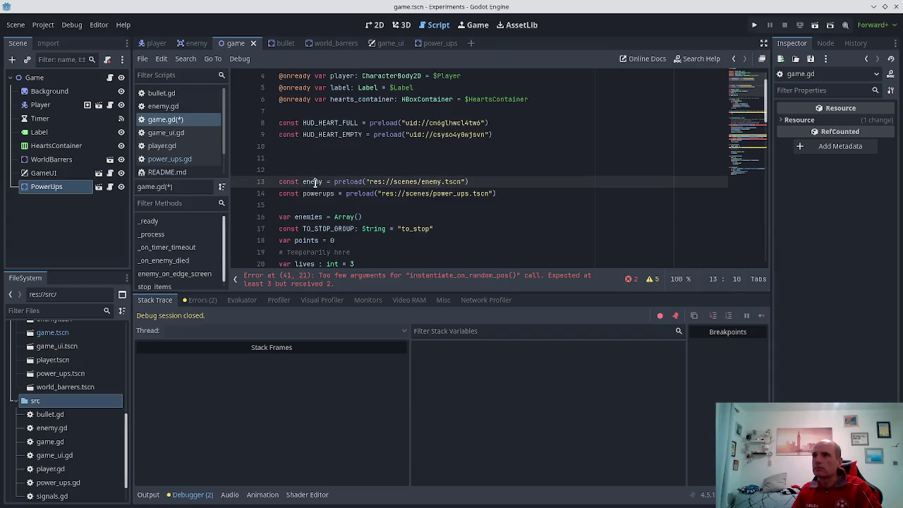
type("ENEMY")
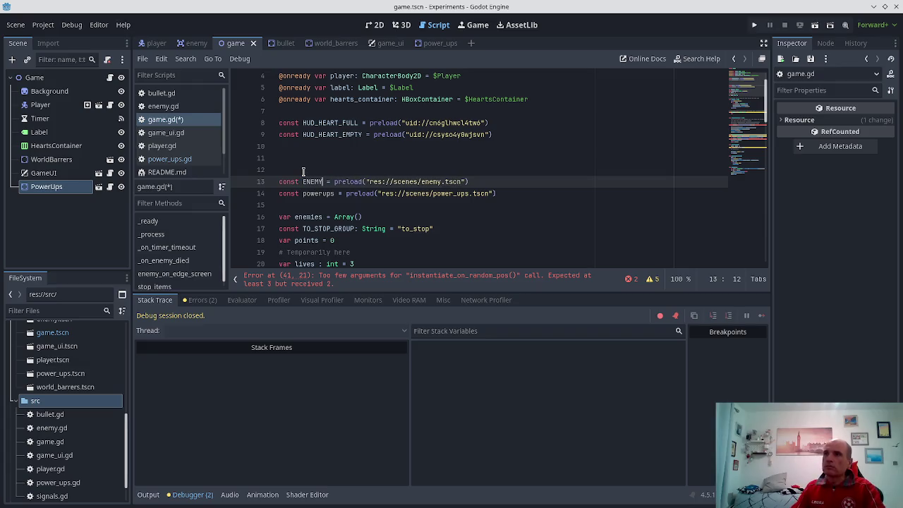
key("Down")
key("ctrl+shift+Left")
type("POWERUPS")
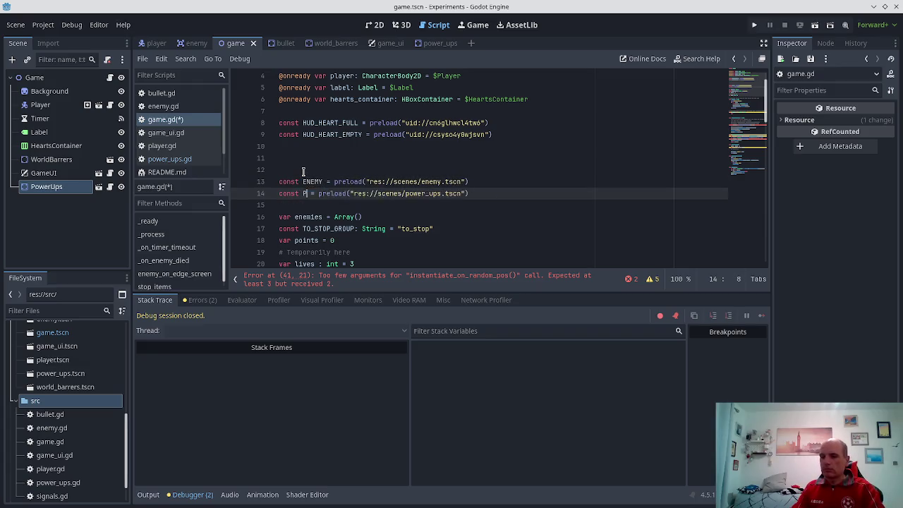
key("ctrl+s")
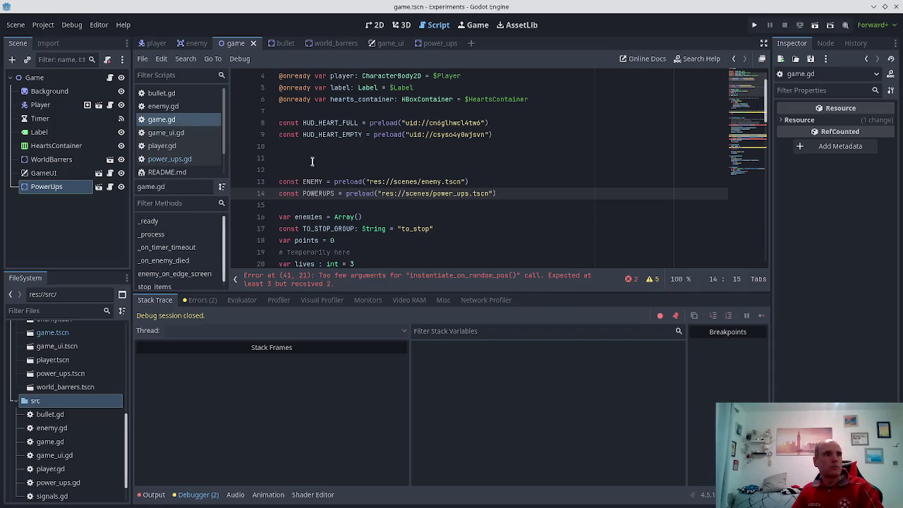
scroll(430, 186, "down", 8)
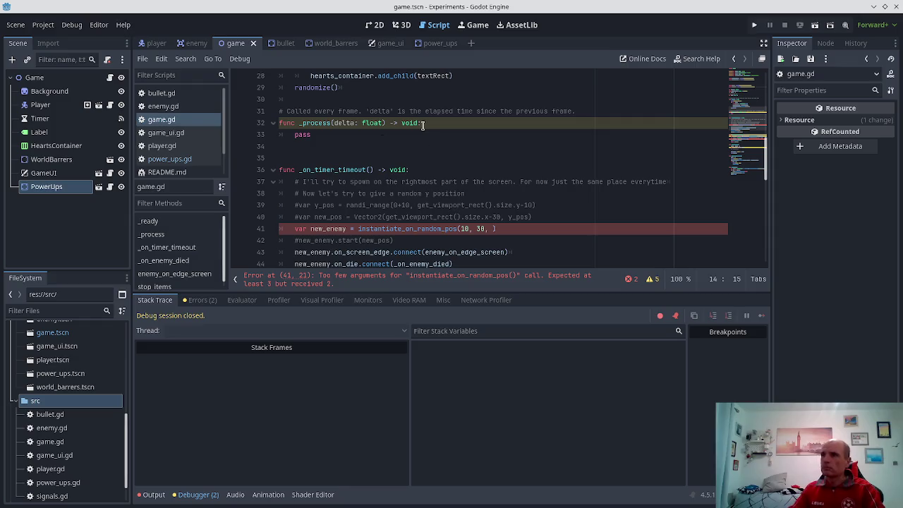
- Pass ENEMY as the third argument of the spawn call on line 41 and test-run the game
left_click(494, 227)
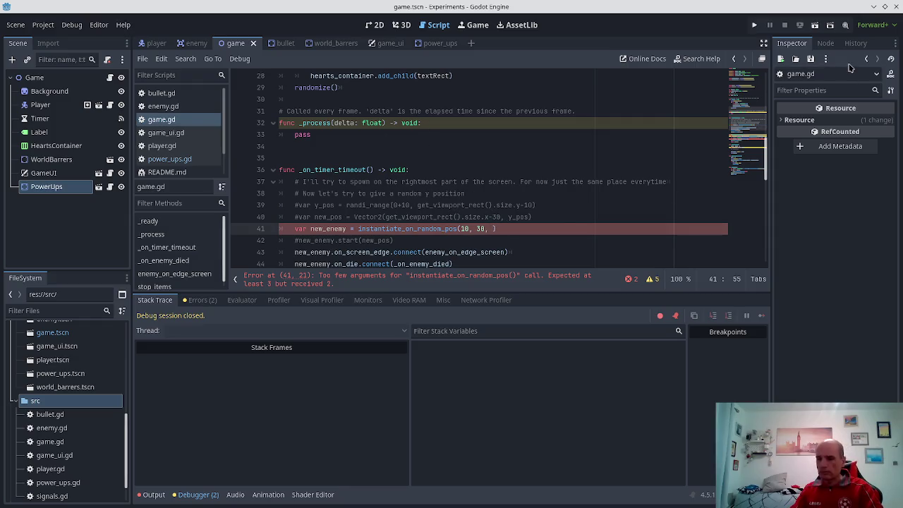
type("ENEMY")
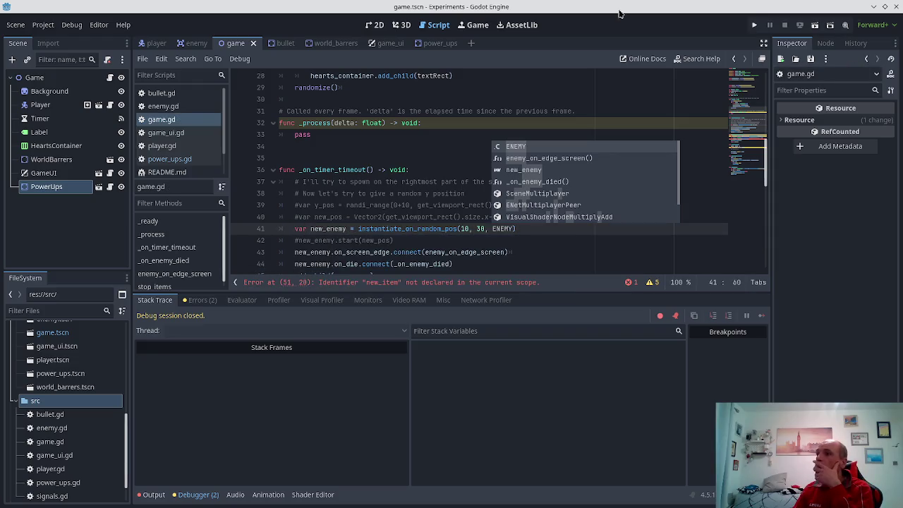
left_click(754, 26)
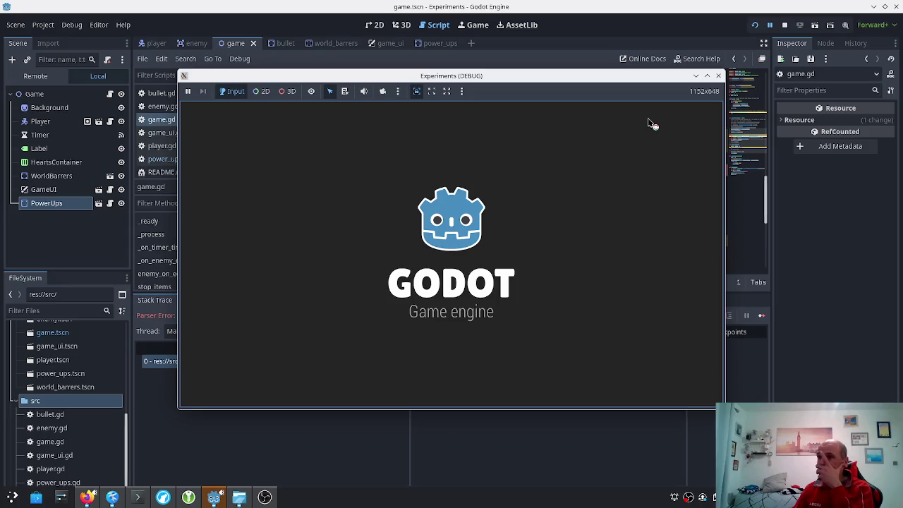
left_click(718, 76)
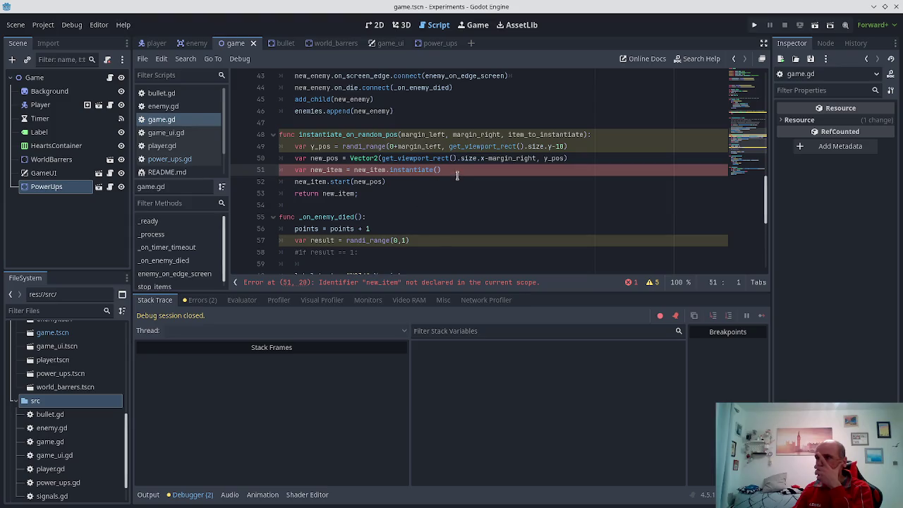
- Change line 51 to item_to_instantiate.instantiate() and save the script
left_click(345, 169)
double_click(364, 170)
type("item")
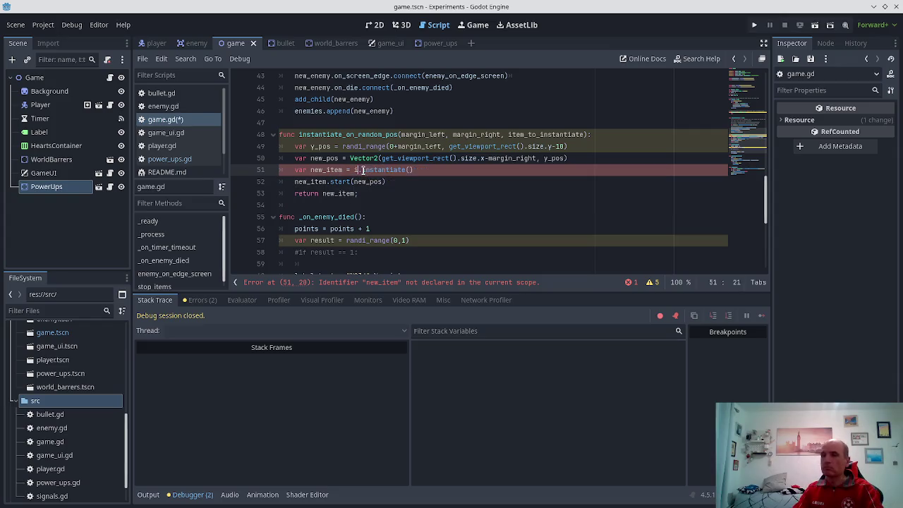
type("_")
key("Return")
key("ctrl+s")
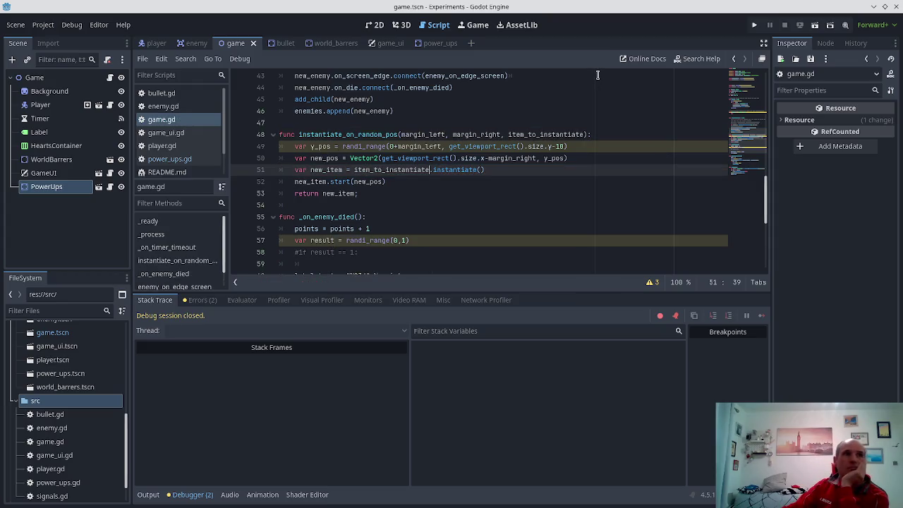
- Run the game, shoot a spawned enemy until it explodes, then close the game
left_click(754, 25)
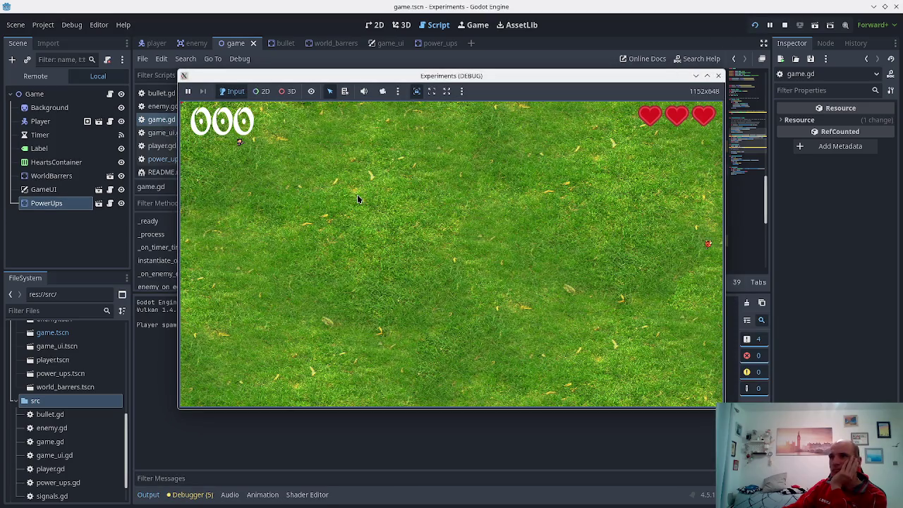
key("Down")
key("Right")
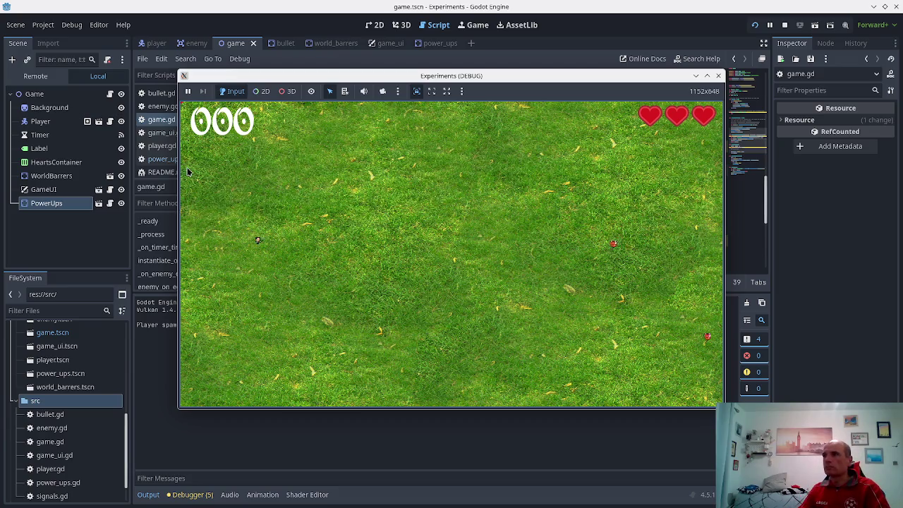
key("space")
key("space")
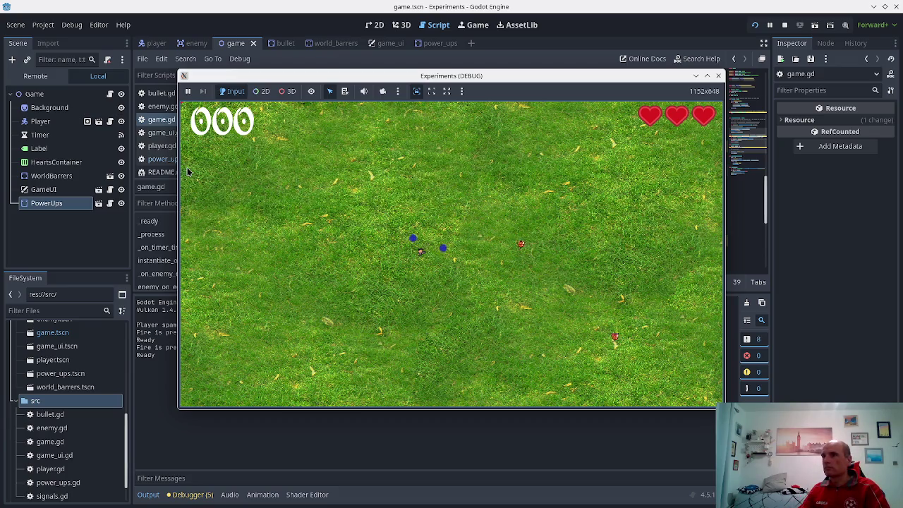
key("Left")
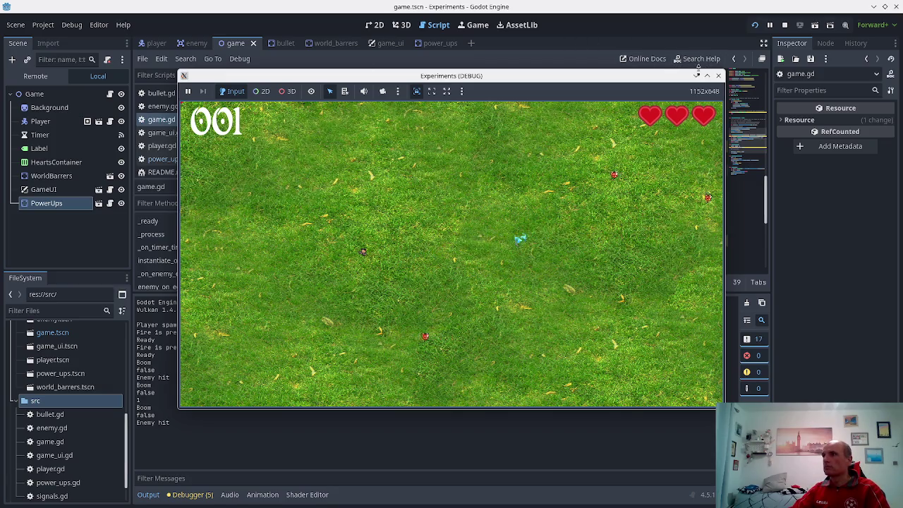
left_click(718, 75)
left_click(362, 181)
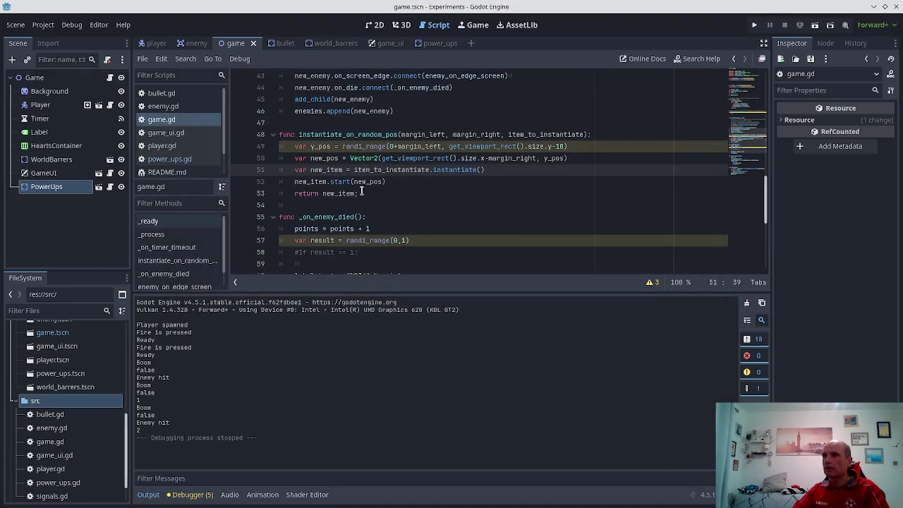
- Delete the commented-out y_pos and new_pos lines from _on_timer_timeout
scroll(414, 134, "up", 3)
left_click(401, 134)
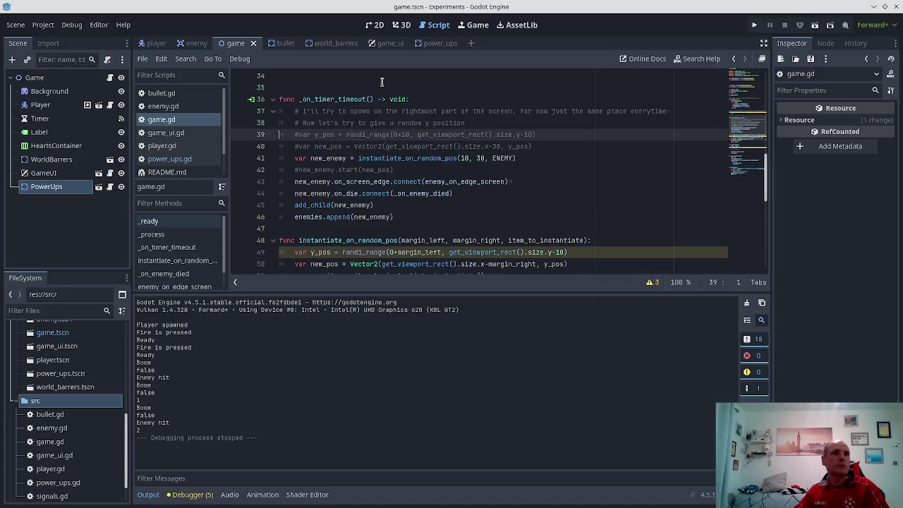
key("shift+Down")
key("shift+Down")
key("shift+Left")
key("BackSpace")
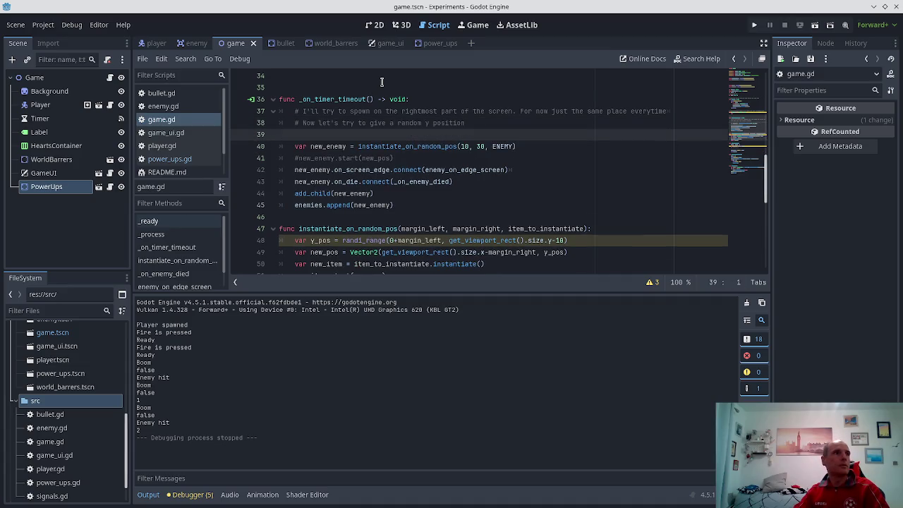
key("BackSpace")
- Delete the commented-out new_enemy.start line and save game.gd
key("Down")
key("Down")
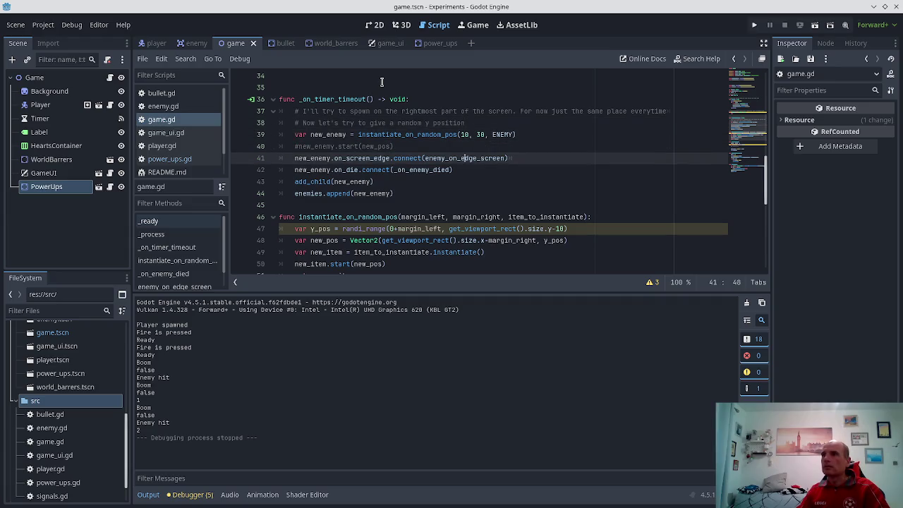
key("shift+Home")
key("BackSpace")
key("BackSpace")
key("BackSpace")
key("ctrl+s")
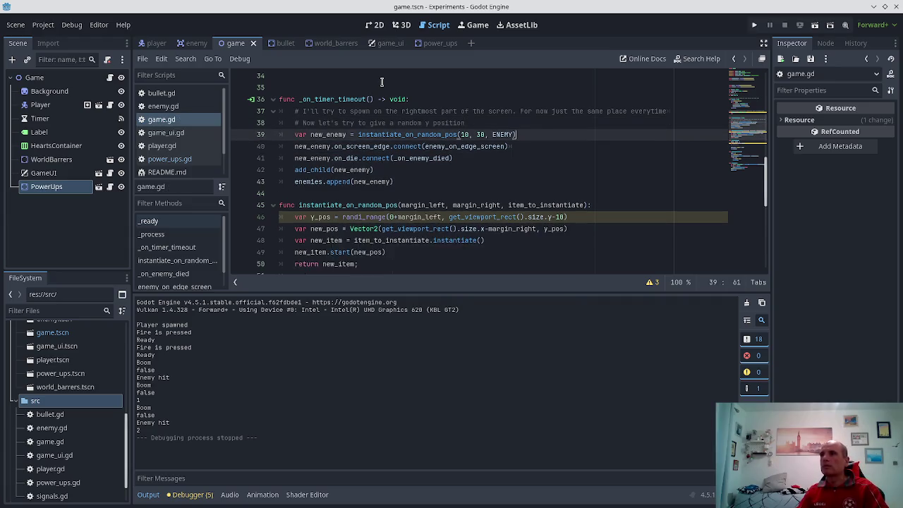
- Scroll down to the commented if result check below line 54
scroll(387, 84, "down", 1)
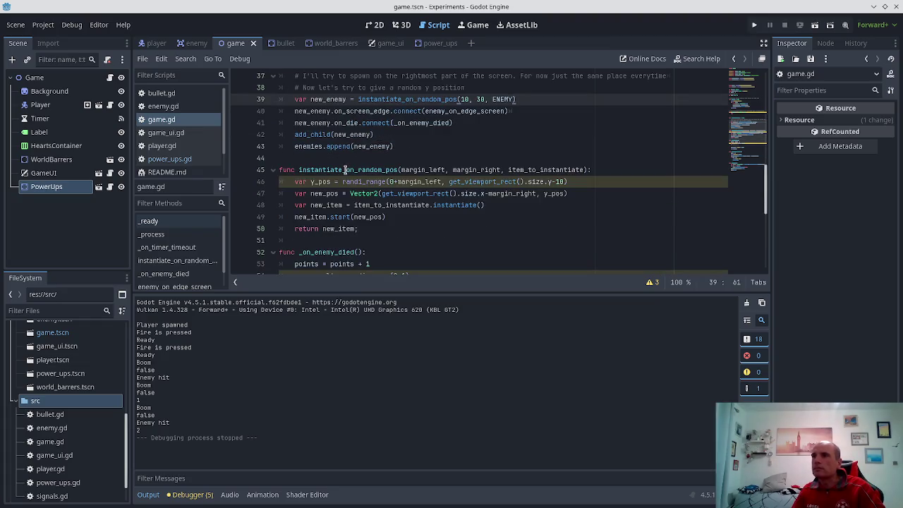
scroll(346, 174, "up", 2)
scroll(348, 178, "down", 1)
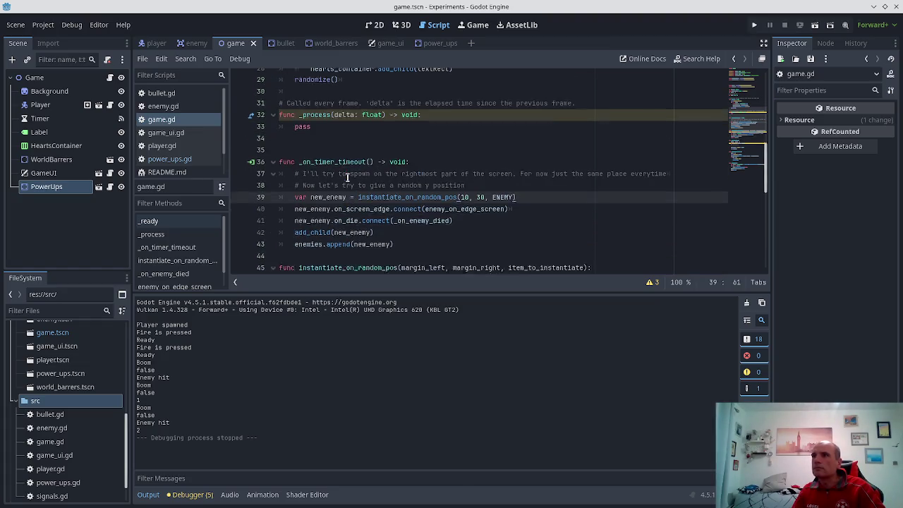
scroll(351, 177, "down", 2)
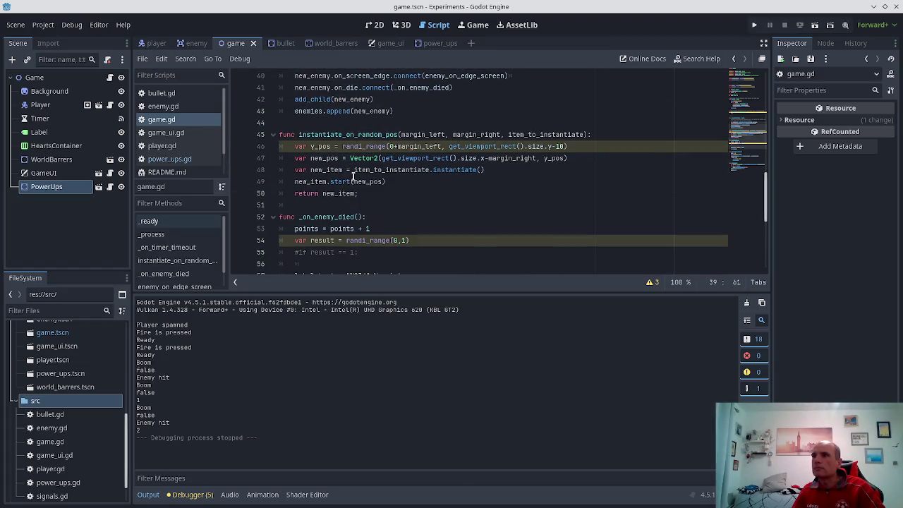
left_click(414, 244)
key("Down")
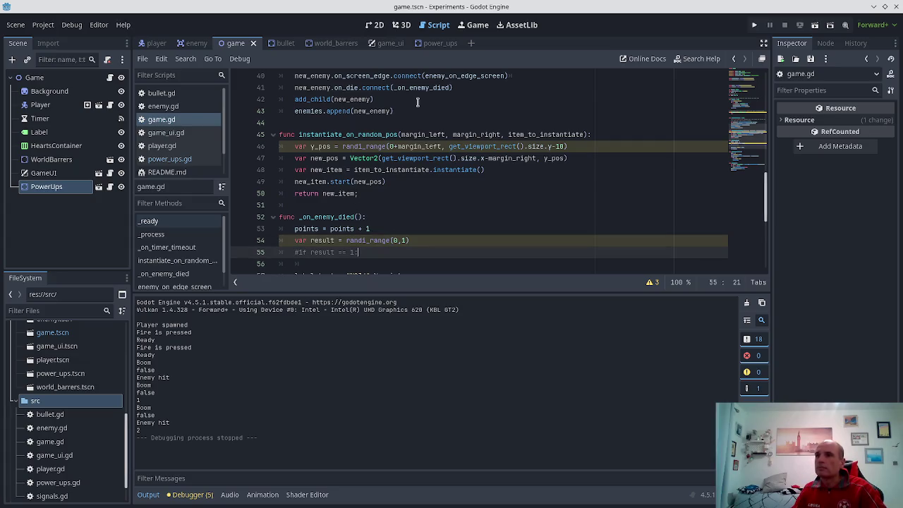
- Uncomment the if result == 1 check and call instantiate_on_random_pos(10, 30, POWERUPS) inside it
key("ctrl+k")
key("Return")
type("instantiate_on")
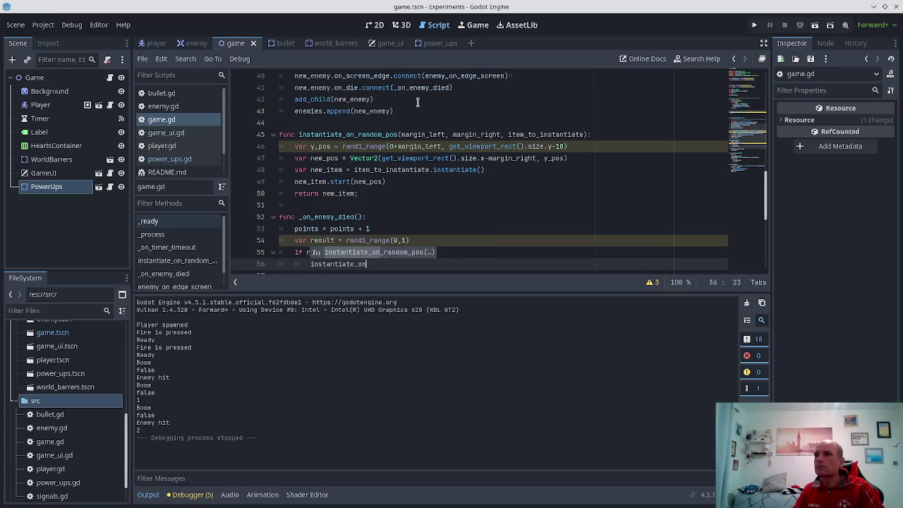
key("Return")
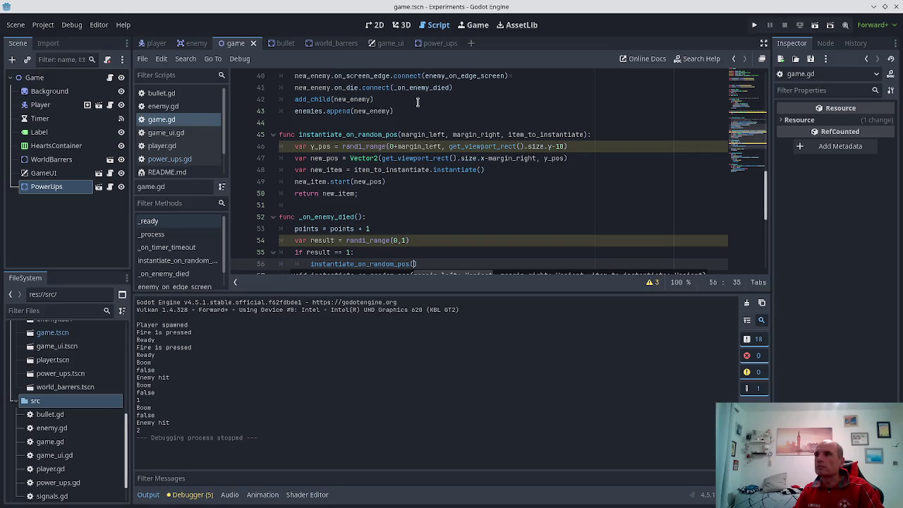
type("10, 30, POW")
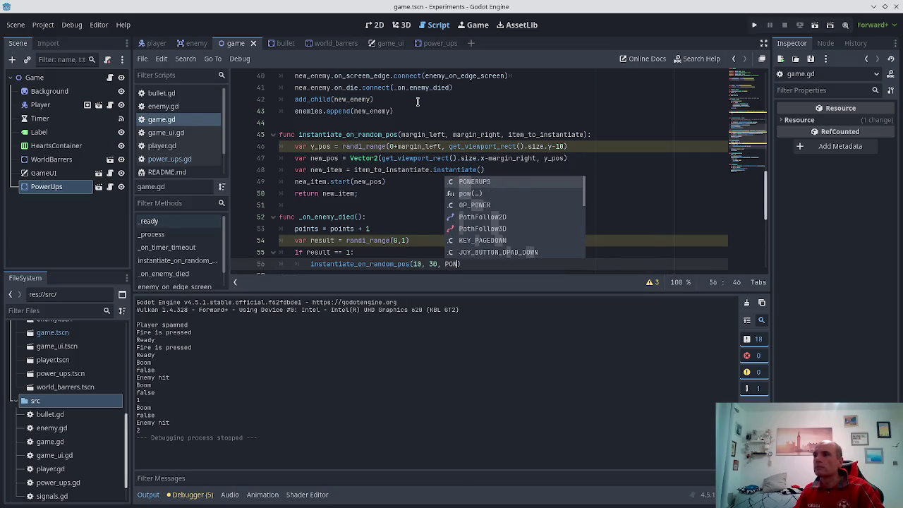
key("Return")
key("ctrl+s")
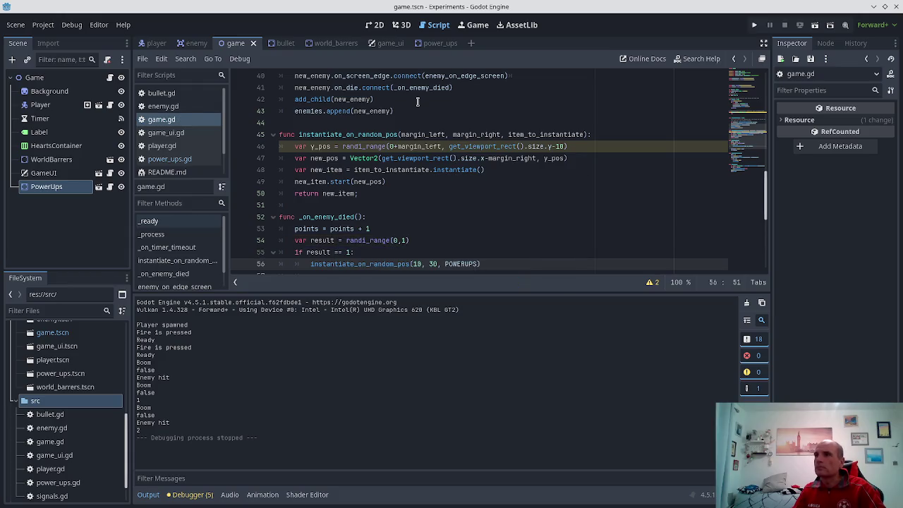
- Store the power-up spawn call's result in var new_item on line 56
left_click(326, 158)
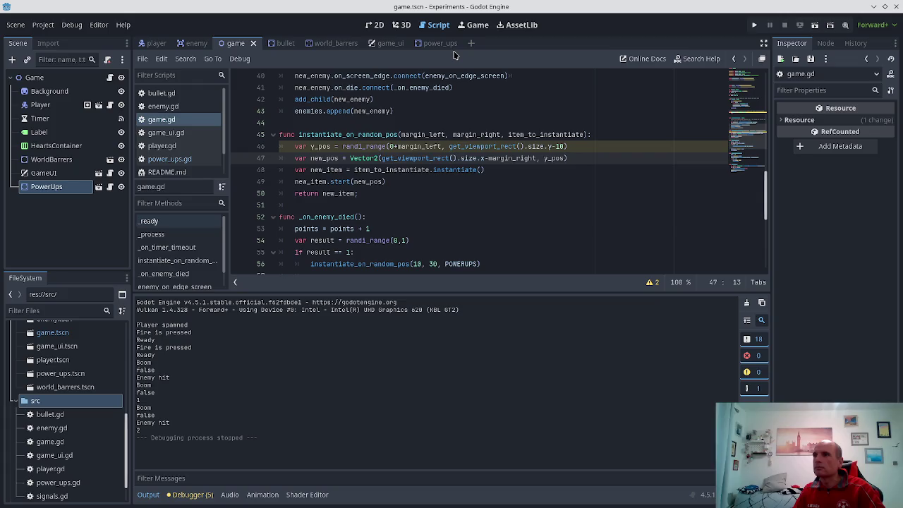
key("Down")
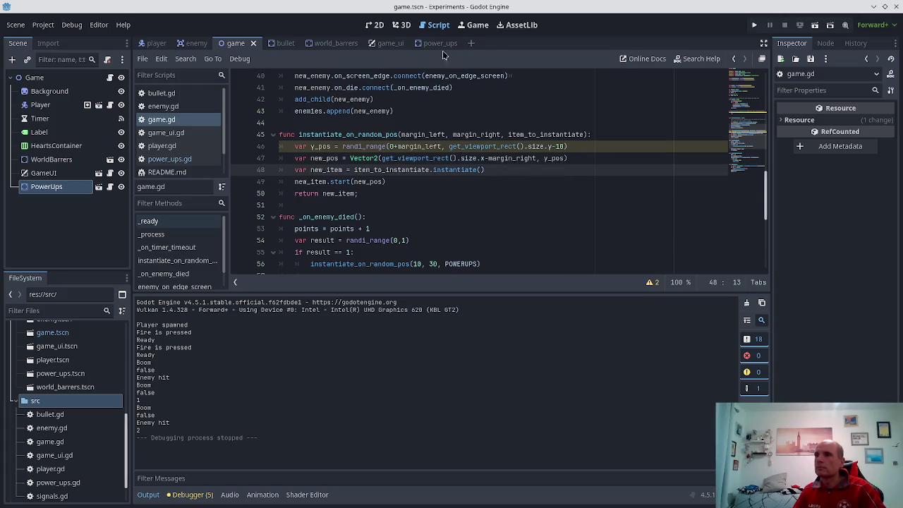
left_click(311, 264)
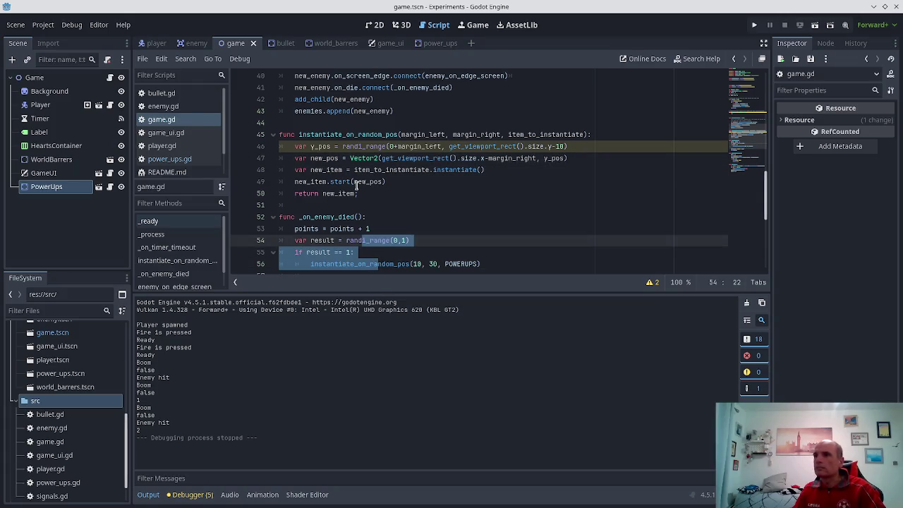
type("var =")
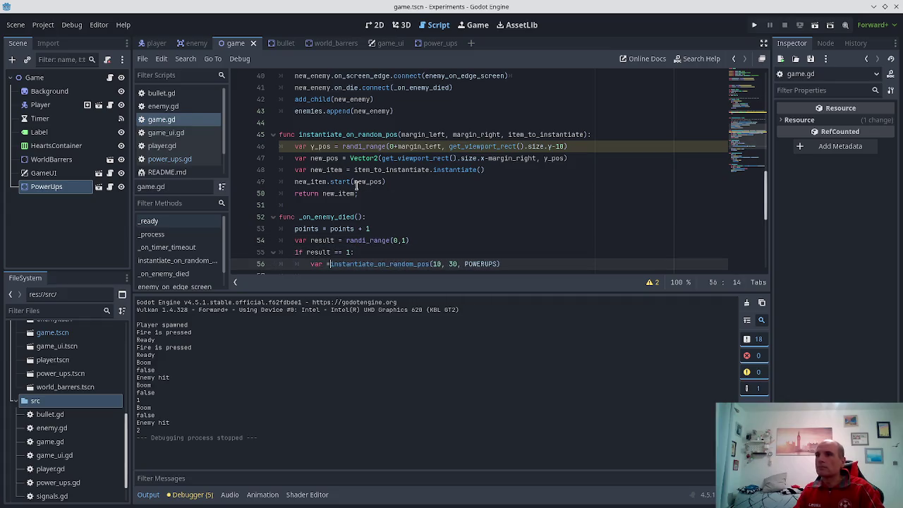
key("BackSpace")
type("new_item =")
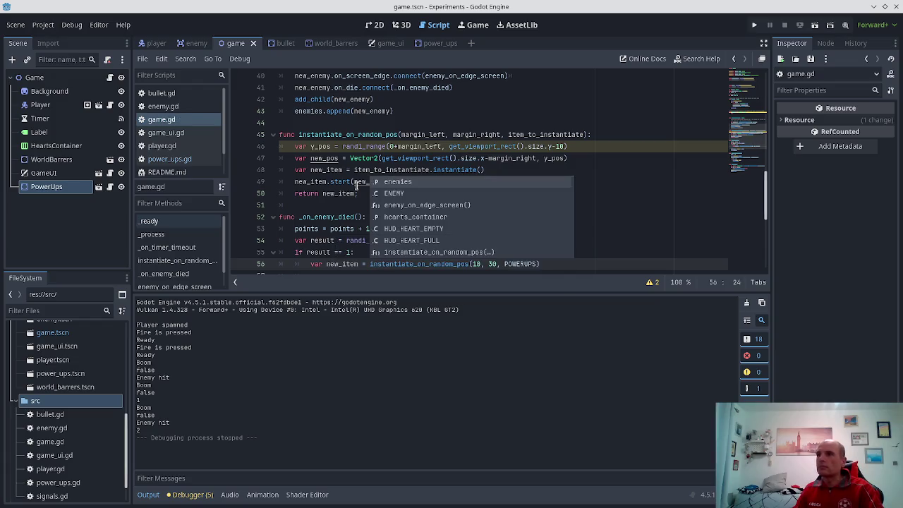
key("Escape")
- Open a new line 57 below the spawn call and clear its leftover text
key("Return")
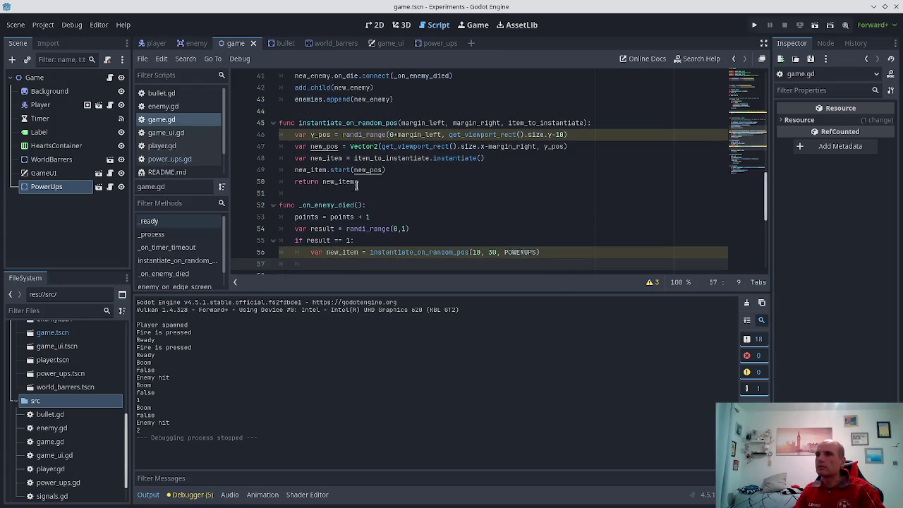
type("new_item.start")
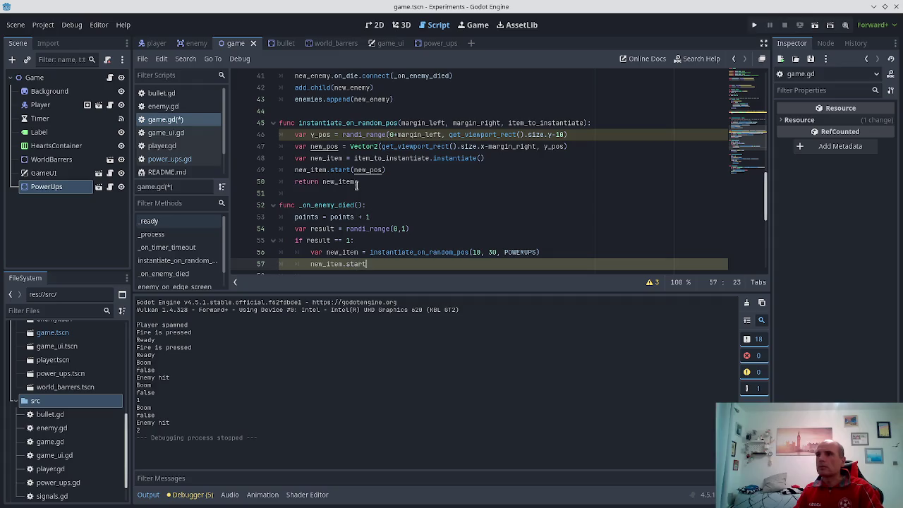
key("Return")
key("Up")
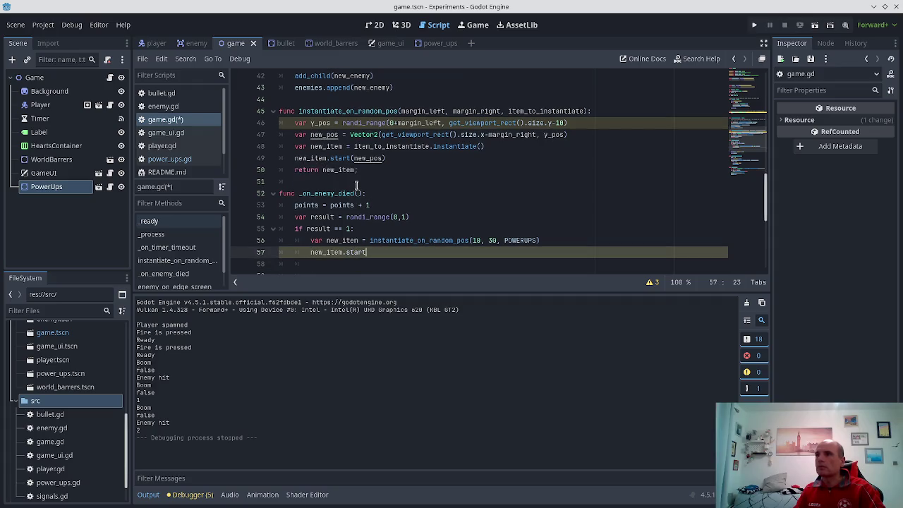
scroll(325, 185, "up", 1)
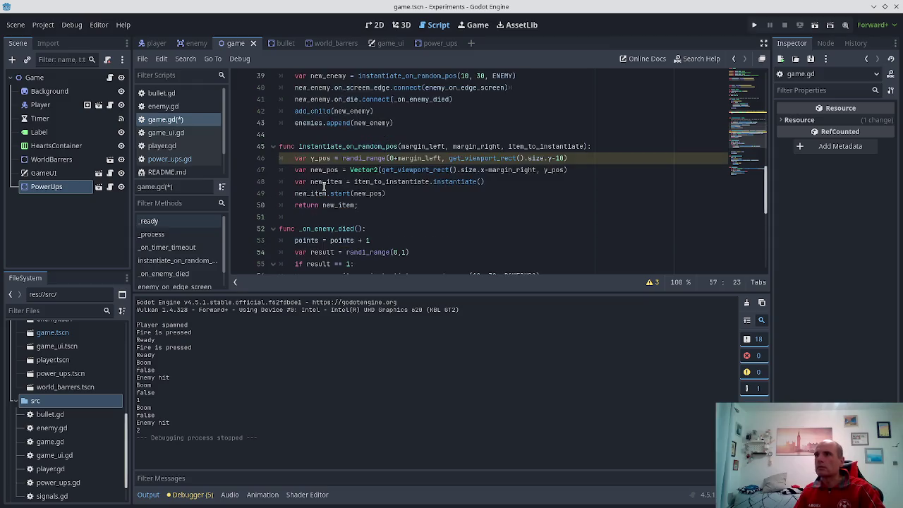
scroll(290, 166, "down", 1)
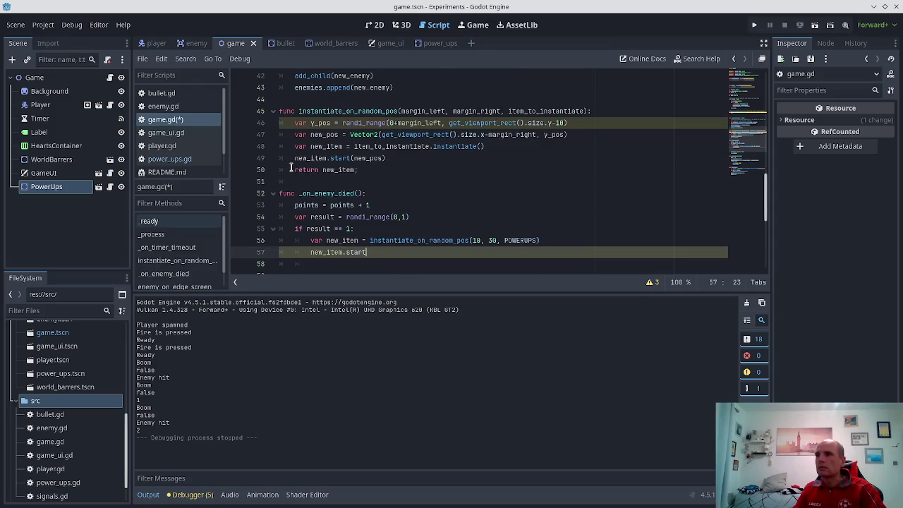
key("shift+Home")
key("BackSpace")
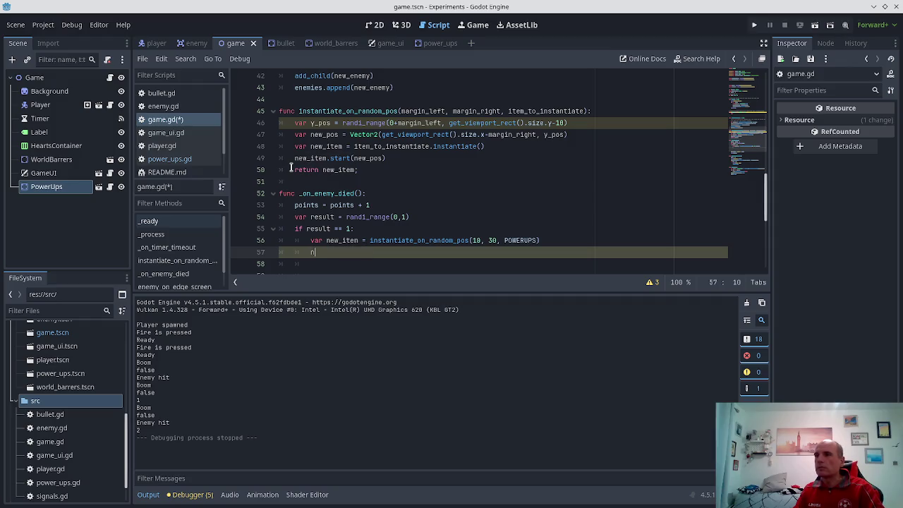
- Write add_child(new_item) on line 57 and save game.gd
type("new")
key("Return")
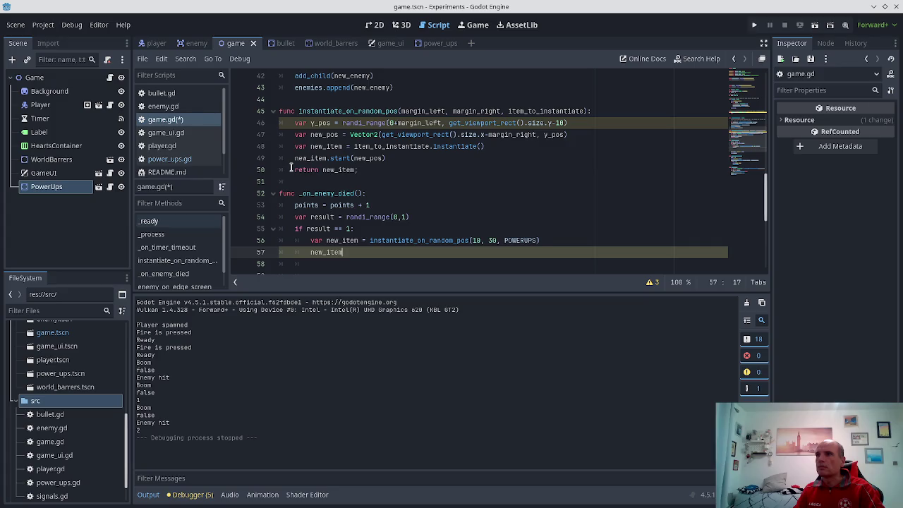
key("BackSpace")
key("BackSpace")
key("BackSpace")
key("BackSpace")
type("e")
type("_")
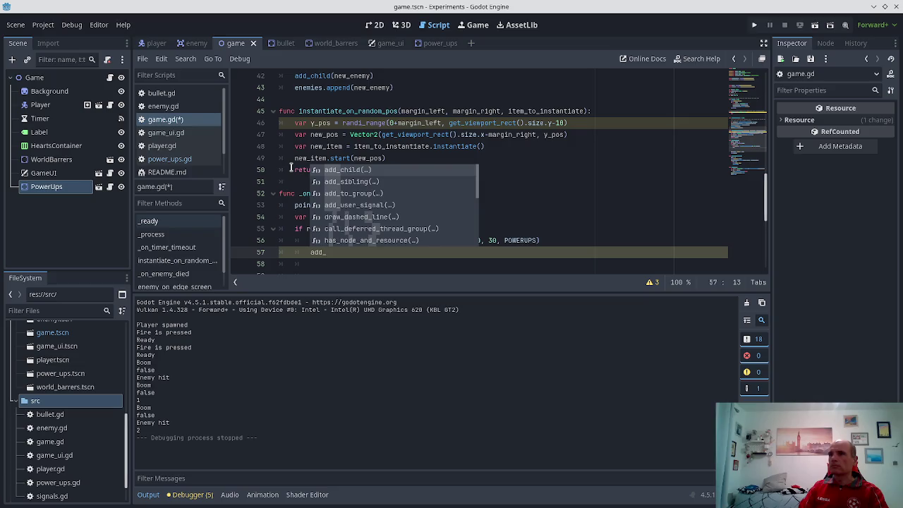
key("Return")
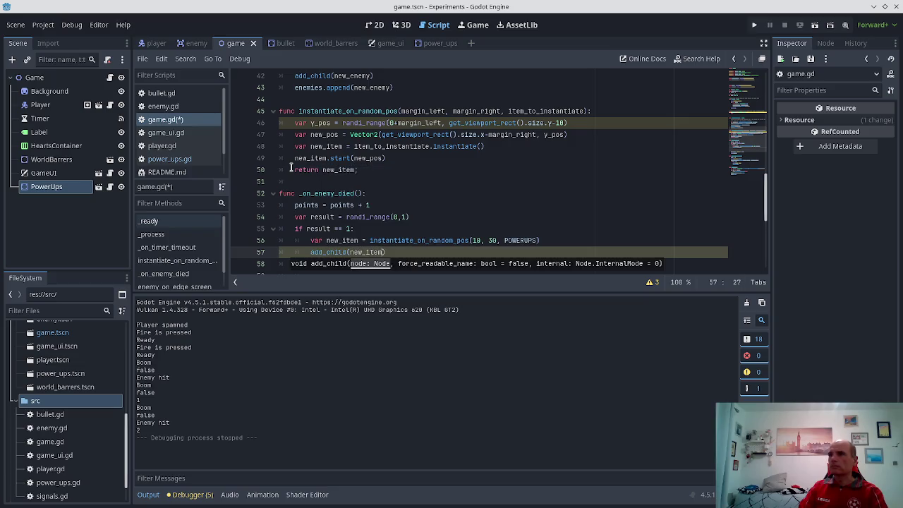
type(")")
key("ctrl+s")
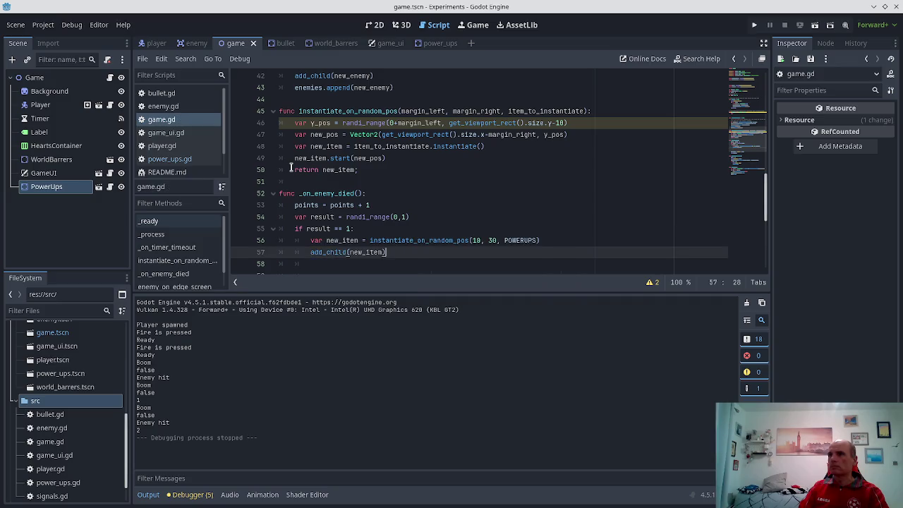
scroll(302, 151, "up", 2)
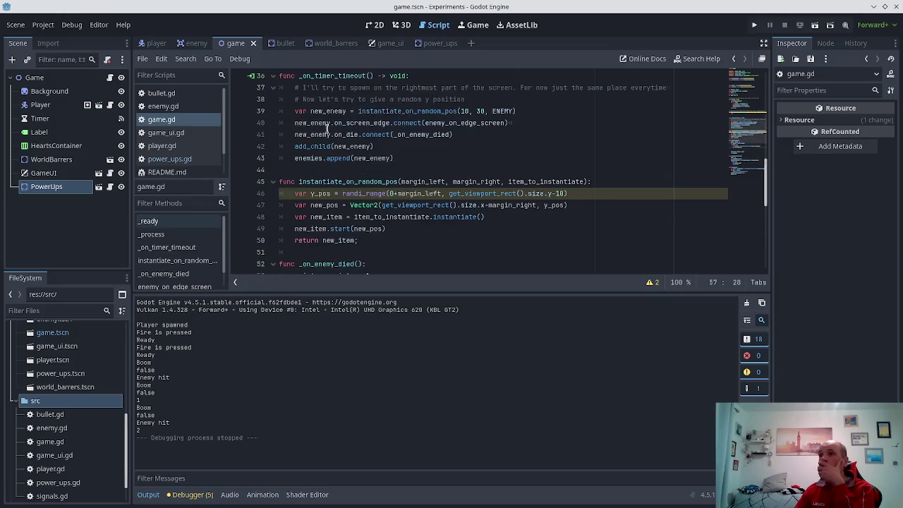
- Search for 'enemies' and delete the var enemies = Array() declaration, then save
left_click(298, 158)
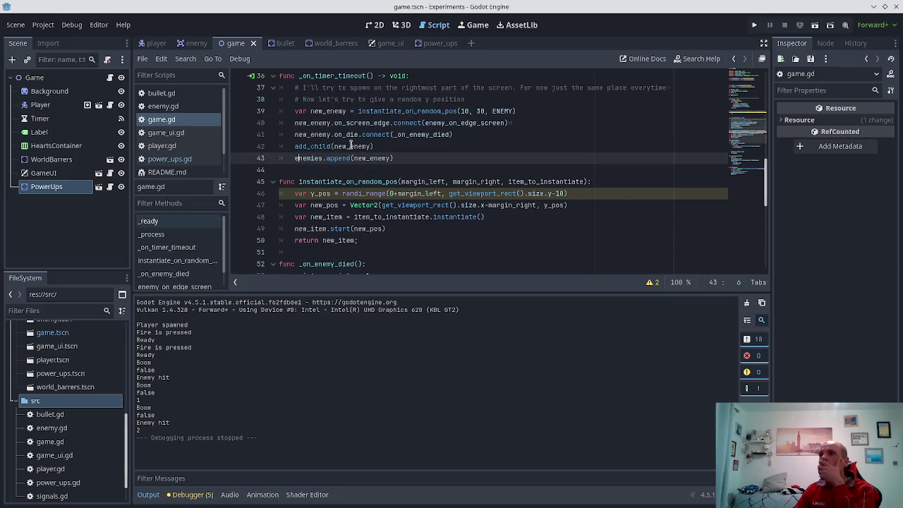
double_click(301, 158)
scroll(305, 161, "down", 8)
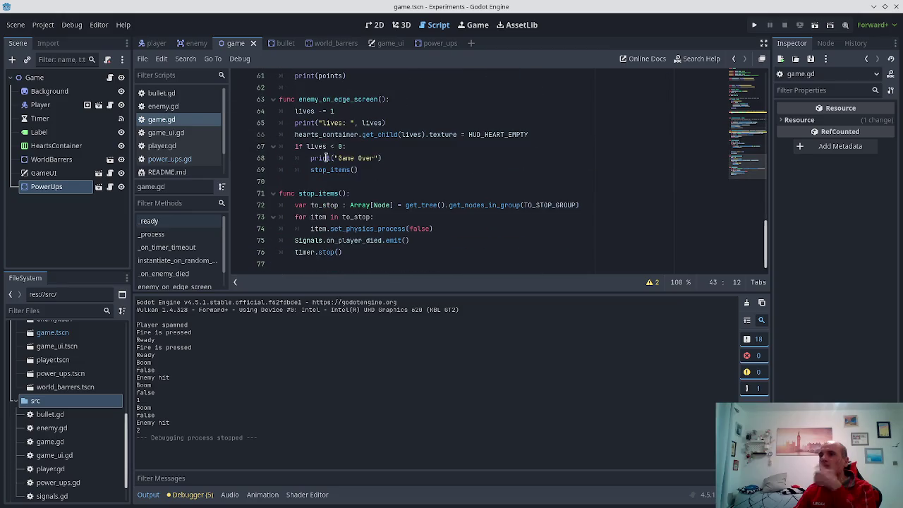
scroll(324, 141, "up", 5)
key("ctrl+f")
key("Return")
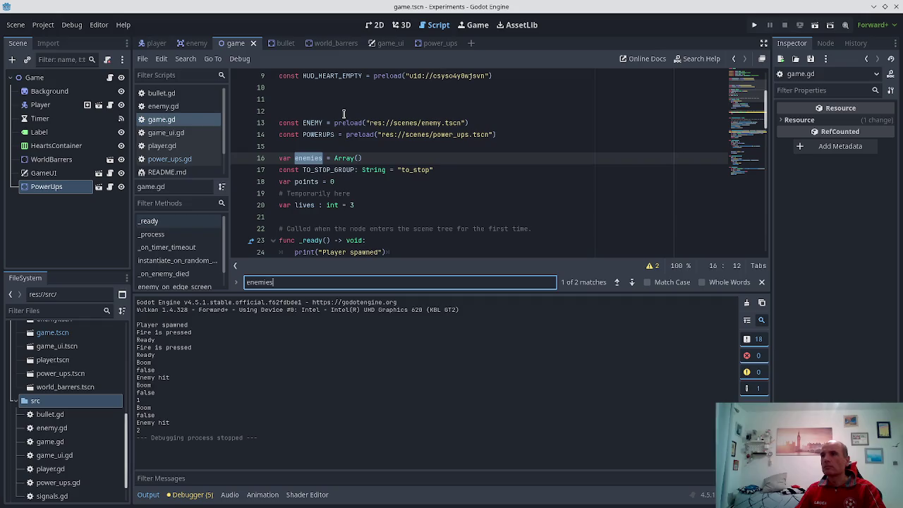
key("Return")
key("Return")
key("Return")
key("Return")
key("Escape")
key("ctrl+x")
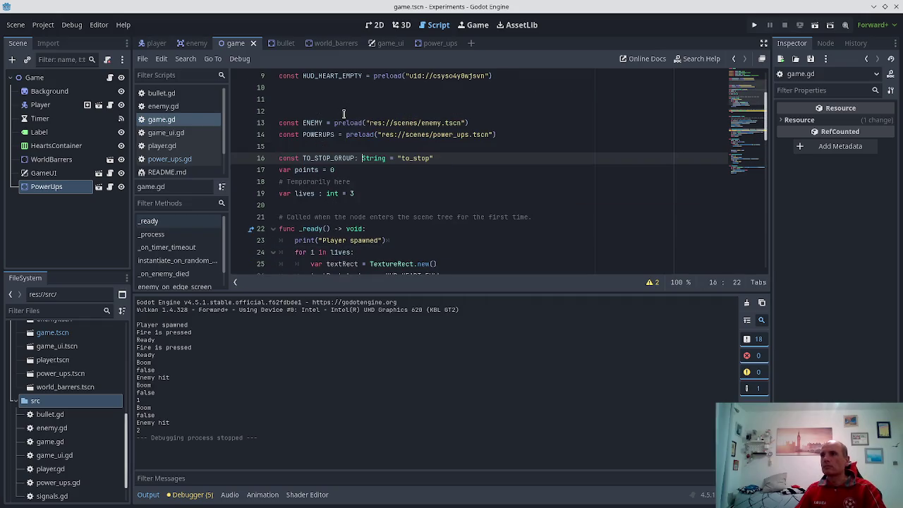
key("ctrl+z")
key("ctrl+x")
key("ctrl+s")
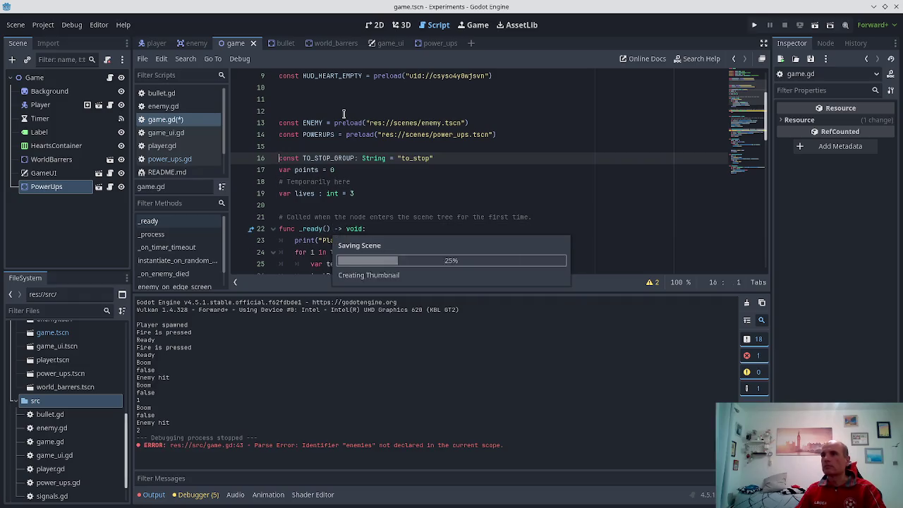
- Delete the enemies.append(new_enemy) line and save game.gd
scroll(360, 149, "down", 8)
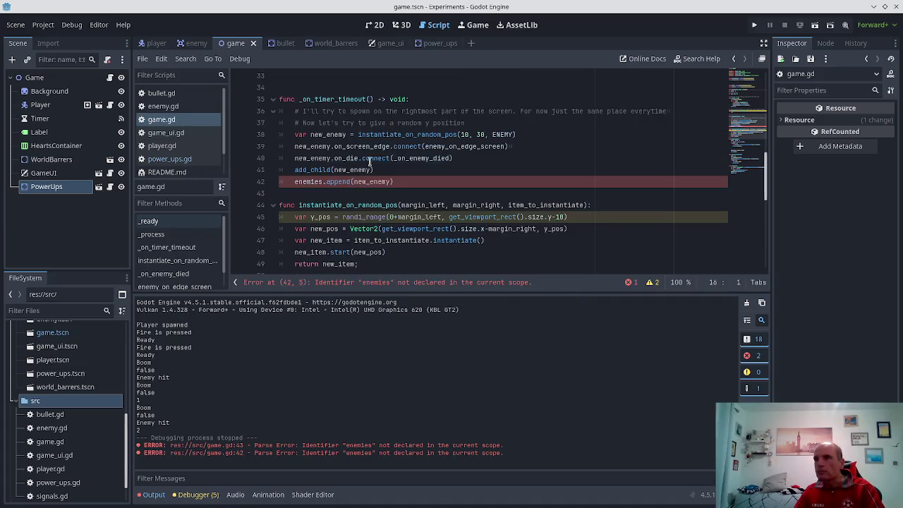
left_click(348, 181)
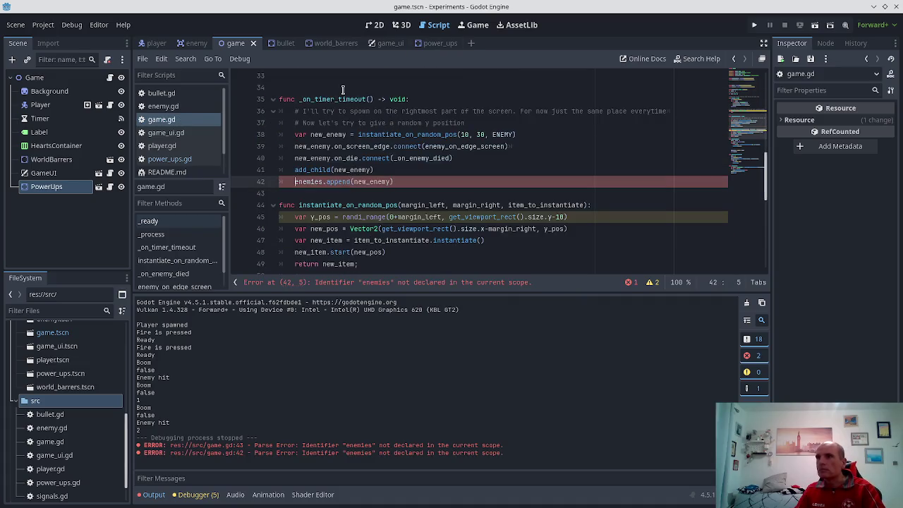
key("ctrl+x")
key("ctrl+s")
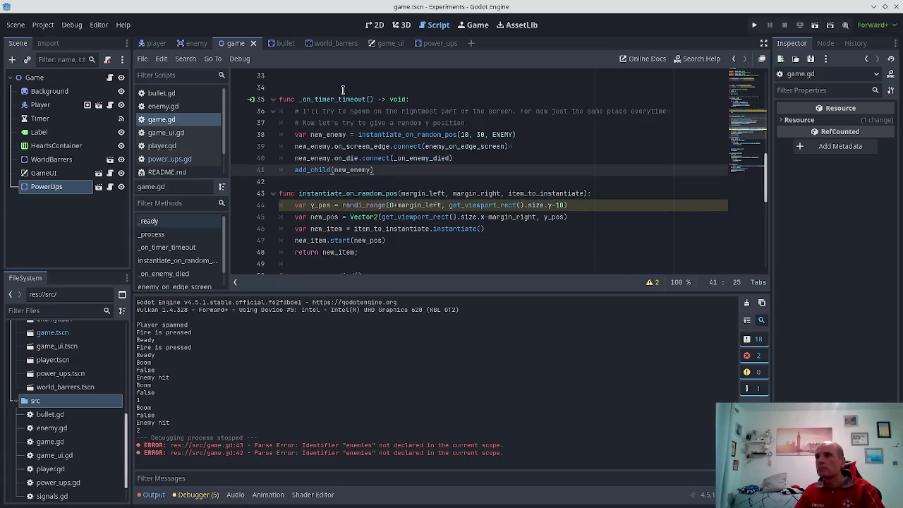
scroll(349, 119, "up", 3)
scroll(348, 119, "up", 8)
scroll(344, 129, "down", 12)
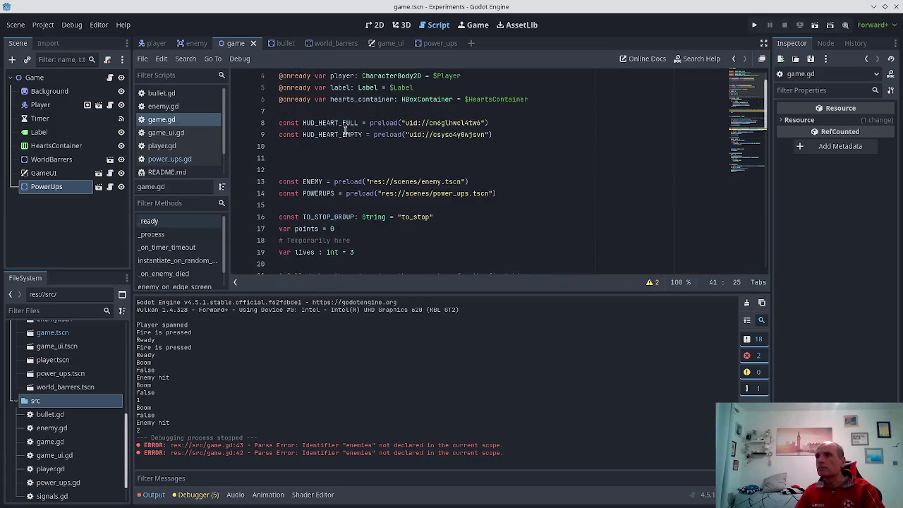
scroll(344, 129, "down", 6)
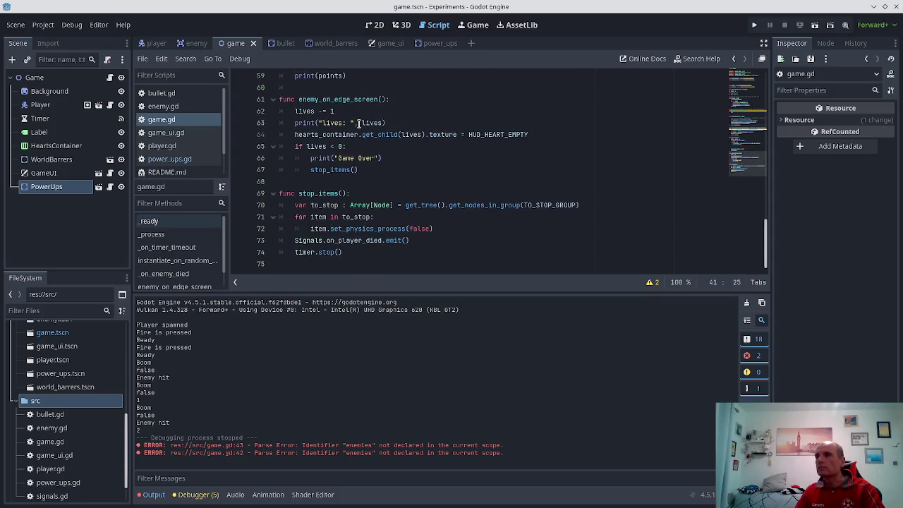
- Run the game, shoot an enemy, then return to the editor to see the start() error at line 47
left_click(755, 25)
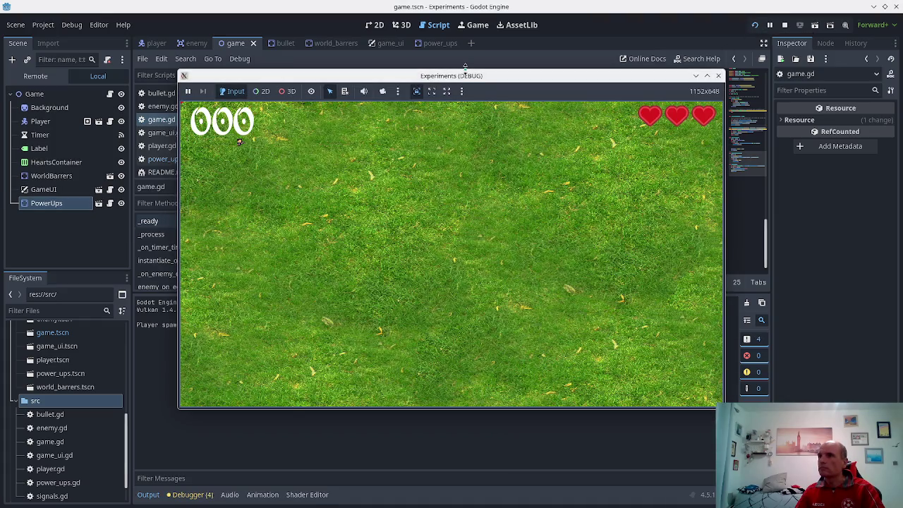
key("Right")
key("Down")
key("Down")
key("space")
key("space")
key("Right")
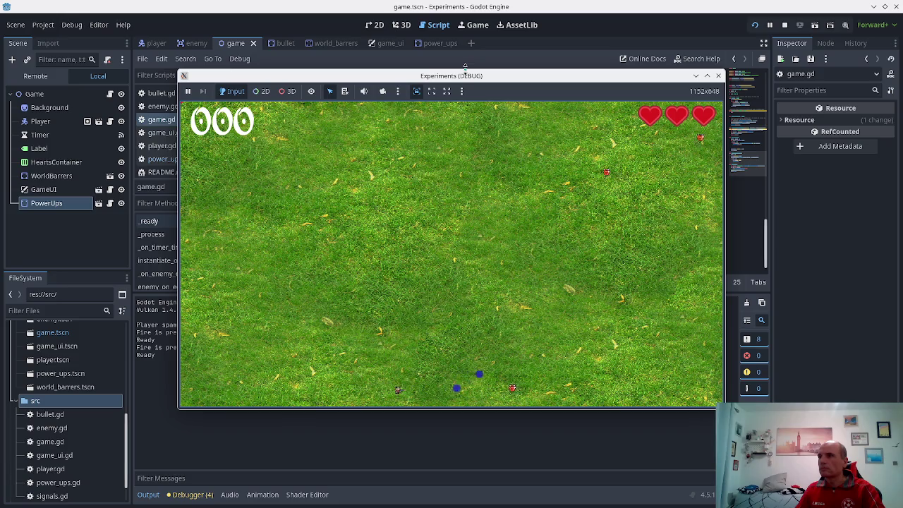
key("Left")
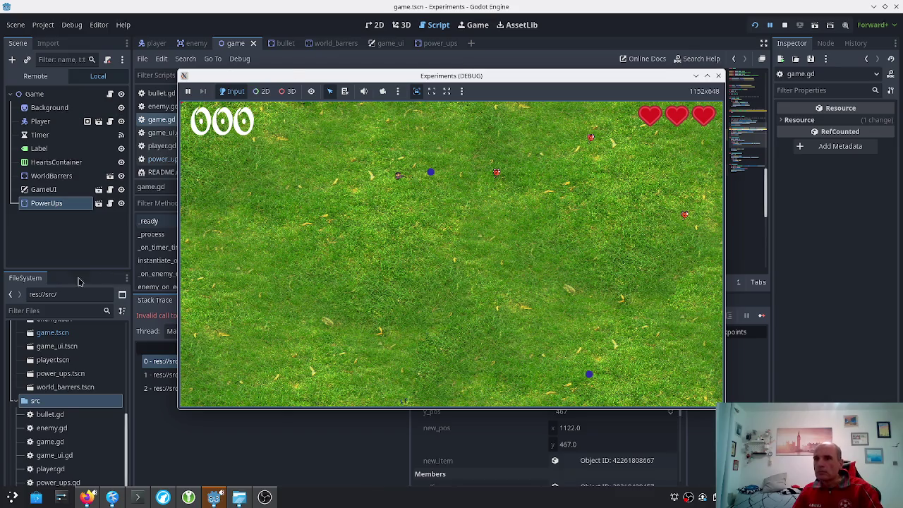
left_click(170, 432)
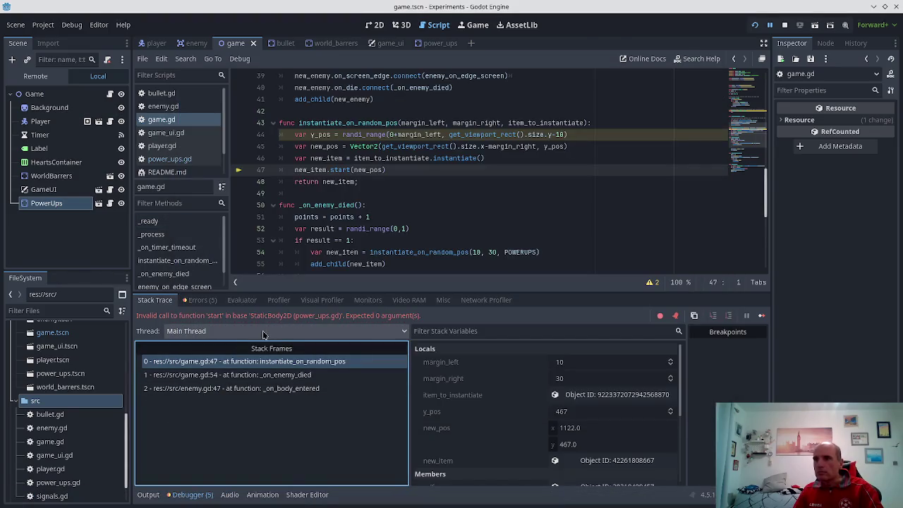
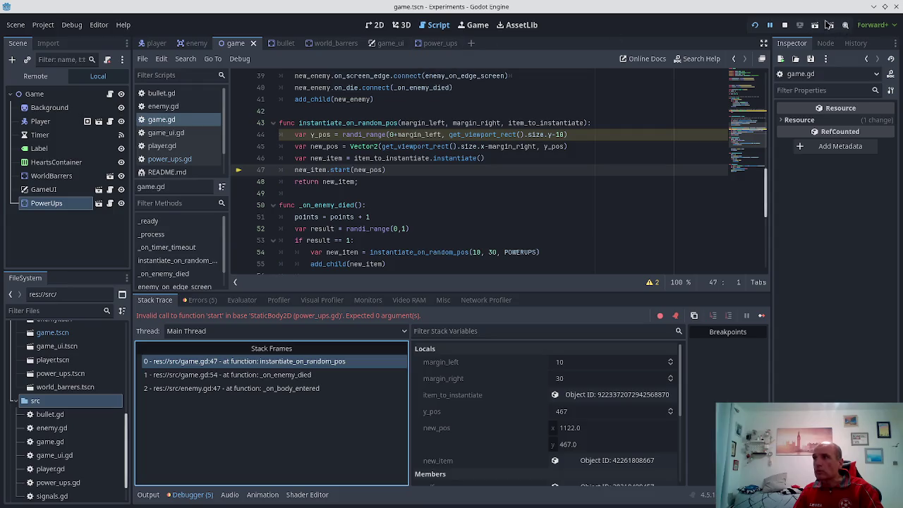
- Stop debugging and add a new_pos parameter to start() in power_ups.gd, then save
left_click(784, 25)
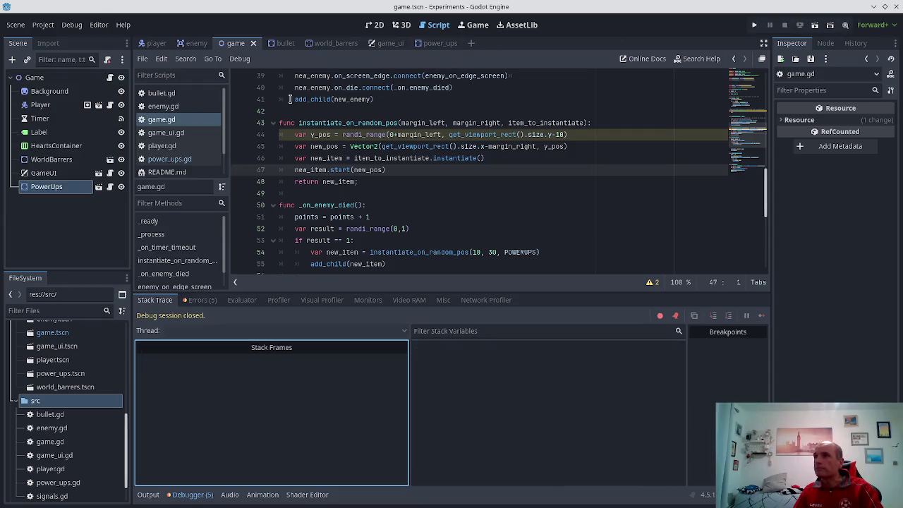
left_click(168, 159)
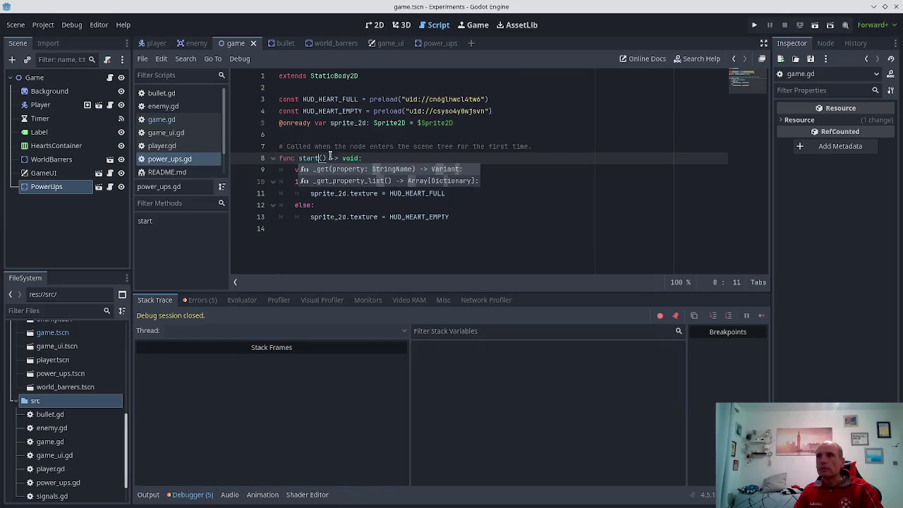
key("Right")
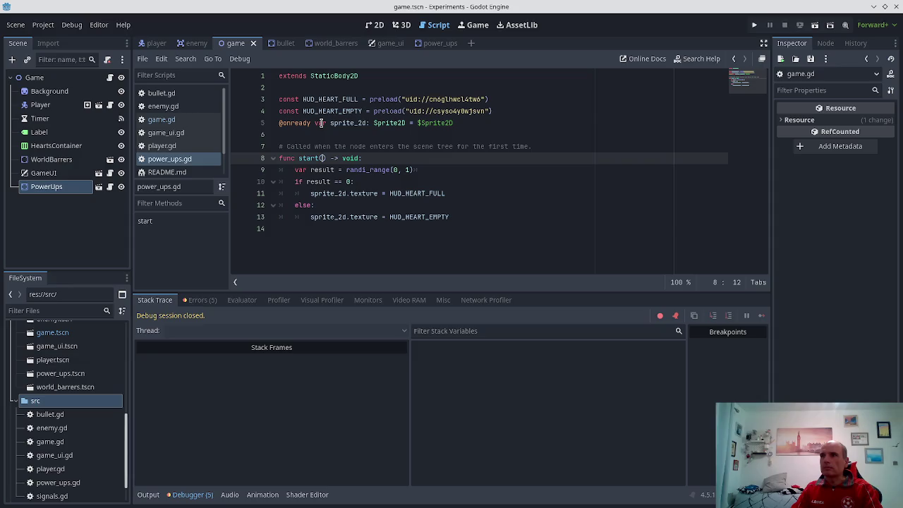
type("new_pos")
key("ctrl+s")
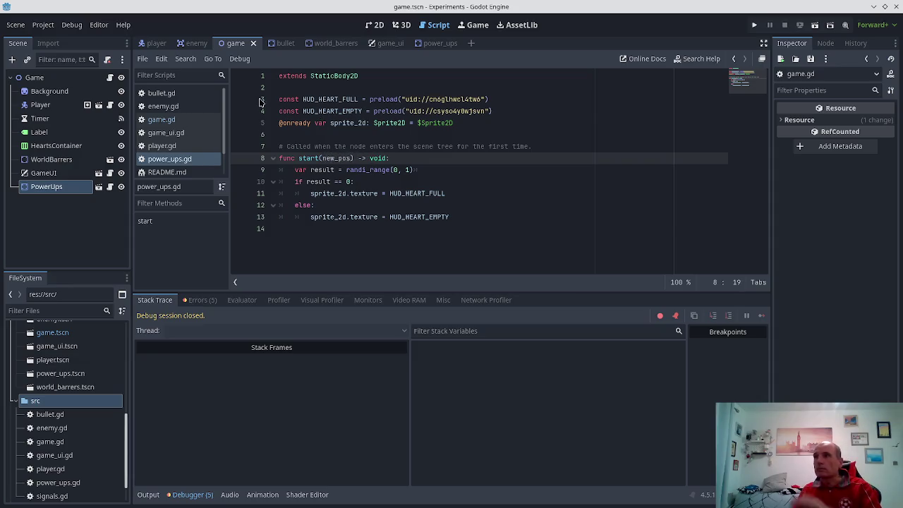
- Copy 'position = start_position' from enemy's start and paste it below the randi_range line
left_click(163, 106)
scroll(353, 162, "down", 2)
left_click(317, 156)
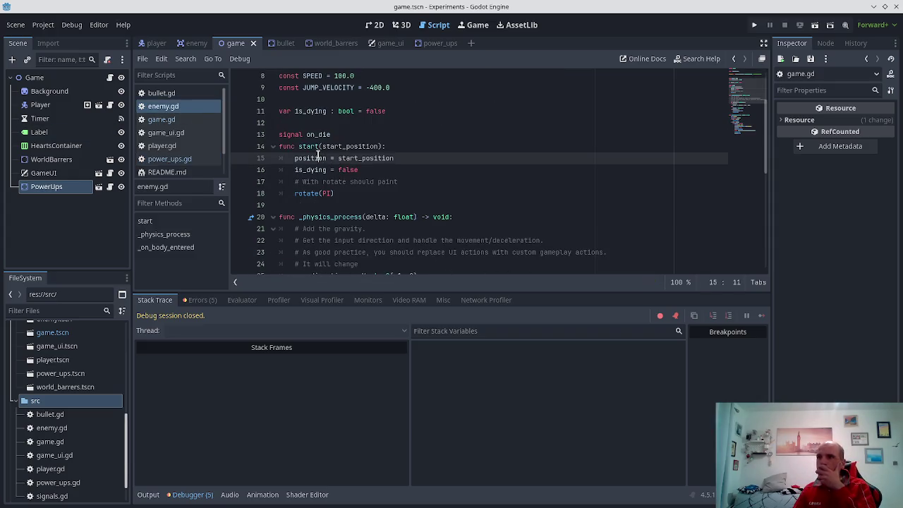
left_click(396, 160, "shift")
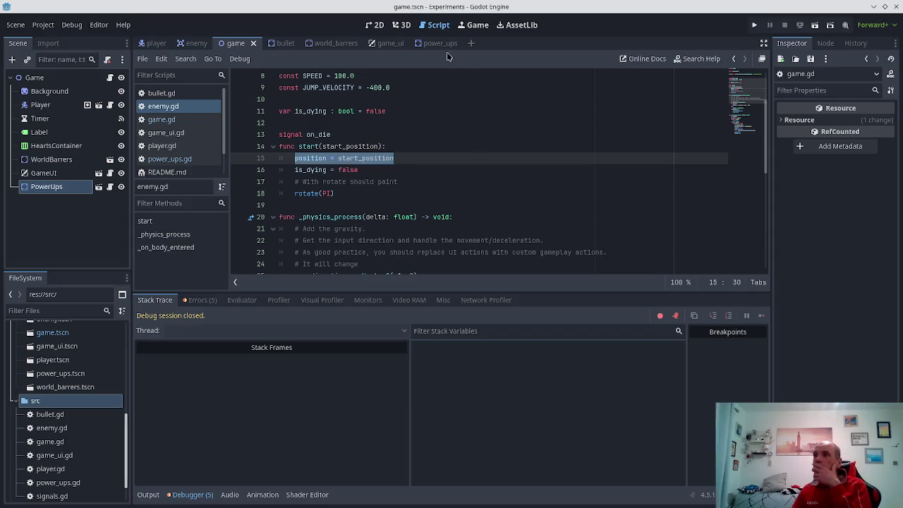
left_click(436, 45)
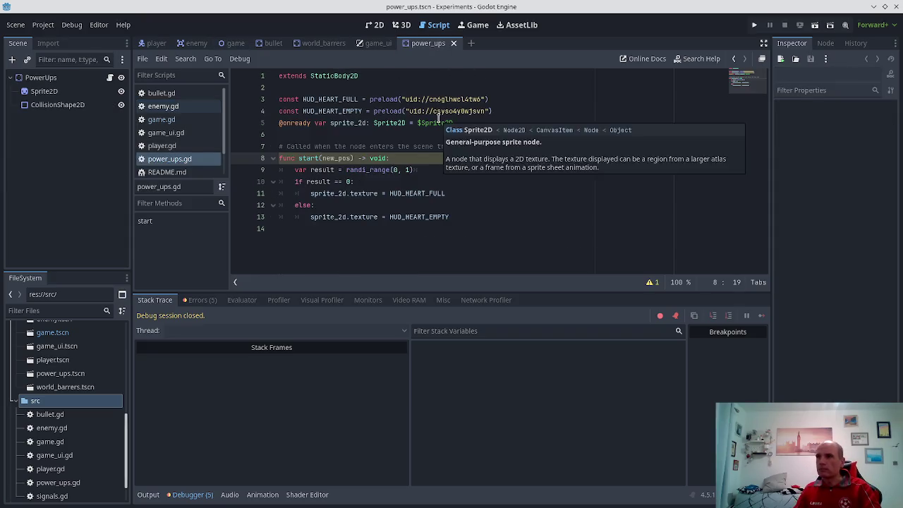
key("Down")
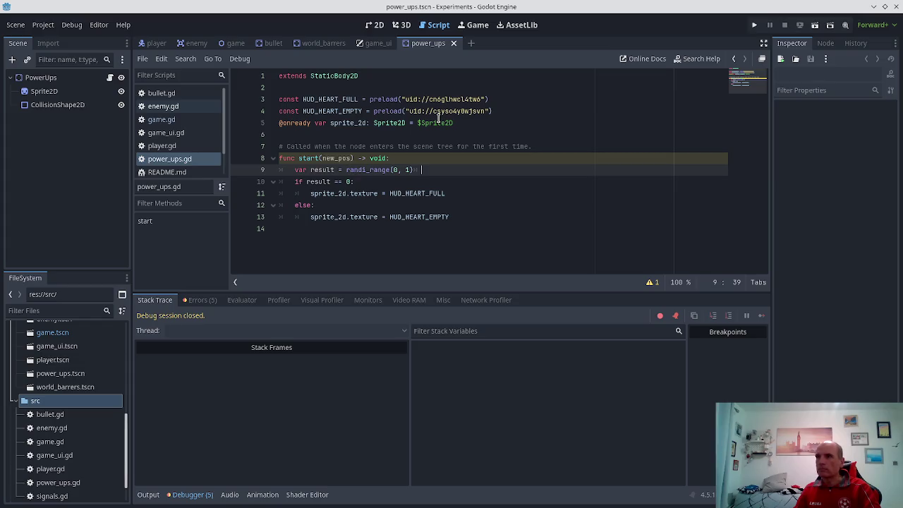
key("Return")
type("position = start_position")
key("ctrl+s")
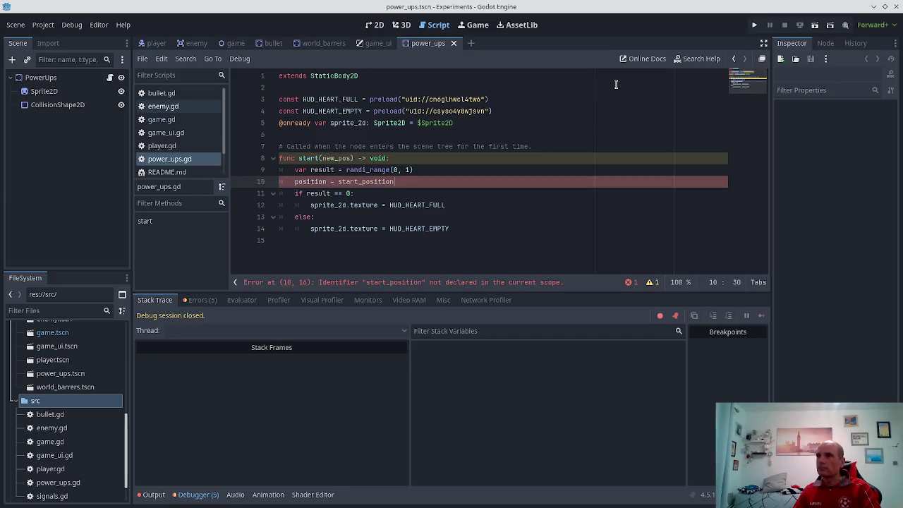
- Rename the parameter to start_position, save, and run the game
double_click(332, 157)
type("start_pos")
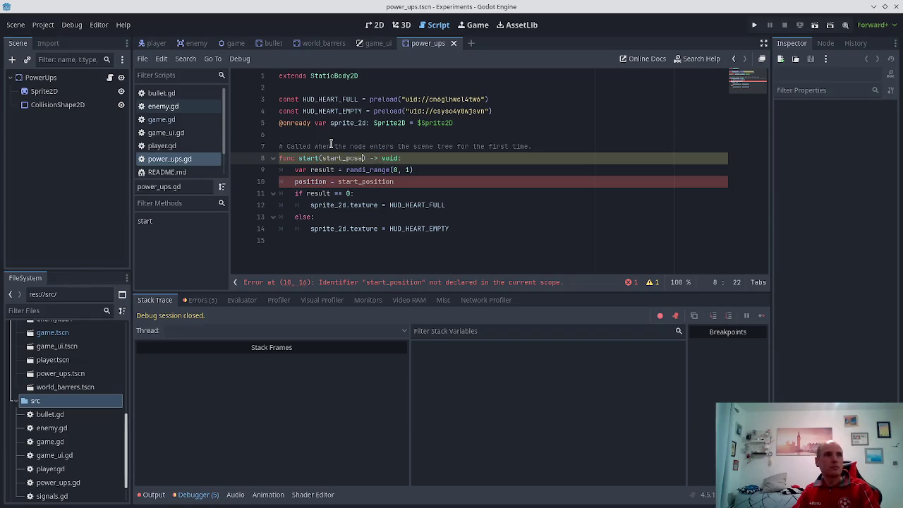
type("ition")
key("ctrl+s")
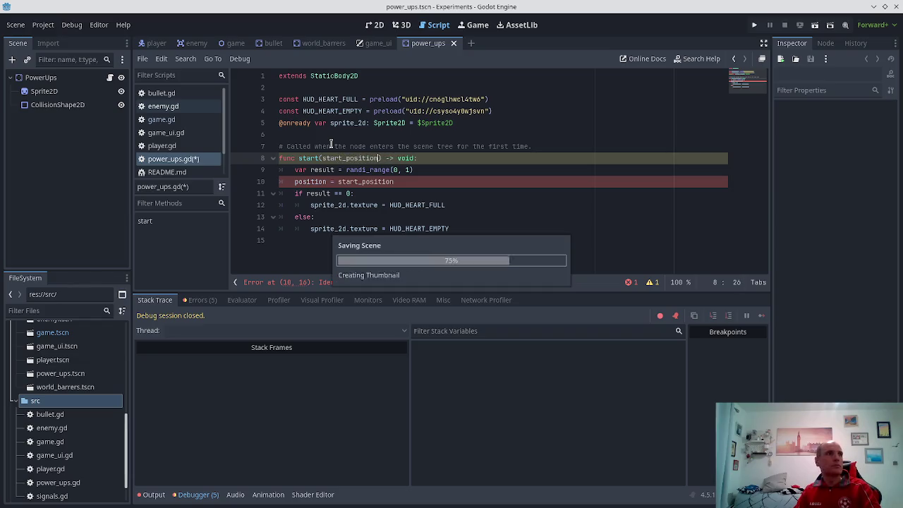
left_click(754, 25)
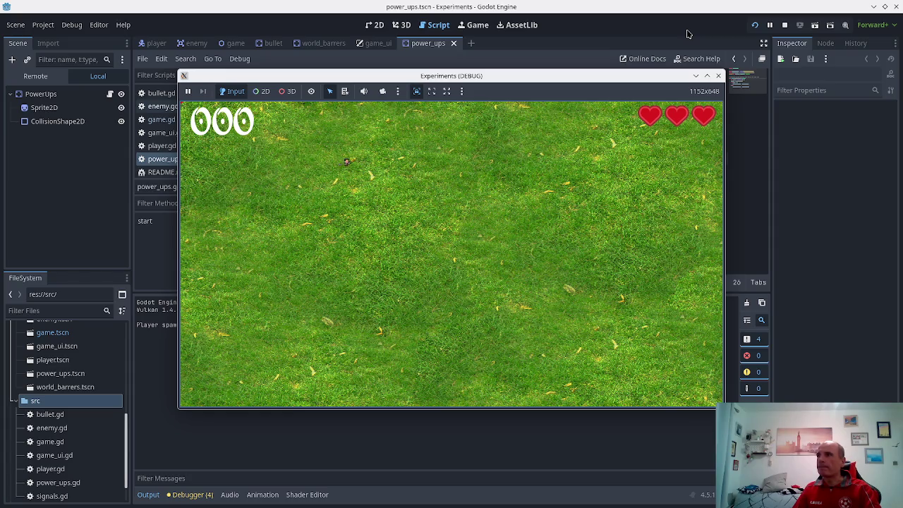
- Shoot an enemy to spawn a power-up and inspect the null sprite_2d texture error at line 14
key("space")
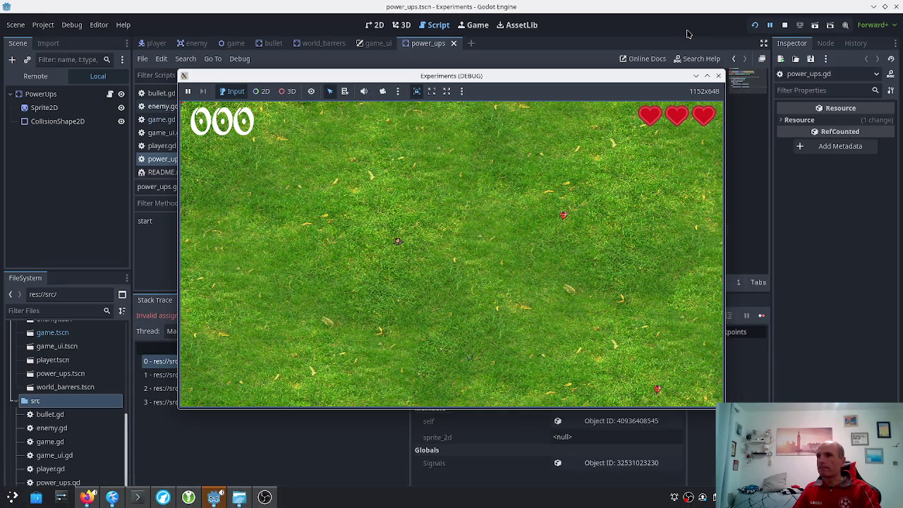
left_click(183, 437)
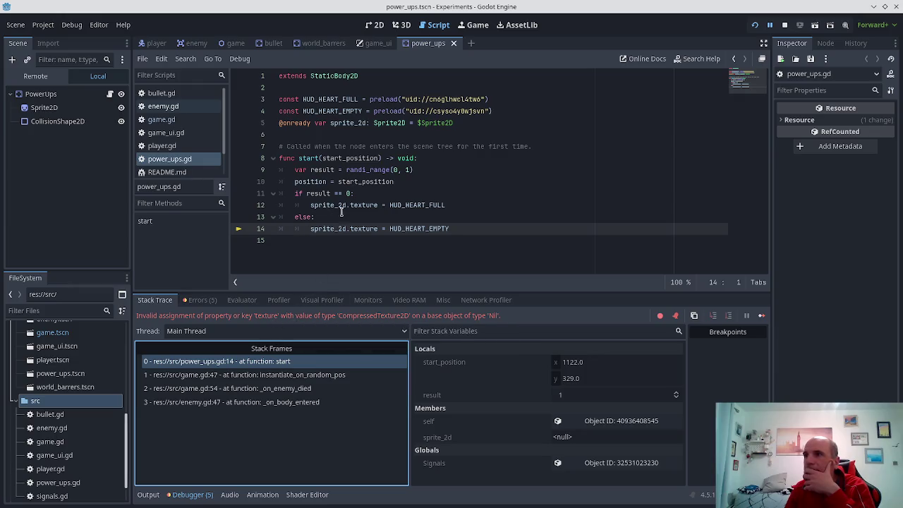
left_click(389, 205)
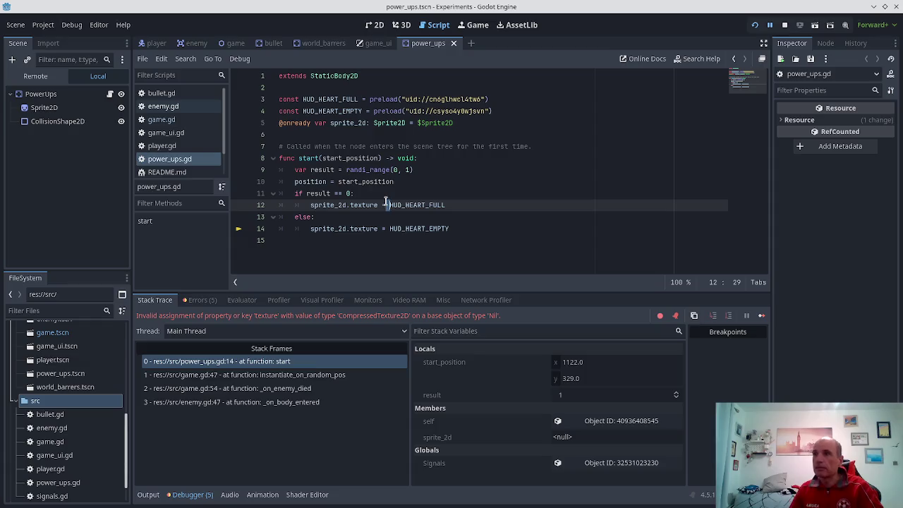
key("F5")
key("alt+Tab")
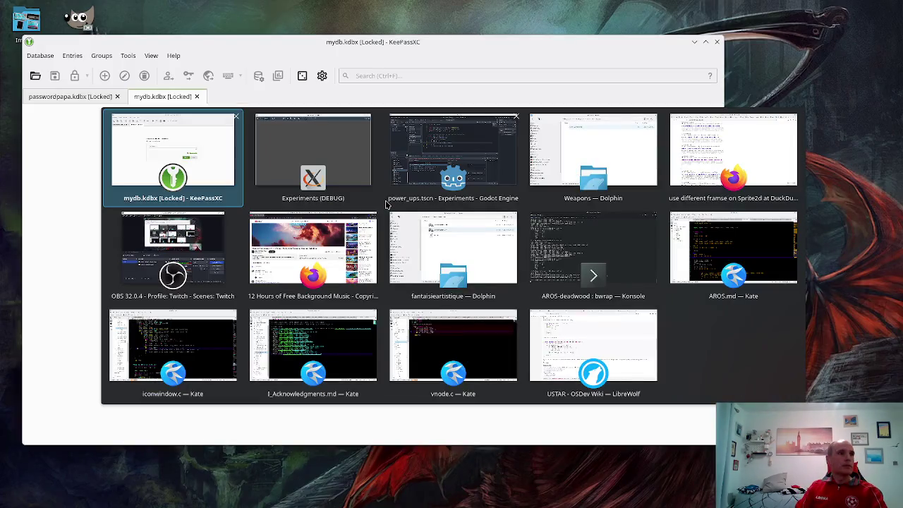
- Search 'godot change textur gdscript' in a new tab and read the Godot Forum sprite texture thread's answer
key("Tab")
key("Tab")
key("Tab")
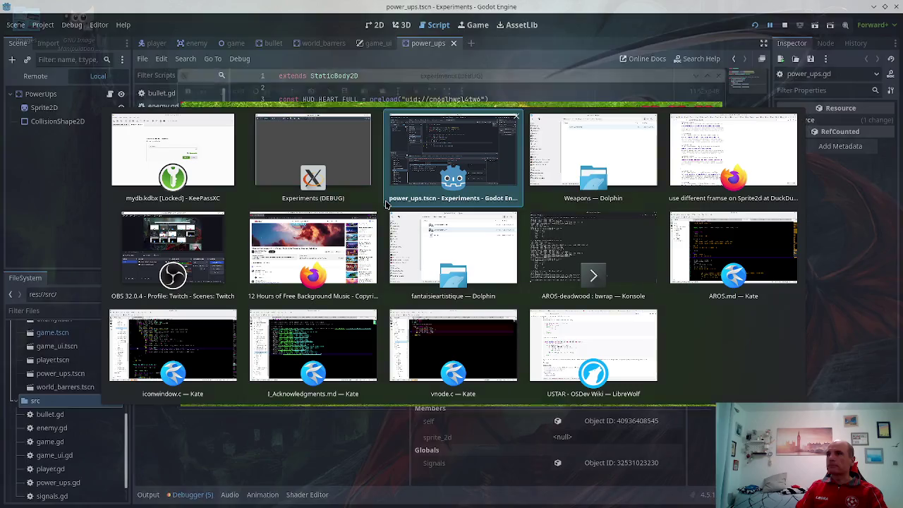
key("ctrl+t")
type("godo")
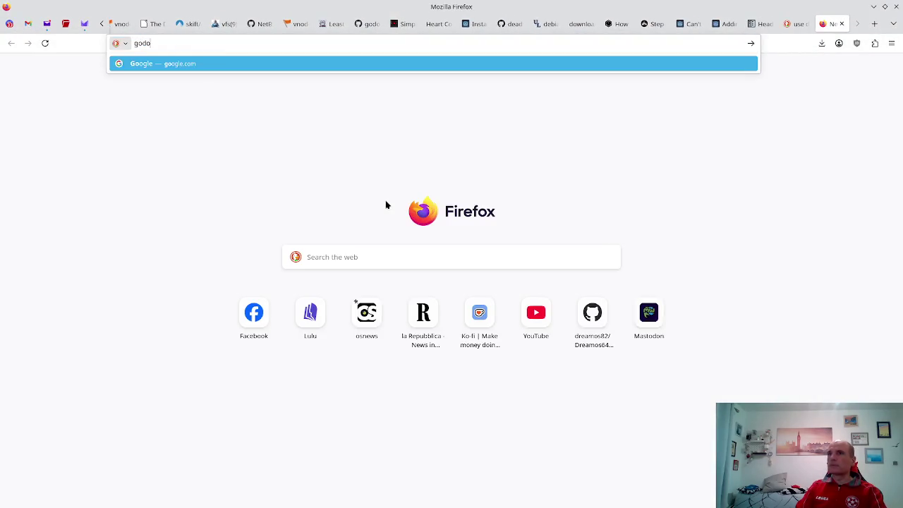
type("t change t")
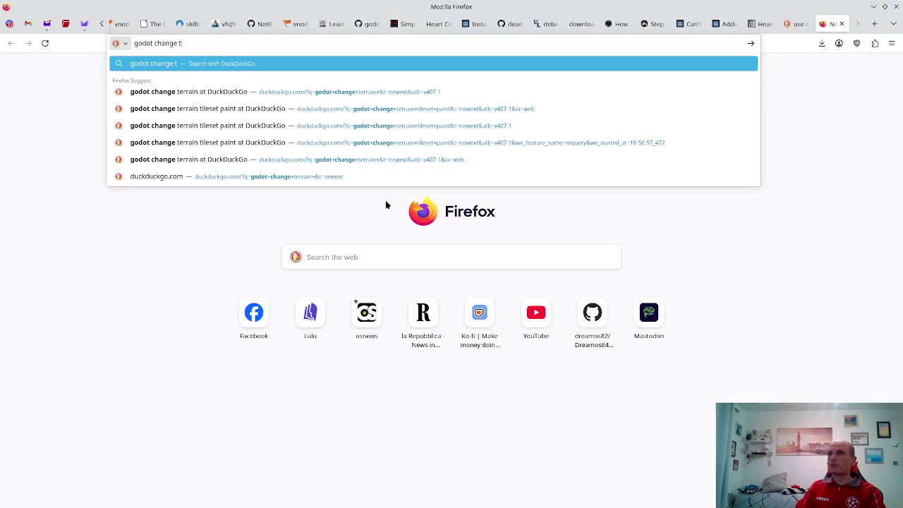
type("extur gdscript")
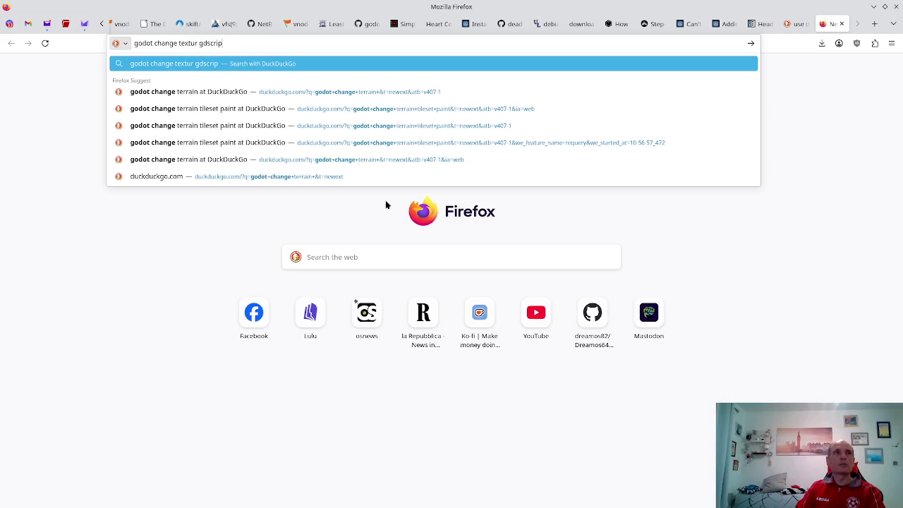
key("Return")
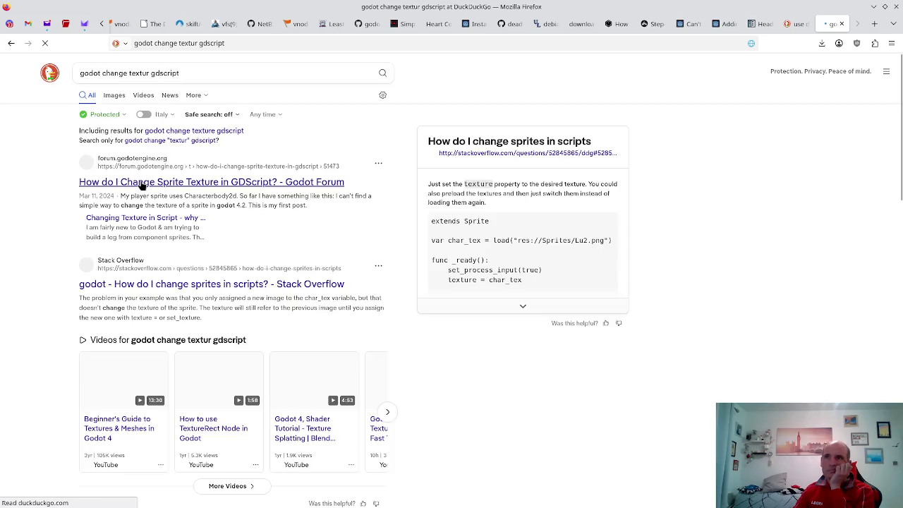
left_click(187, 181)
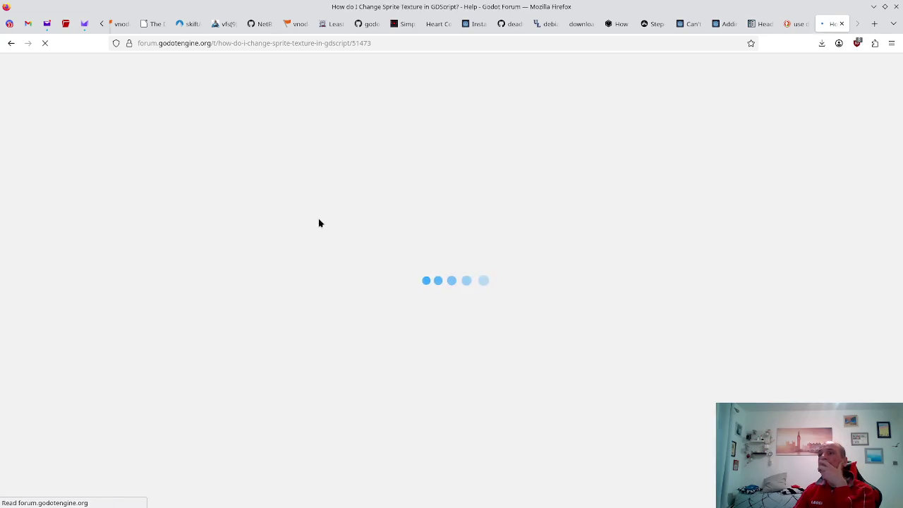
scroll(338, 255, "down", 5)
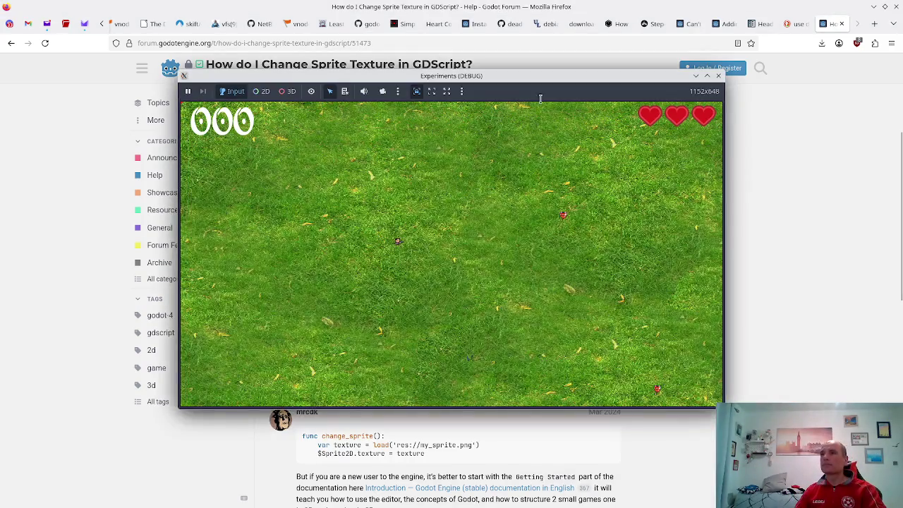
- Close the game window and review the start function and HUD_HEART_FULL constant in power_ups.gd
left_click(717, 76)
key("alt+Tab")
key("alt+Tab")
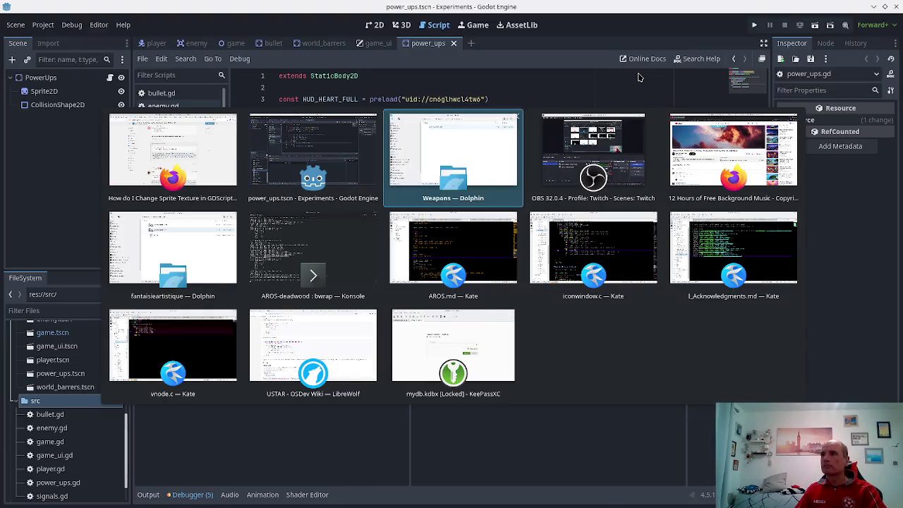
key("alt+shift+Tab")
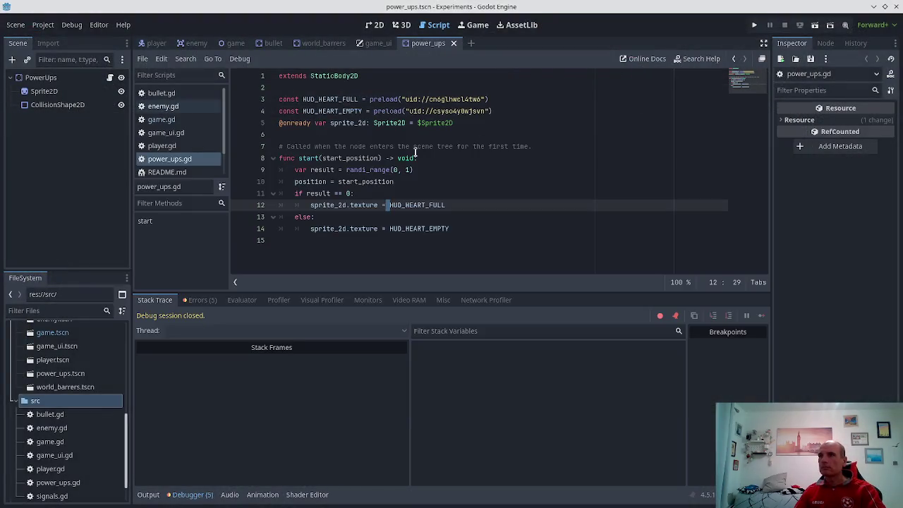
left_click(415, 153)
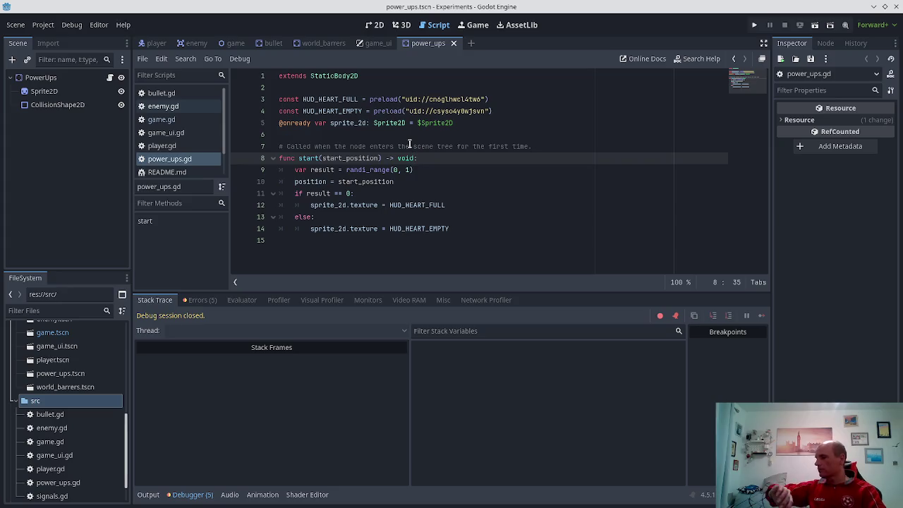
key("Down")
key("Up")
key("Down")
key("Up")
key("Up")
key("Up")
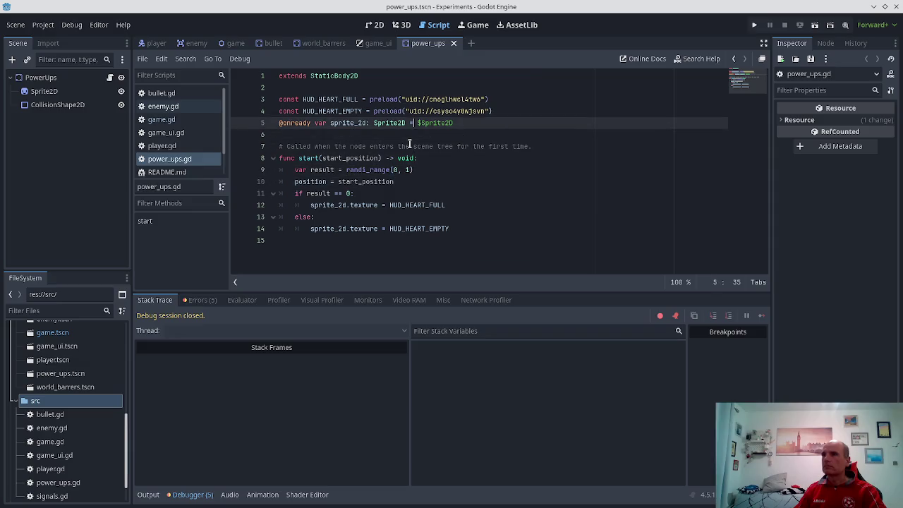
key("Up")
key("Up")
key("Down")
key("Down")
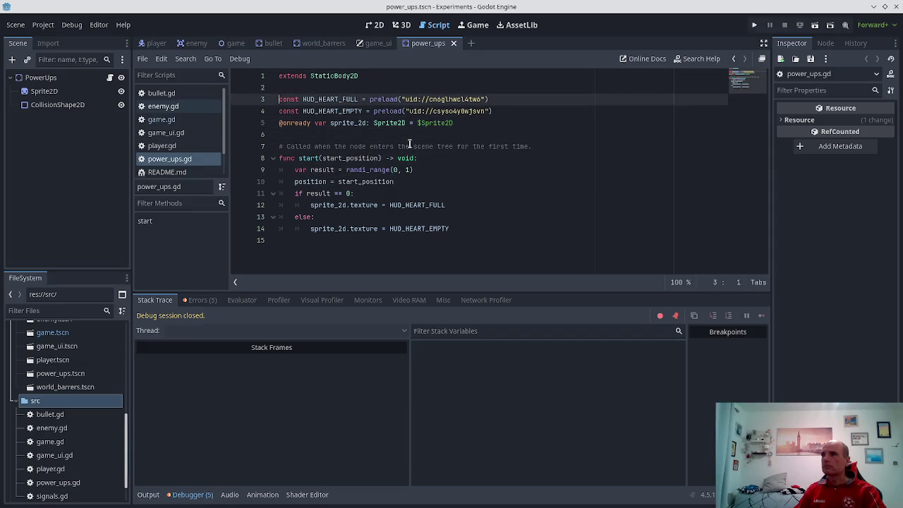
- Compare line 12's texture assignment with the forum's example code, then show the debugger errors
key("alt+Tab")
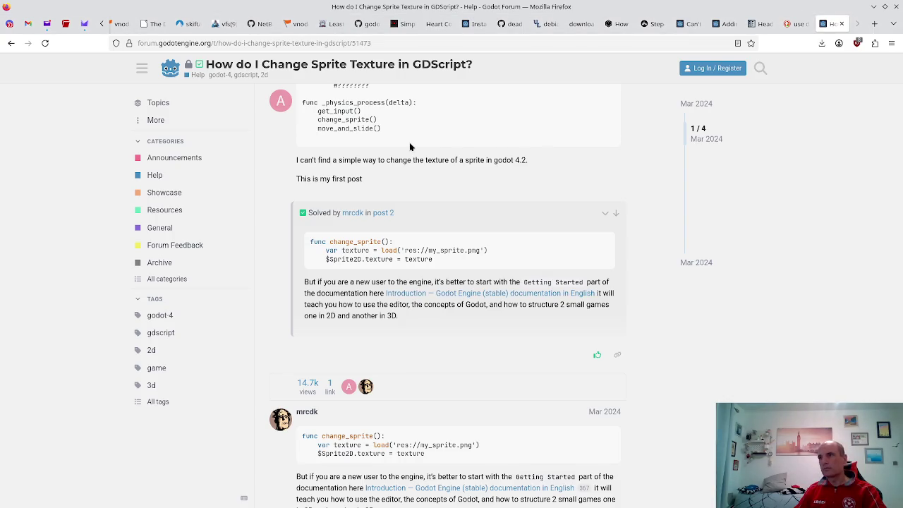
key("alt+Tab")
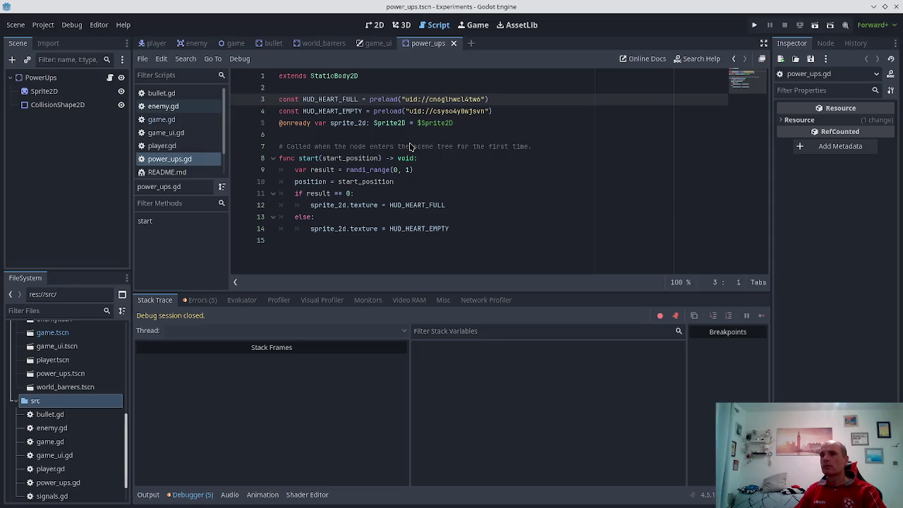
key("alt+Tab")
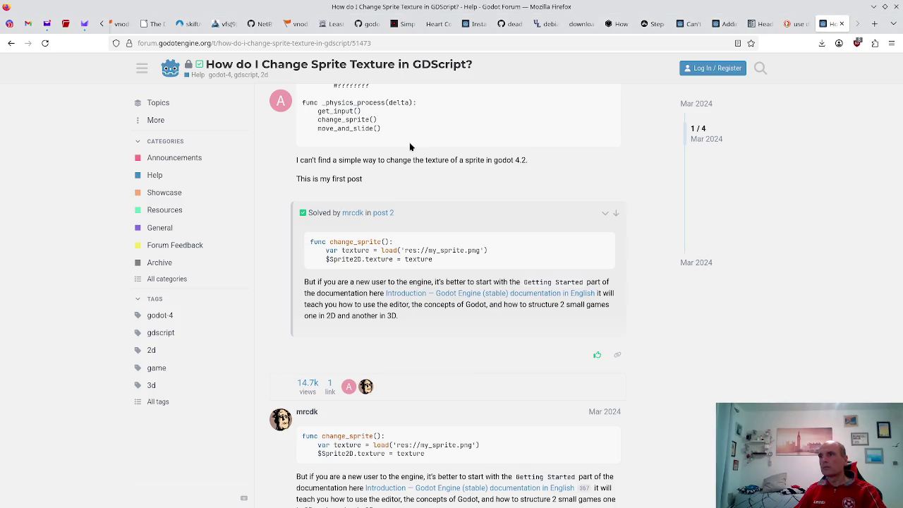
key("alt+Tab")
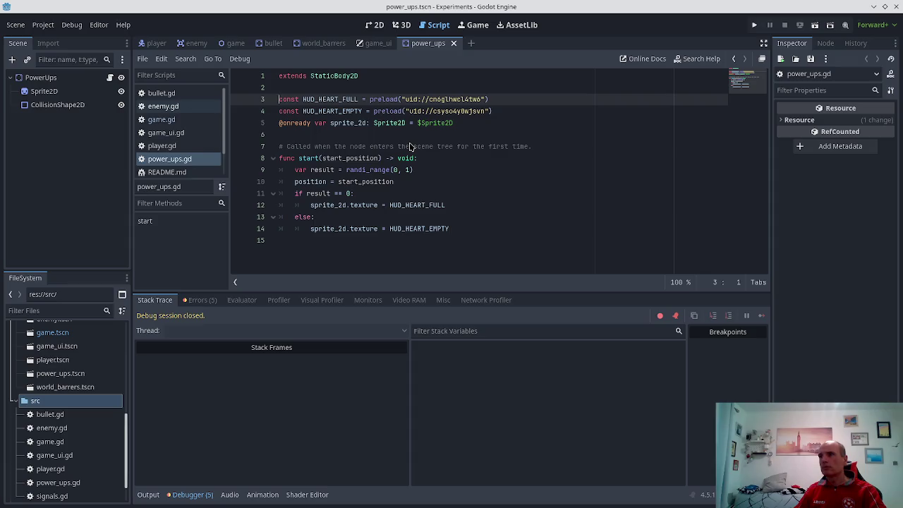
left_click(343, 206)
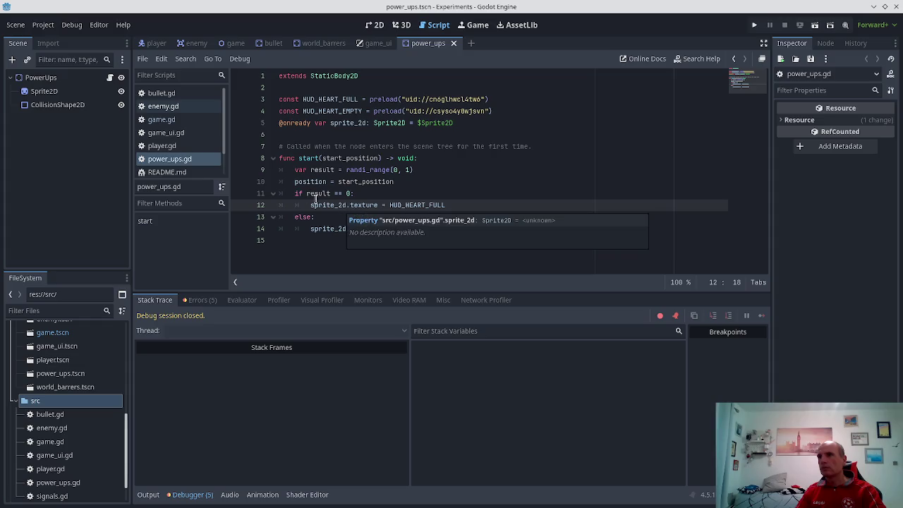
key("alt+Tab")
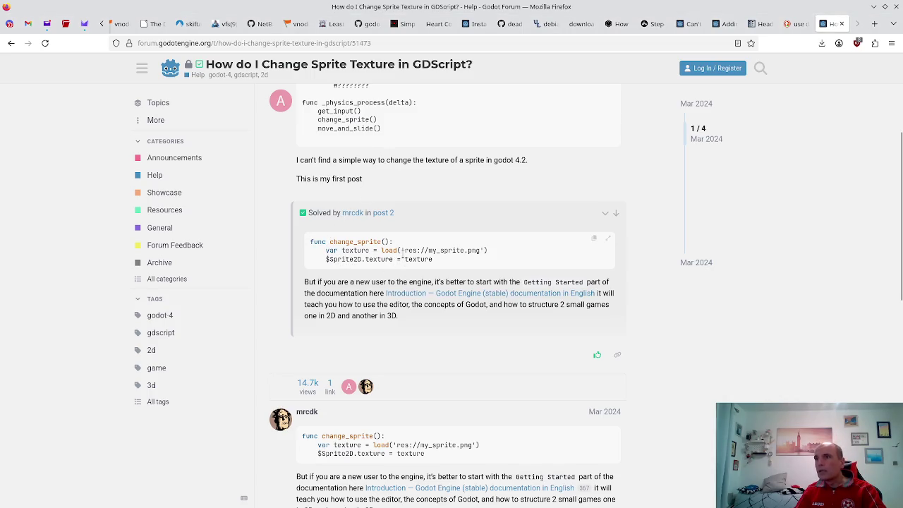
key("alt+Tab")
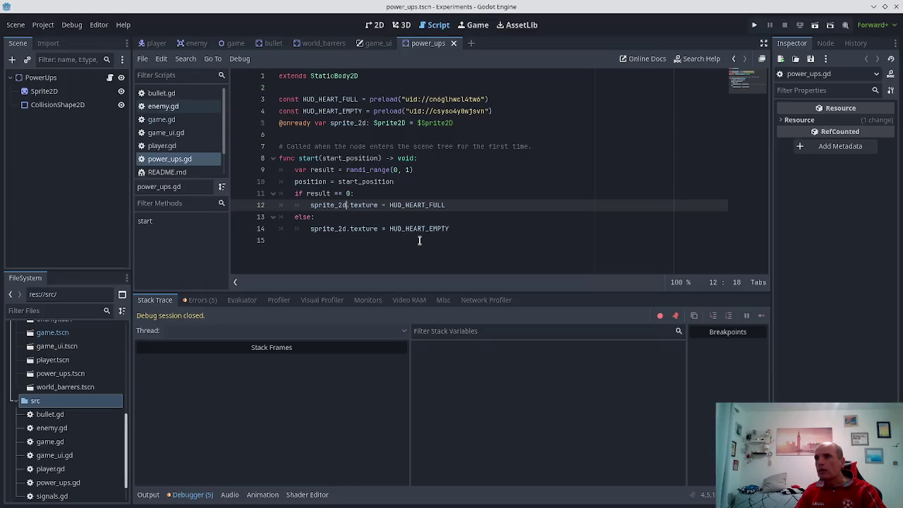
left_click(203, 300)
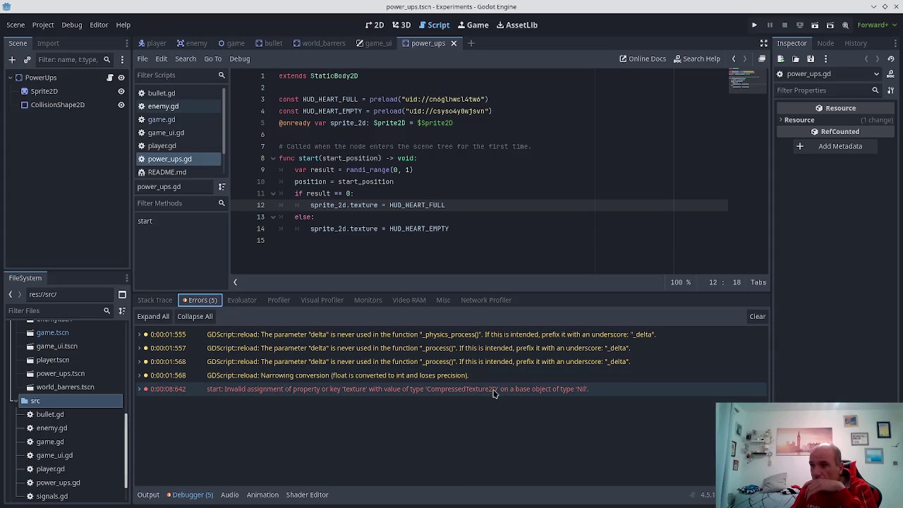
- Select the 'start: Invalid assignment' texture-on-Nil error row in the debugger's error list
mouse_move(494, 394)
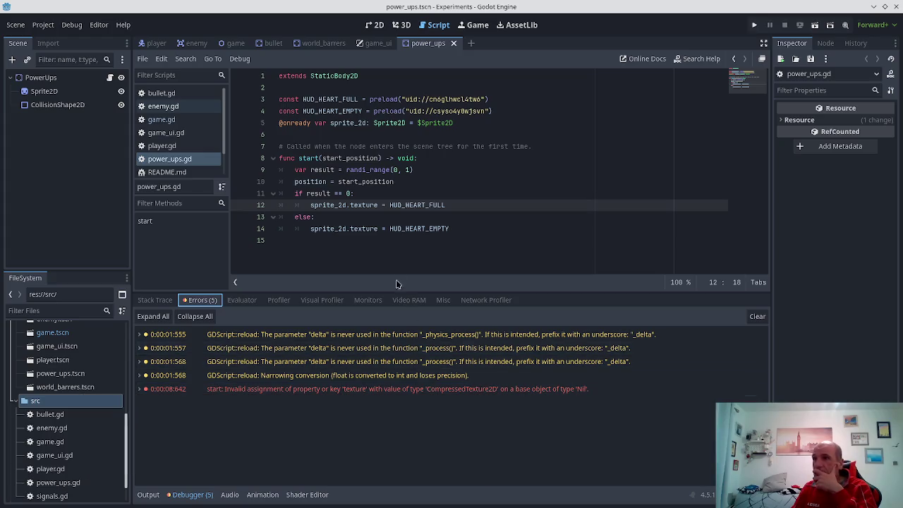
right_click(337, 205)
left_click(322, 206)
left_click(322, 206)
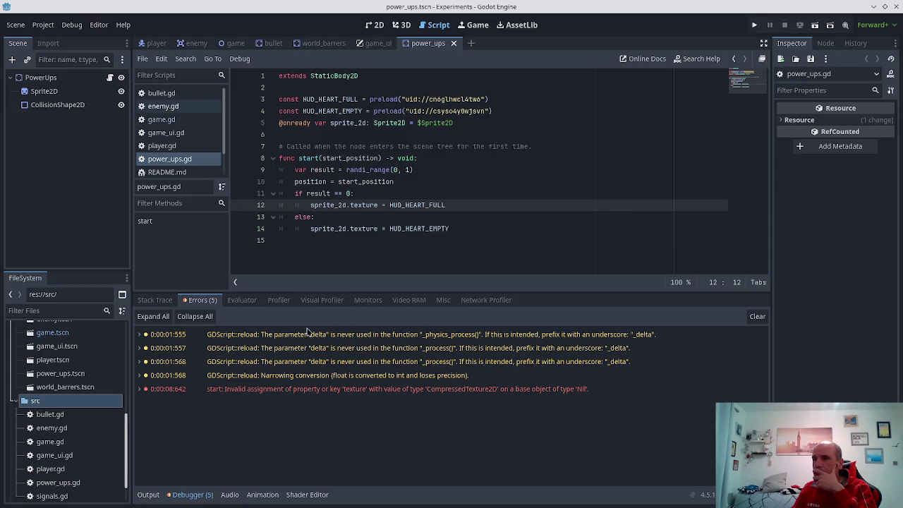
left_click(594, 390)
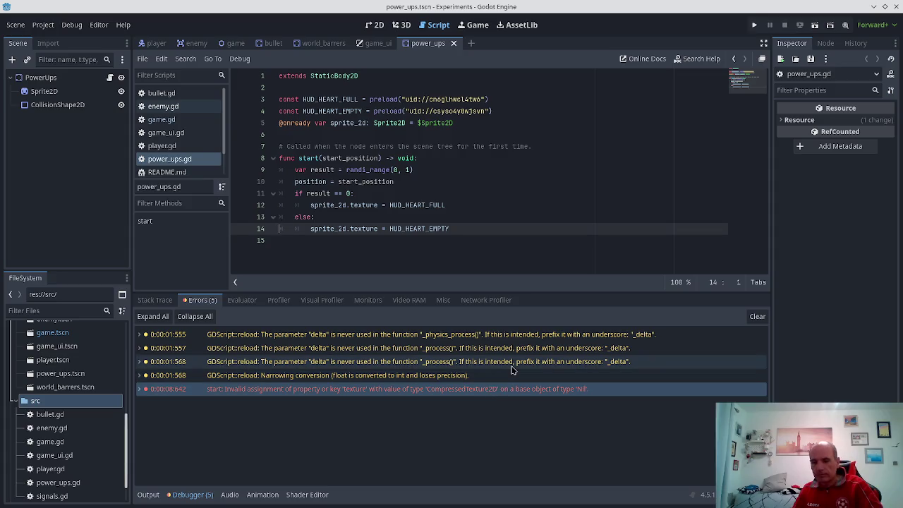
key("alt+Tab")
- Paste the copied invalid 'texture' assignment error into a new Firefox tab's address bar
key("ctrl+t")
type("sprite_2d.texture = HUD_HEART_EMPTY")
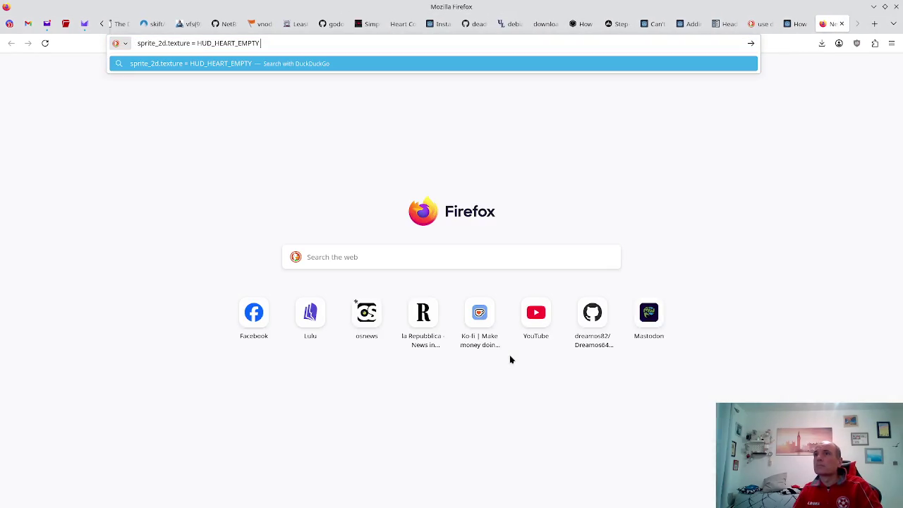
key("ctrl+z")
key("alt+Tab")
key("ctrl+c")
key("alt+Tab")
key("ctrl+v")
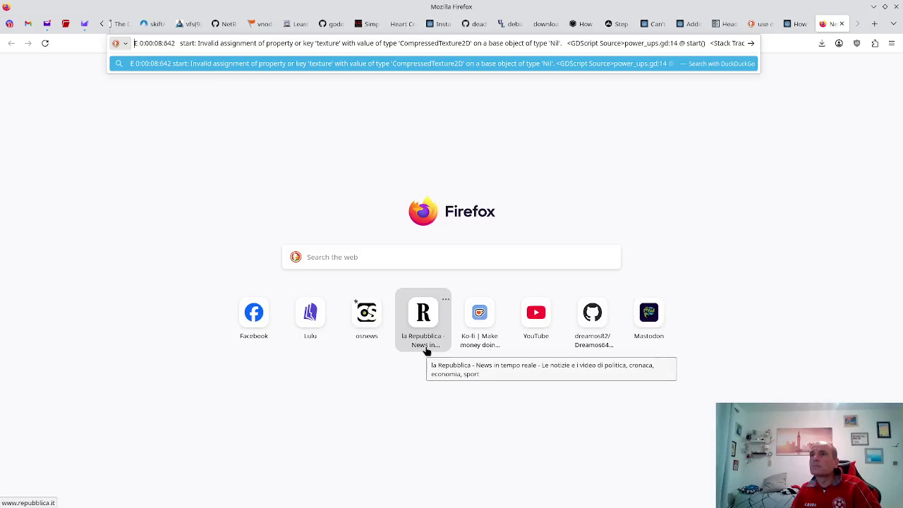
- Trim the timestamp, start: prefix and stack trace from the query, then search
key("shift+Right")
key("shift+Right")
key("shift+Right")
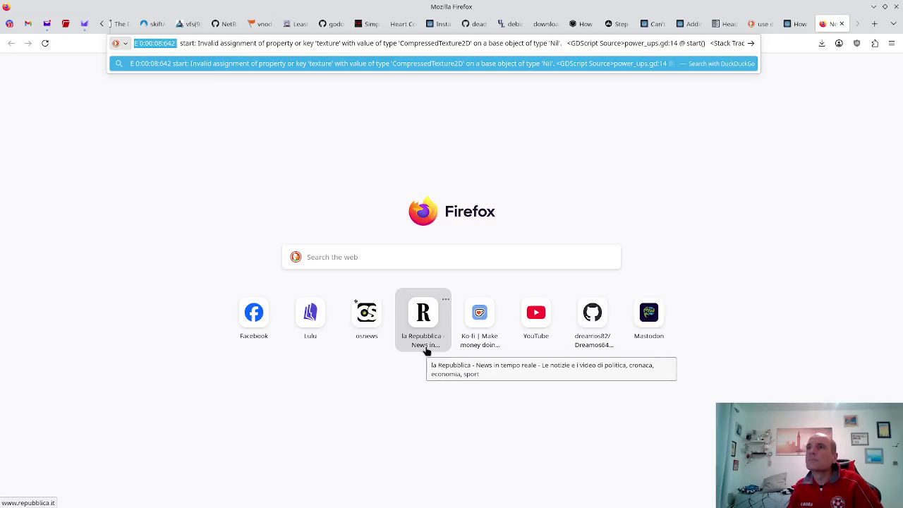
key("shift+Right")
key("shift+Right")
key("shift+Right")
key("BackSpace")
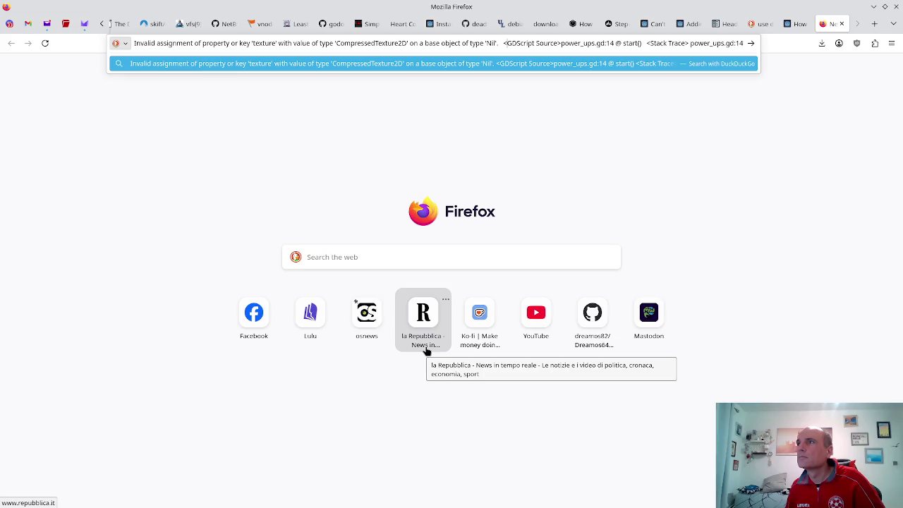
key("shift+End")
key("Delete")
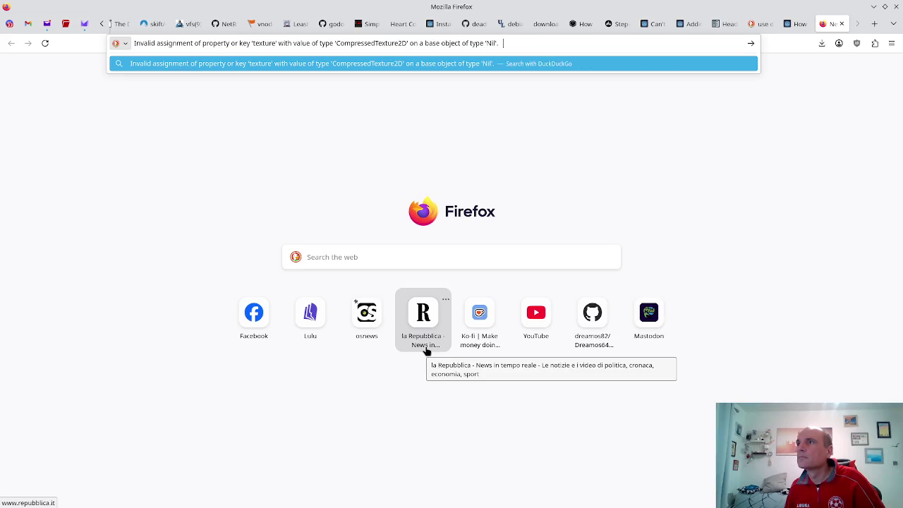
key("BackSpace")
key("BackSpace")
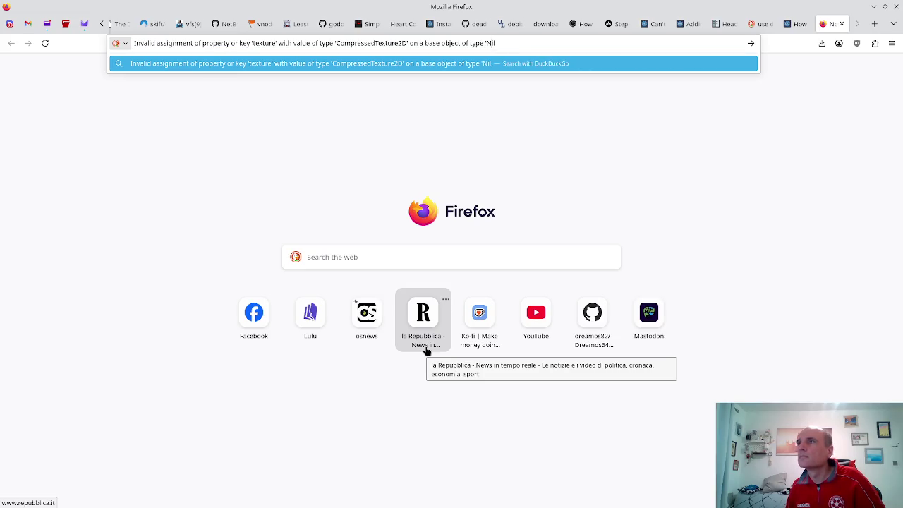
key("Delete")
key("Return")
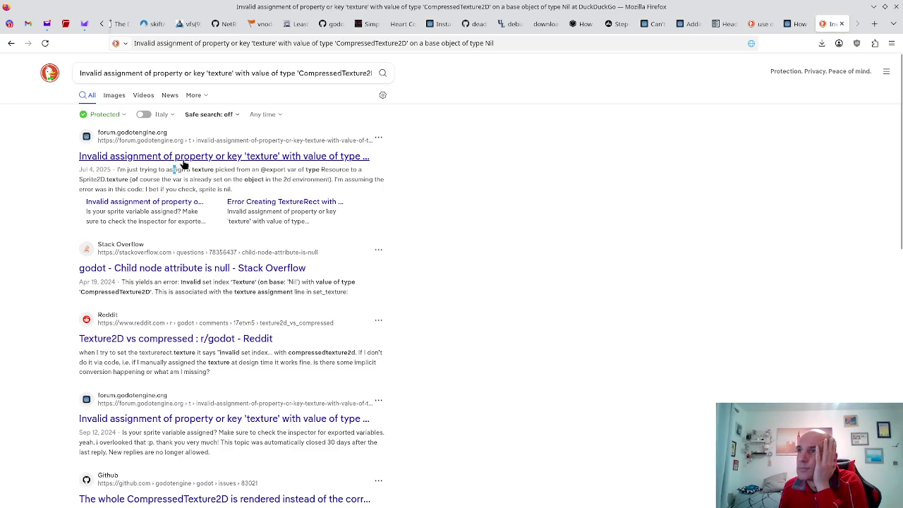
- Read the first Godot Forum thread's replies suggesting get_node and print_tree_pretty, then go back to results
left_click(206, 156)
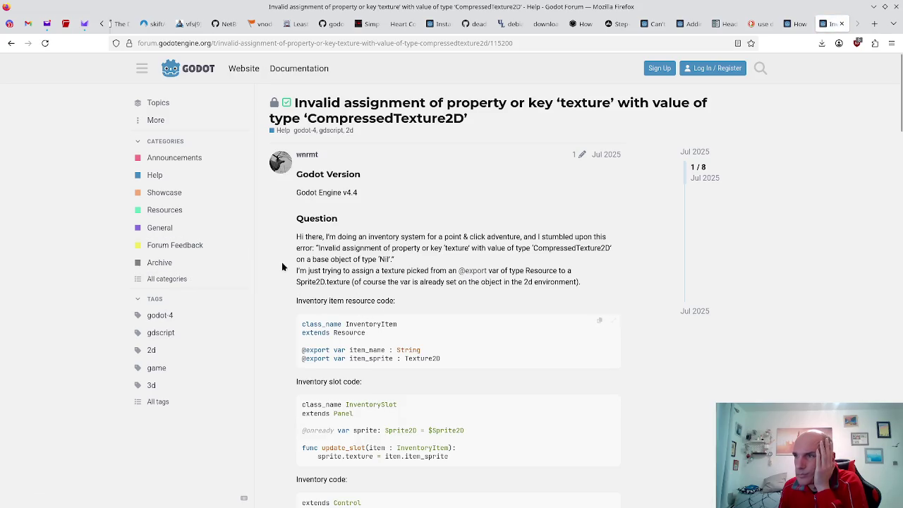
scroll(311, 254, "down", 10)
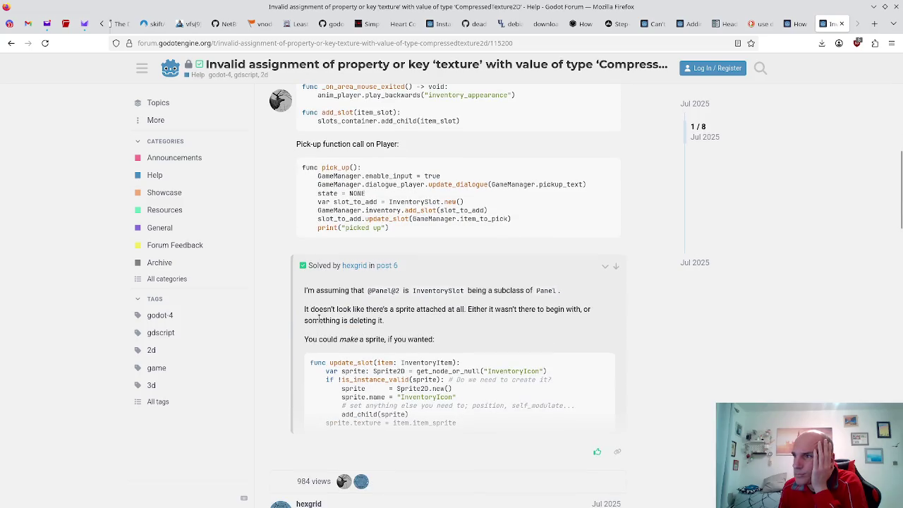
scroll(319, 319, "down", 1)
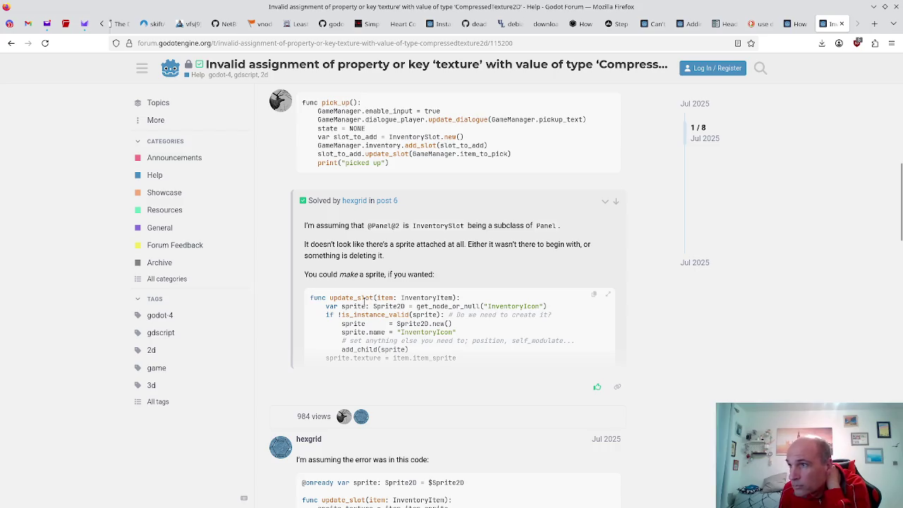
scroll(364, 299, "down", 1)
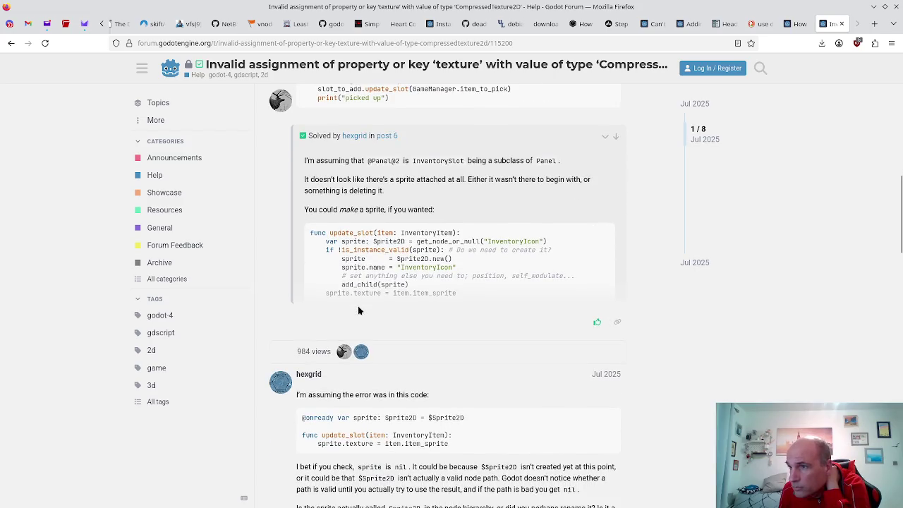
scroll(358, 311, "down", 1)
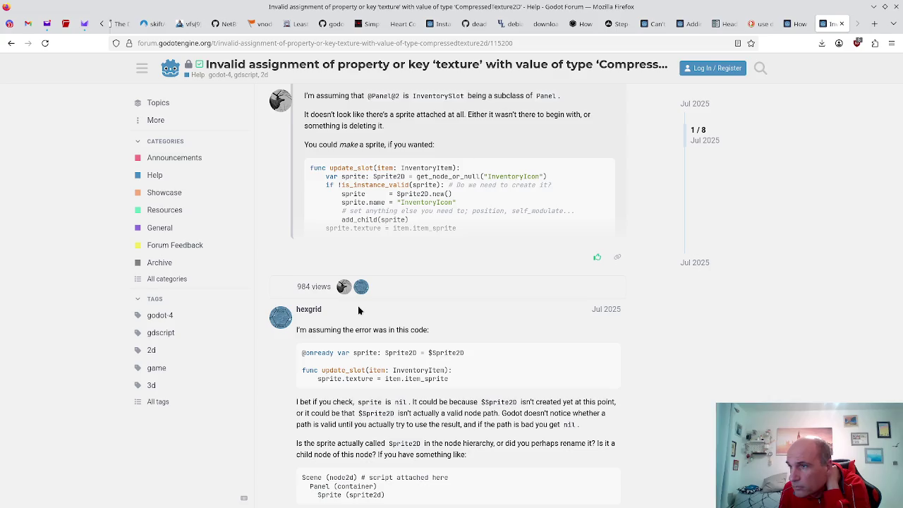
scroll(359, 310, "down", 1)
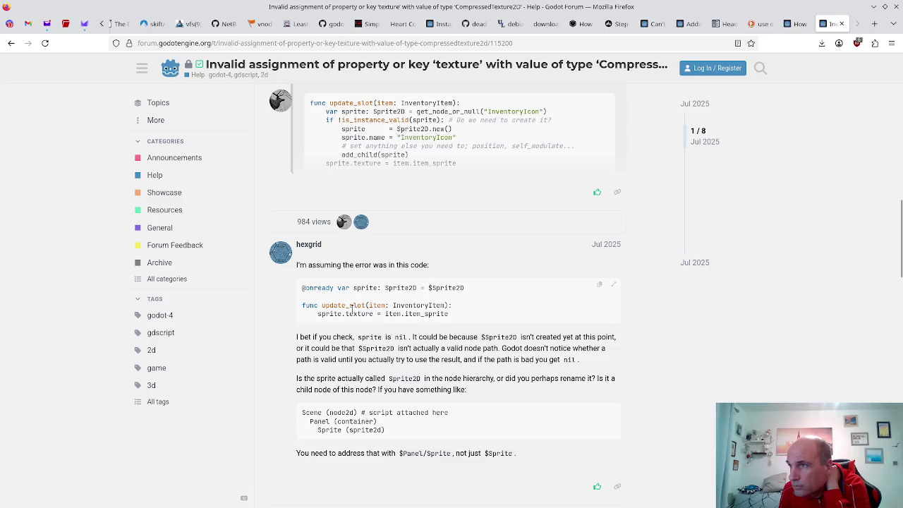
scroll(372, 311, "down", 2)
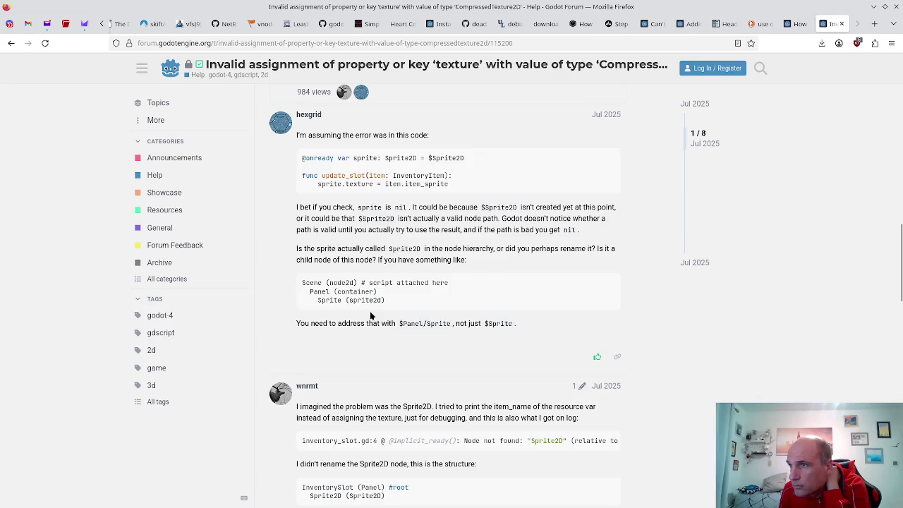
scroll(371, 315, "down", 1)
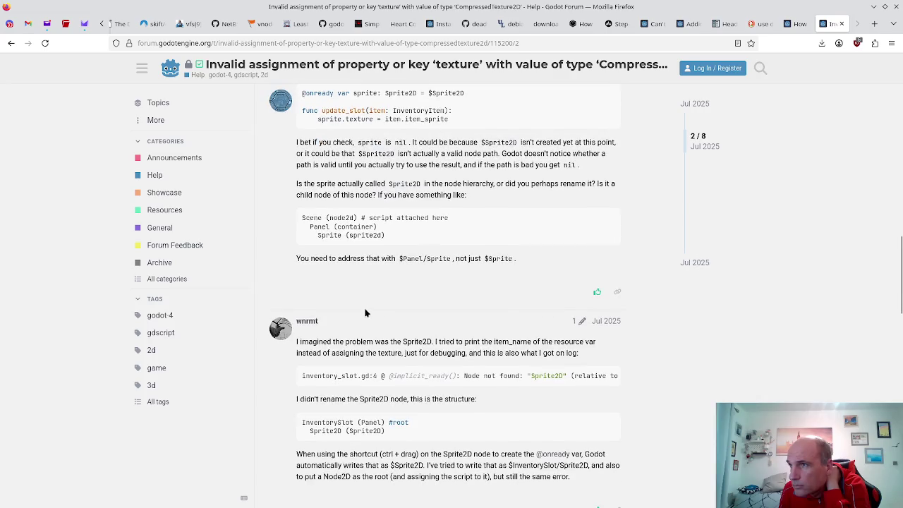
scroll(365, 312, "down", 4)
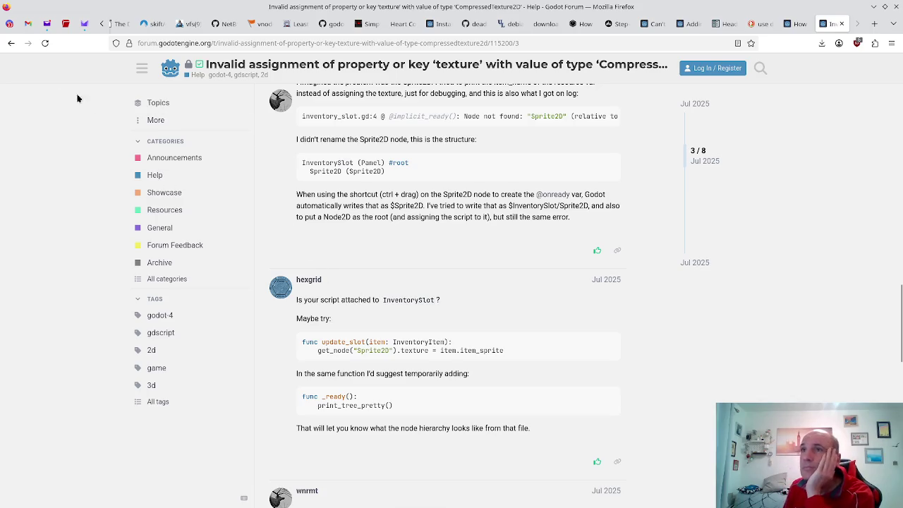
left_click(11, 43)
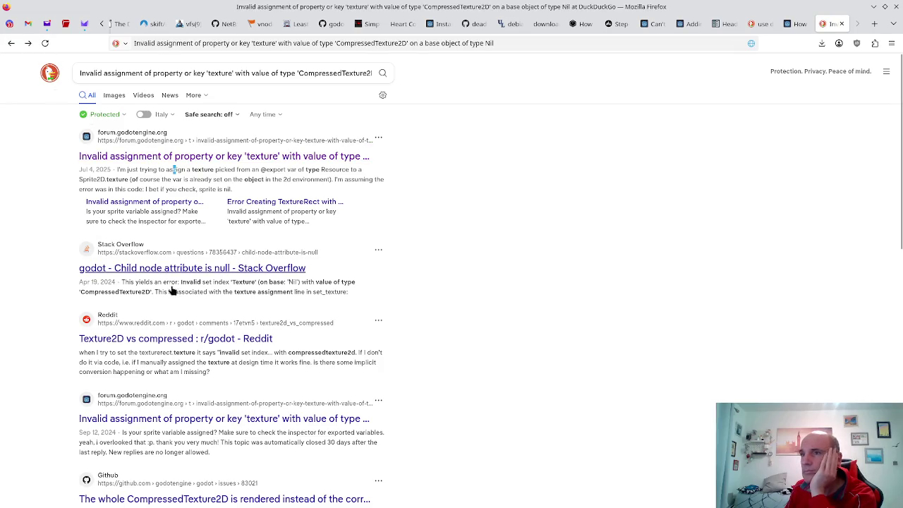
- Open the second Godot Forum thread and select its answer on checking the sprite variable is assigned
scroll(169, 275, "down", 1)
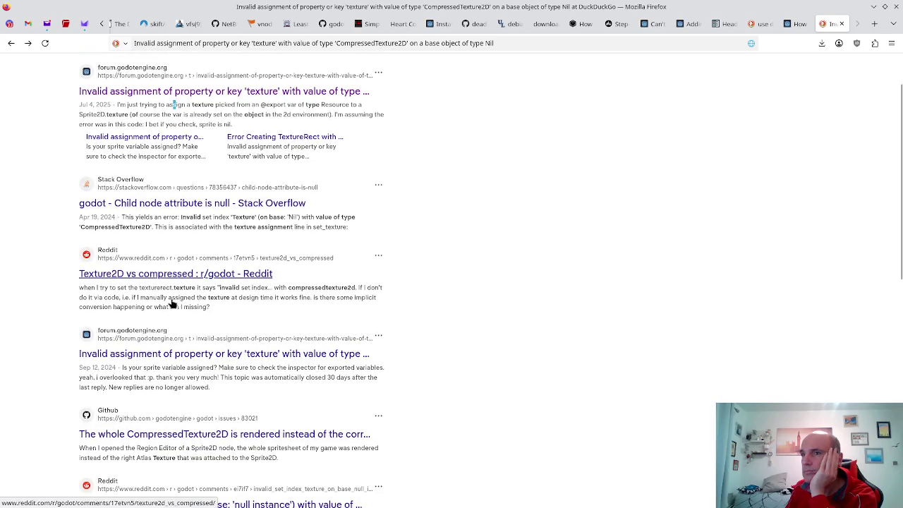
left_click(150, 351)
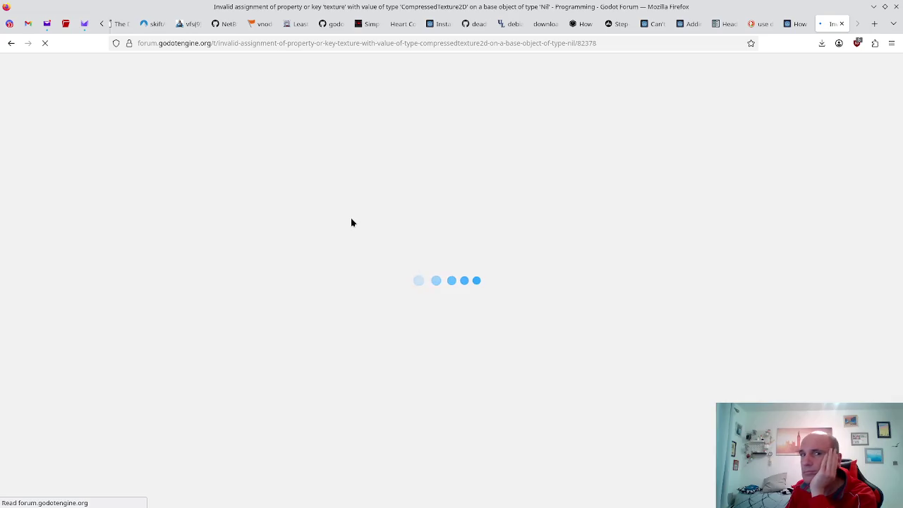
scroll(339, 212, "down", 2)
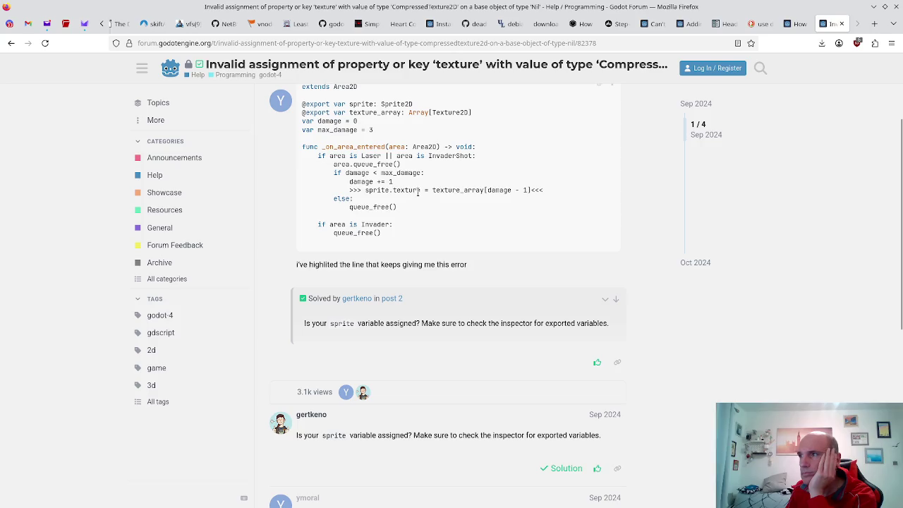
scroll(419, 192, "down", 2)
mouse_move(394, 300)
left_mouse_down()
mouse_move(460, 302)
mouse_move(296, 306)
left_mouse_up()
scroll(322, 323, "down", 1)
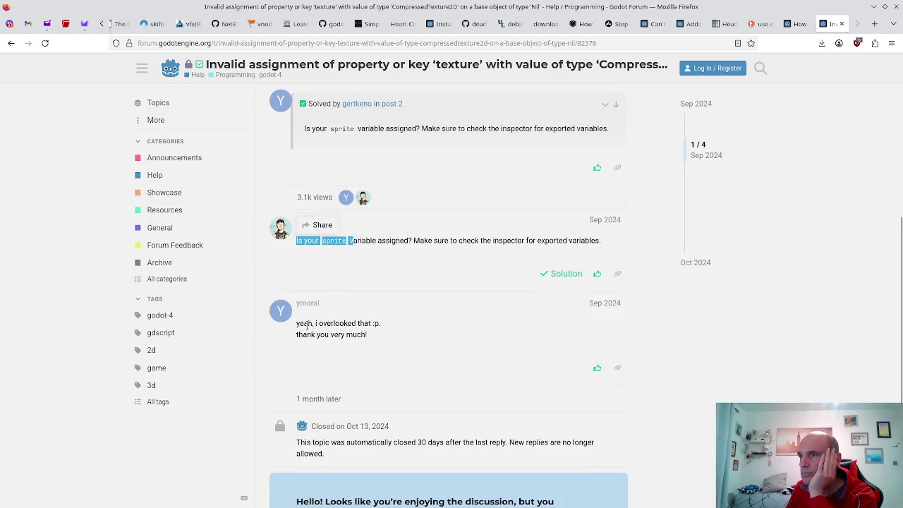
scroll(310, 326, "down", 2)
scroll(328, 310, "up", 1)
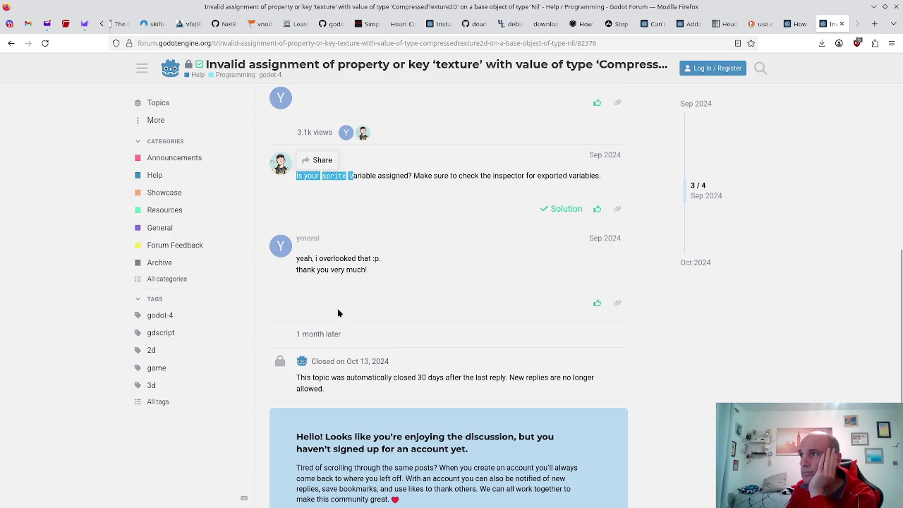
key("alt+Tab")
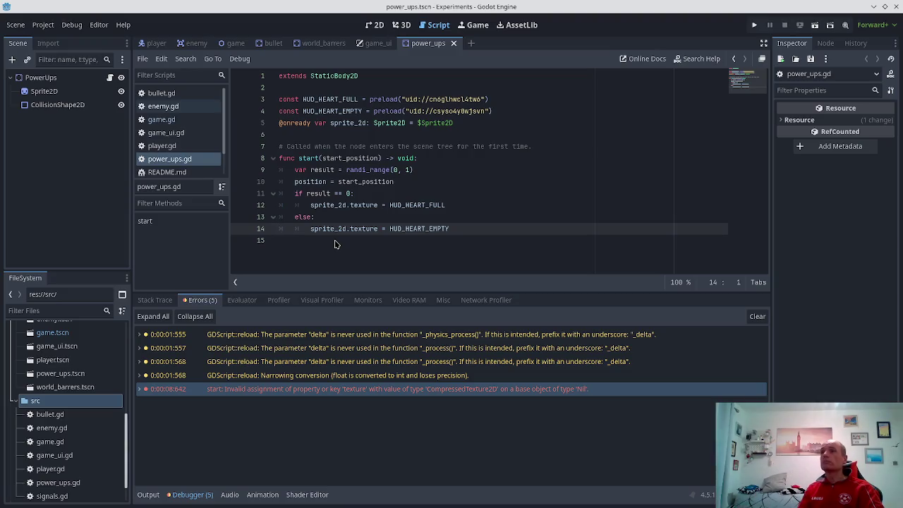
- Change HUD_HEART_FULL on line 3 from const preload() to var load()
key("Up")
key("Up")
key("Up")
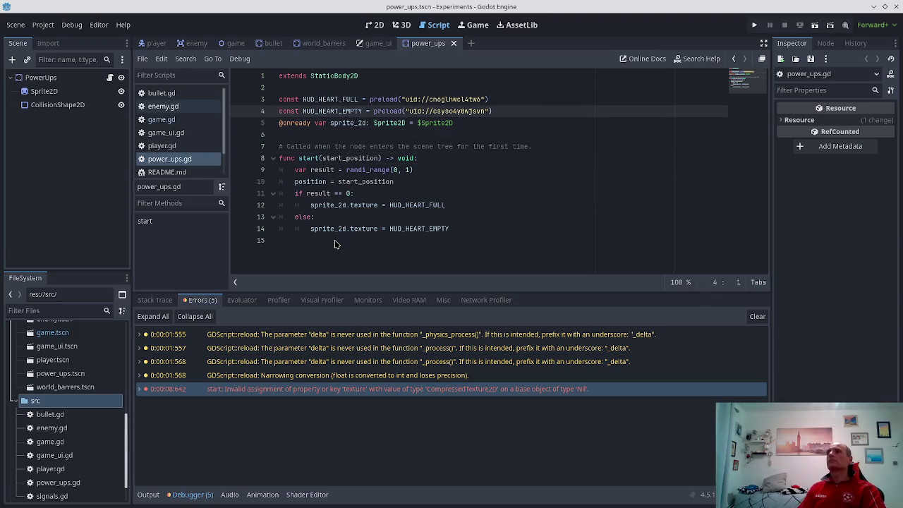
key("Up")
key("ctrl+shift+Right")
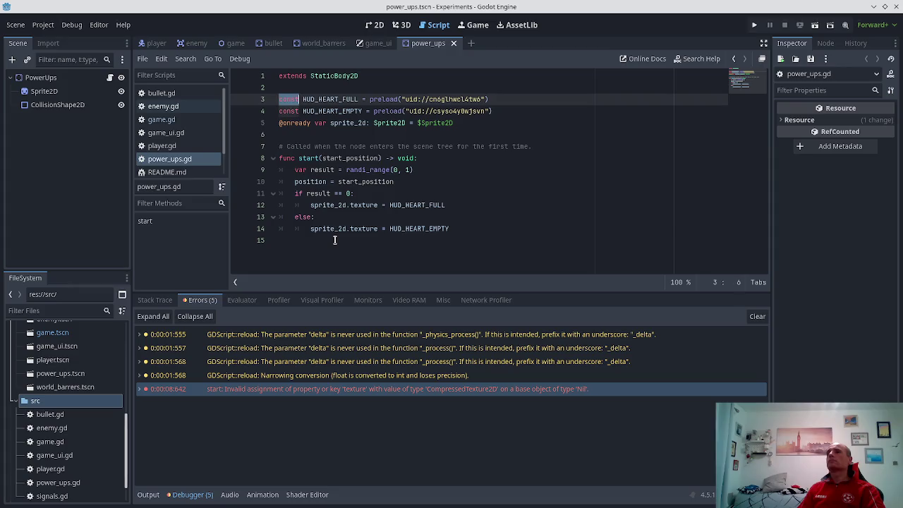
type("var")
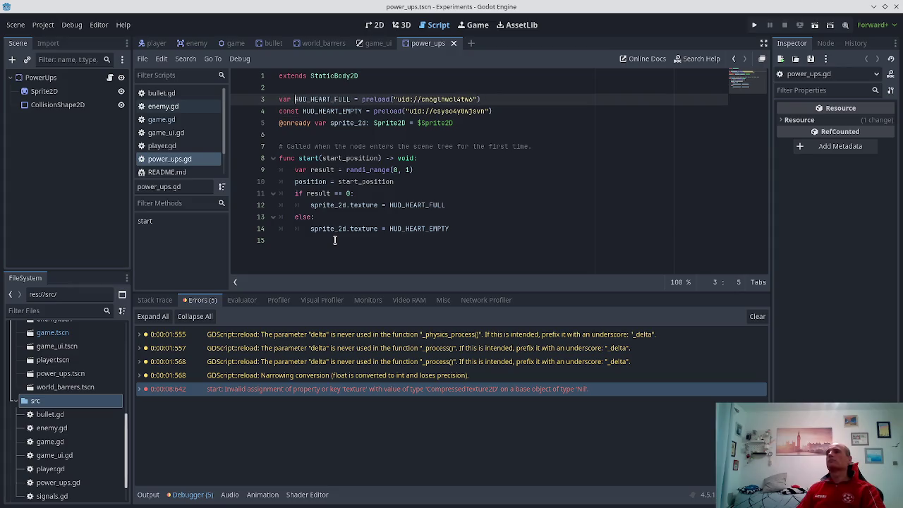
key("Delete")
key("Delete")
key("Delete")
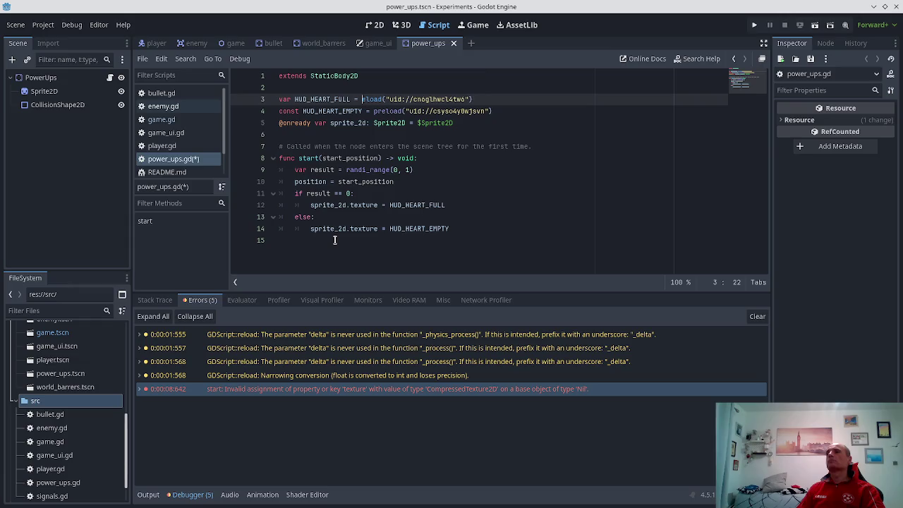
- Change HUD_HEART_EMPTY on line 4 to var load() and save power_ups.gd
key("Down")
key("ctrl+shift+Right")
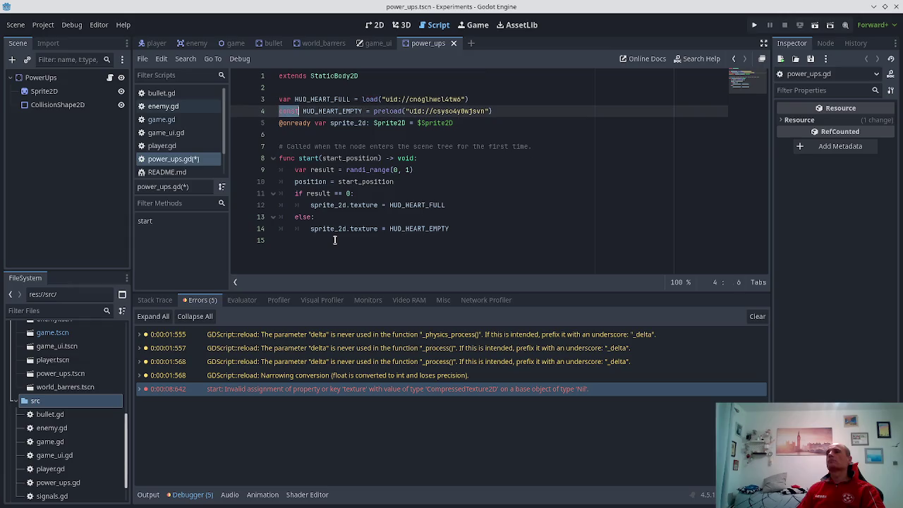
type("var")
key("Delete")
key("ctrl+Right")
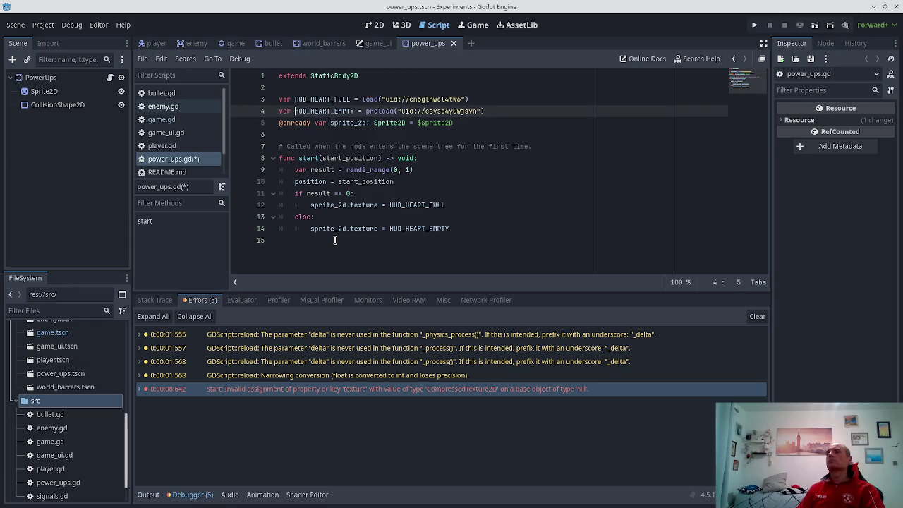
key("ctrl+Right")
key("Left")
key("Left")
key("Left")
key("BackSpace")
key("BackSpace")
key("BackSpace")
key("ctrl+s")
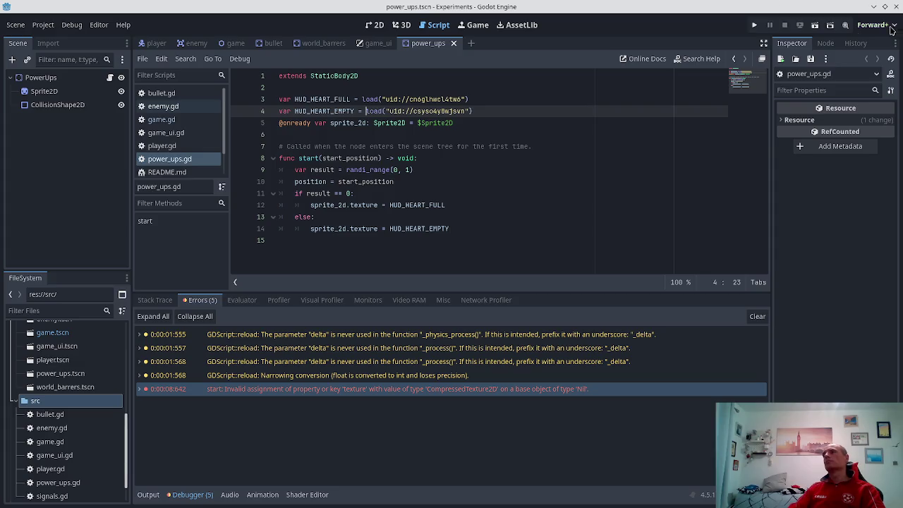
- Run the game, moving and shooting enemies until a power-up triggers the Nil texture error
left_click(755, 26)
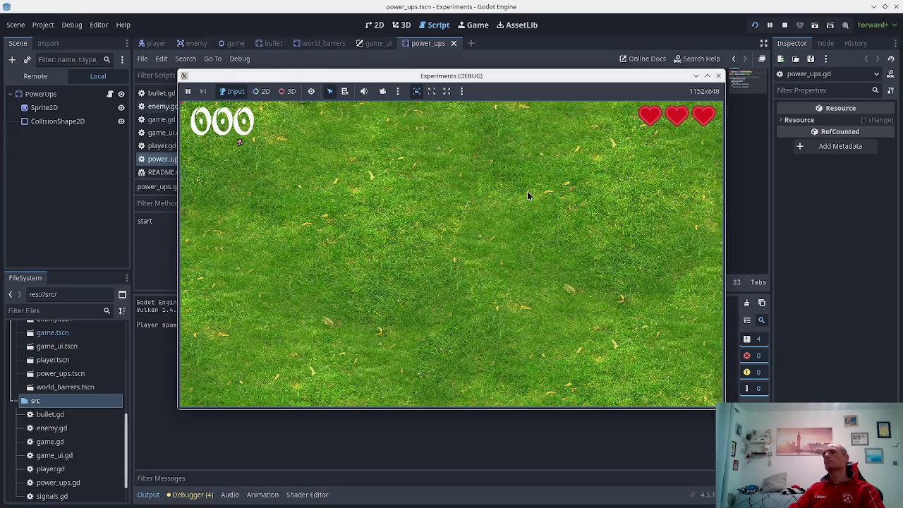
key("d")
key("s")
key("space")
key("a")
key("space")
key("a")
key("w")
key("space")
key("space")
key("a")
key("s")
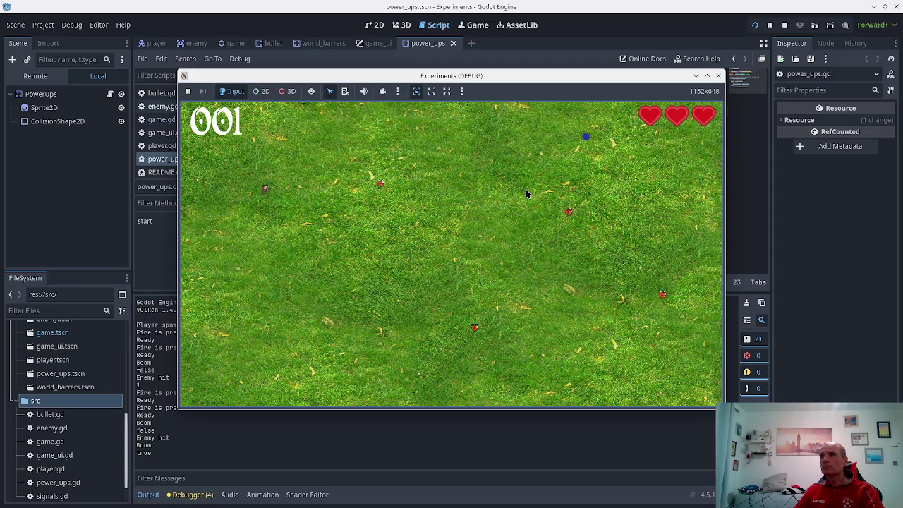
key("space")
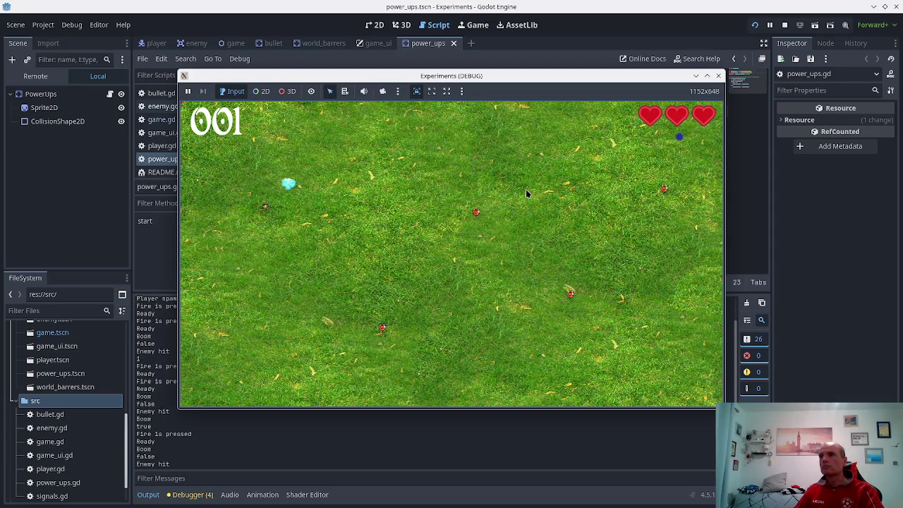
key("space")
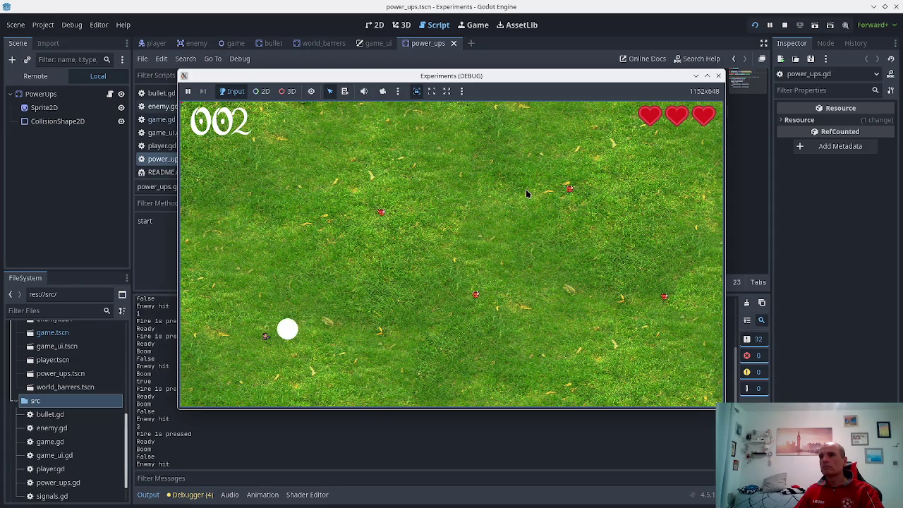
key("w")
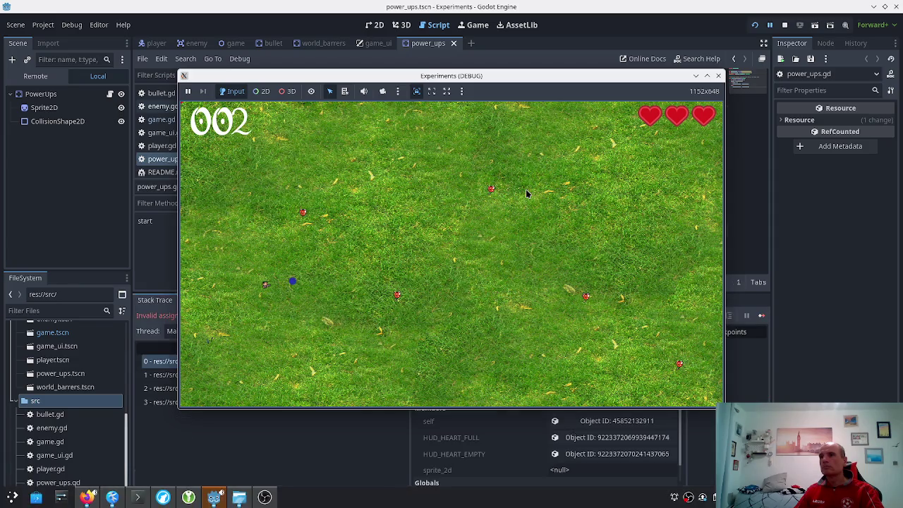
- Trace the error through the game.gd and enemy.gd stack frames back to power_ups.gd line 14, then stop debugging
left_click(290, 477)
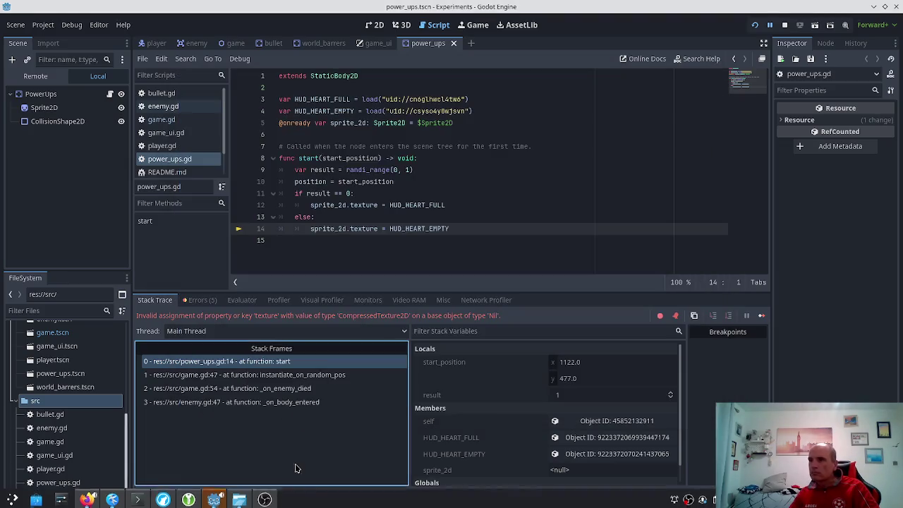
left_click(303, 376)
left_click(299, 390)
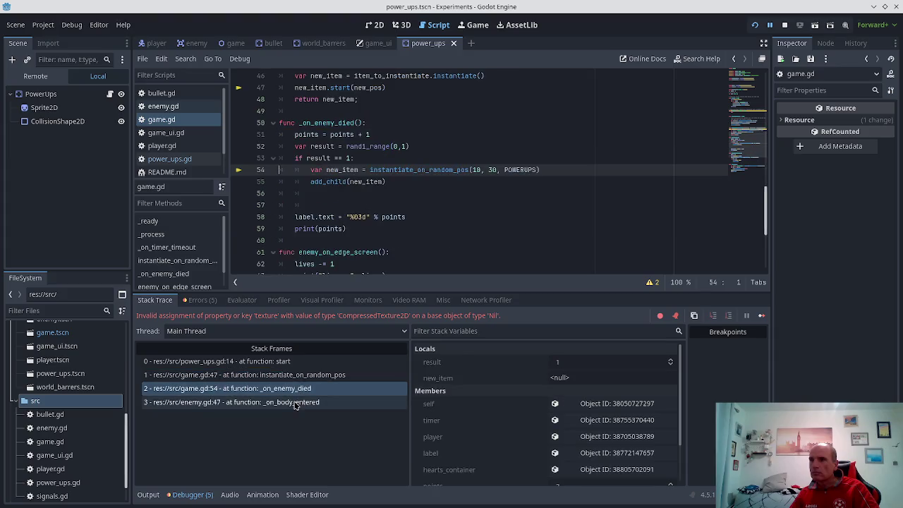
left_click(295, 403)
left_click(250, 360)
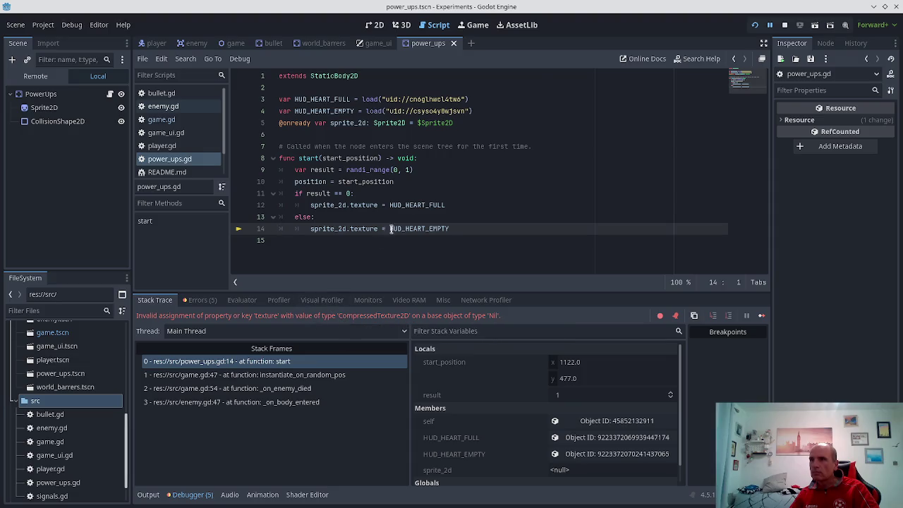
left_click(785, 25)
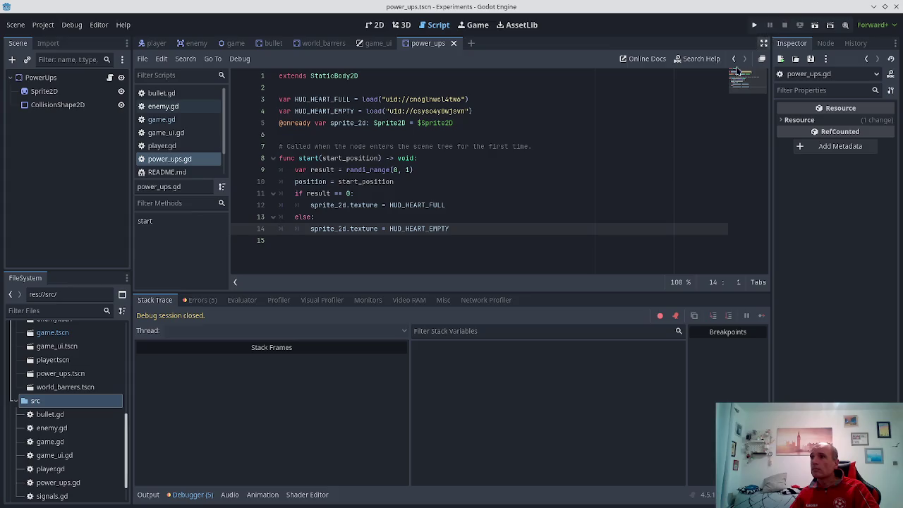
- Retype texture after sprite_2d on line 12 and browse the texture's member suggestions
left_click(385, 207)
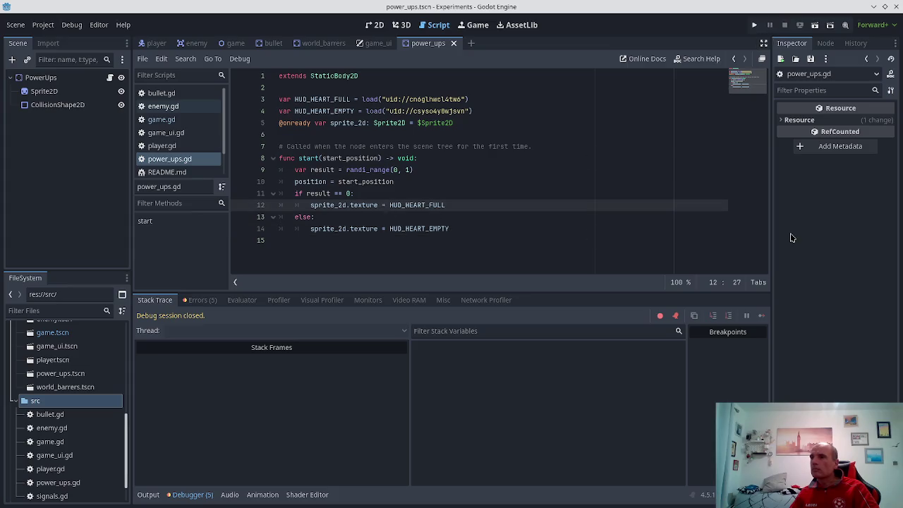
key("ctrl+d")
key("BackSpace")
key("ctrl+space")
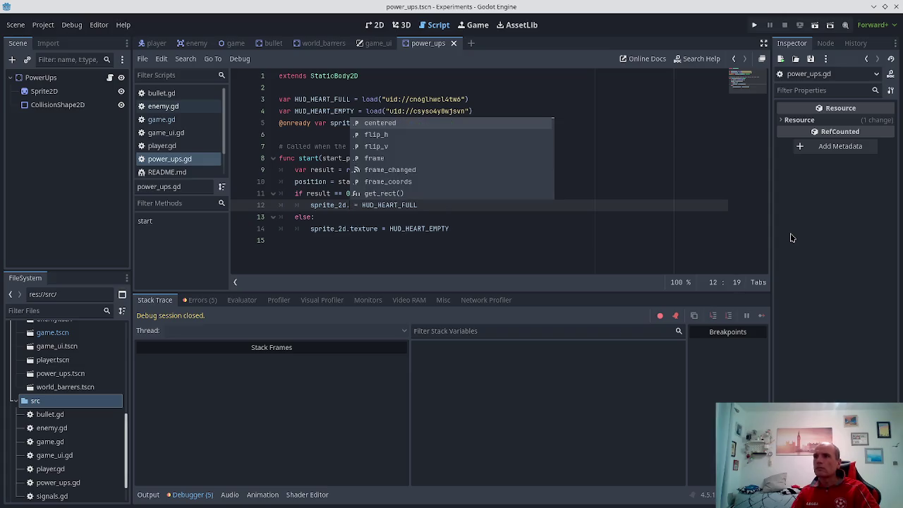
type("text")
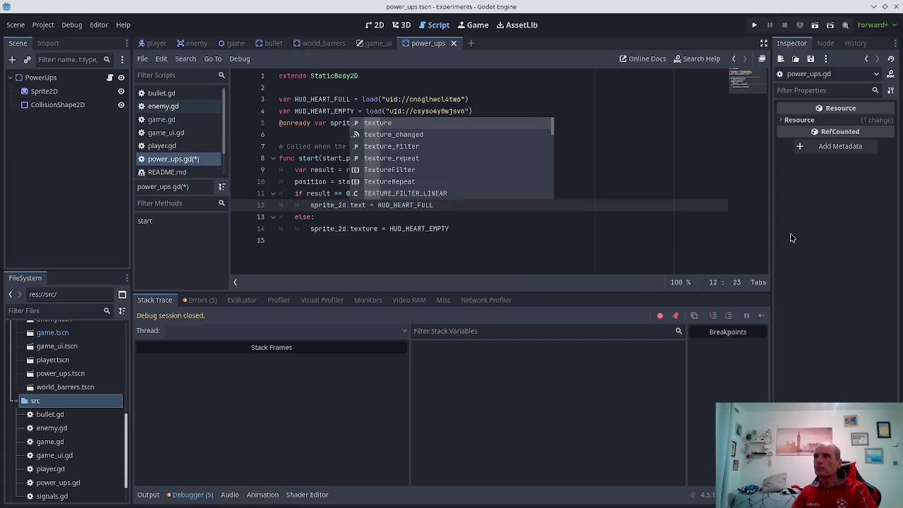
key("Return")
type(".")
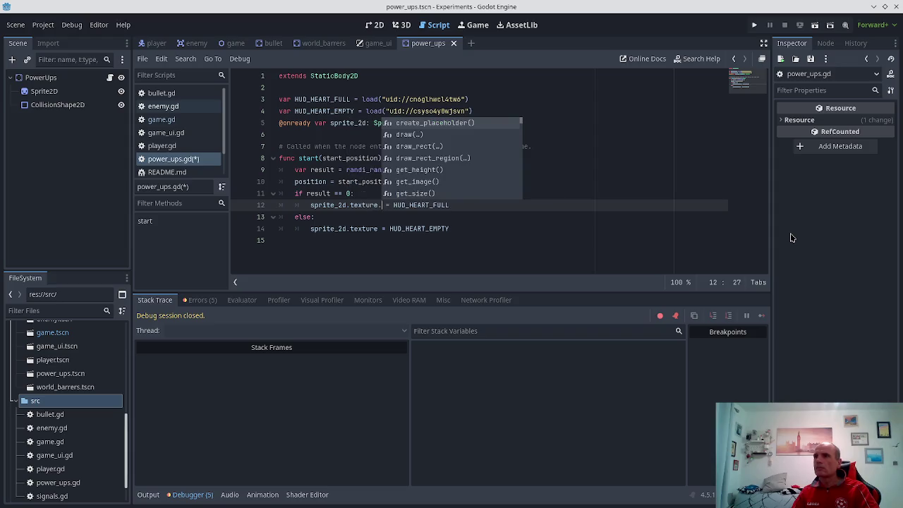
key("Down")
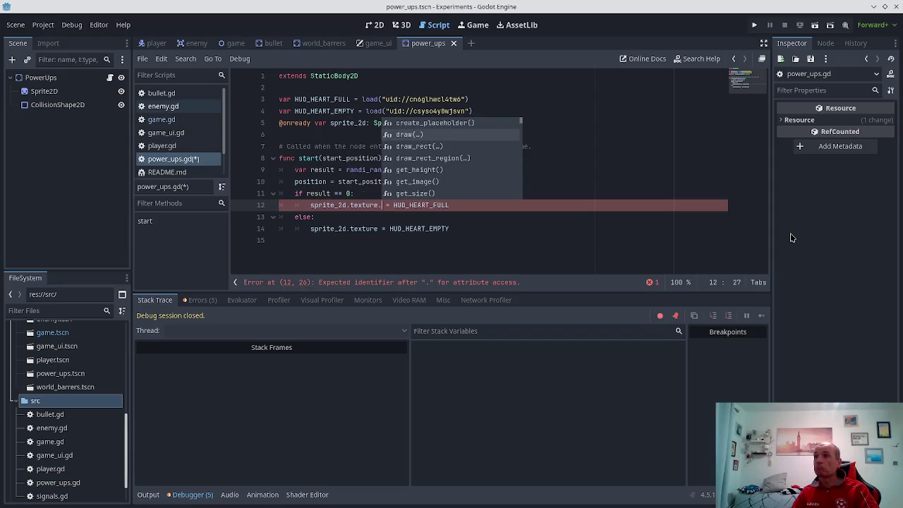
key("Return")
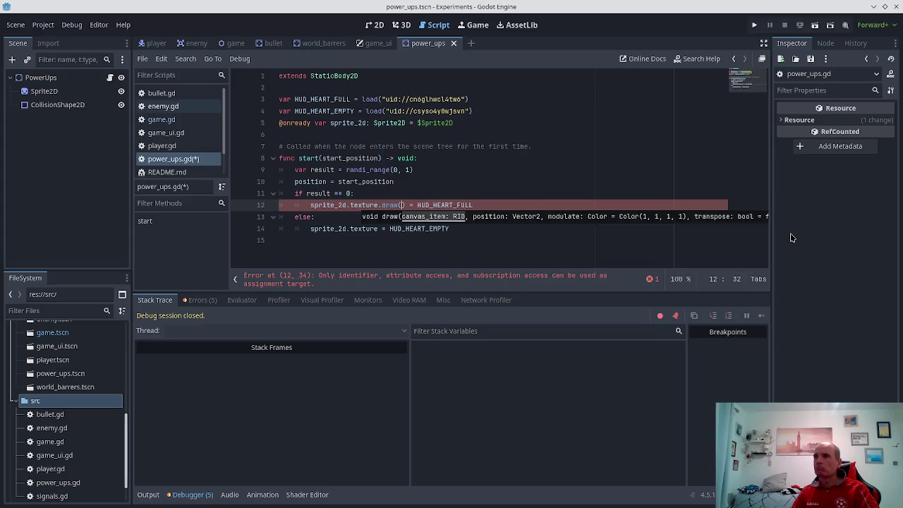
key("BackSpace")
key("BackSpace")
key("BackSpace")
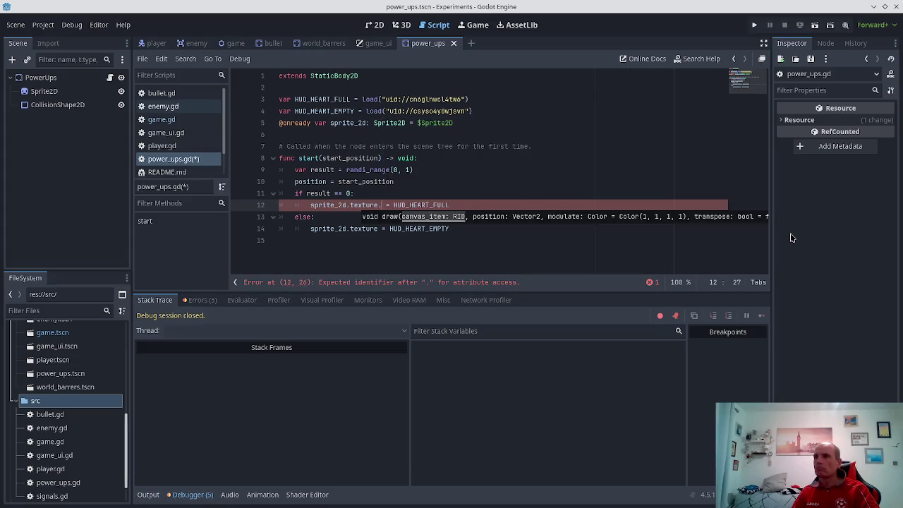
key("Down")
key("Down")
key("Down")
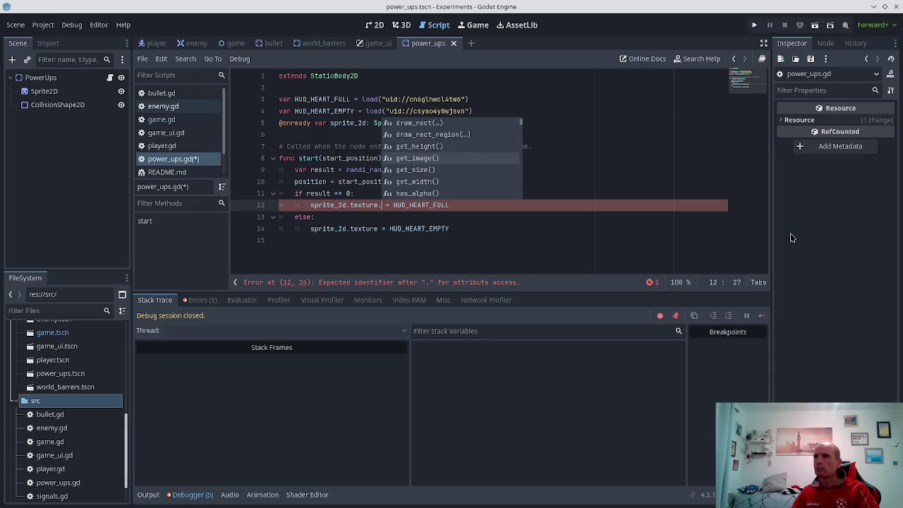
key("Down")
key("Down")
key("Down")
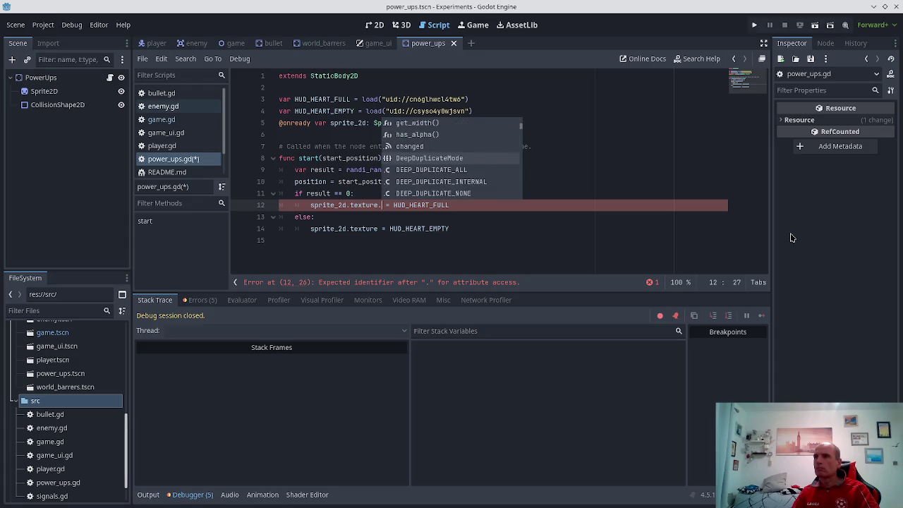
key("Down")
key("Down")
key("Down")
key("Down")
key("Down")
key("Down")
key("Down")
key("Down")
key("Down")
key("Down")
key("Down")
key("Down")
key("Down")
key("Down")
key("Down")
- Clear everything after sprite_2d on line 12, retype texture, and browse its suggestions
key("Up")
key("Home")
key("Right")
key("shift+End")
key("Delete")
type(".chan")
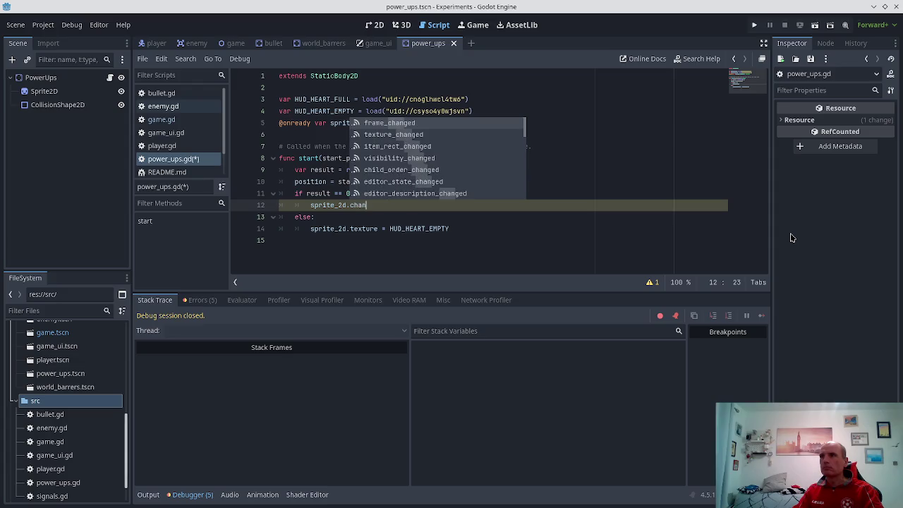
type("ge")
key("BackSpace")
key("BackSpace")
key("BackSpace")
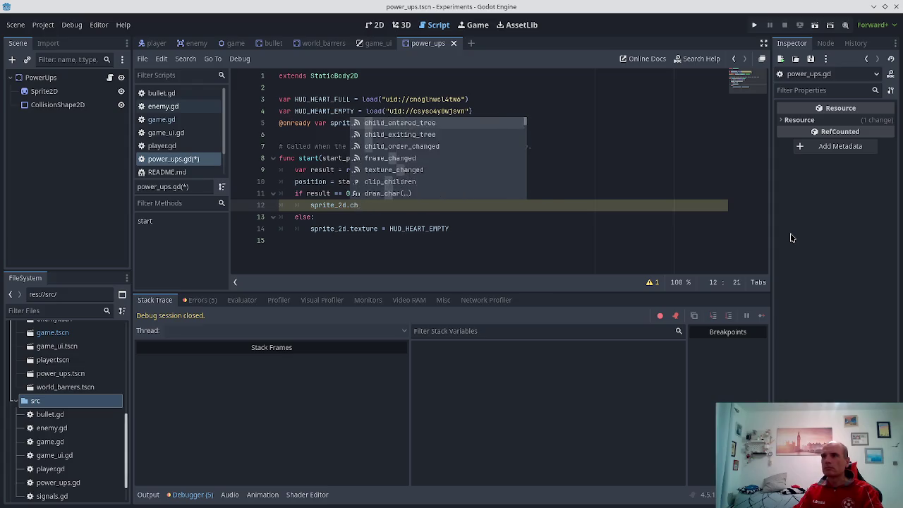
type("texture")
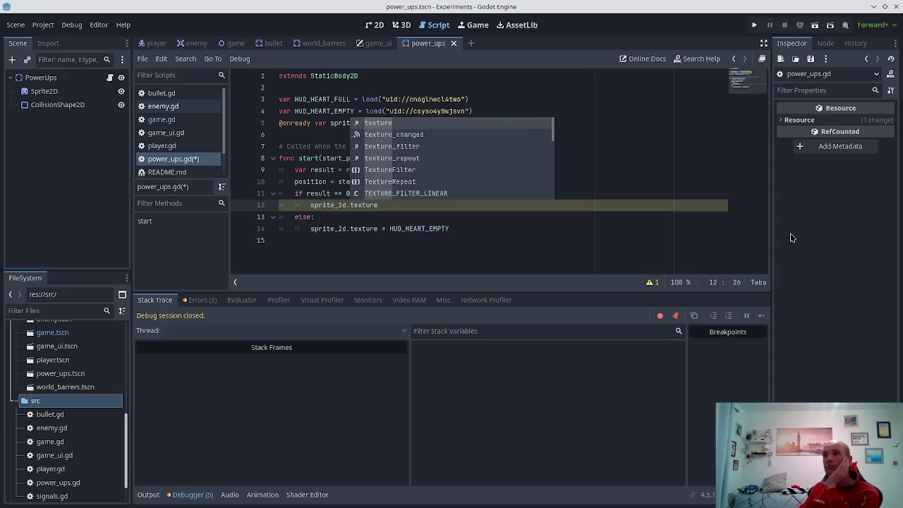
key("Down")
key("Down")
key("Down")
key("Down")
key("Down")
key("Down")
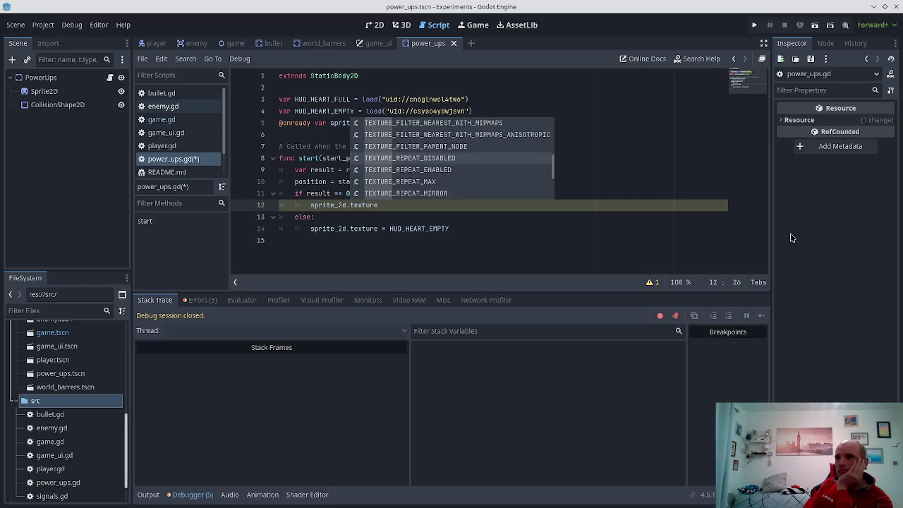
key("Down")
key("Down")
key("Down")
key("Escape")
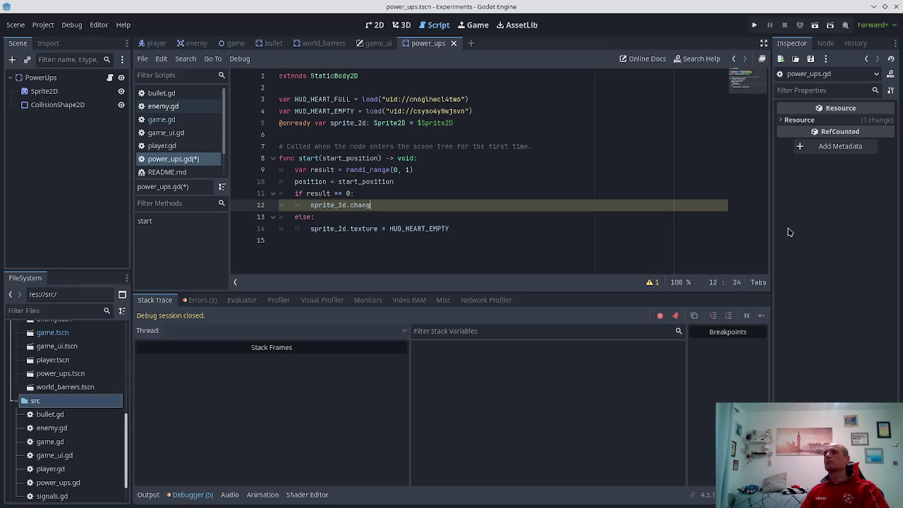
- Undo the line 12 edit, save the script, and clear the Sprite2D's texture
key("ctrl+z")
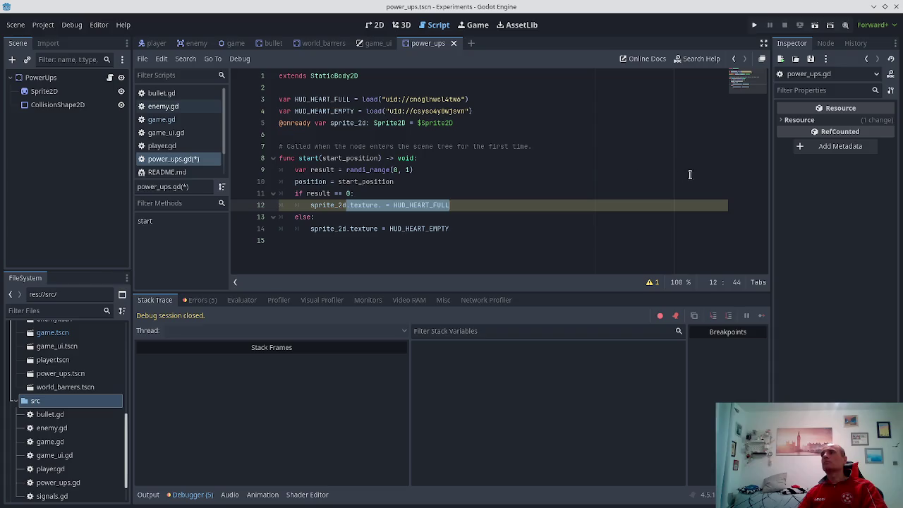
key("ctrl+s")
left_click(45, 91)
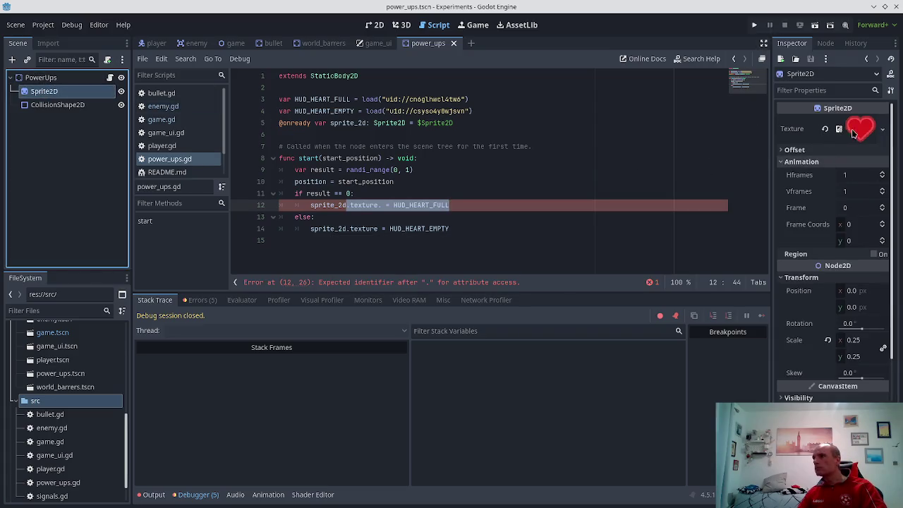
left_click(882, 129)
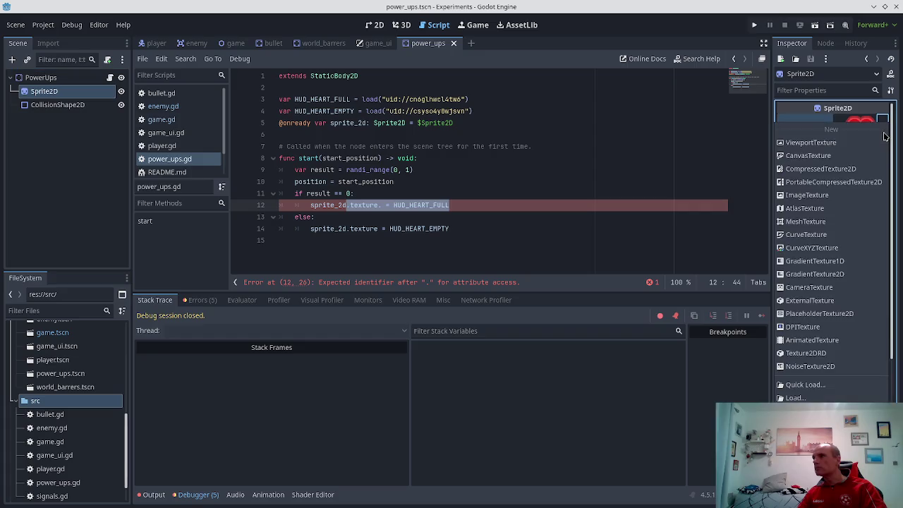
left_click(754, 146)
left_click(846, 137)
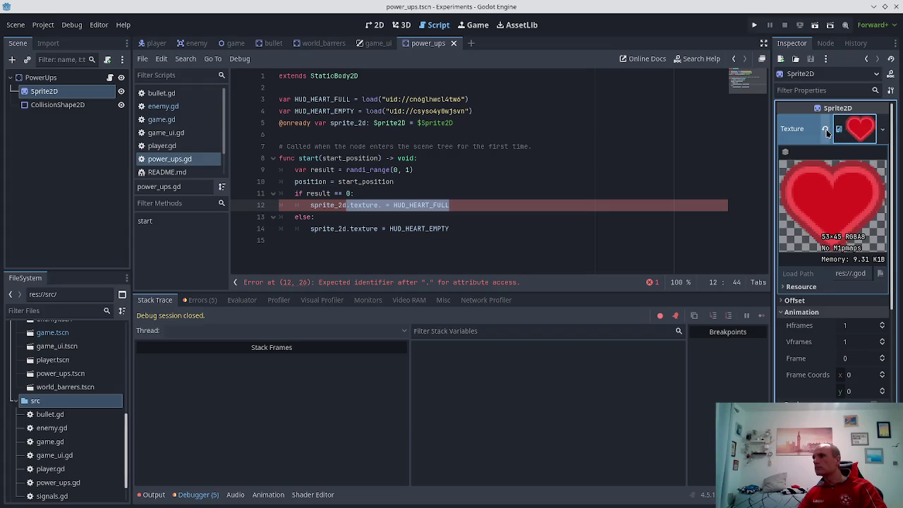
left_click(826, 129)
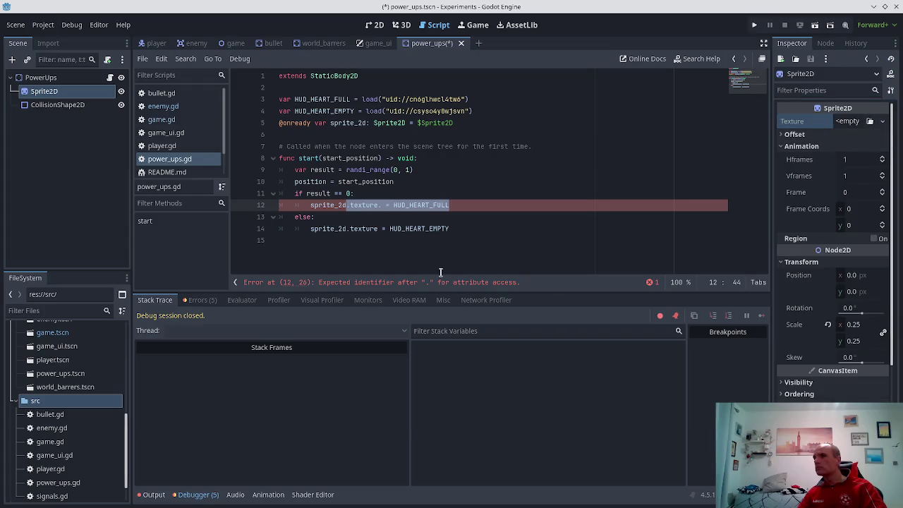
- Drag hud_heartFull.png onto the Sprite2D Texture field and save the scene
scroll(83, 393, "up", 2)
scroll(83, 395, "up", 2)
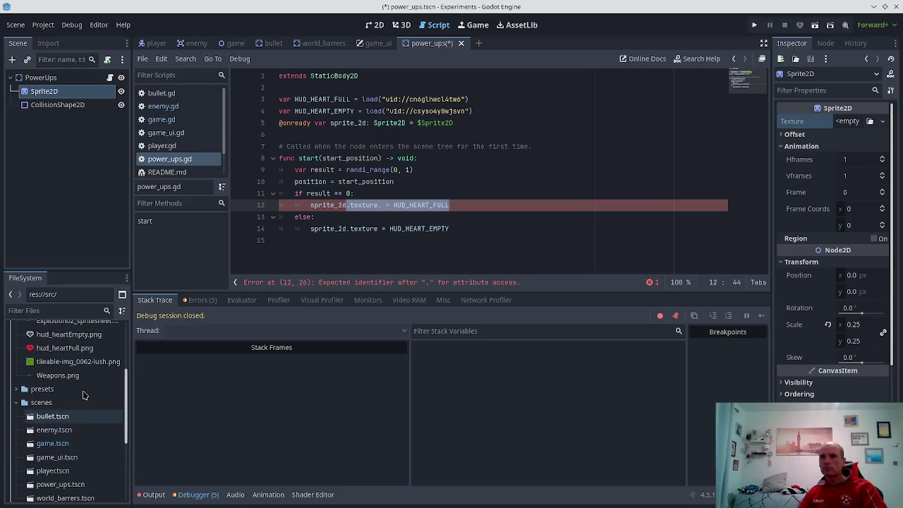
scroll(83, 395, "up", 3)
mouse_move(76, 392)
left_mouse_down()
mouse_move(832, 161)
mouse_move(850, 124)
left_mouse_up()
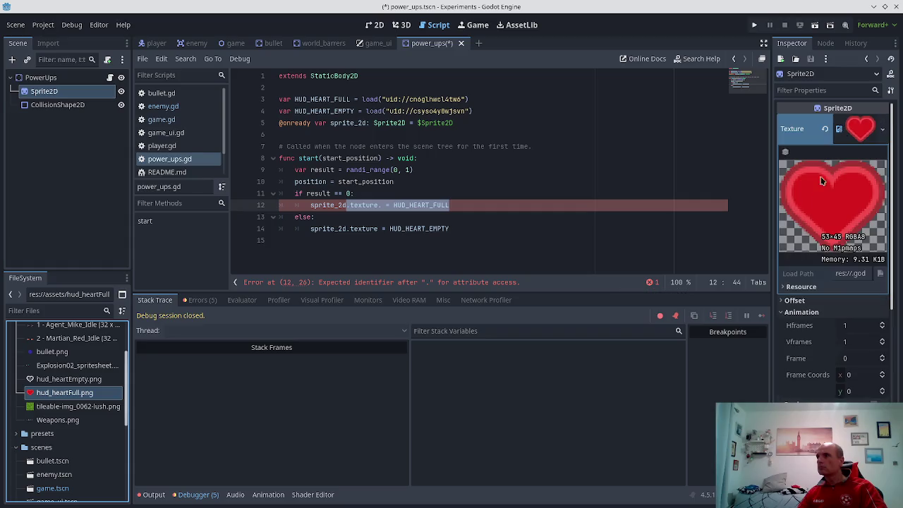
key("ctrl+s")
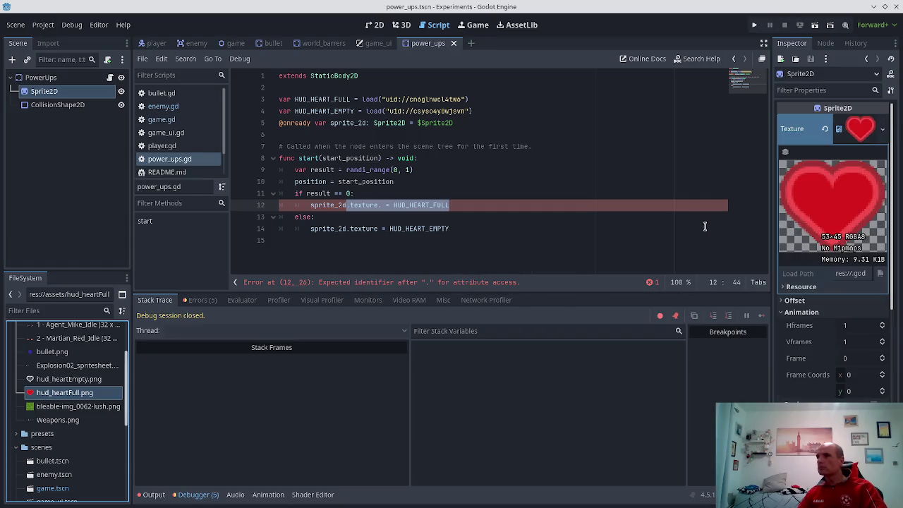
- Delete the stray dot after texture on line 12, save, and run the project
left_click(409, 220)
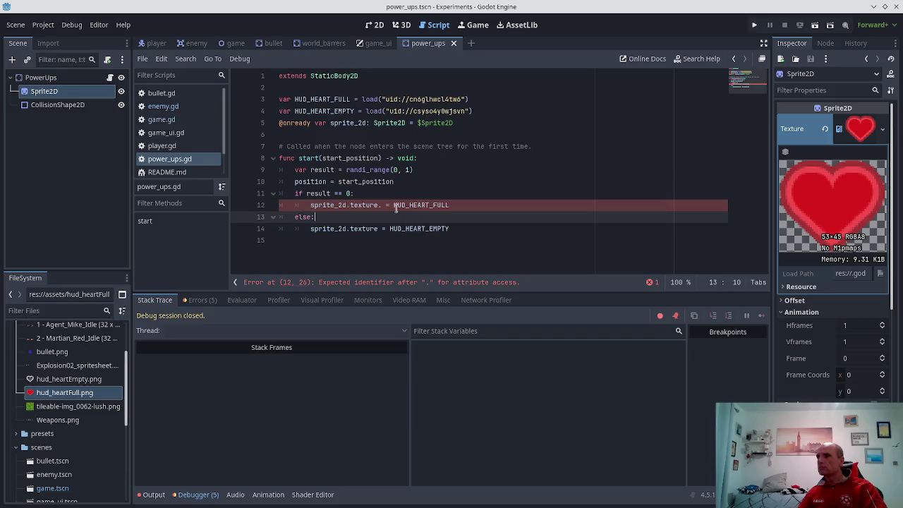
left_click(380, 205)
key("BackSpace")
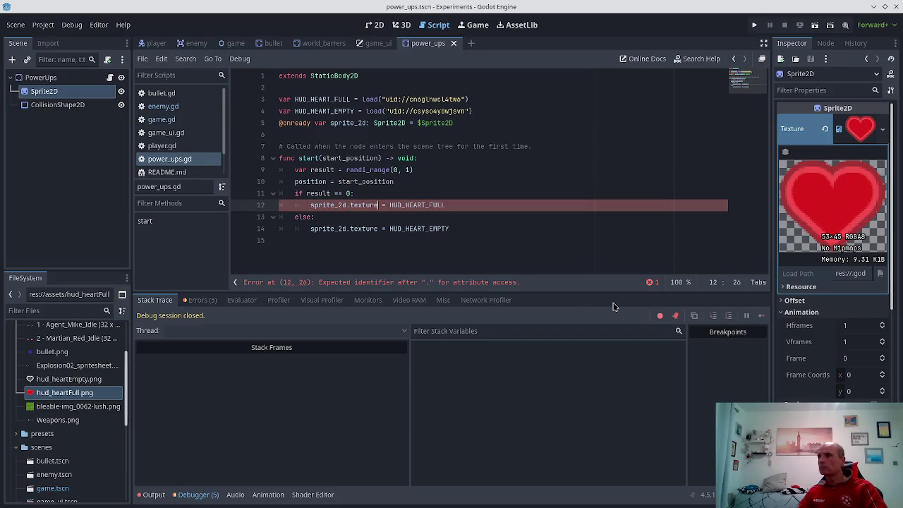
key("ctrl+s")
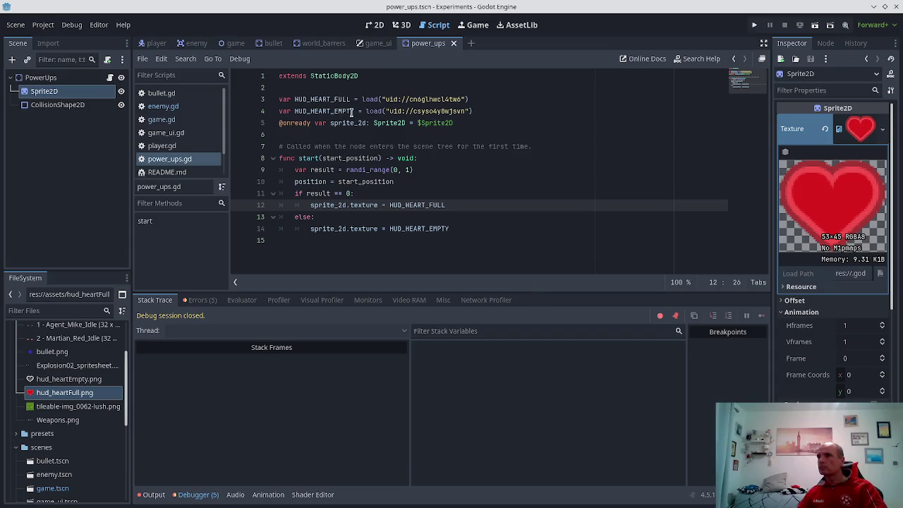
left_click(756, 25)
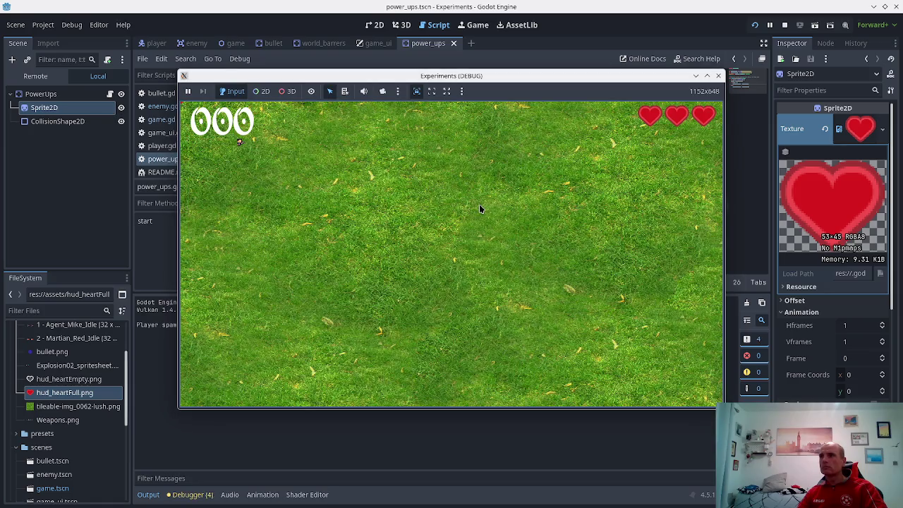
- Move right and down while firing at enemies, then stop the game and view the Errors list
key("d")
key("d")
key("space")
key("space")
key("space")
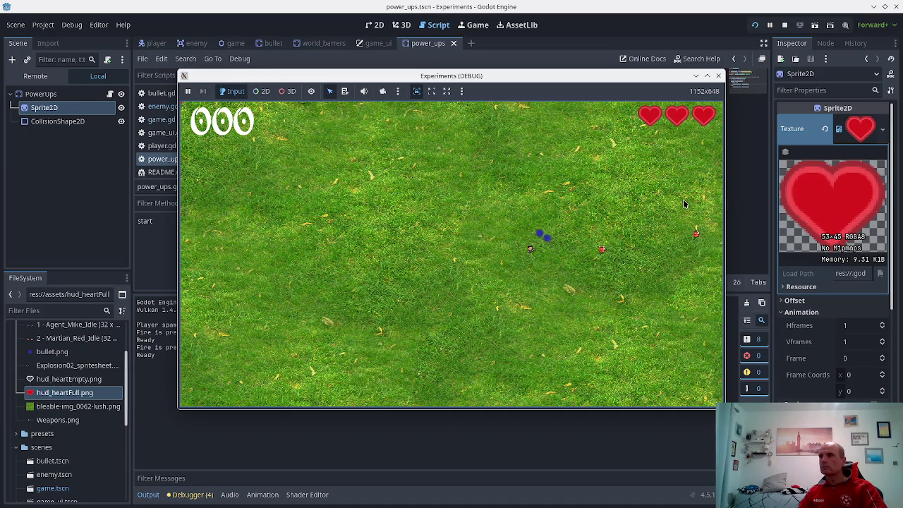
key("s")
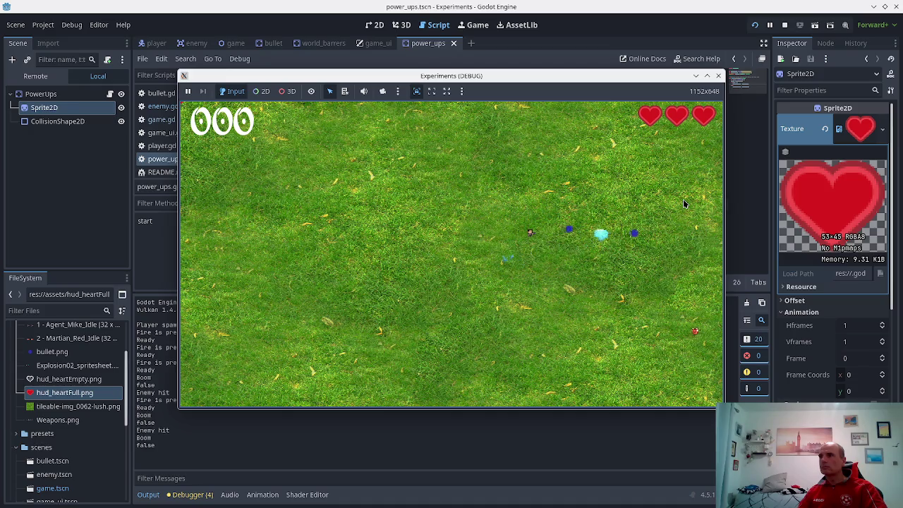
key("space")
key("d")
key("space")
key("space")
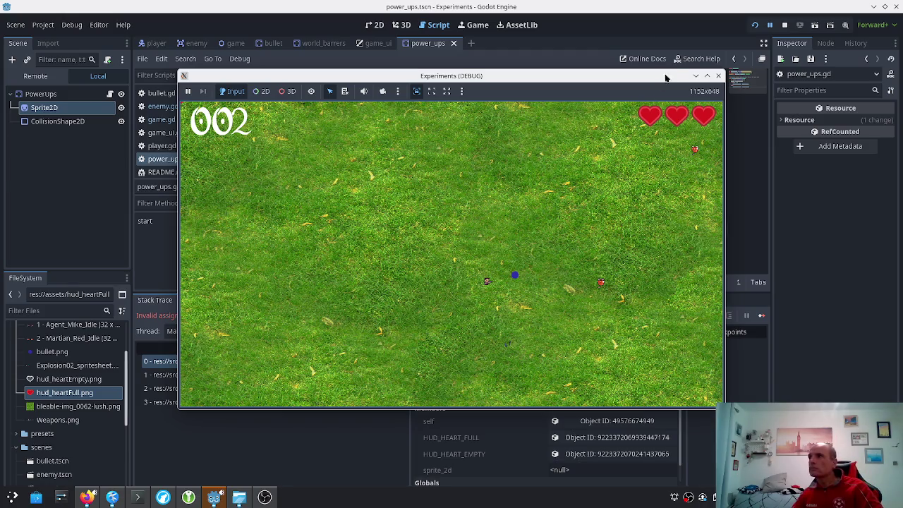
left_click(719, 76)
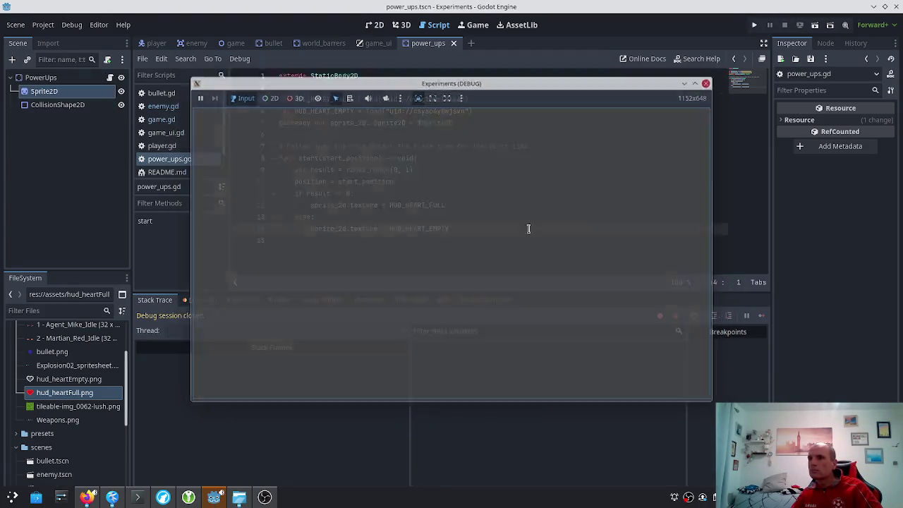
left_click(202, 301)
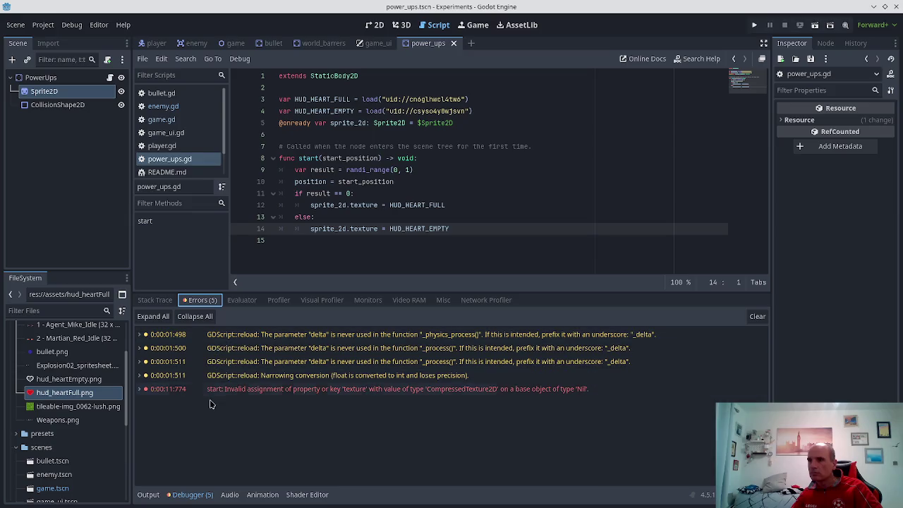
- Try suffixes after HUD_HEART_FULL on line 12, remove them, save, and return to the forum thread
mouse_move(241, 393)
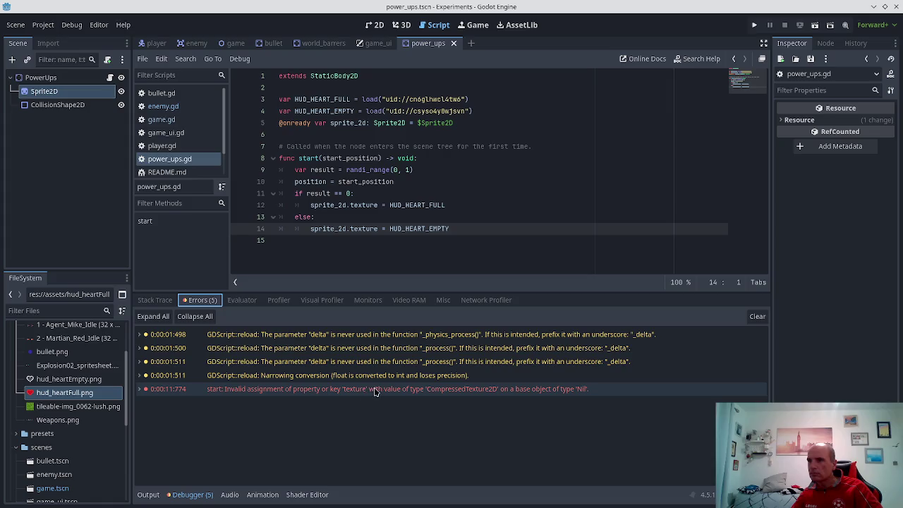
mouse_move(380, 392)
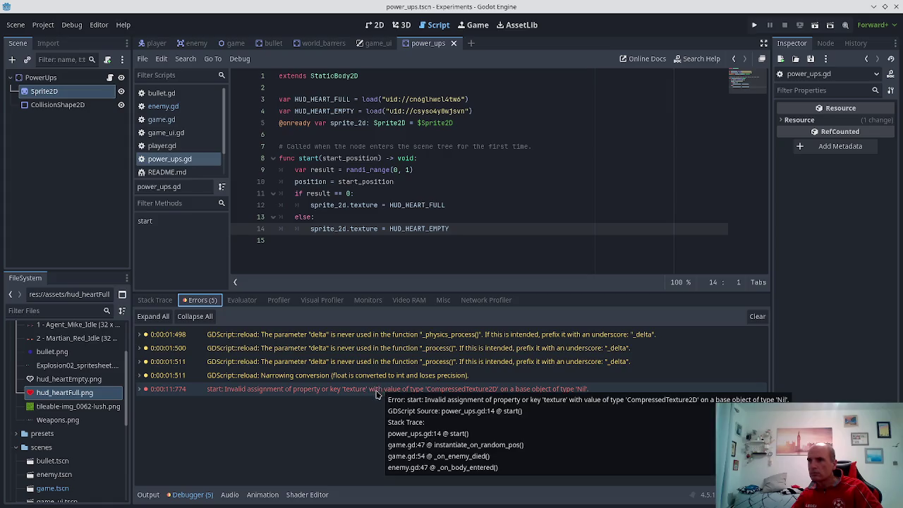
left_click(395, 206)
key("End")
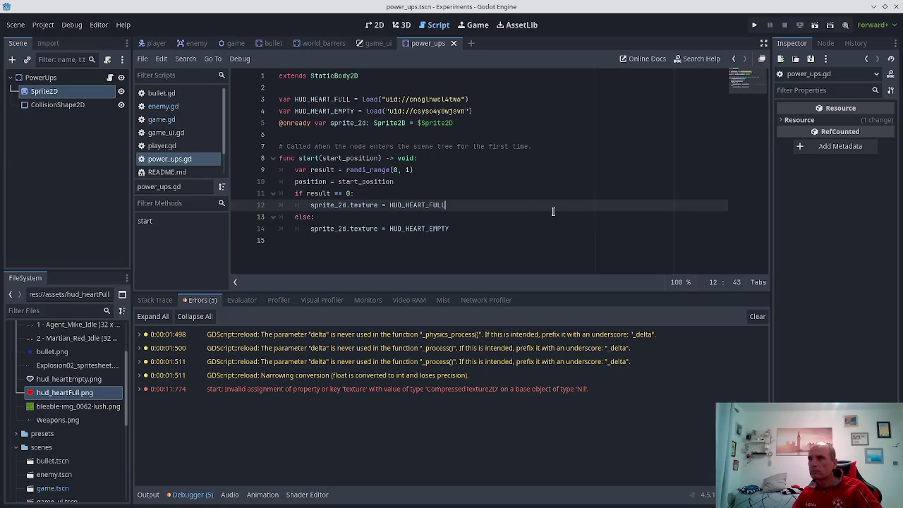
type(".")
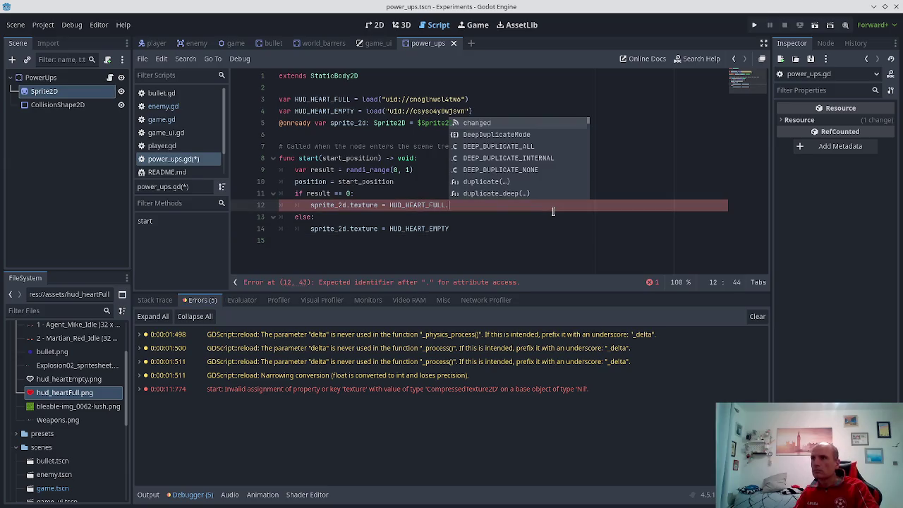
type("text")
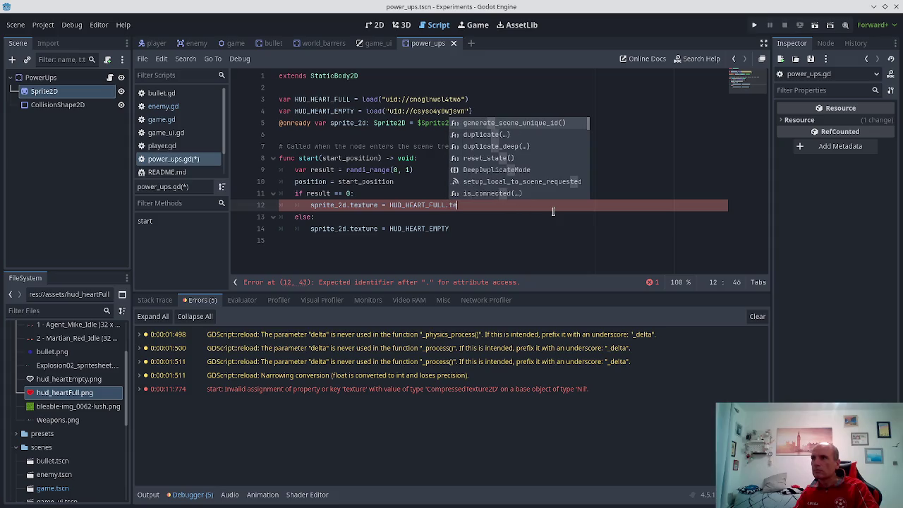
key("BackSpace")
key("BackSpace")
key("BackSpace")
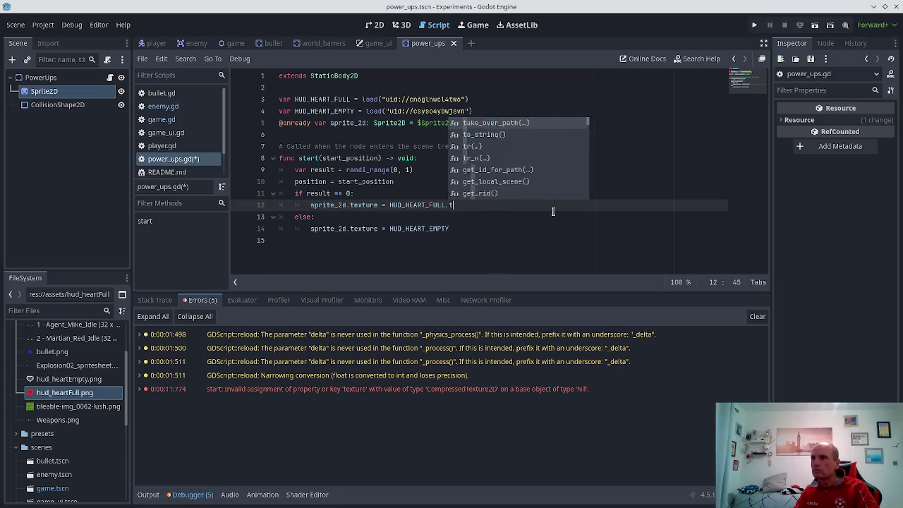
type("ins")
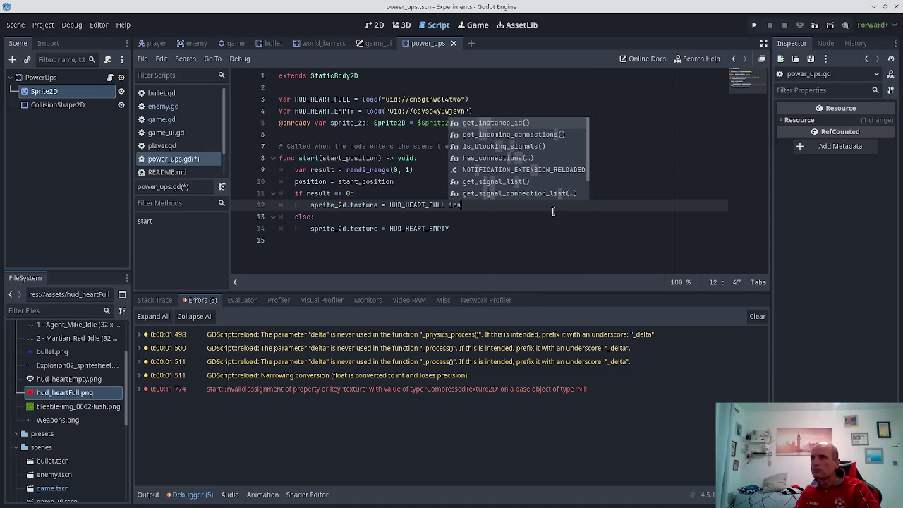
key("BackSpace")
key("BackSpace")
key("BackSpace")
key("ctrl+s")
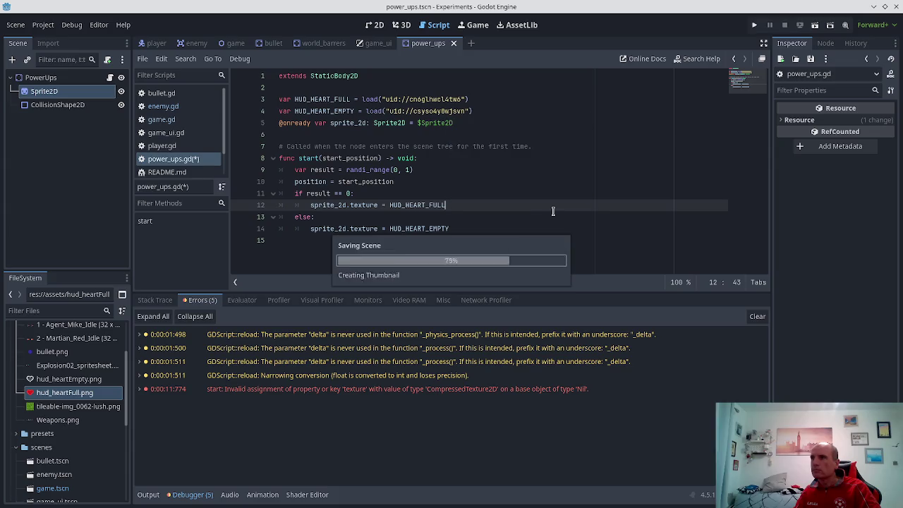
key("alt+Tab")
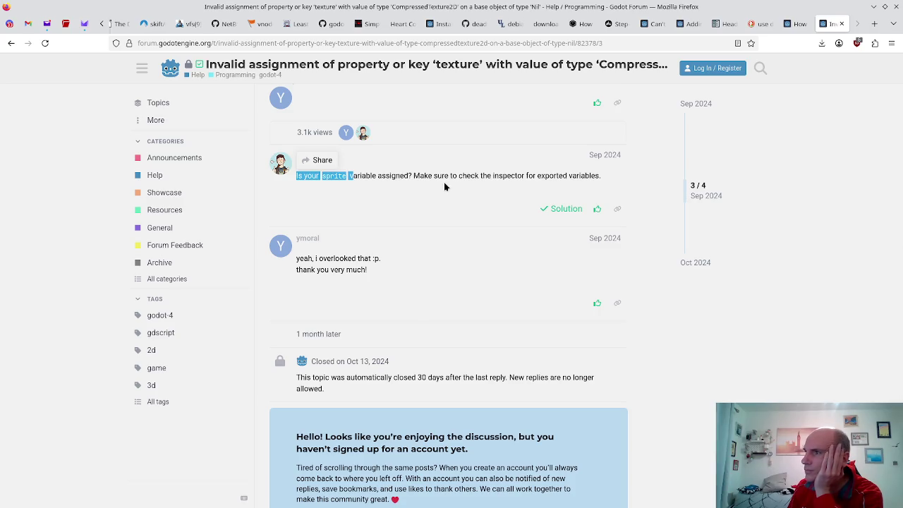
- Browse the 'Child node attribute is null' question and the search results, then return to the script
scroll(445, 186, "down", 3)
scroll(444, 186, "up", 2)
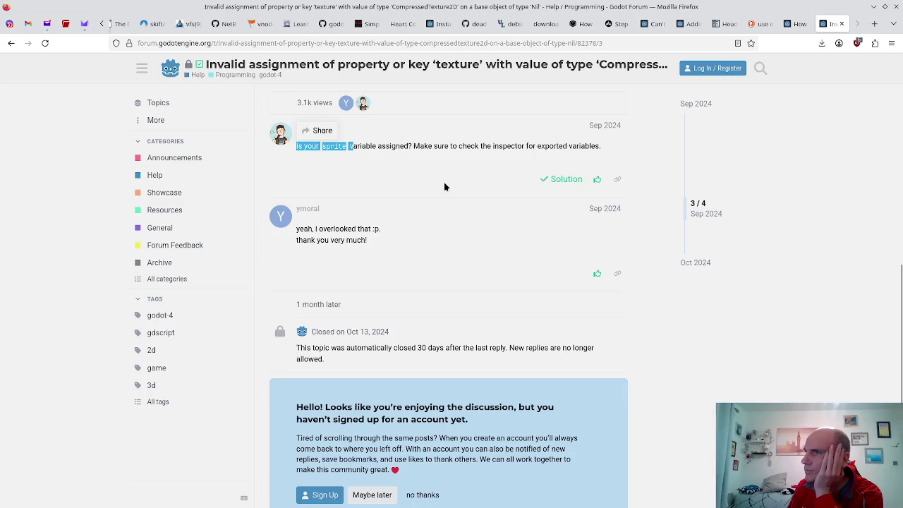
scroll(445, 186, "up", 3)
scroll(449, 187, "down", 4)
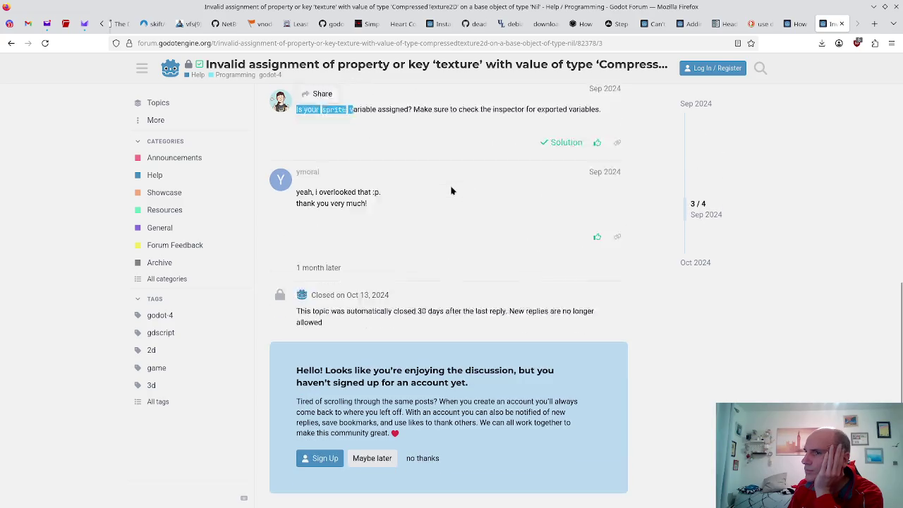
left_click(10, 45)
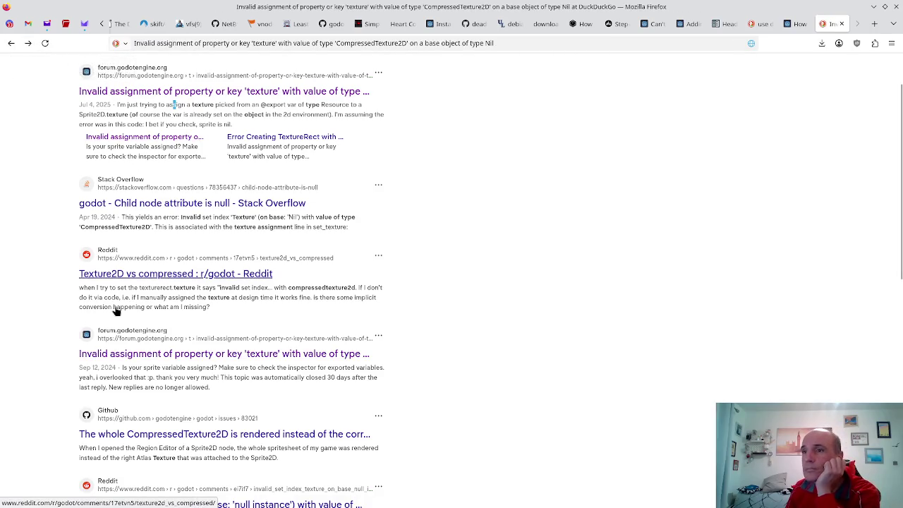
scroll(146, 375, "down", 3)
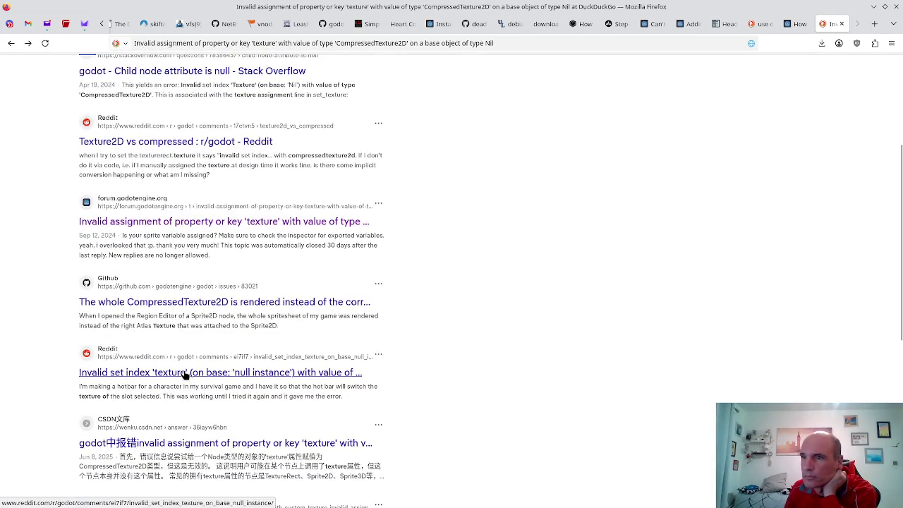
scroll(180, 370, "down", 5)
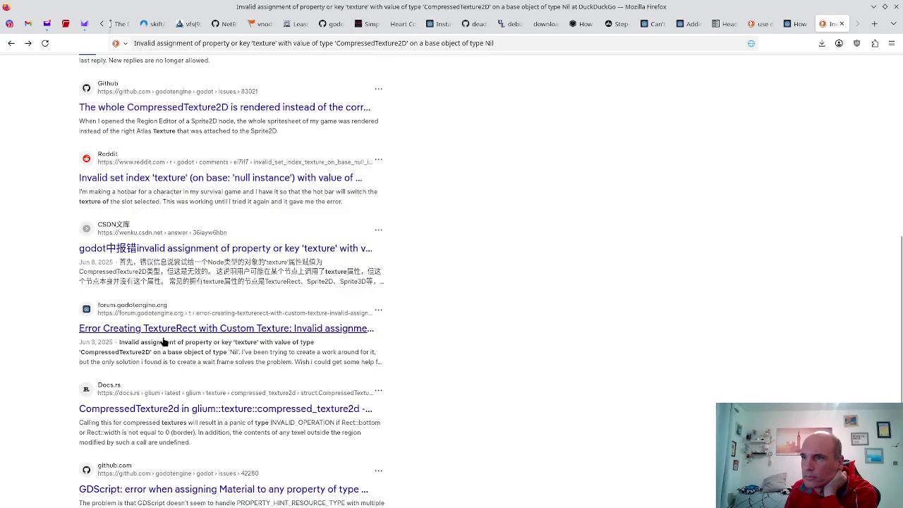
scroll(162, 339, "up", 10)
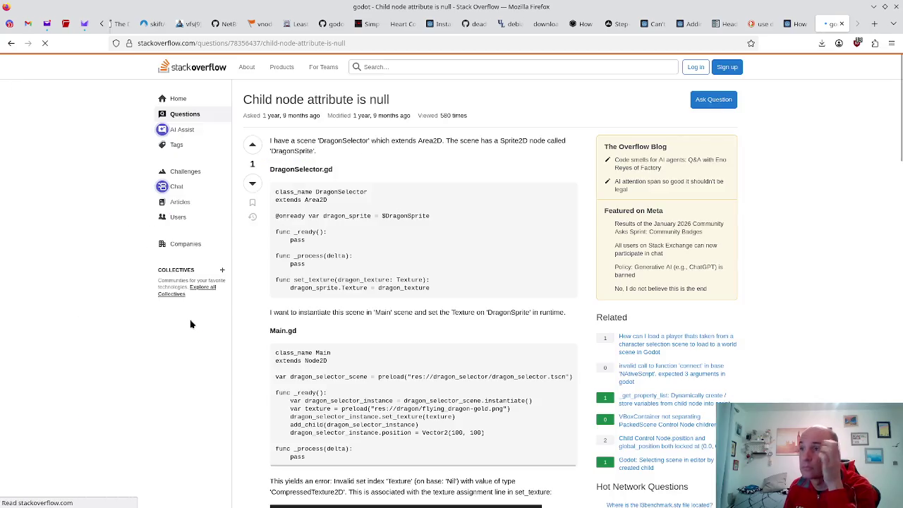
scroll(278, 296, "down", 2)
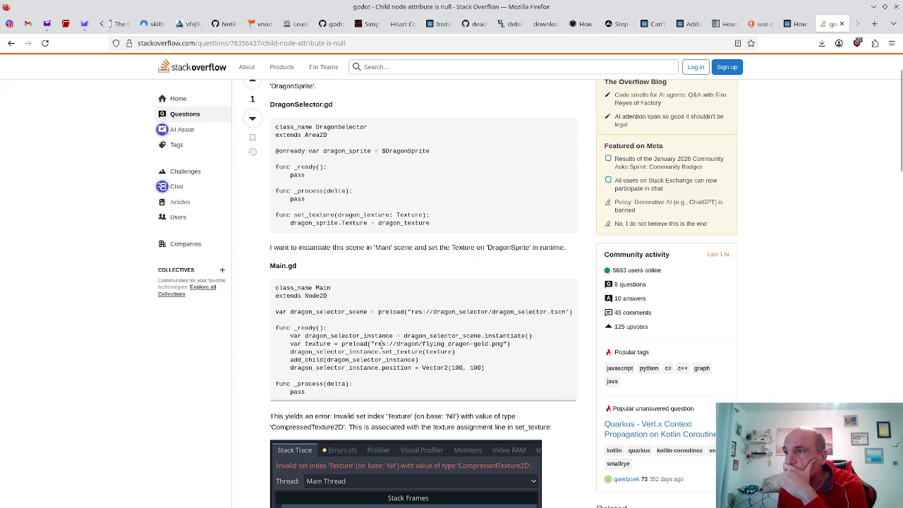
key("alt+Tab")
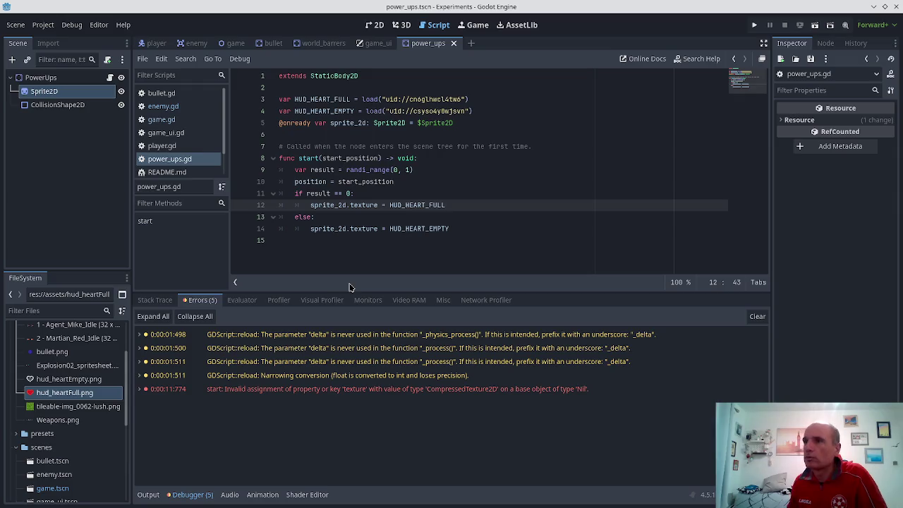
- Append .instantiate() to HUD_HEART_FULL and HUD_HEART_EMPTY on lines 12 and 14, and save
key("Up")
key("Down")
key("Down")
key("End")
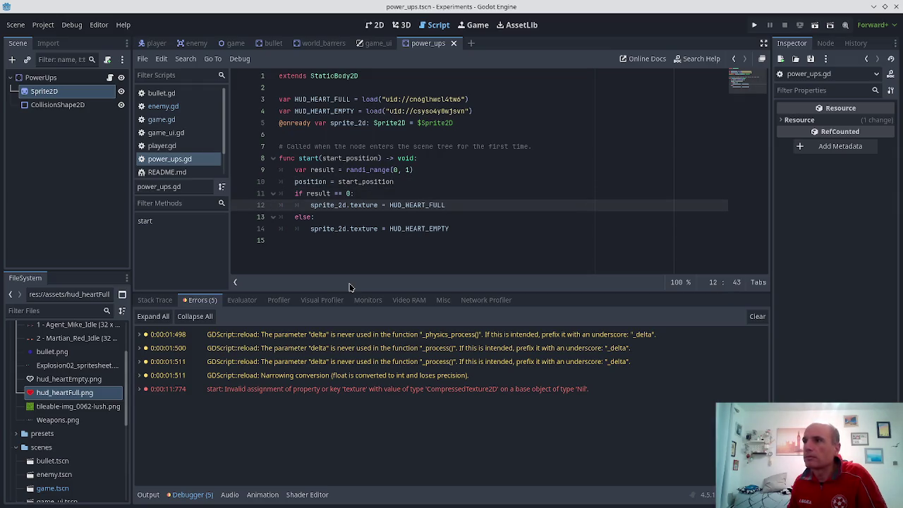
key("Up")
key("Down")
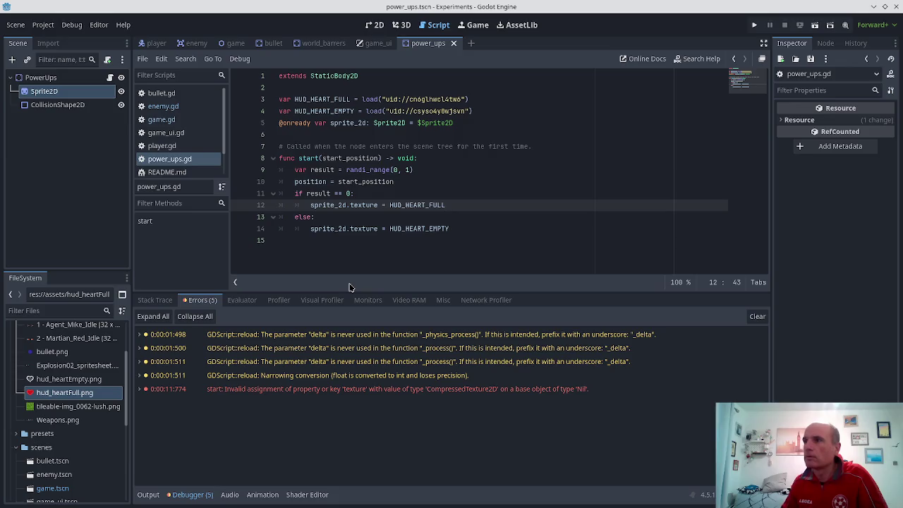
type(".instantiate")
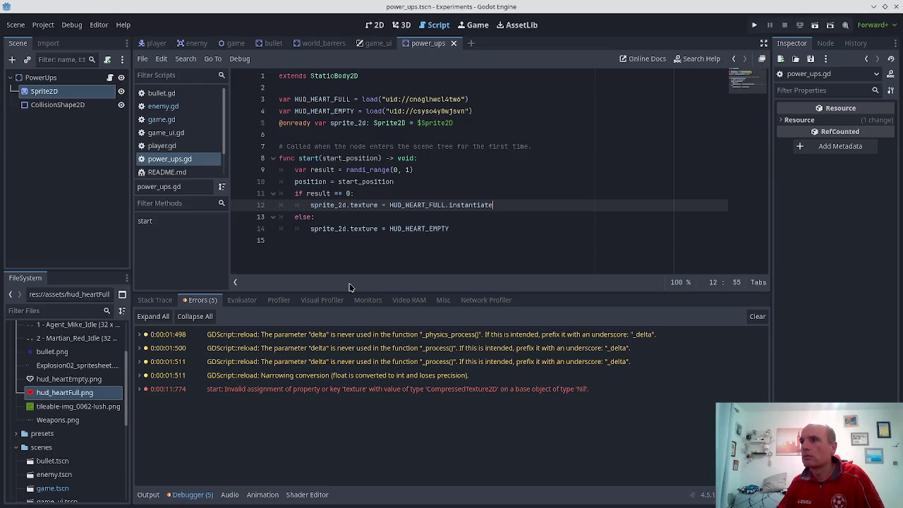
type("()")
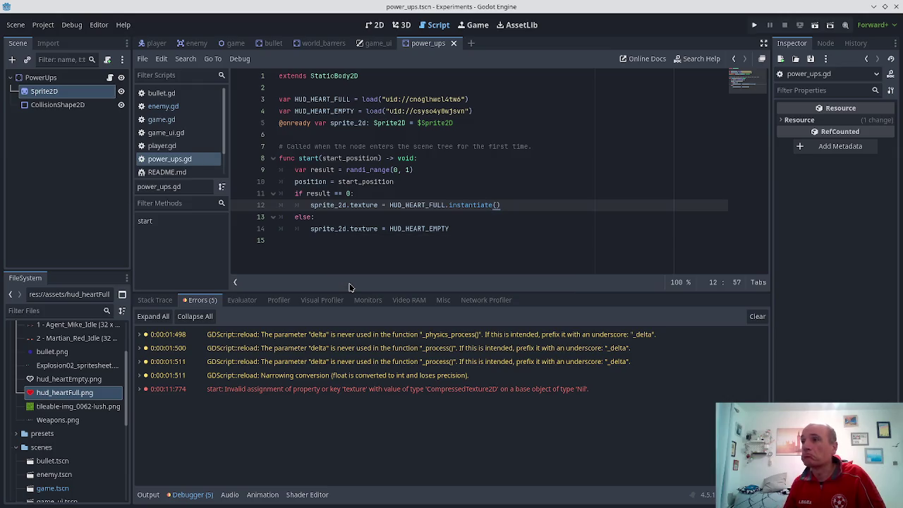
key("ctrl+shift+Left")
key("ctrl+shift+Left")
key("ctrl+shift+Left")
key("ctrl+shift+Right")
key("ctrl+shift+Right")
key("Delete")
key("ctrl+z")
key("Down")
key("Down")
key("End")
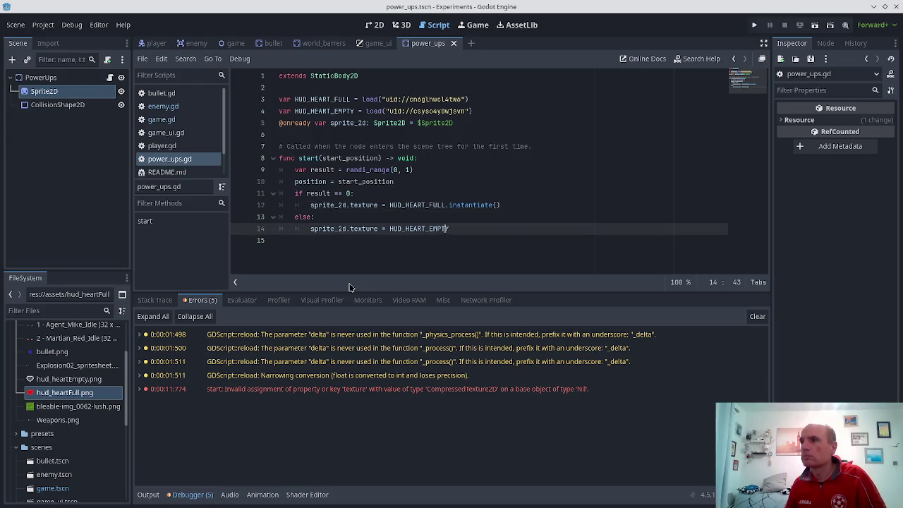
type(".instantiate()")
key("ctrl+s")
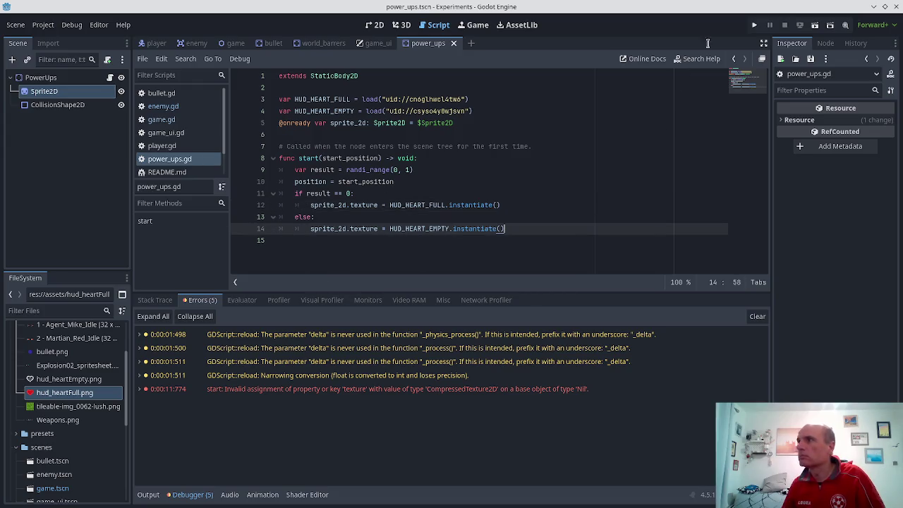
- Test-run the game, check the nonexistent function 'instantiate' error, and stop it
left_click(754, 24)
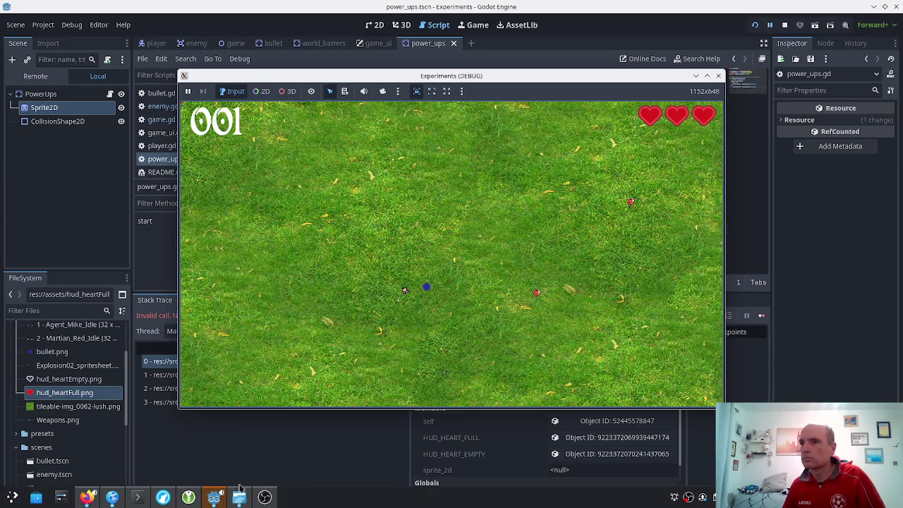
left_click(234, 474)
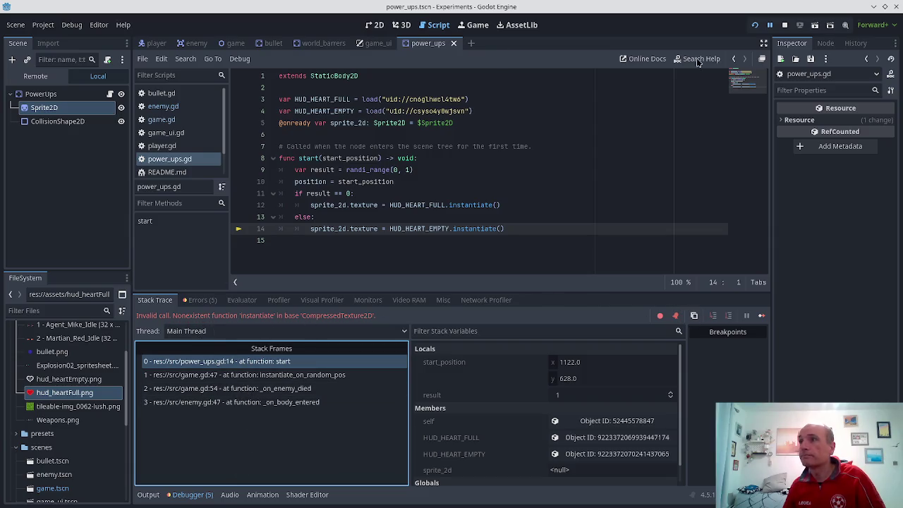
left_click(785, 26)
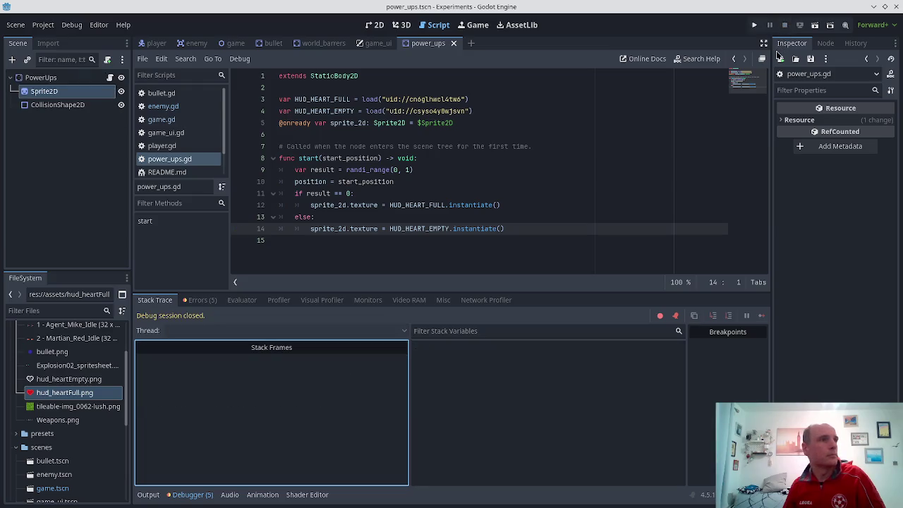
- Scroll the Stack Overflow question down to its answers and highlight the dragon_selector_instance code
key("alt+Tab")
scroll(381, 286, "down", 3)
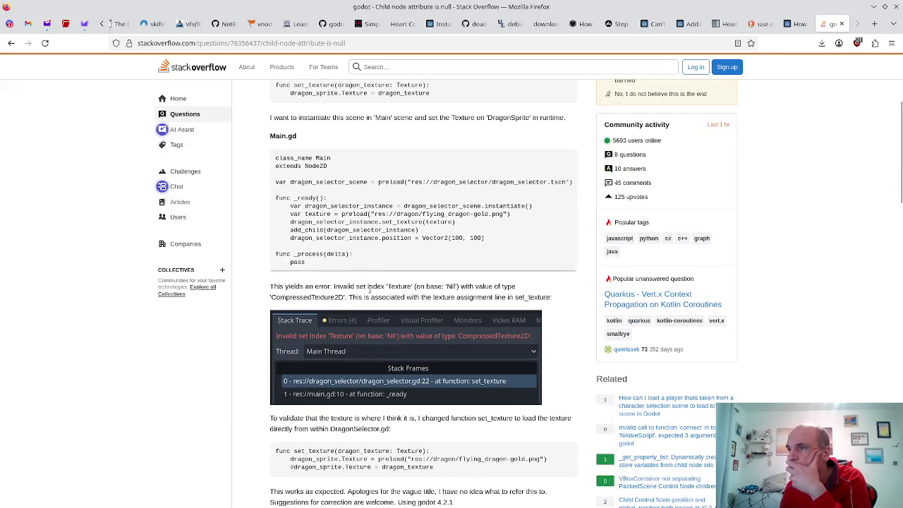
scroll(378, 288, "down", 2)
scroll(370, 292, "down", 2)
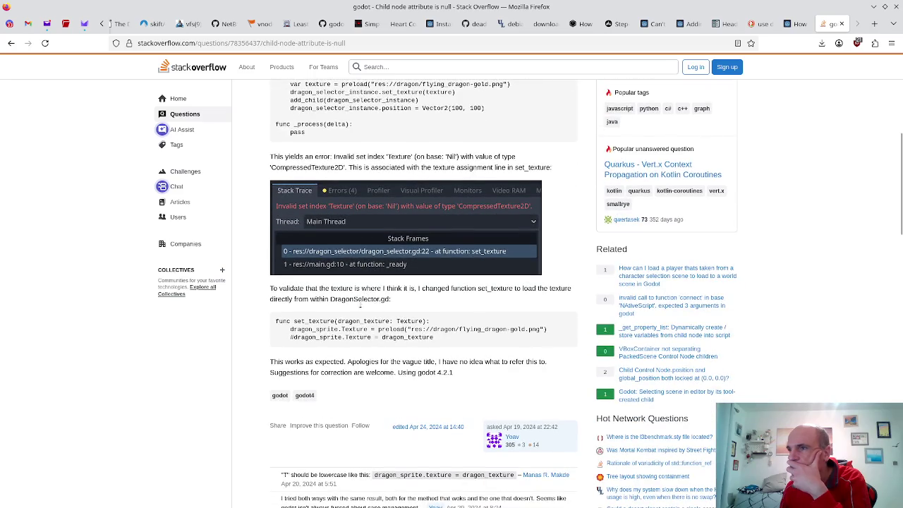
scroll(360, 307, "down", 10)
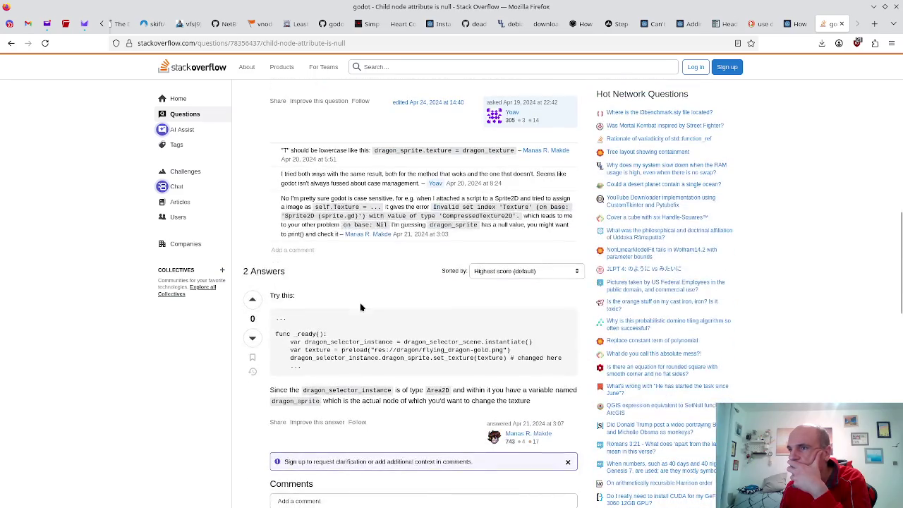
left_click_drag(305, 341, 357, 341)
left_click(336, 349)
key("alt+Tab")
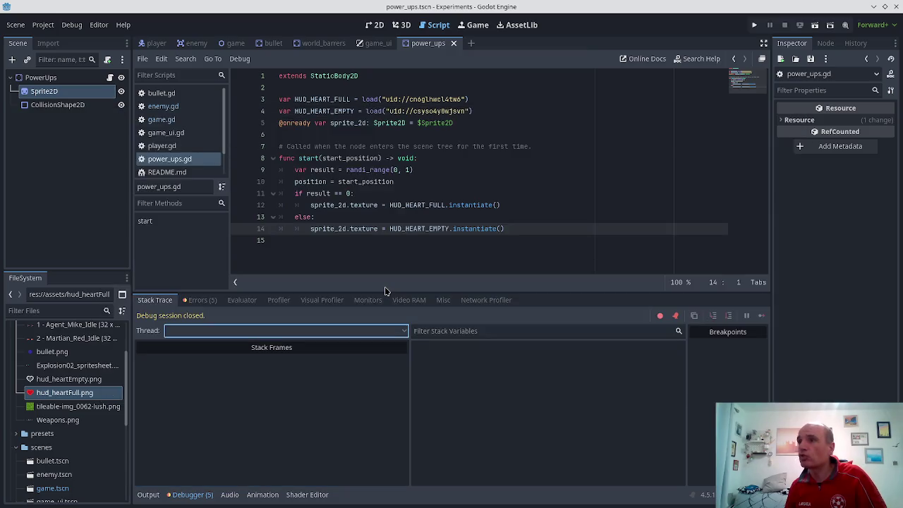
- Cut line 12 back to sprite_2d. and start typing set_tex, then return to the answers
left_click(449, 205)
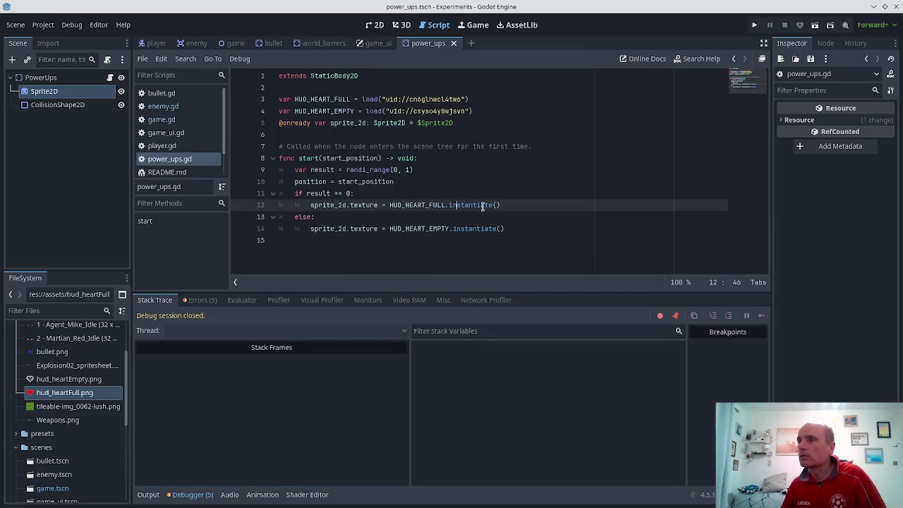
key("shift+End")
key("BackSpace")
key("BackSpace")
key("BackSpace")
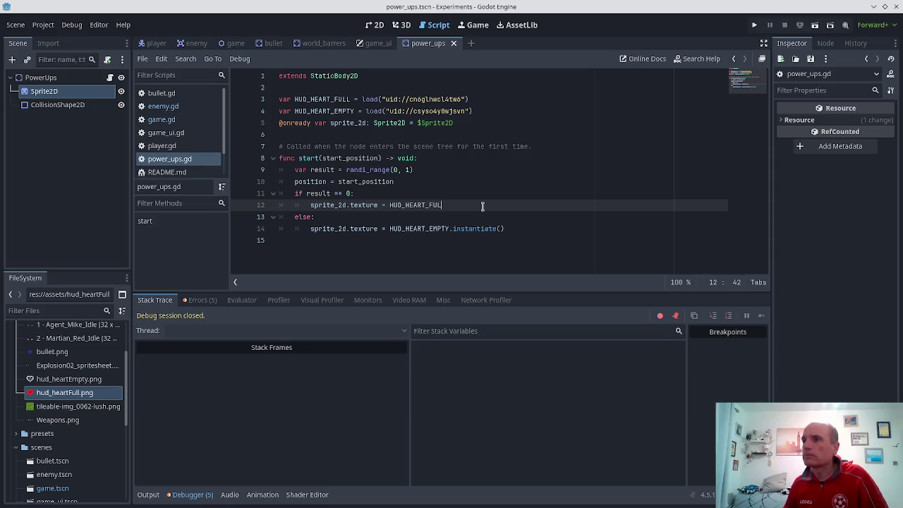
key("ctrl+BackSpace")
key("ctrl+BackSpace")
key("ctrl+BackSpace")
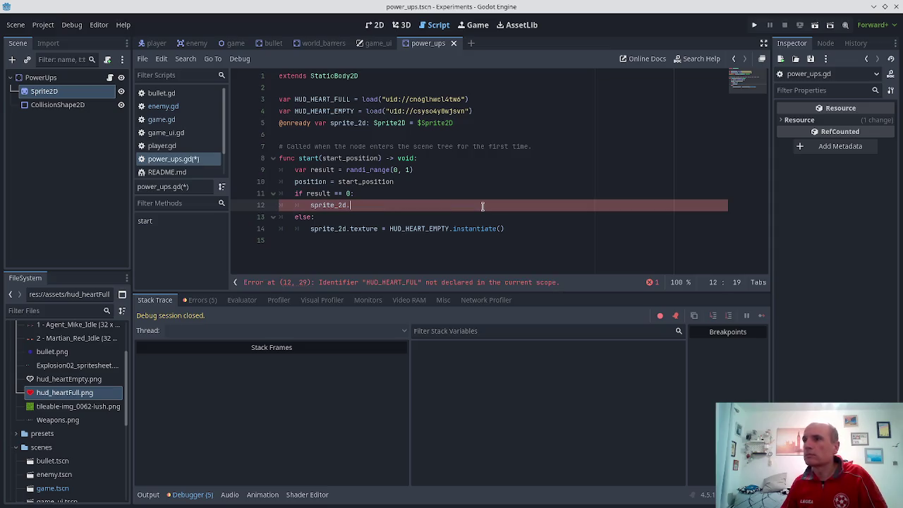
type("set_tex")
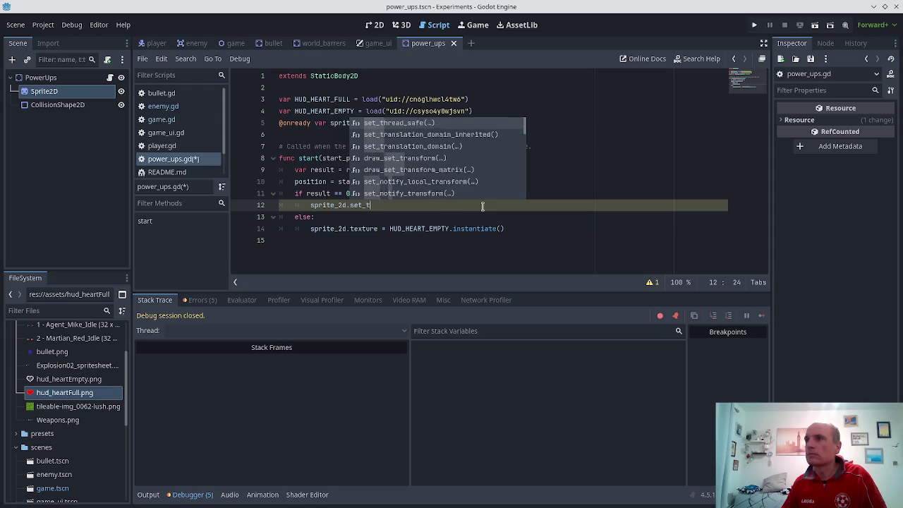
key("alt+Tab")
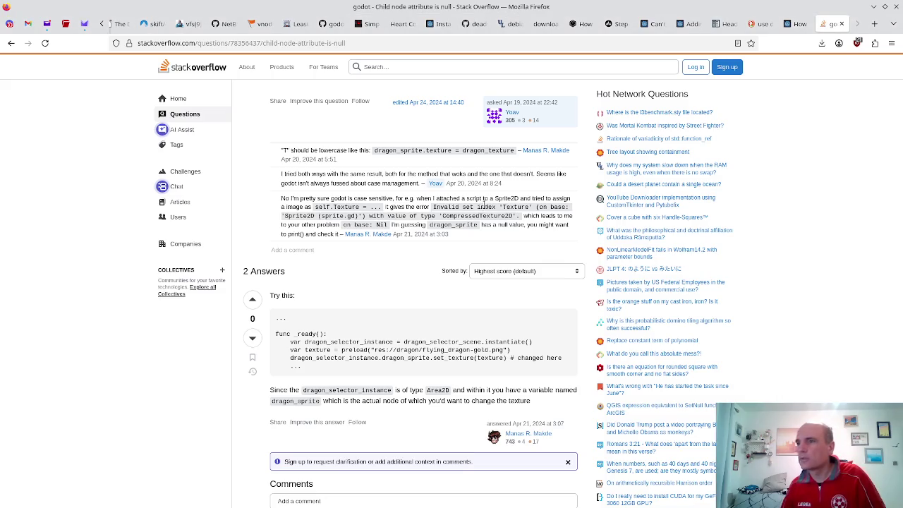
scroll(484, 282, "down", 3)
scroll(427, 324, "down", 3)
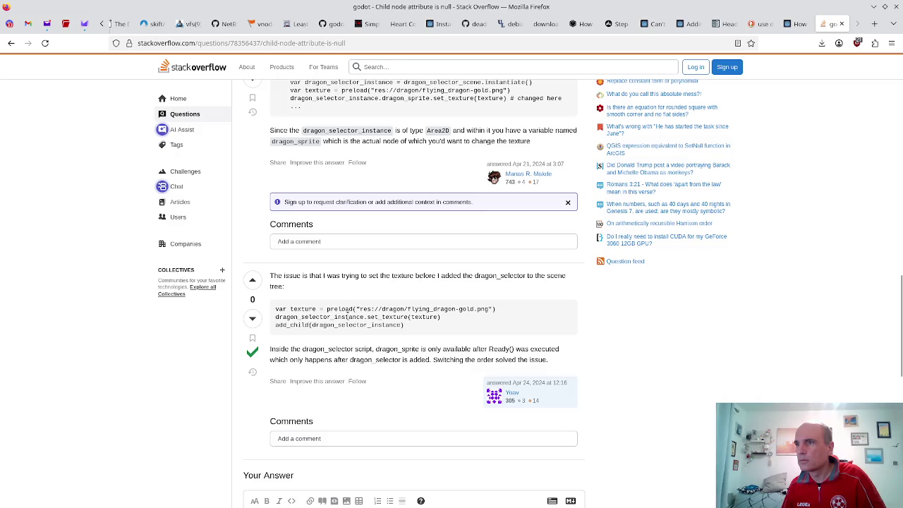
scroll(349, 319, "up", 15)
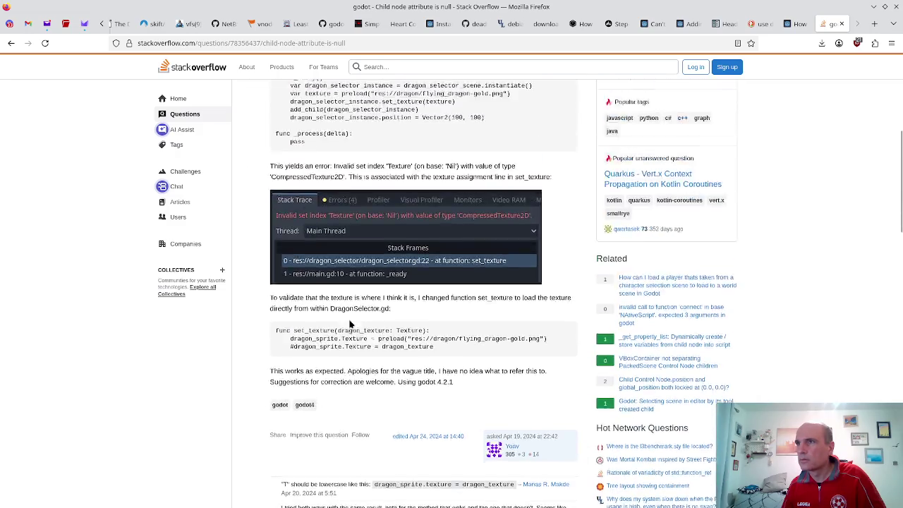
scroll(353, 328, "up", 3)
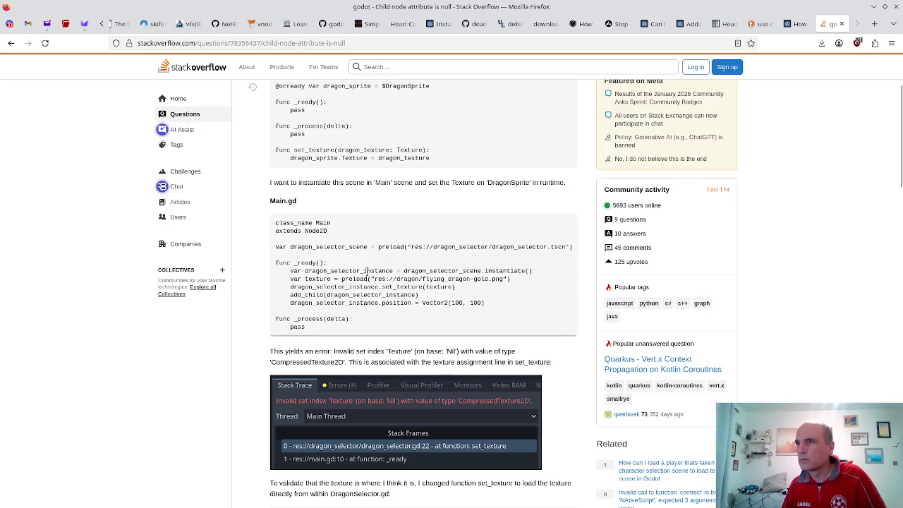
scroll(366, 271, "down", 2)
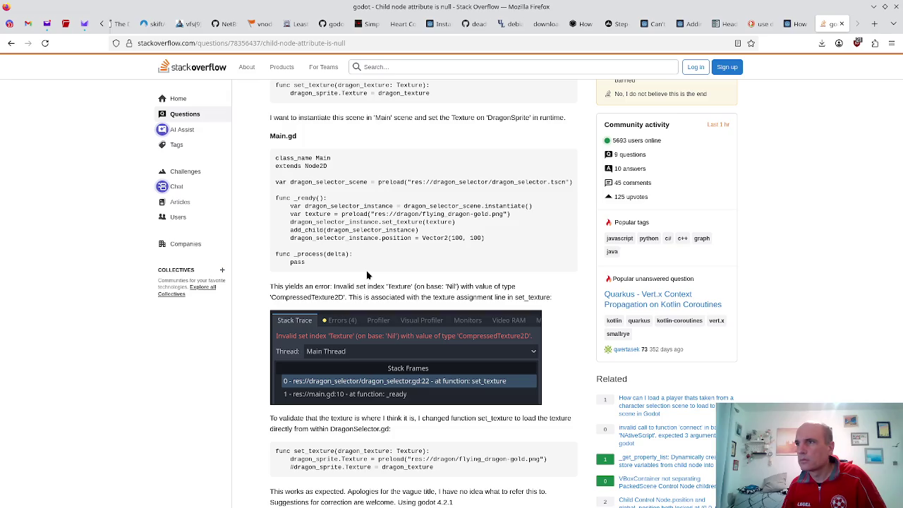
scroll(367, 275, "up", 4)
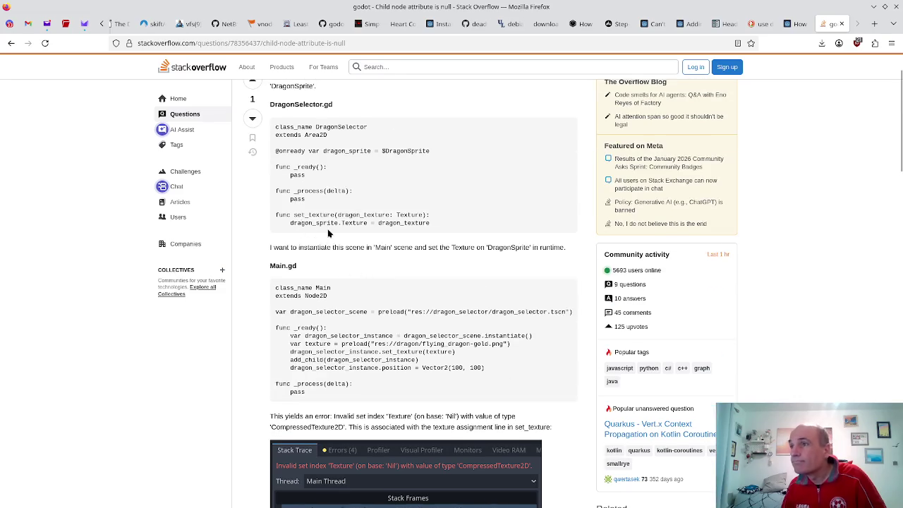
scroll(349, 225, "down", 8)
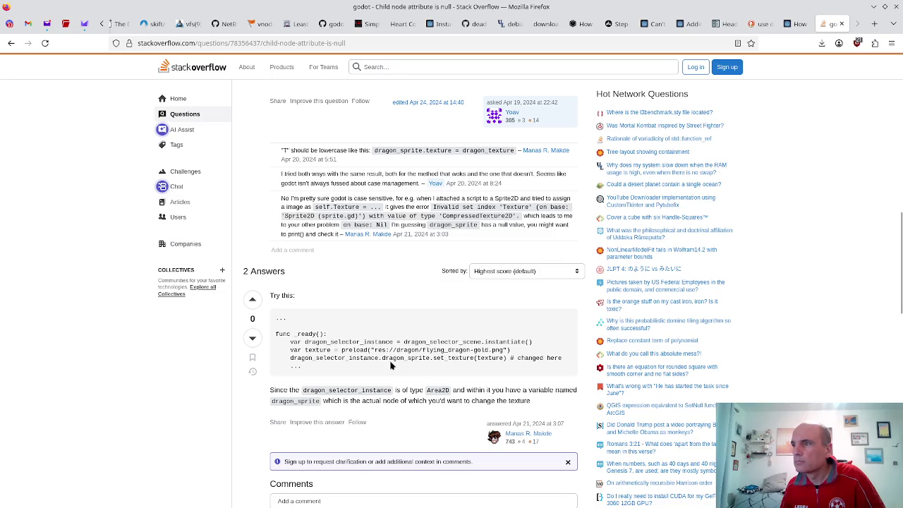
scroll(381, 358, "down", 5)
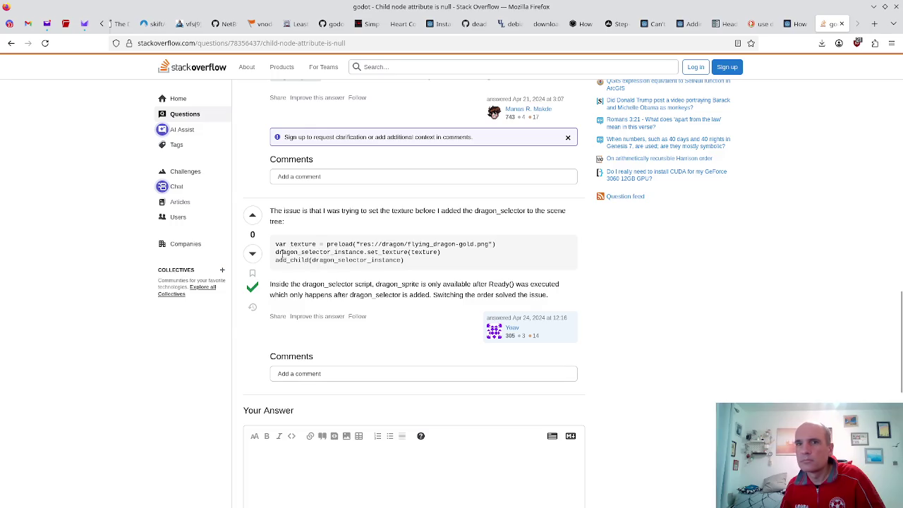
scroll(281, 264, "down", 2)
key("alt+Tab")
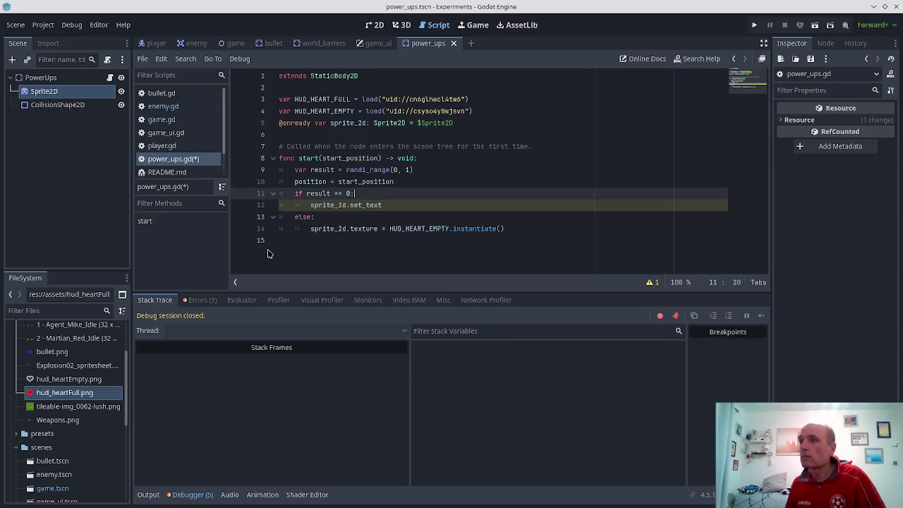
- Change load to preload for the HUD_HEART_FULL and HUD_HEART_EMPTY constants and save
key("alt+Tab")
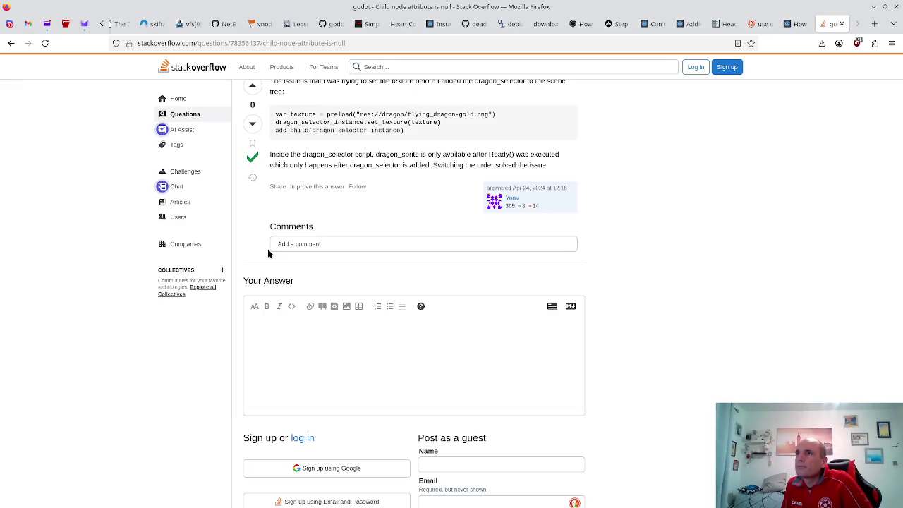
key("alt+Tab")
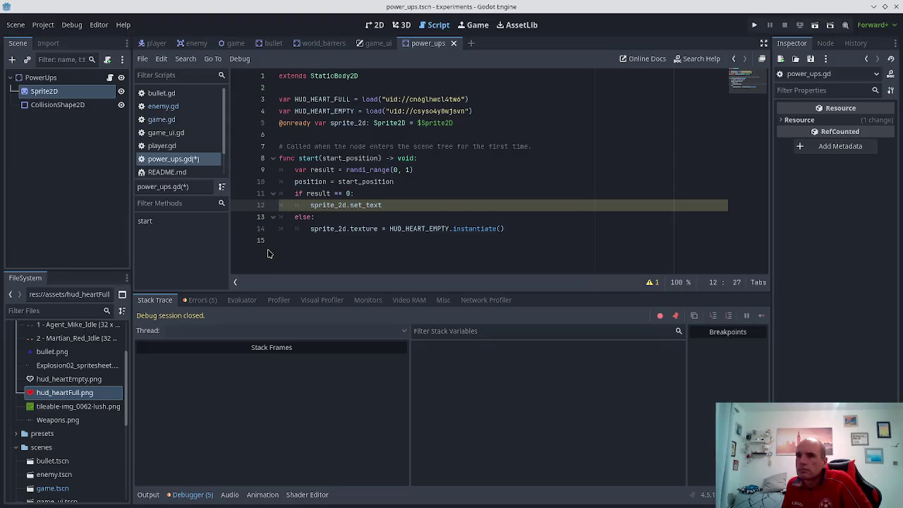
key("Up")
key("ctrl+Home")
key("Down")
key("Down")
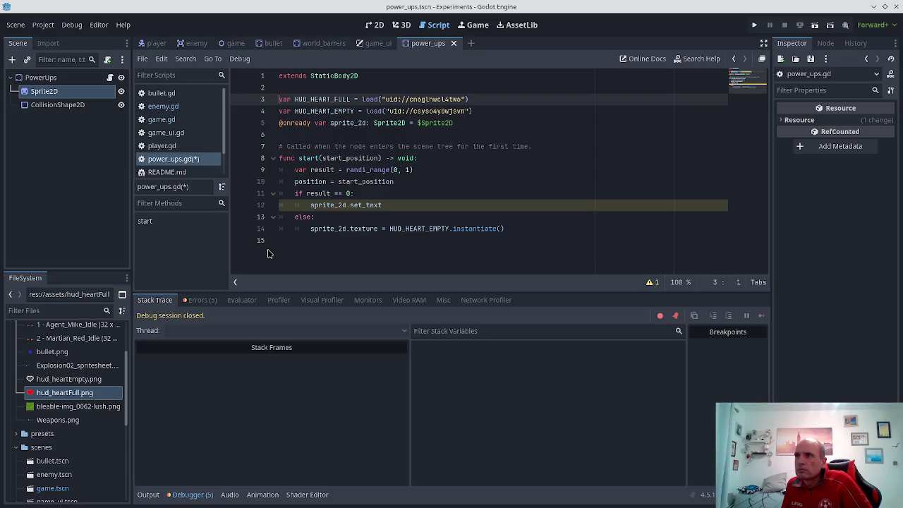
type("pr")
key("Escape")
key("Down")
key("Left")
type("pre")
key("Escape")
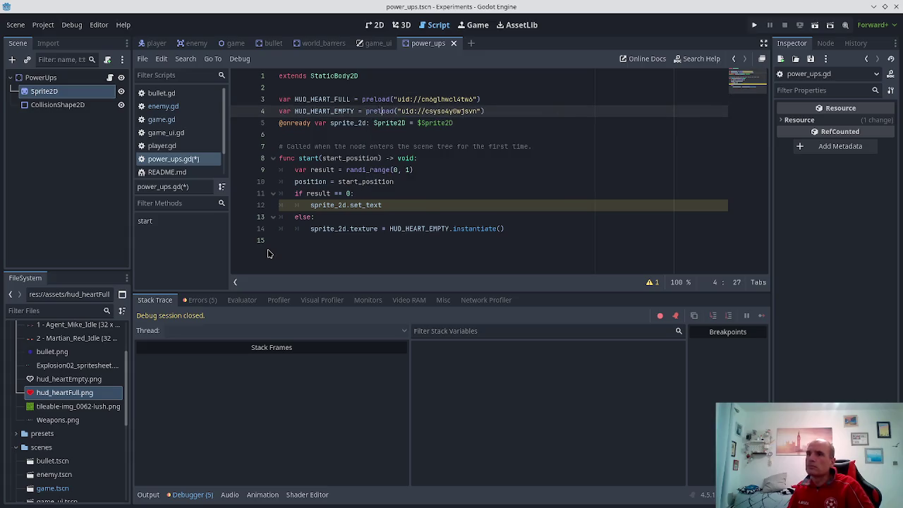
key("Down")
key("ctrl+s")
- Strip set_text from line 12, retype and trim texture, then go back to the search results
key("Down")
key("Down")
key("Down")
key("Down")
key("Down")
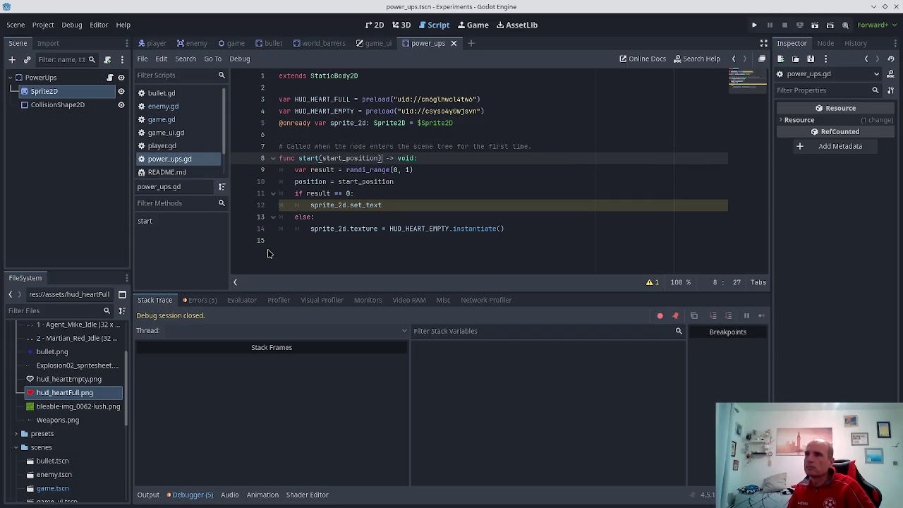
key("Up")
key("ctrl+shift+Left")
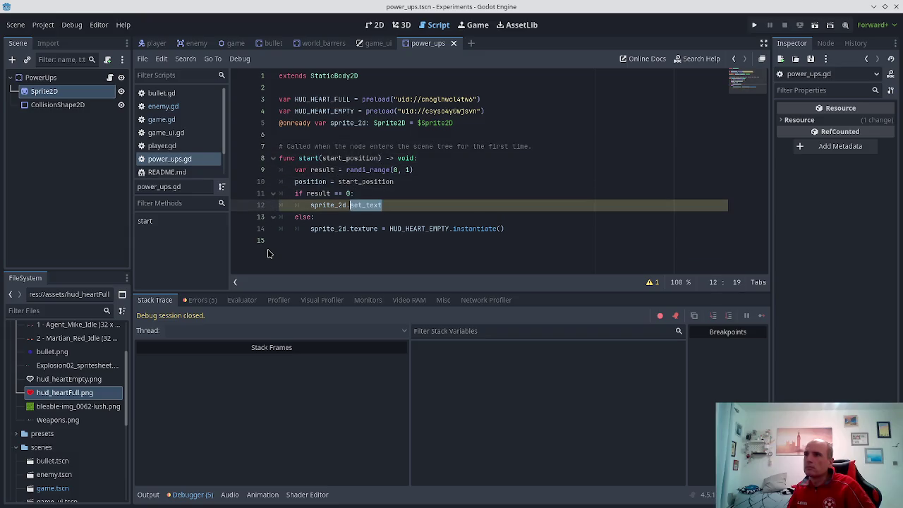
key("BackSpace")
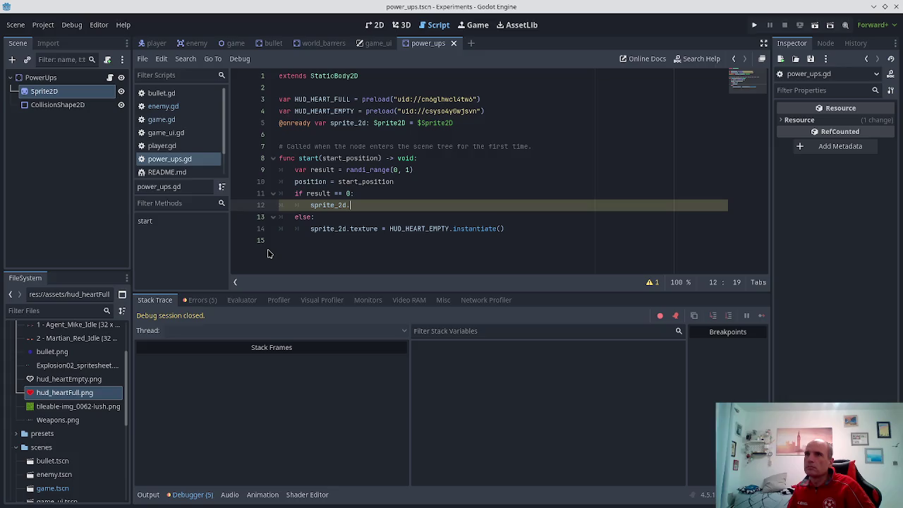
key("BackSpace")
key("alt+Tab")
key("alt+Tab")
key("BackSpace")
key("BackSpace")
key("BackSpace")
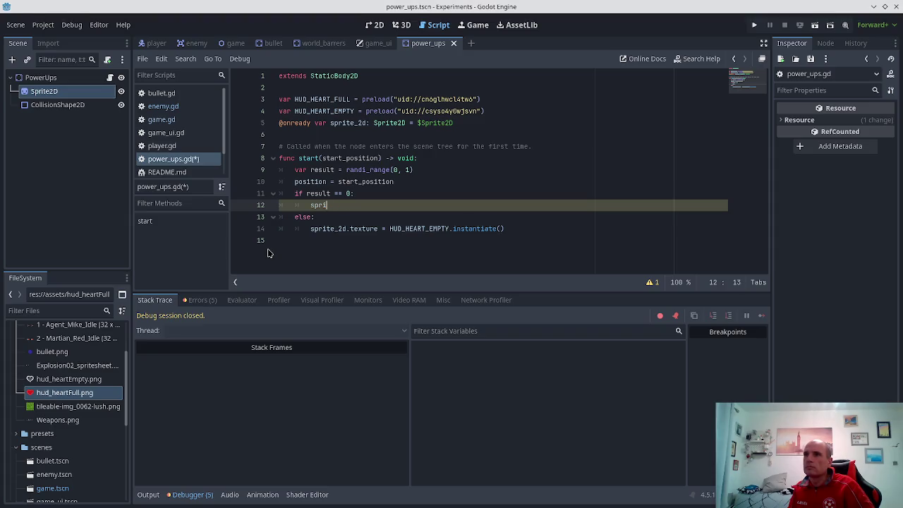
type("te")
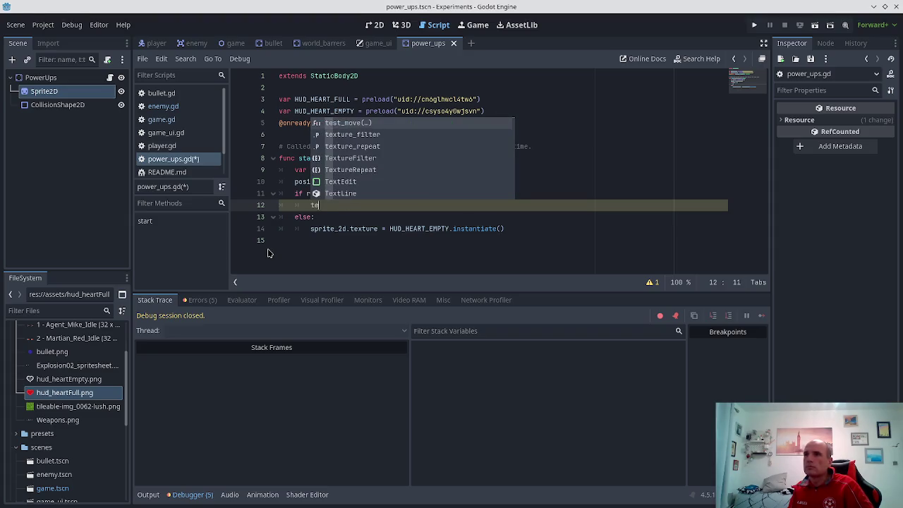
type("xture")
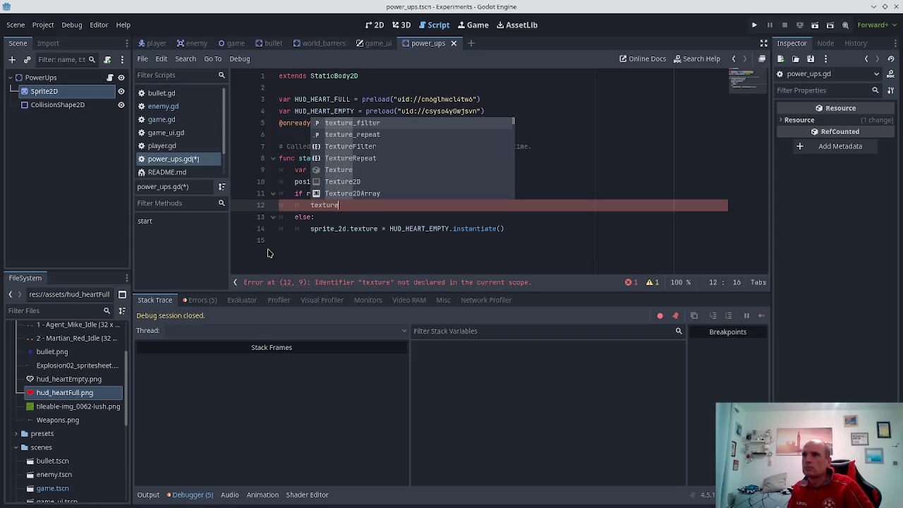
key("BackSpace")
key("BackSpace")
key("BackSpace")
key("BackSpace")
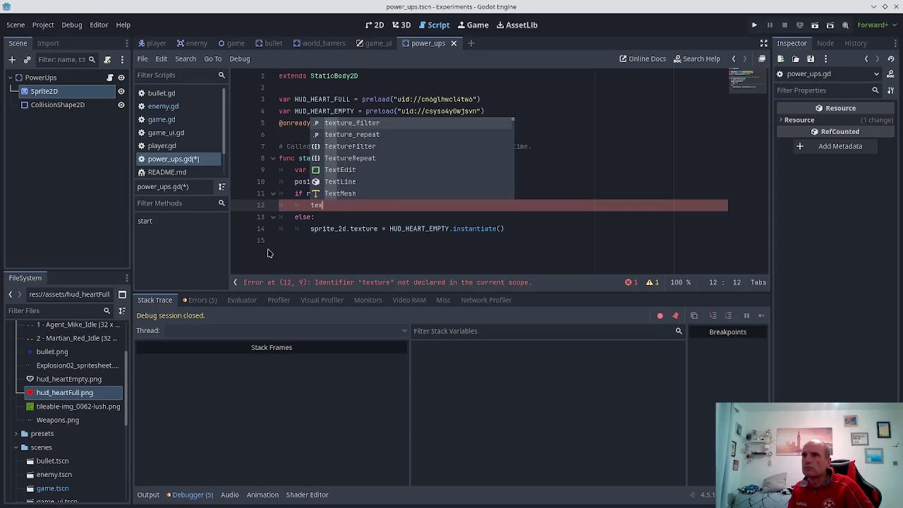
key("BackSpace")
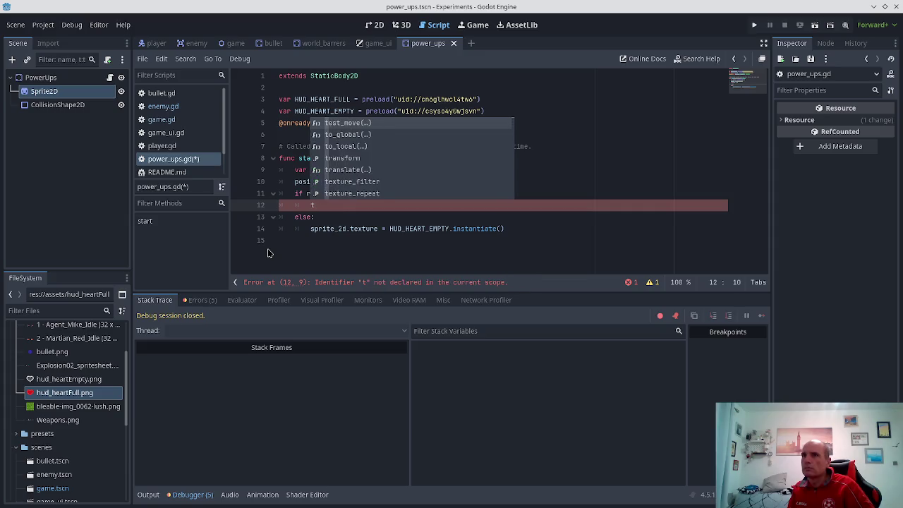
key("alt+Tab")
key("alt+Left")
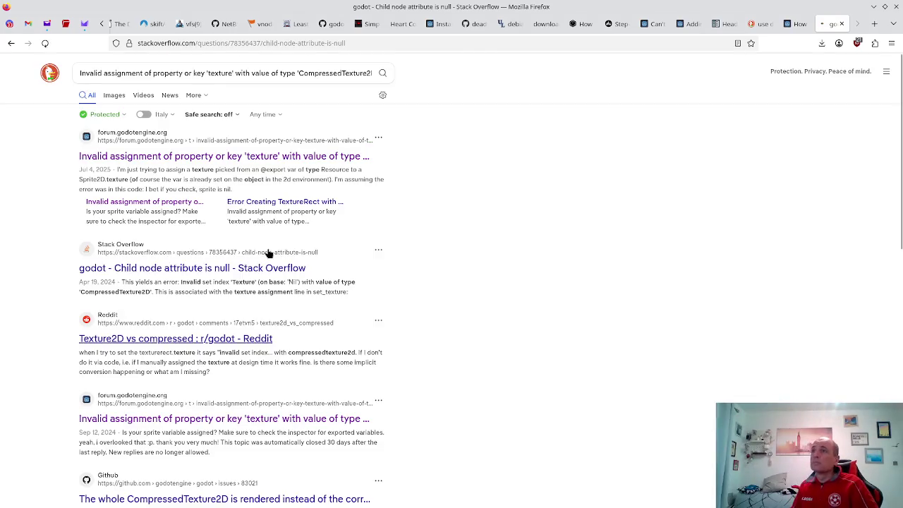
- Prefix the texture assignment error search with 'sprite2d' and rerun it
left_click(272, 75)
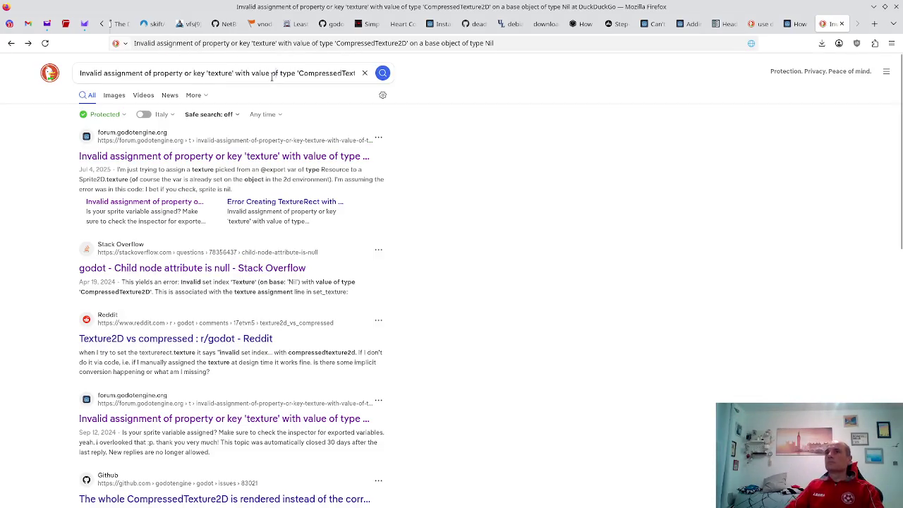
key("Home")
type("sprite2d")
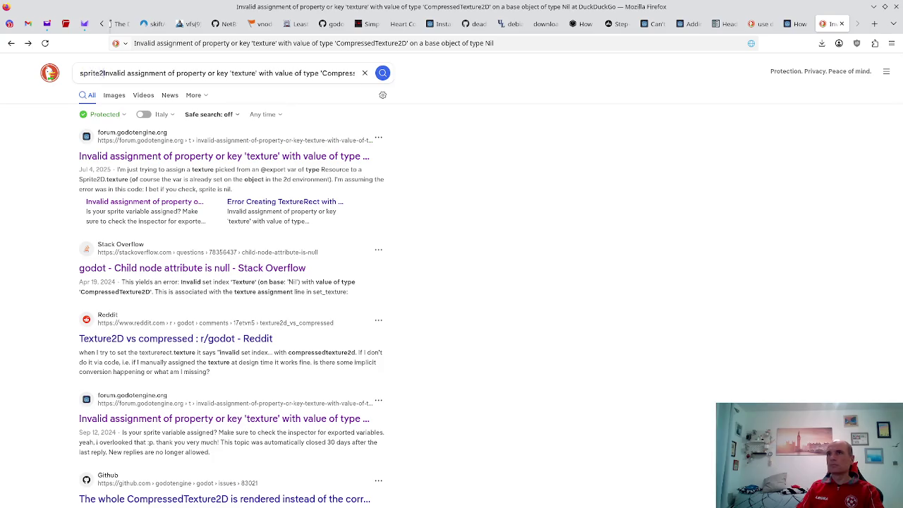
key("Return")
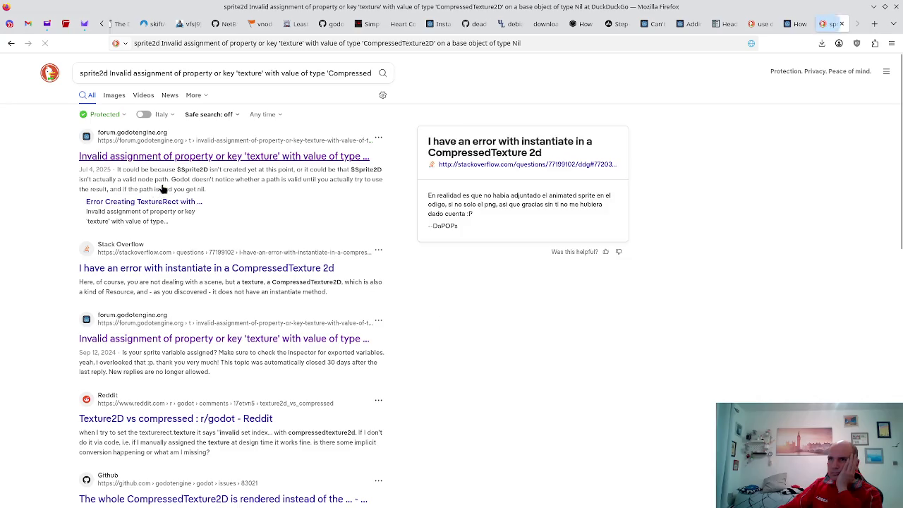
- Open the Stack Overflow question about instantiate on a CompressedTexture 2d
left_click(176, 203)
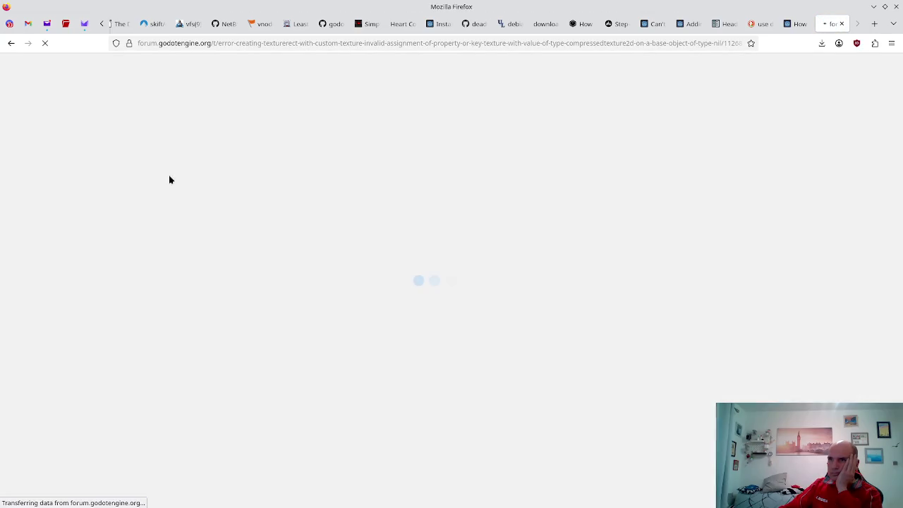
left_click(10, 43)
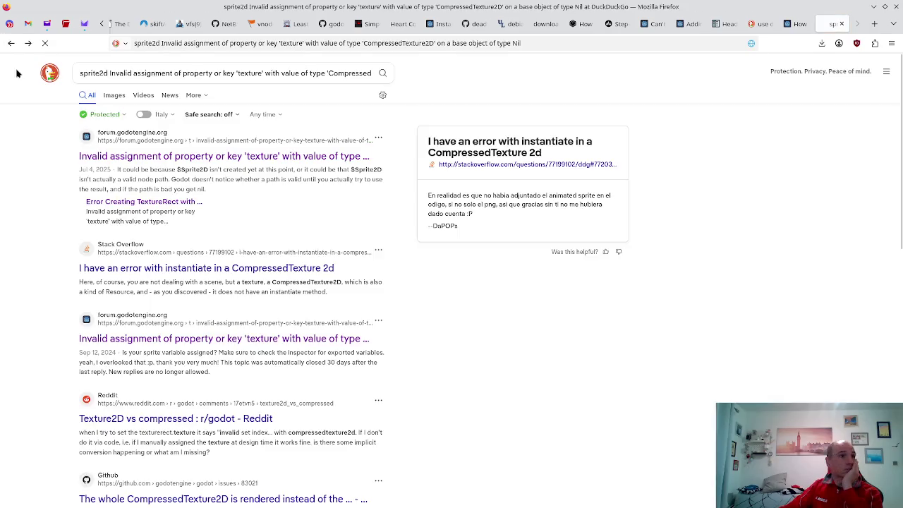
left_click(201, 258)
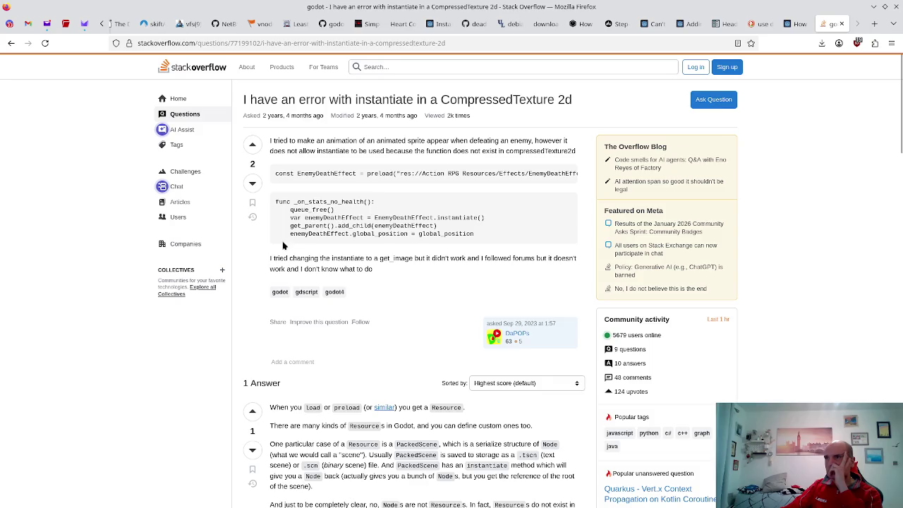
- Read the Stack Overflow answer: CompressedTexture2D has no instantiate method
scroll(282, 246, "down", 2)
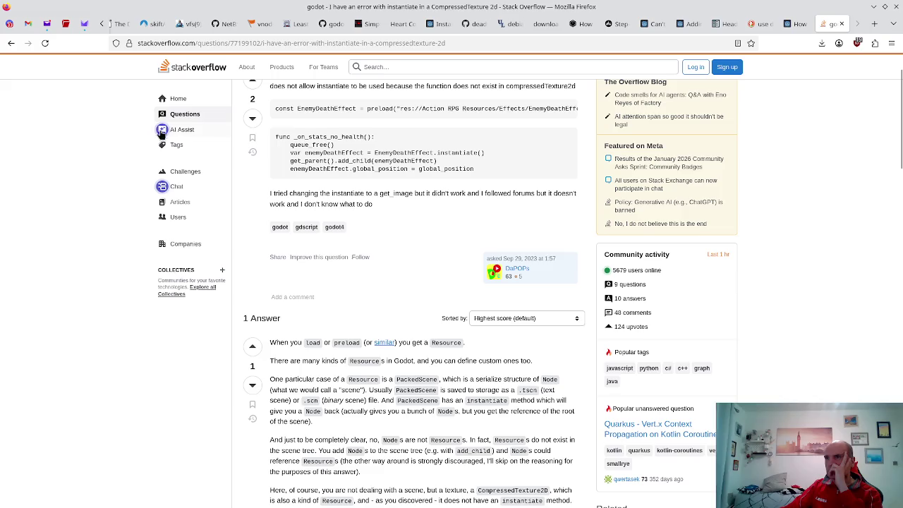
scroll(162, 132, "down", 2)
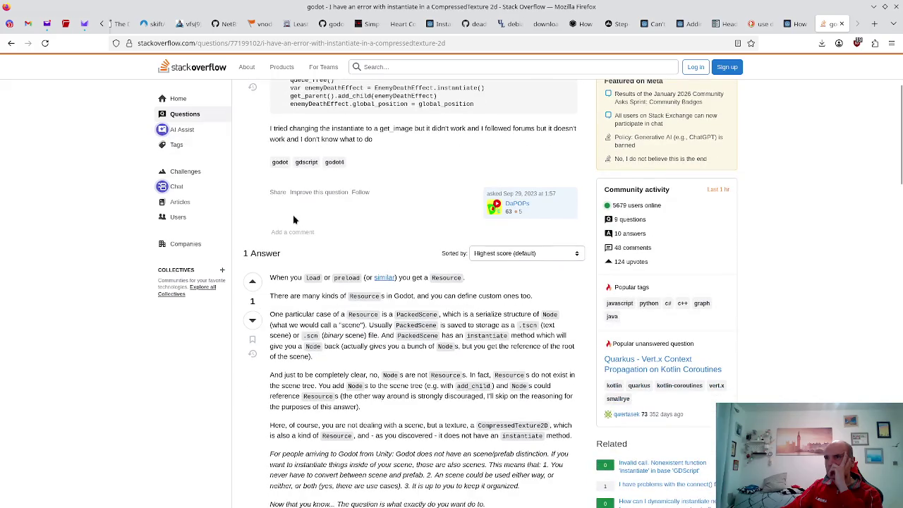
scroll(293, 218, "down", 2)
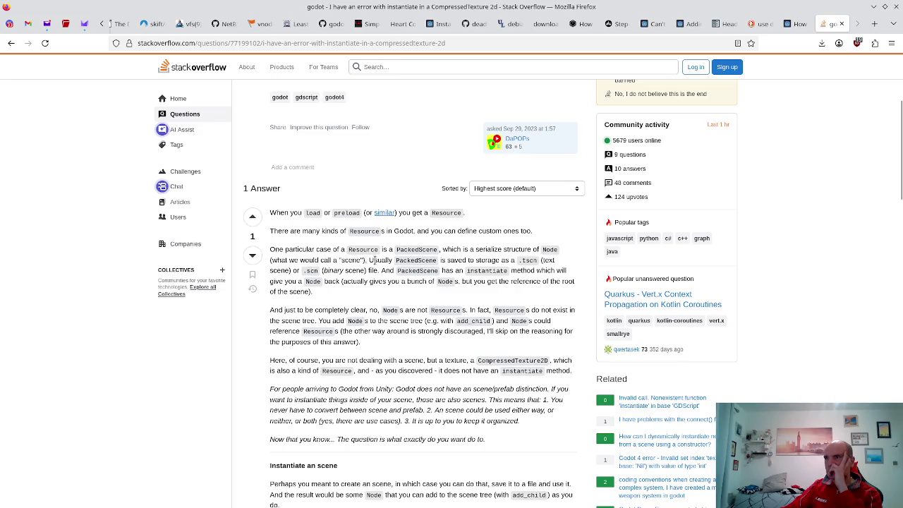
scroll(409, 259, "down", 2)
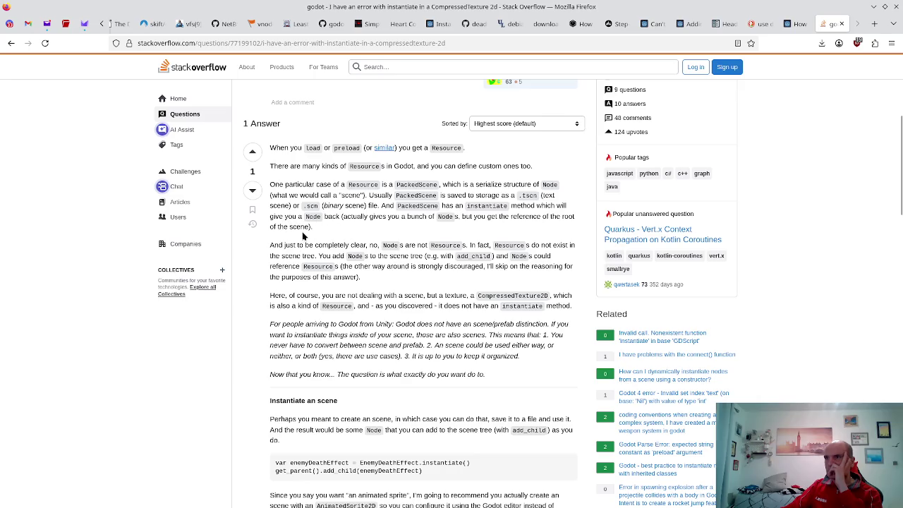
scroll(310, 236, "down", 4)
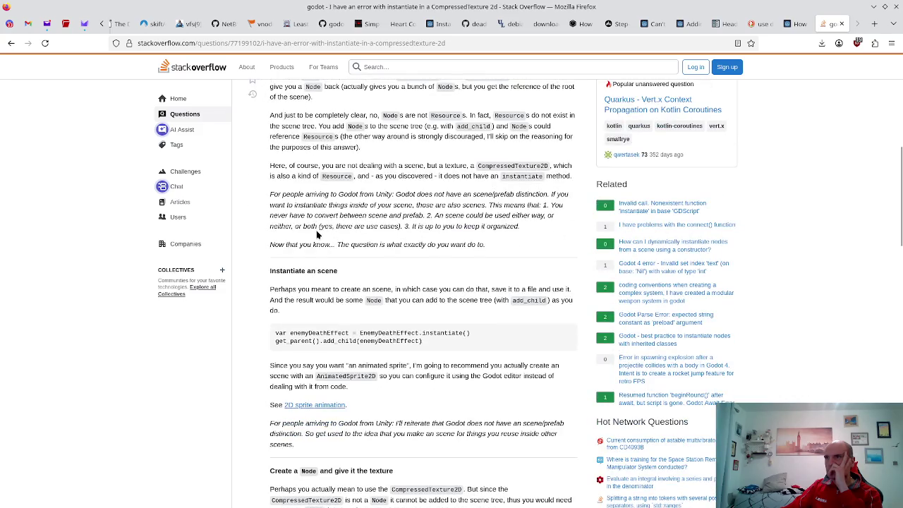
scroll(318, 236, "down", 5)
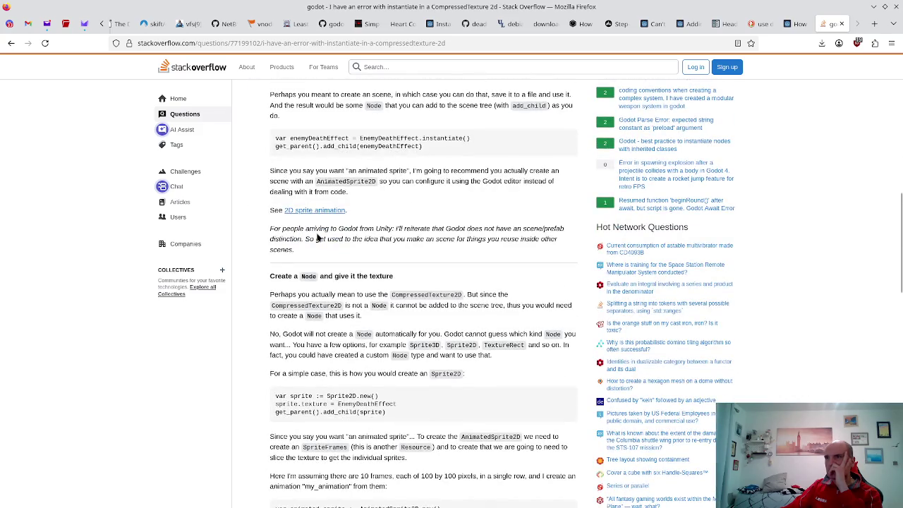
scroll(290, 224, "up", 10)
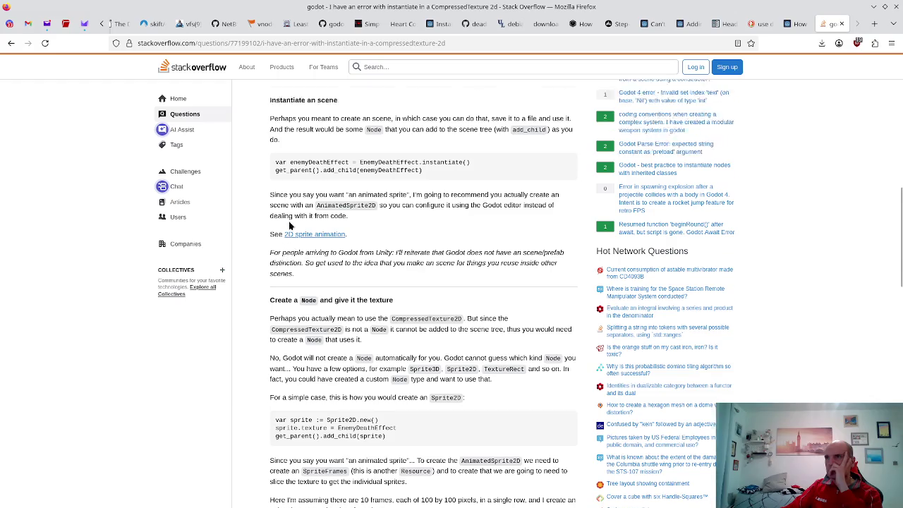
- Go back to the DuckDuckGo results and return to the Godot script editor
left_click(10, 43)
scroll(141, 289, "down", 2)
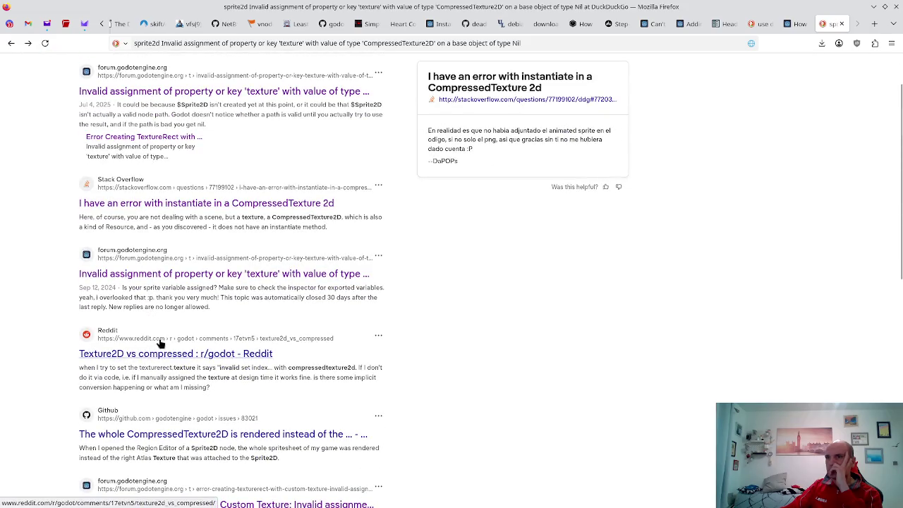
key("alt+Tab")
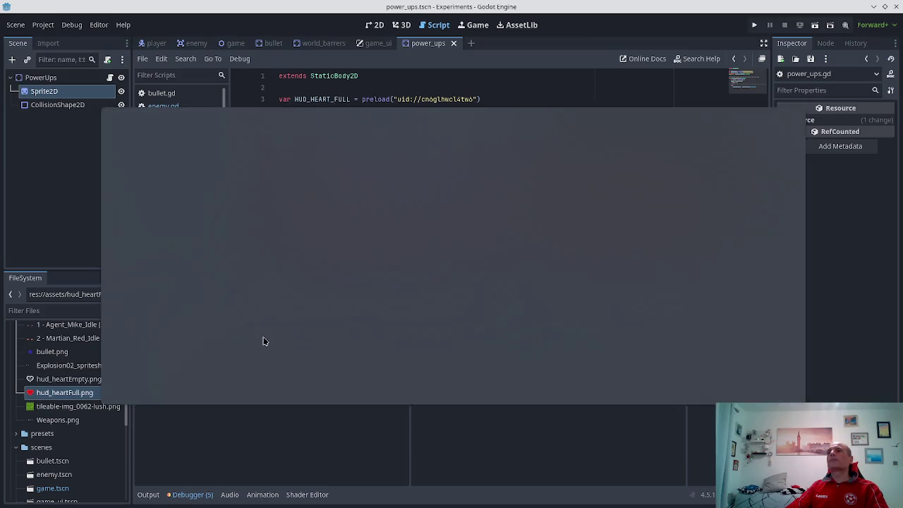
- Hide the scripts list and start a sprite2d.texture assignment on line 12, checking the Sprite2D node
type("tex")
key("ctrl+backslash")
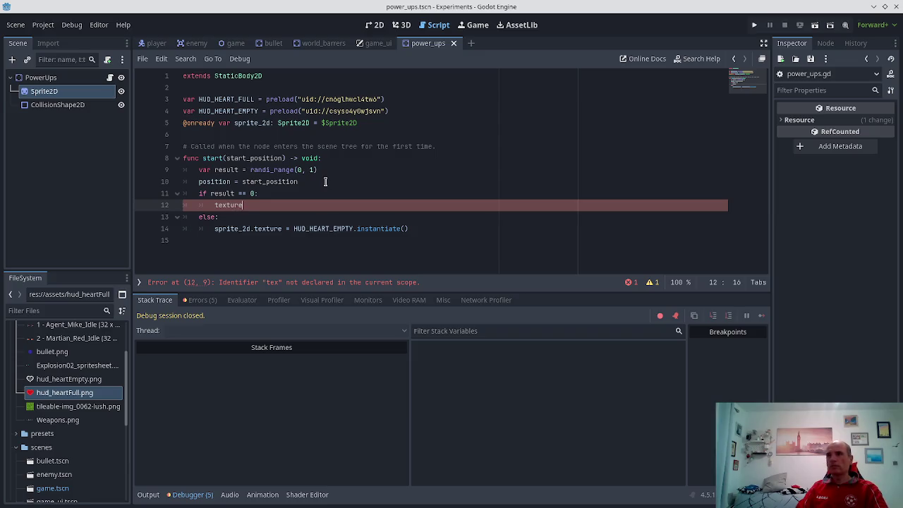
key("ctrl+BackSpace")
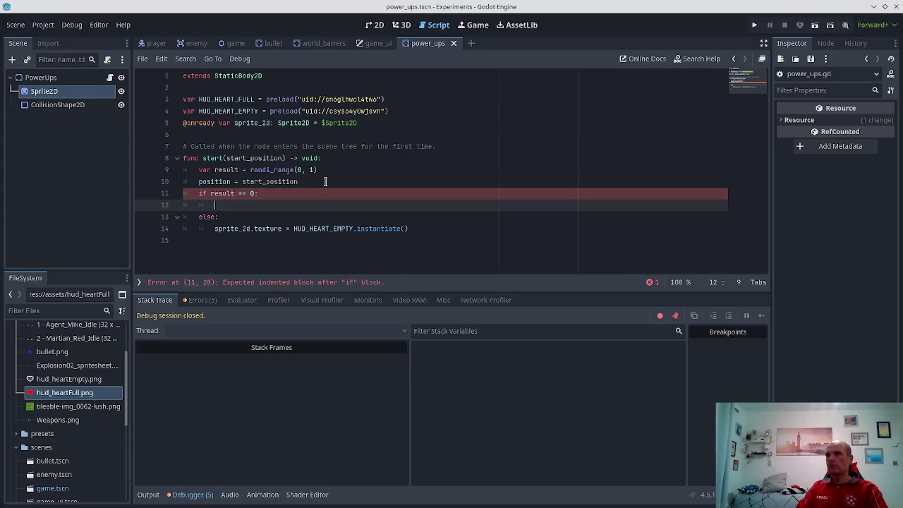
type("sprite2d.")
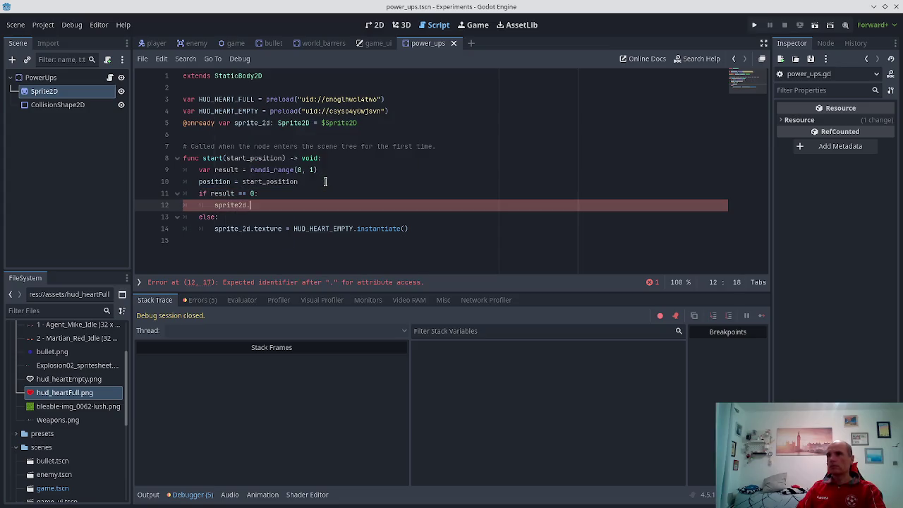
type("texture =")
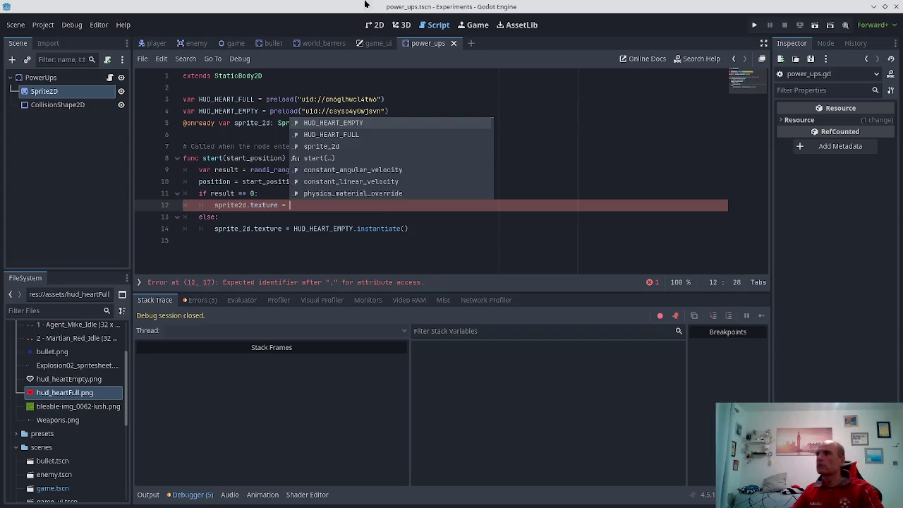
left_click(69, 91)
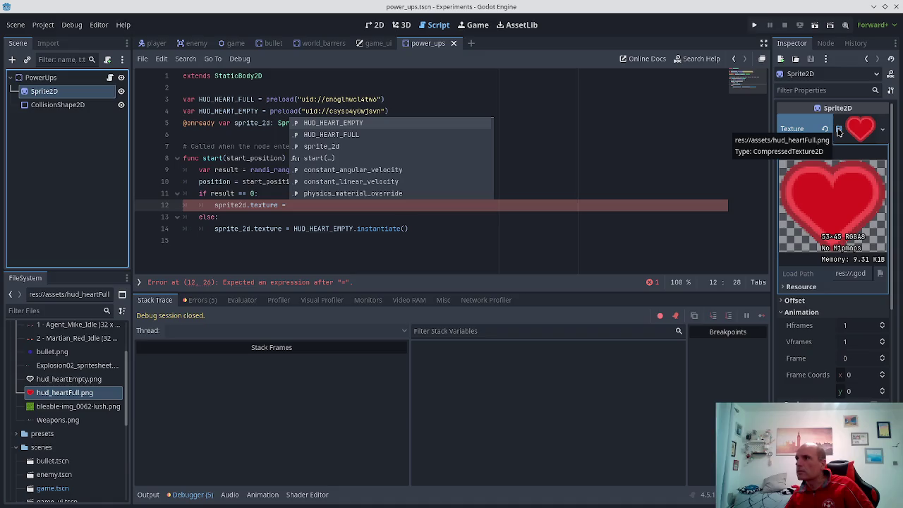
left_click(838, 129)
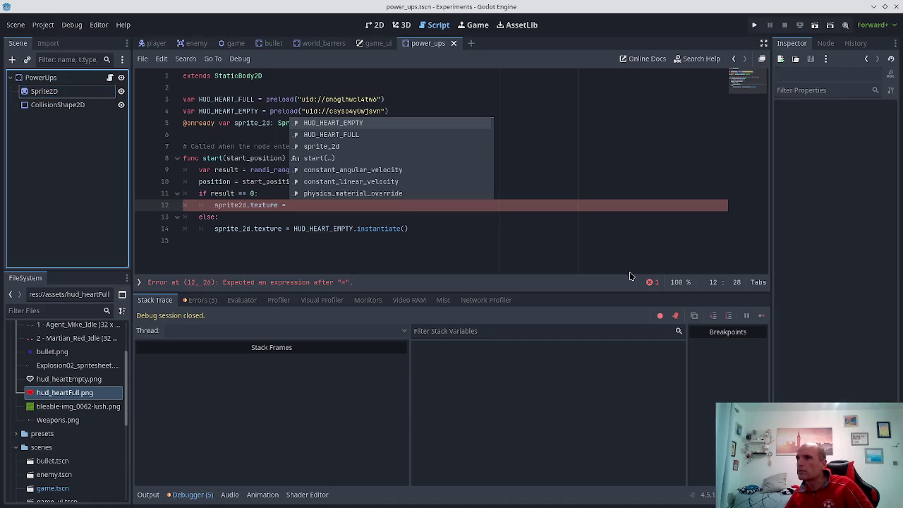
left_click(302, 206)
- Complete line 12 as CompressedTexture2D.new(HUD_HEART_EMPTY) and save
type("Compressed")
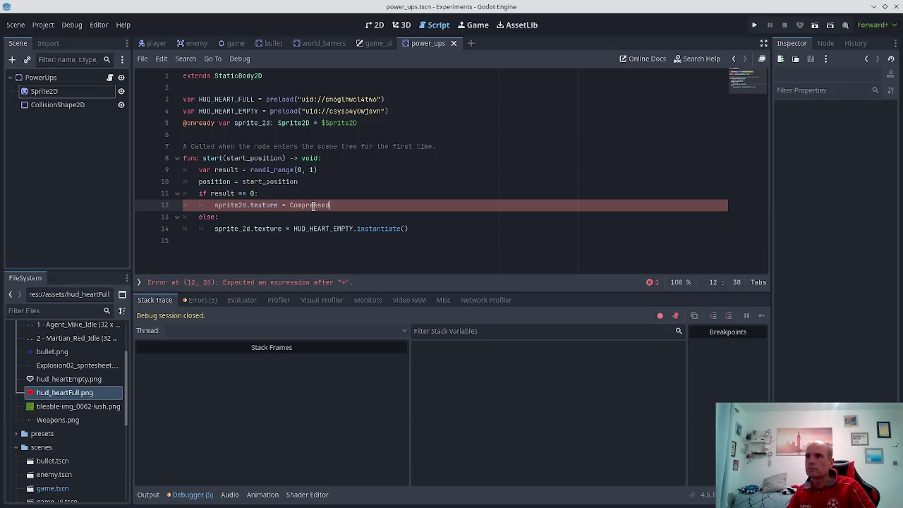
type("Te")
key("Delete")
key("ctrl+z")
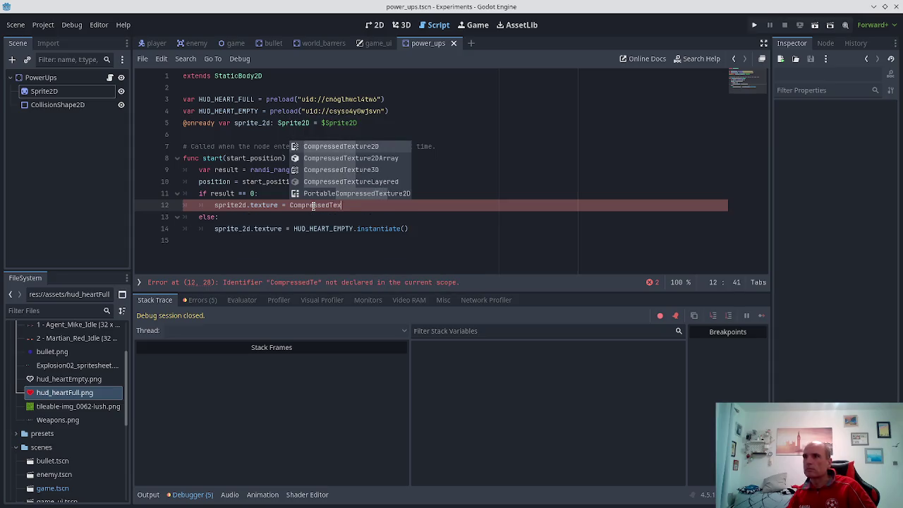
key("Return")
type(".")
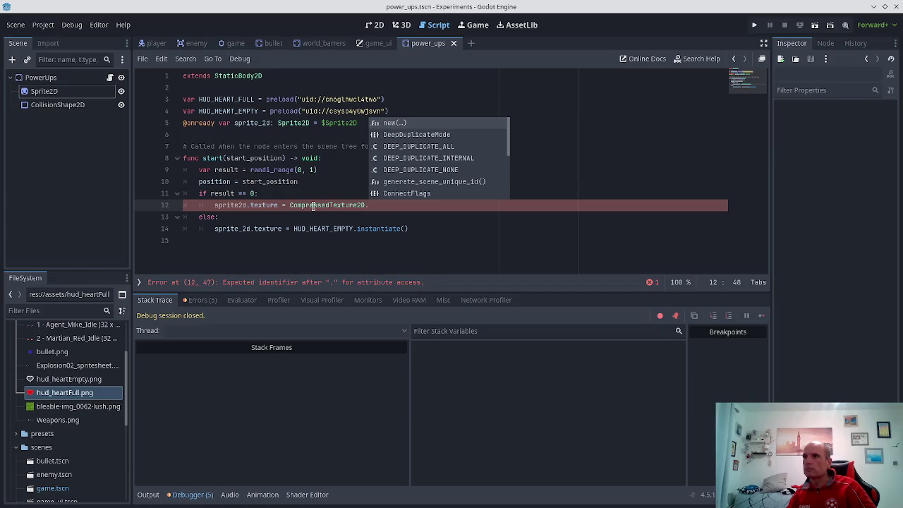
key("Return")
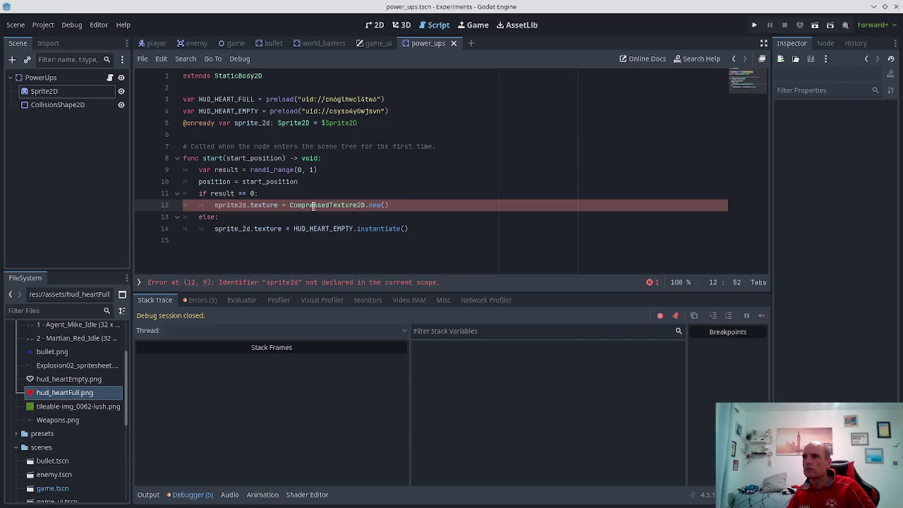
type("HUD_")
key("Return")
key("ctrl+s")
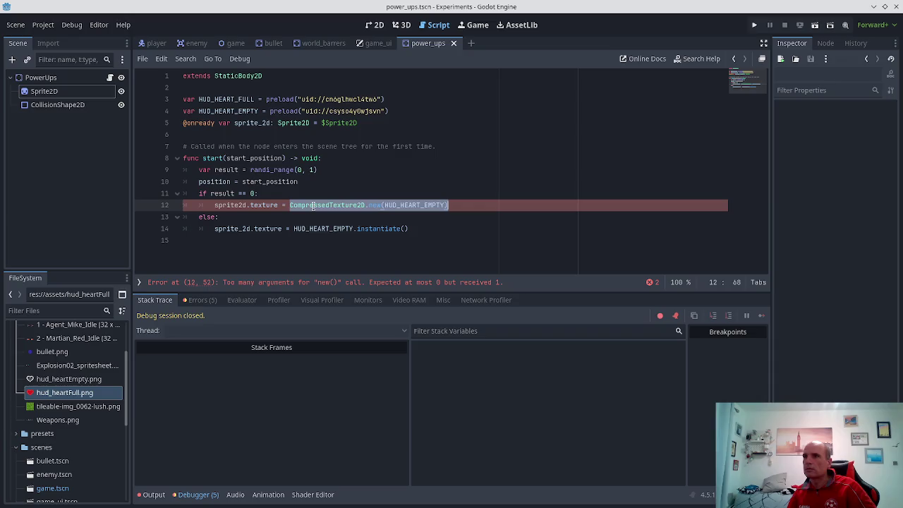
- Replace HUD_HEART_EMPTY.instantiate() on line 14 with the pasted CompressedTexture2D call and save
key("Down")
key("Down")
key("End")
key("ctrl+Left")
key("ctrl+Left")
key("ctrl+Left")
key("ctrl+Right")
key("ctrl+Right")
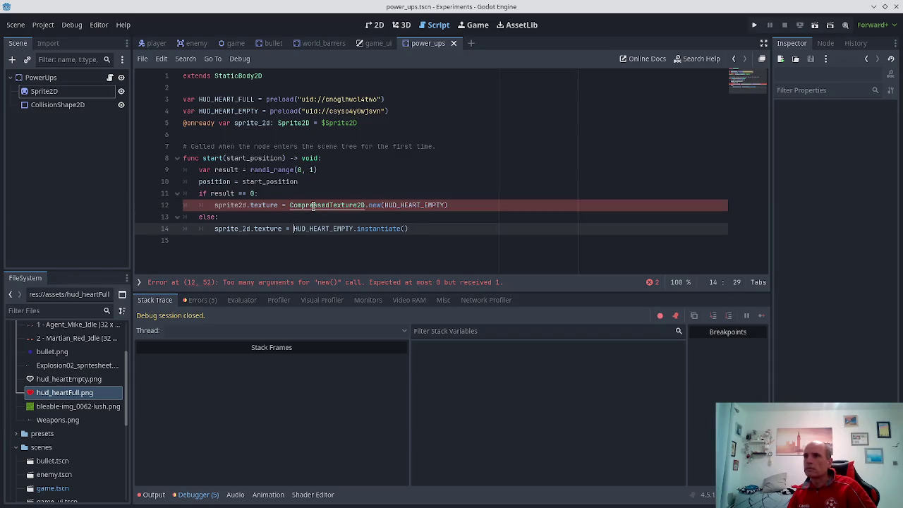
key("shift+End")
type("CompressedTexture2D.new(HUD_HEART_EMPTY)")
key("ctrl+s")
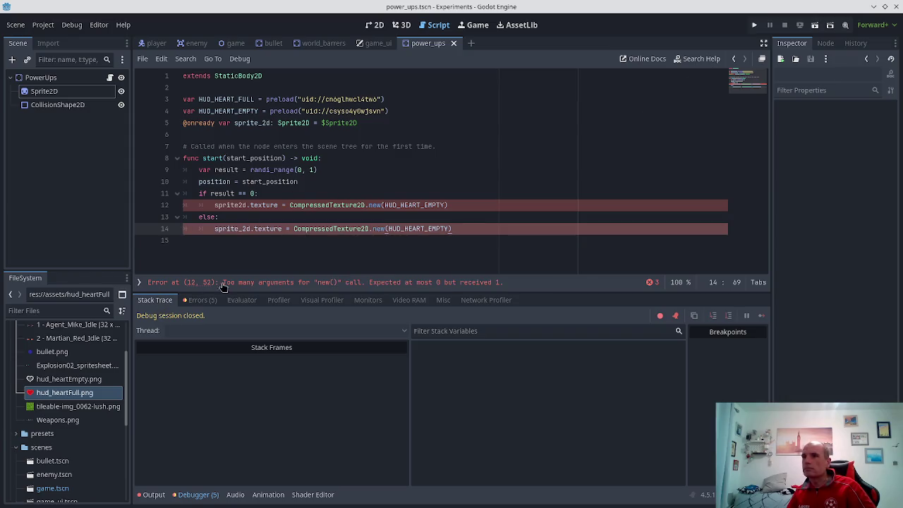
- Empty the new() argument on line 12 and append .load_path
left_click(381, 205)
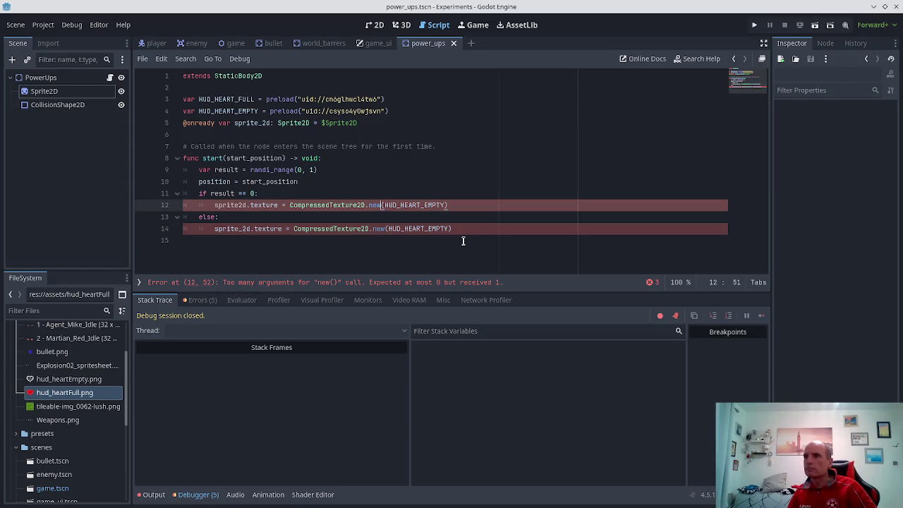
key("Right")
key("ctrl+shift+Right")
key("Delete")
key("Right")
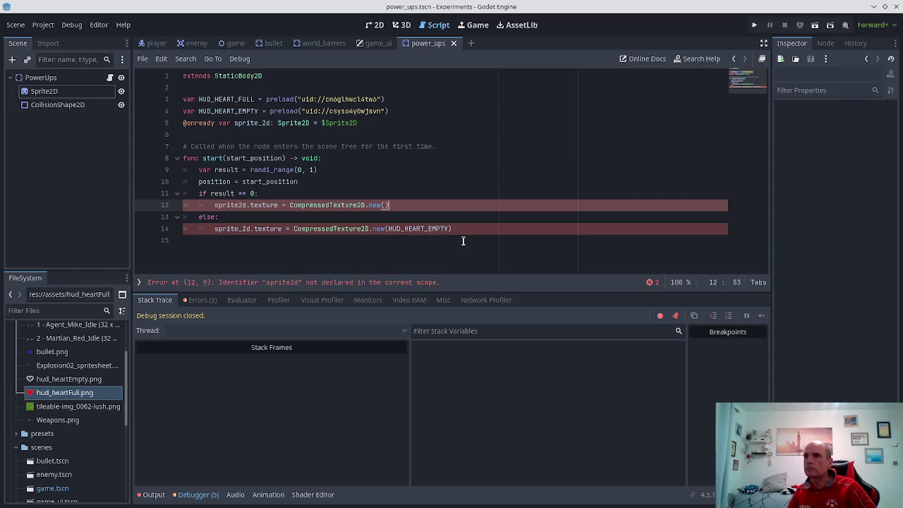
type(".")
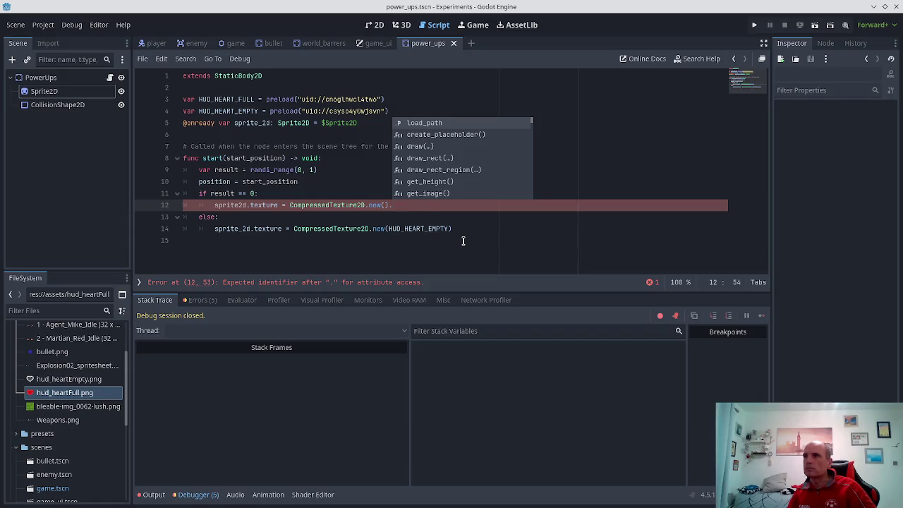
key("Return")
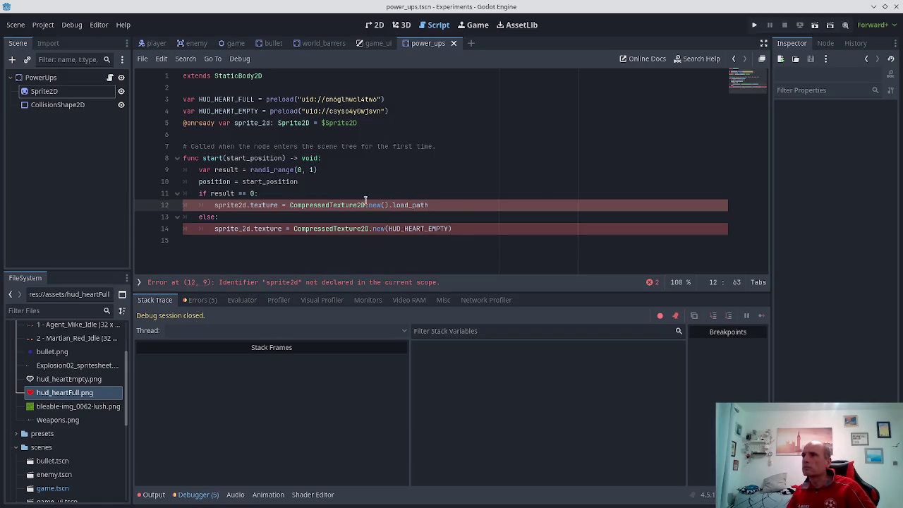
- Check the Sprite2D texture properties, then delete the whole line 12 texture assignment
left_click(42, 91)
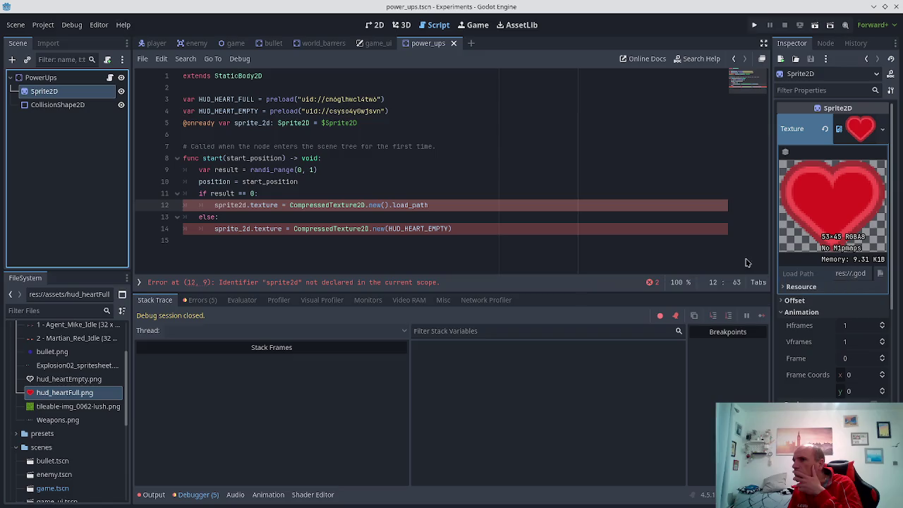
left_click(430, 206)
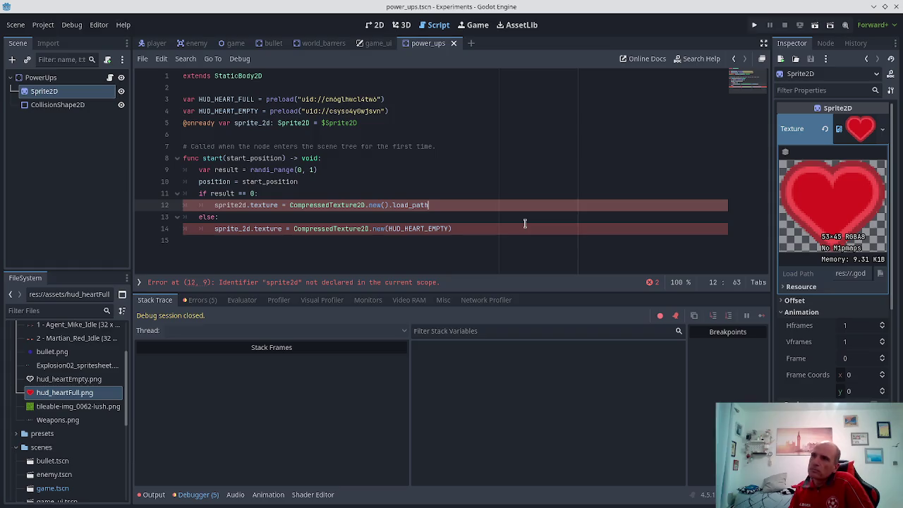
key("BackSpace")
key("BackSpace")
key("BackSpace")
key("BackSpace")
key("BackSpace")
key("BackSpace")
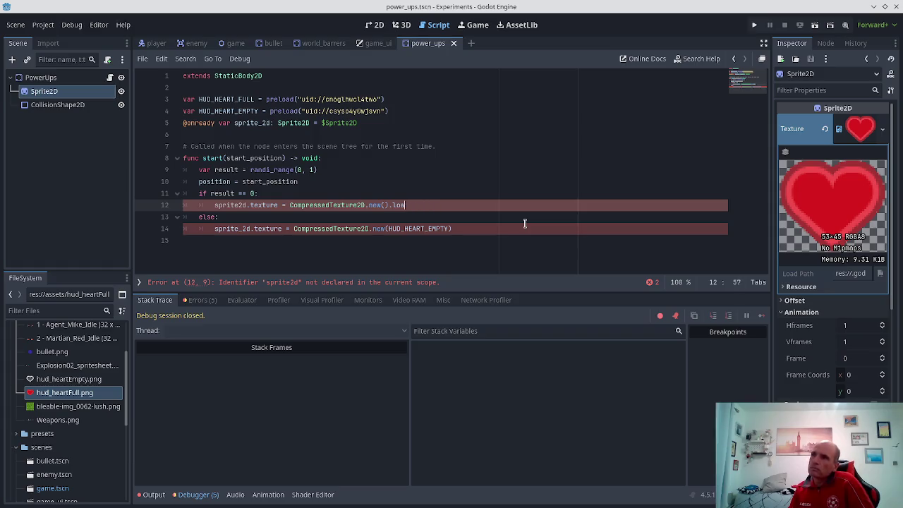
key("Home")
key("shift+End")
key("BackSpace")
key("BackSpace")
key("BackSpace")
key("BackSpace")
key("Down")
key("Down")
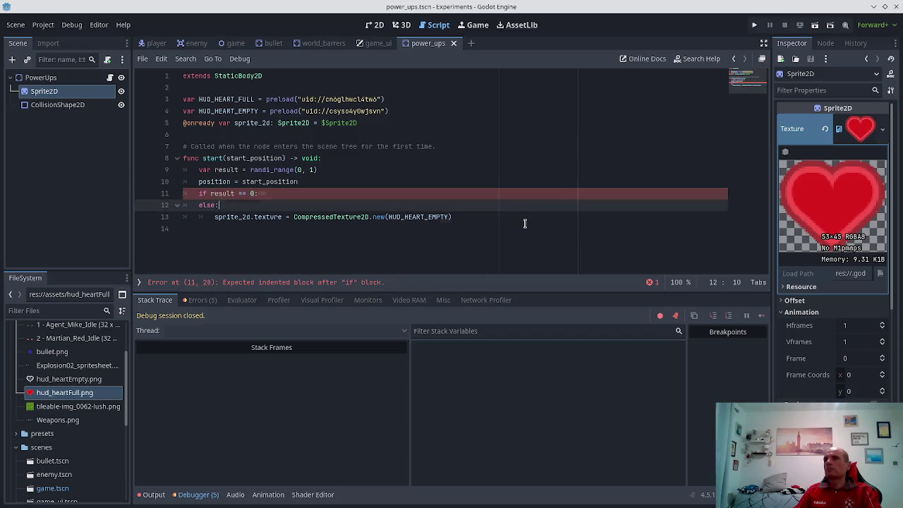
- Delete the CompressedTexture2D call on line 13 and discard a trial 'var heart_full = HUD_HEART' declaration
key("shift+End")
key("BackSpace")
key("Up")
key("Up")
key("Up")
key("Up")
key("Up")
key("Up")
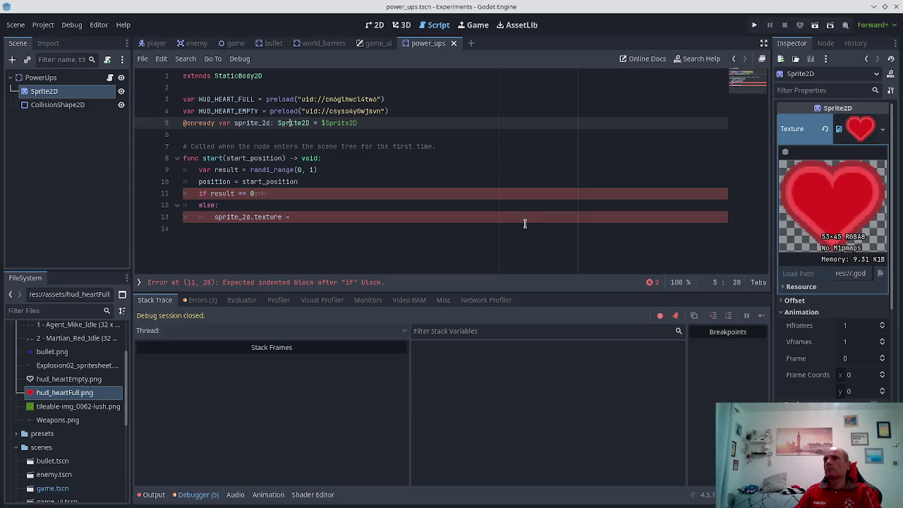
key("Return")
key("Return")
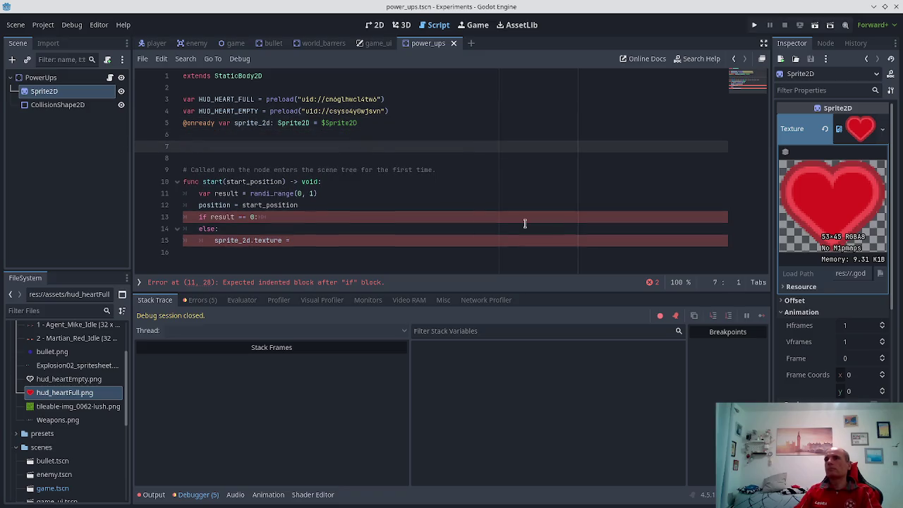
type("var hear")
type("t_full")
type(" = HUD")
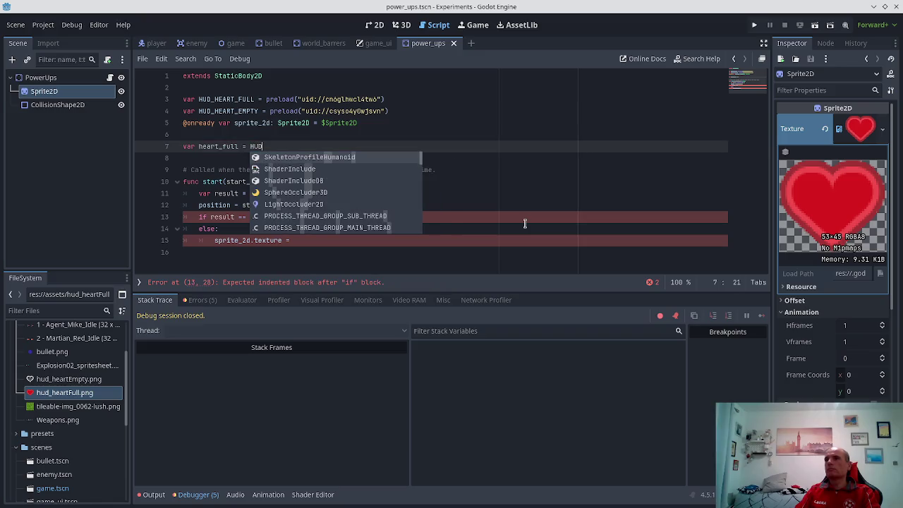
type("_HEA")
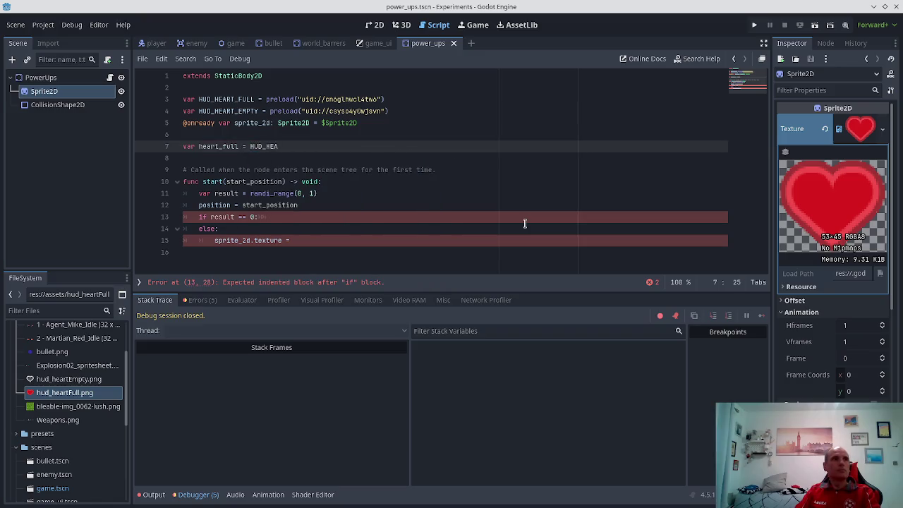
type("RT")
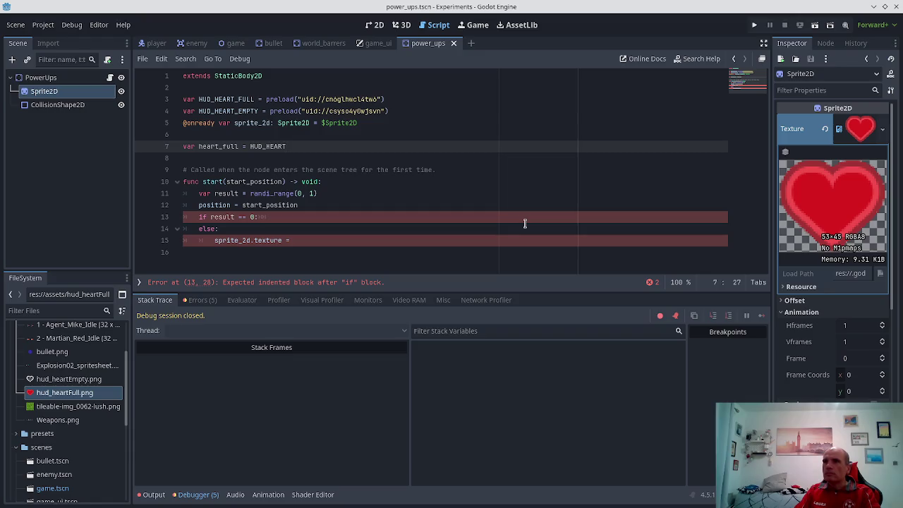
key("shift+End")
key("Delete")
key("Delete")
key("Delete")
key("Down")
key("End")
- Move the HUD_ stub line out of start() to a new line above the function
key("Down")
key("Down")
key("Up")
key("Return")
type("var ")
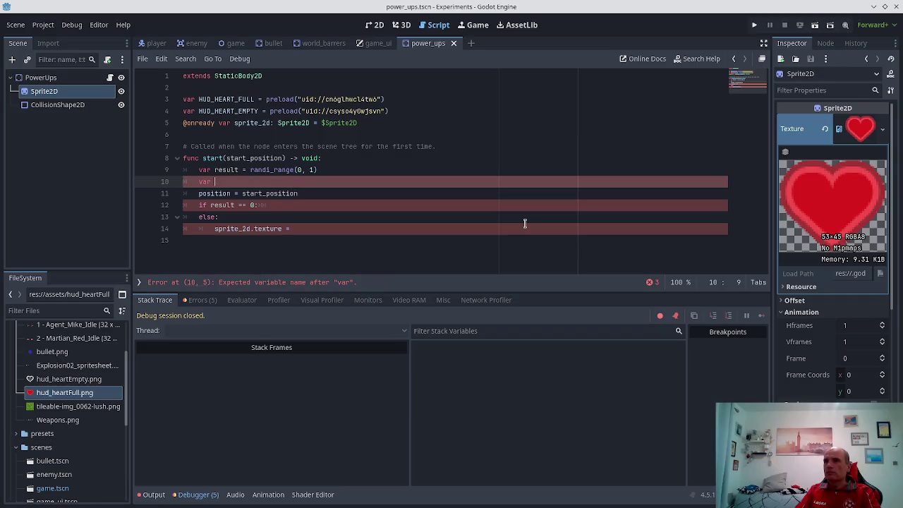
type("HUD_")
key("BackSpace")
key("BackSpace")
key("BackSpace")
key("BackSpace")
key("Up")
key("Return")
type("HUD_")
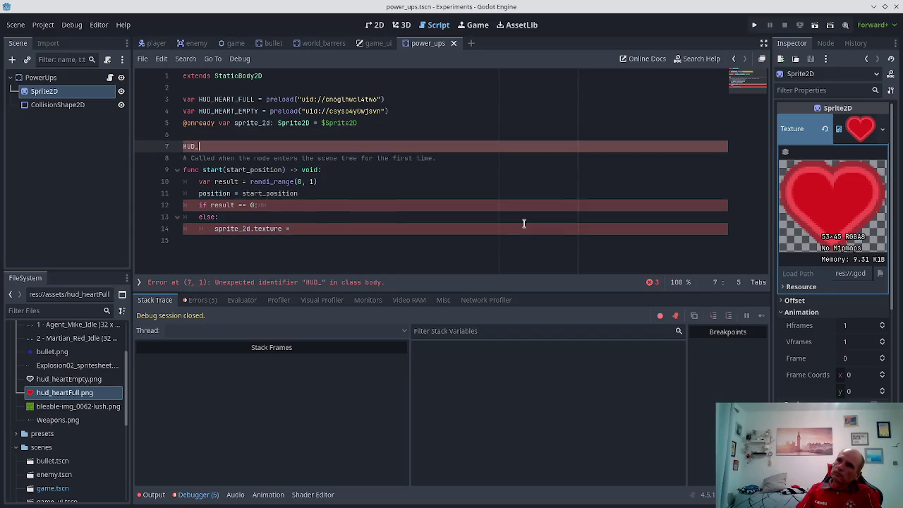
- Add pass under the if and else, comment out the texture line, and type HUD_HEART_FULL at line 7
key("Down")
key("Down")
key("Down")
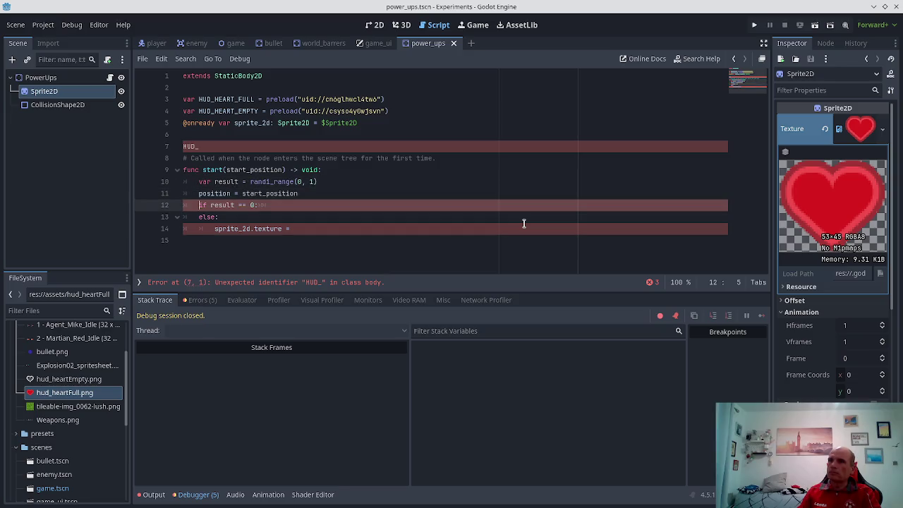
key("End")
key("Return")
type("pass")
key("Down")
key("Down")
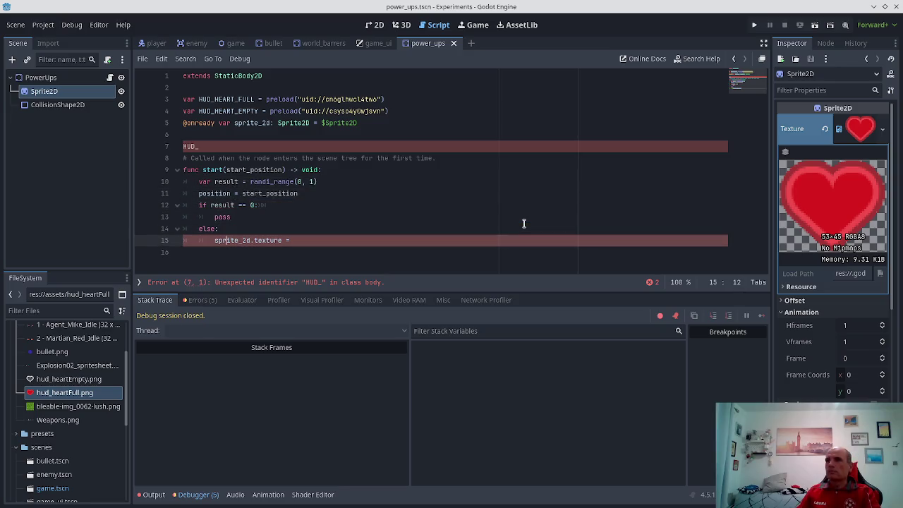
key("ctrl+k")
key("End")
key("Return")
type("po")
type("s")
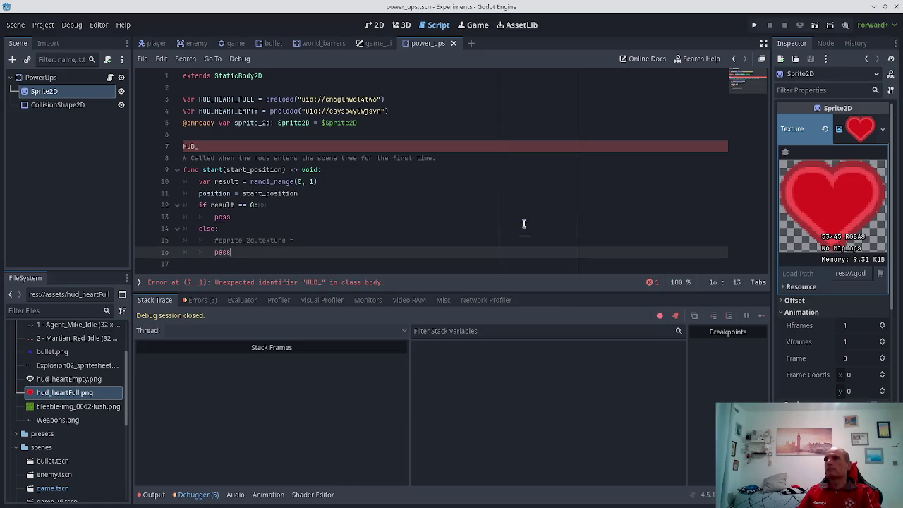
key("Up")
key("Up")
key("Up")
key("Up")
key("Up")
key("Up")
key("Down")
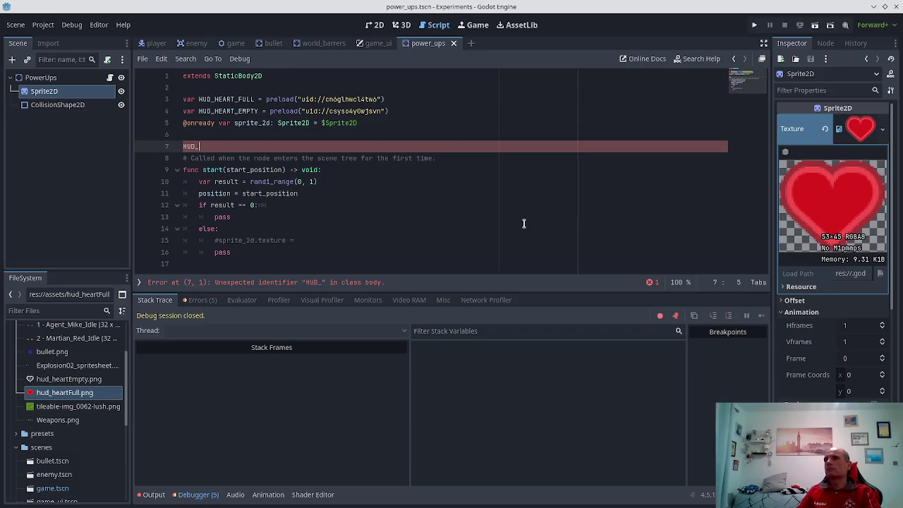
type("HEART_FULL.")
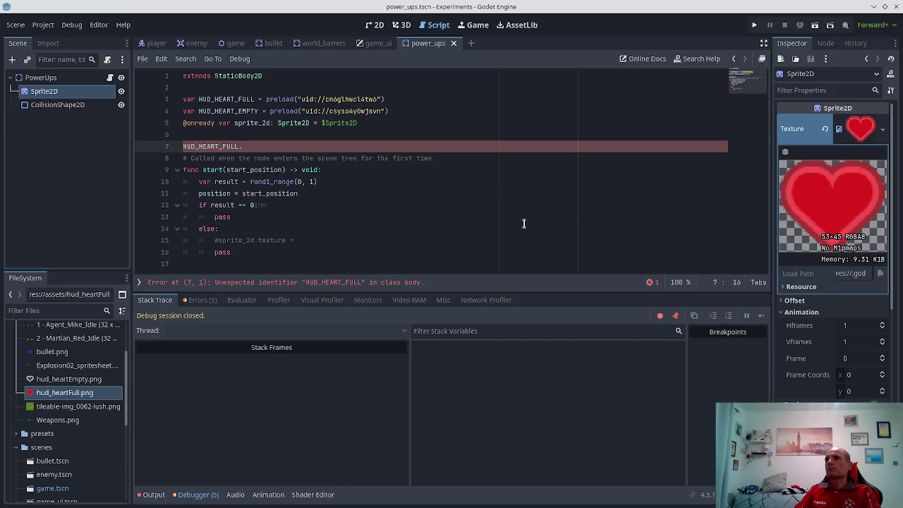
type("()")
- Save and turn line 7 into 'var hfull = HUD_HEART_FULL'
key("ctrl+s")
key("Home")
type("var ne")
key("BackSpace")
key("BackSpace")
type("hfull =")
key("End")
key("Return")
- Declare 'var hempty = HUD_HEART_EMPTY.new()' on the next line
type("r hempty = HUY")
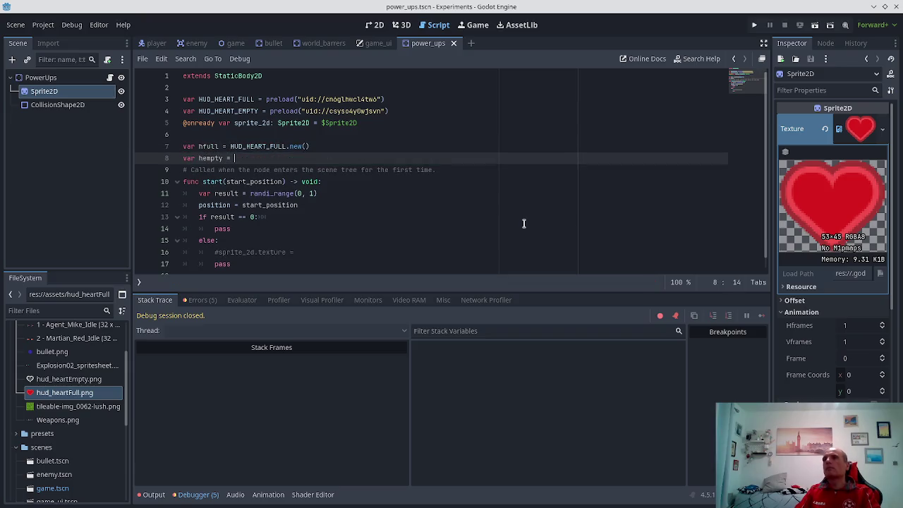
key("BackSpace")
type("D")
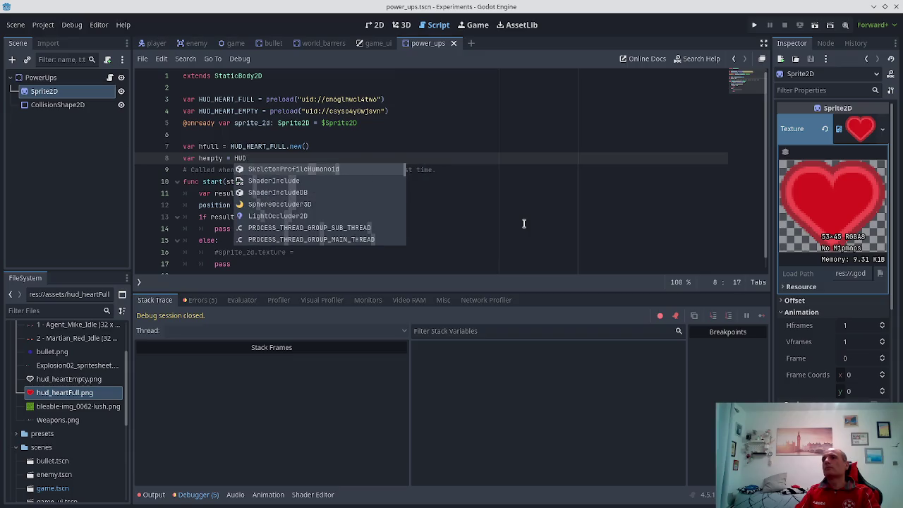
type("_HERAT_")
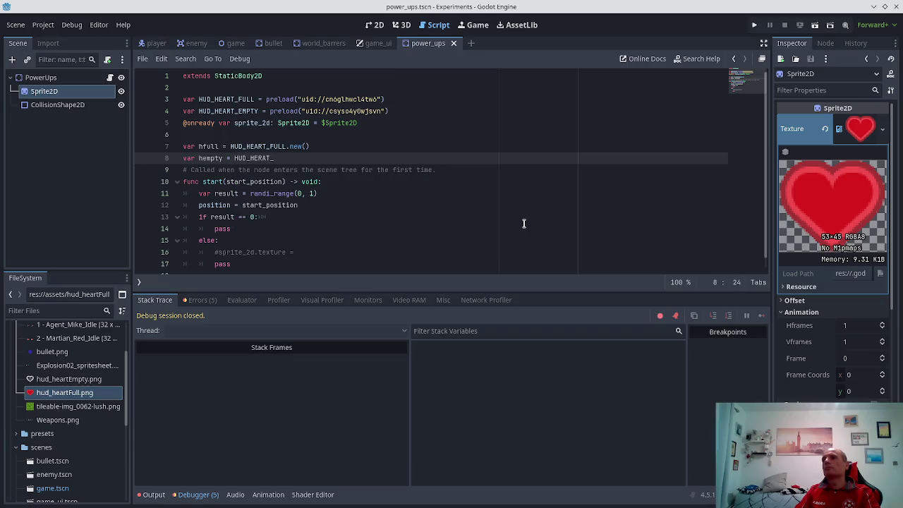
type("EMPTY")
type("nmw")
key("BackSpace")
key("BackSpace")
type("ew")
type("()")
- Select HUD_HEART_FULL on the hfull line and start replacing it with CompressedTexture
key("Down")
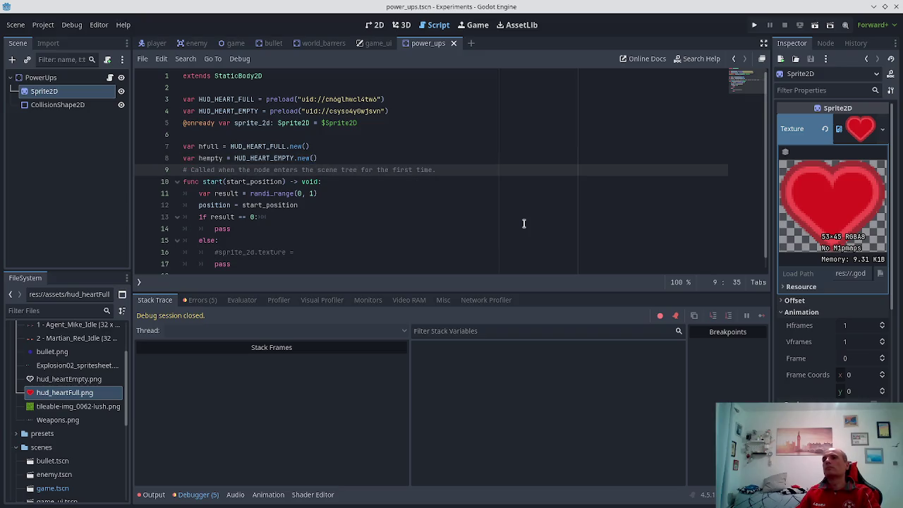
key("Down")
key("Up")
key("Up")
key("Up")
key("Down")
key("ctrl+Left")
key("ctrl+Left")
key("Up")
key("ctrl+shift+Right")
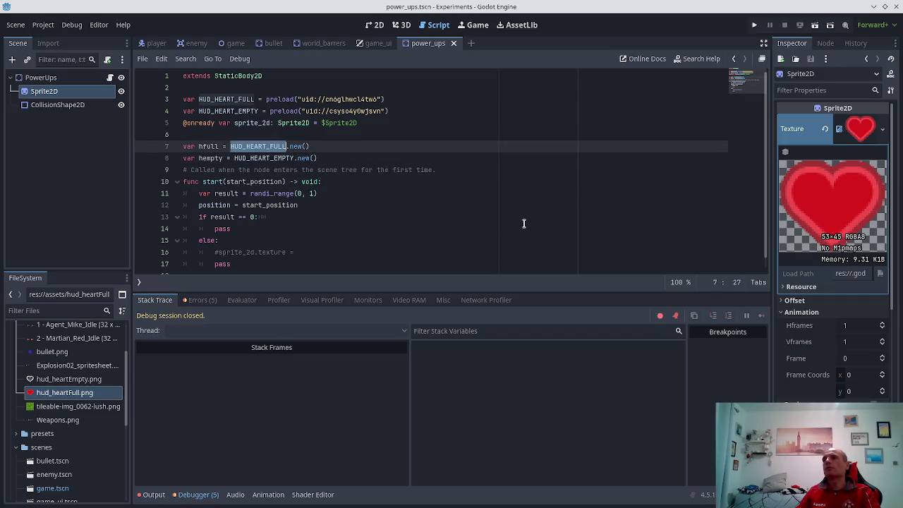
type("ComppressedT")
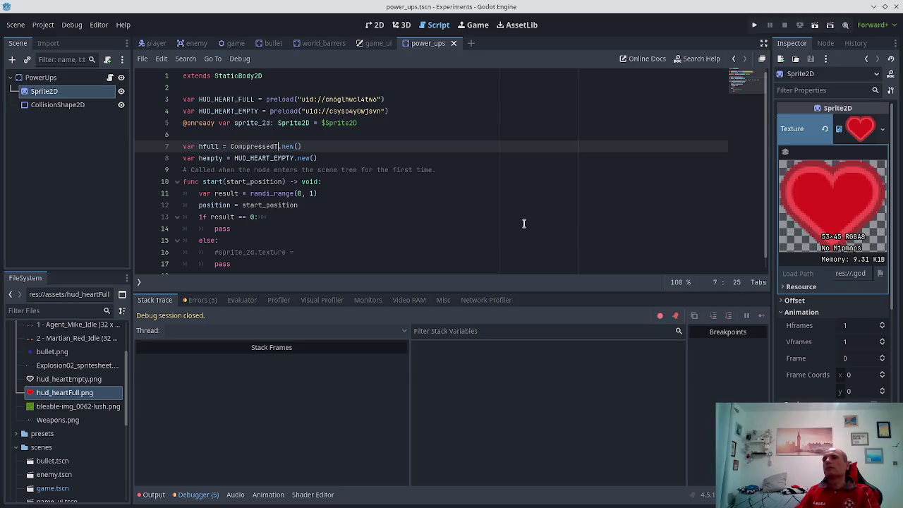
- Rejoin the broken hfull line, removing the stray T before .new()
key("Return")
key("BackSpace")
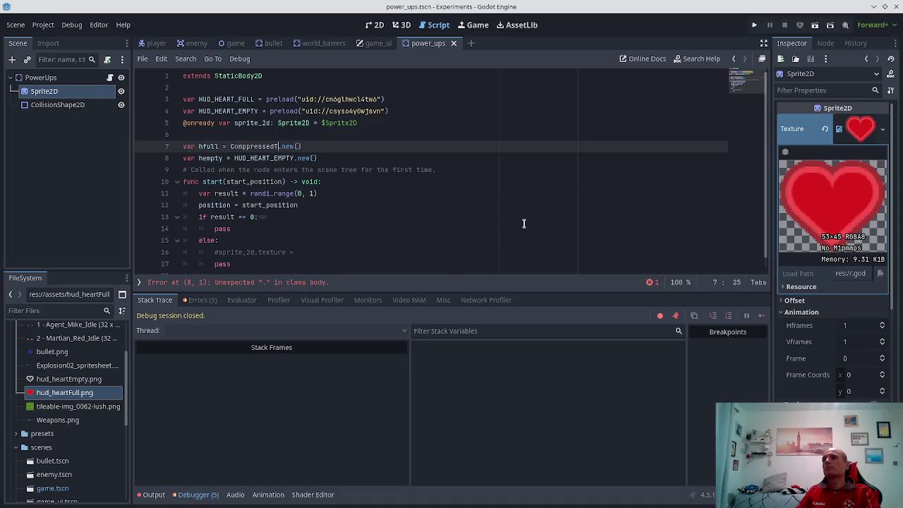
key("BackSpace")
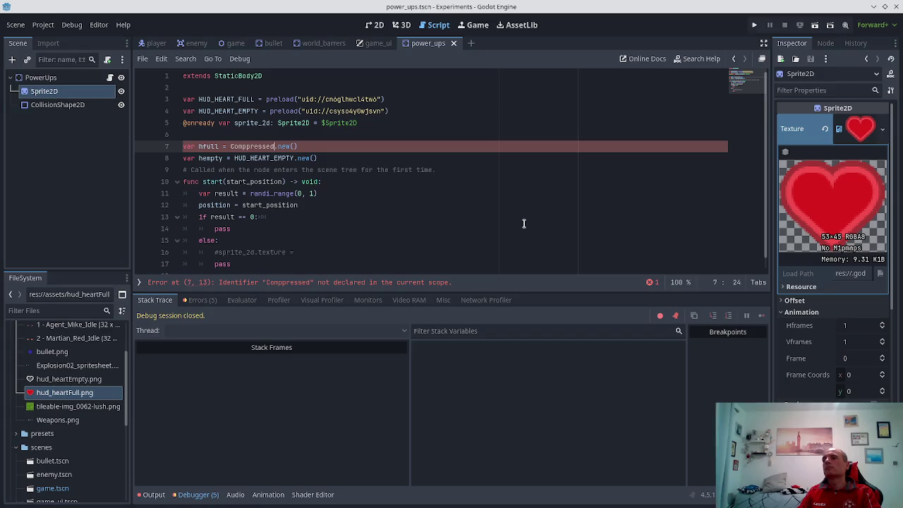
key("Home")
key("shift+End")
key("shift+Down")
key("Home")
- Strip the initial values from both the hfull and hempty declarations
key("Up")
key("ctrl+Right")
key("ctrl+Right")
key("shift+End")
key("Delete")
key("Down")
key("ctrl+Right")
key("ctrl+Right")
key("shift+End")
key("Delete")
key("Down")
key("Down")
key("Up")
key("Up")
key("Up")
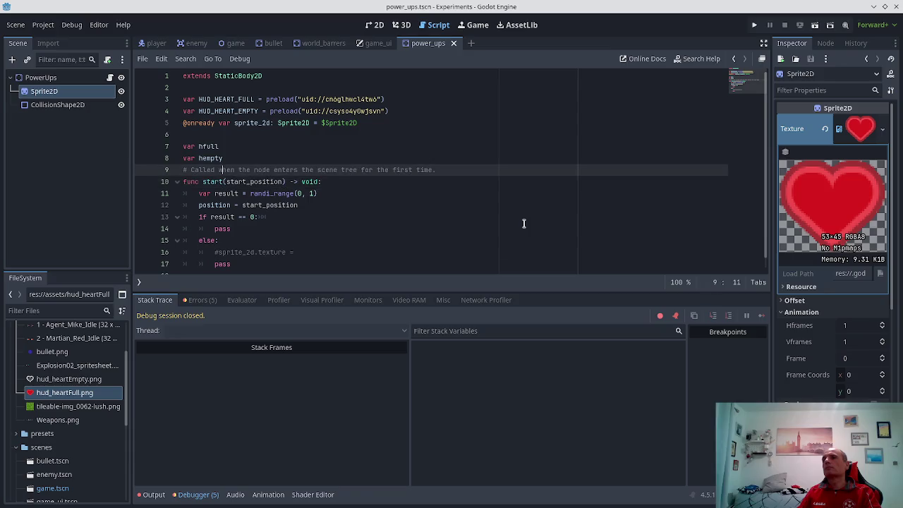
- Make hfull 'var hfull : CompressedTexture2D = CompressedTexture2D.new()' and save
type(": Compres")
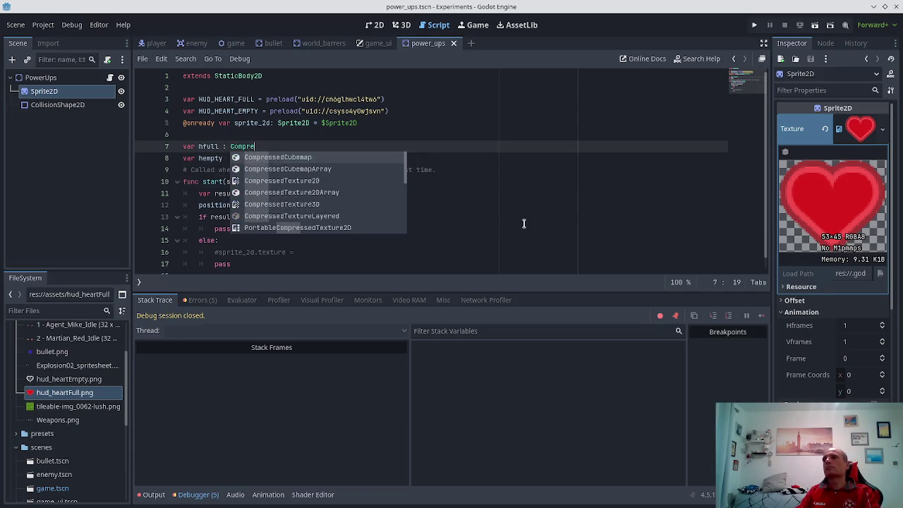
key("Down")
key("Down")
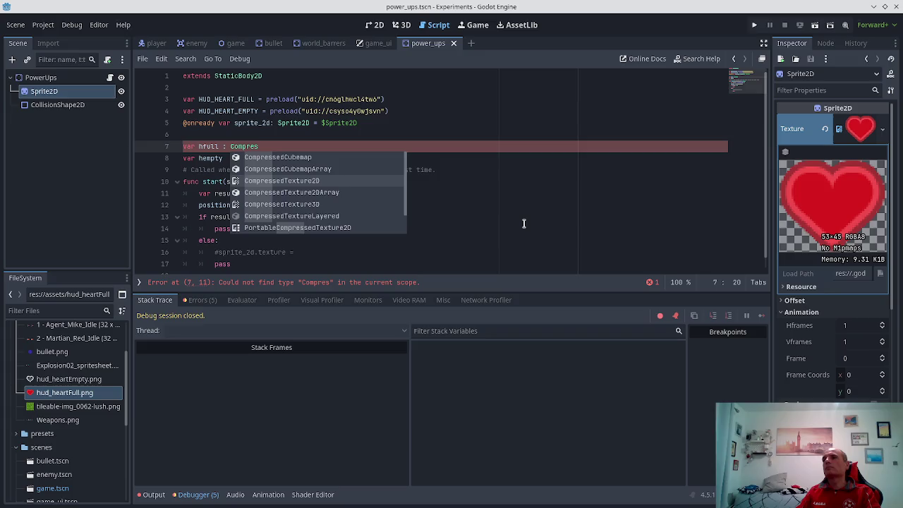
key("Return")
type("=")
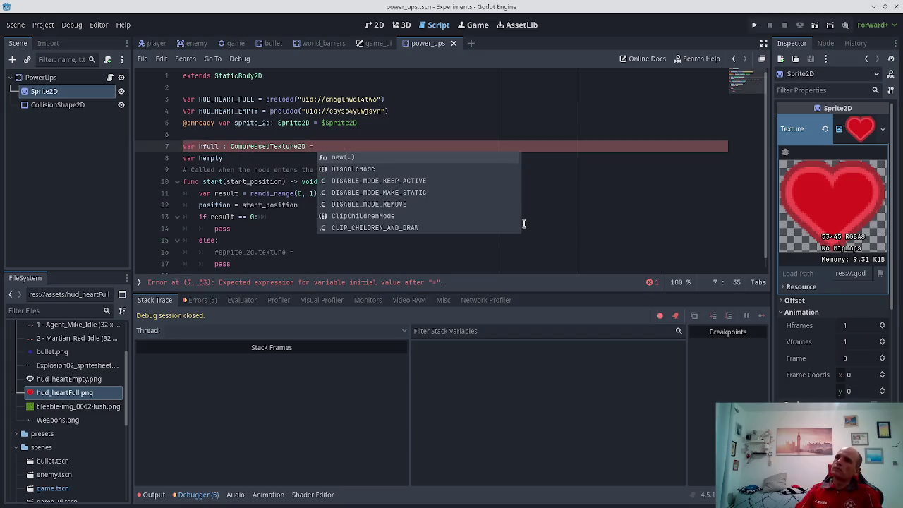
key("Return")
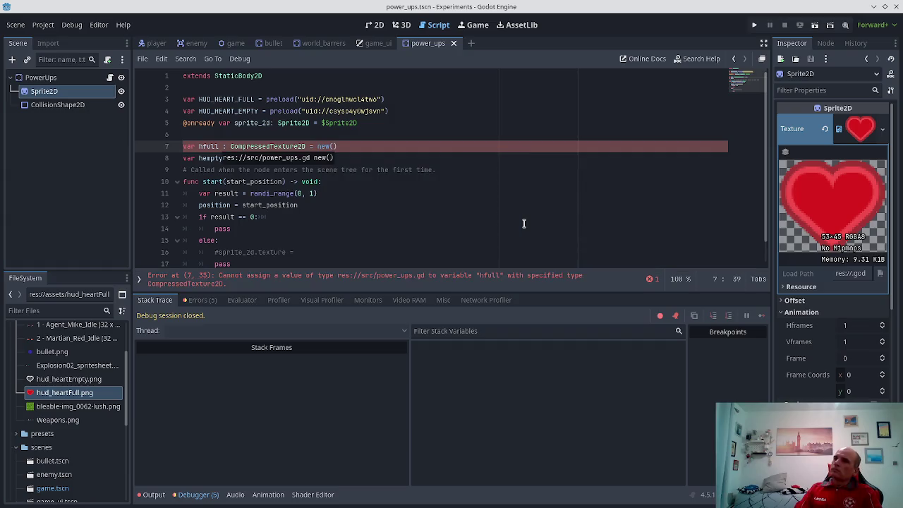
key("Left")
key("Left")
key("Left")
type("Compressed")
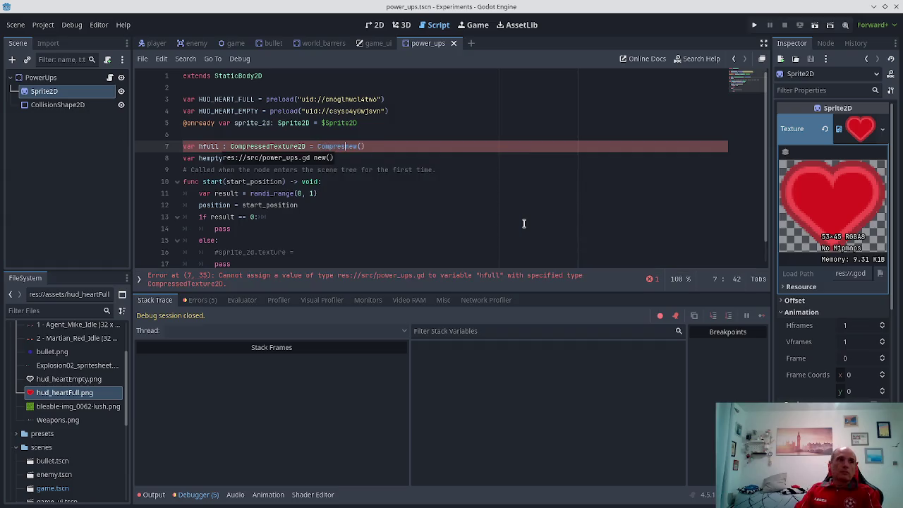
type("T")
key("Tab")
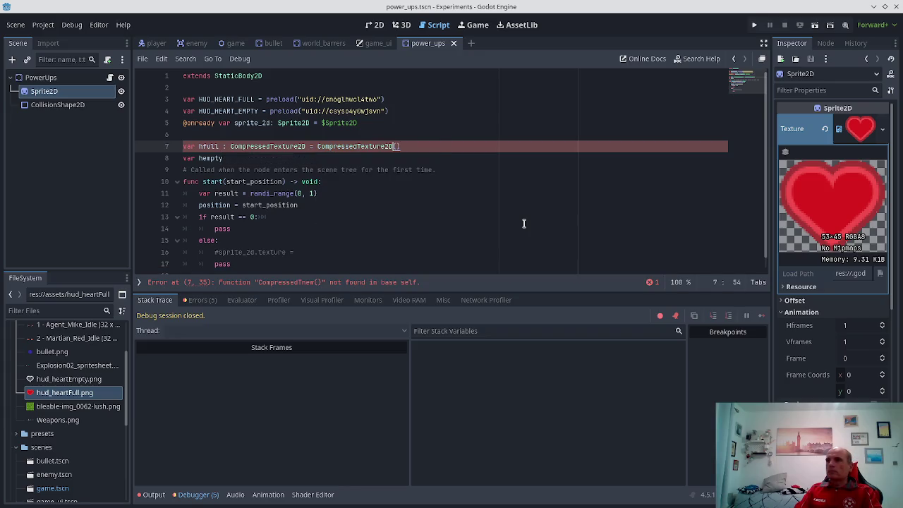
type(".nbe")
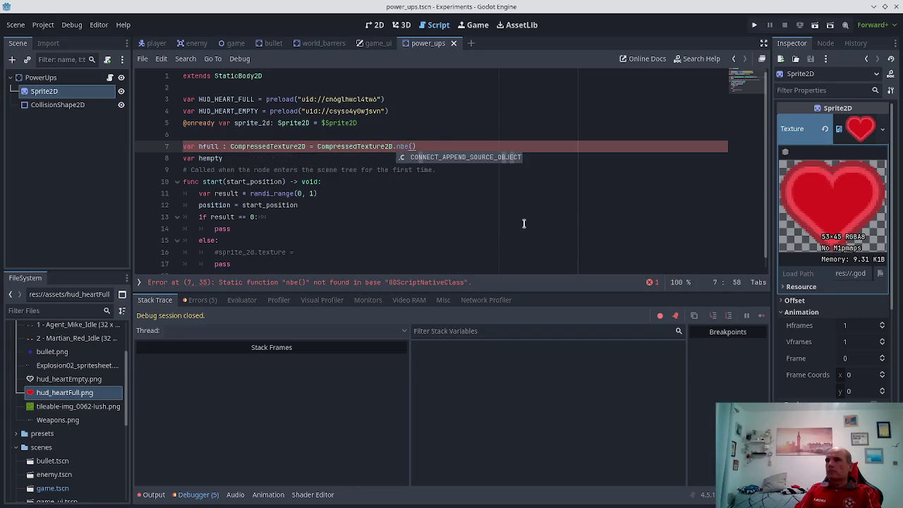
key("BackSpace")
type("ew")
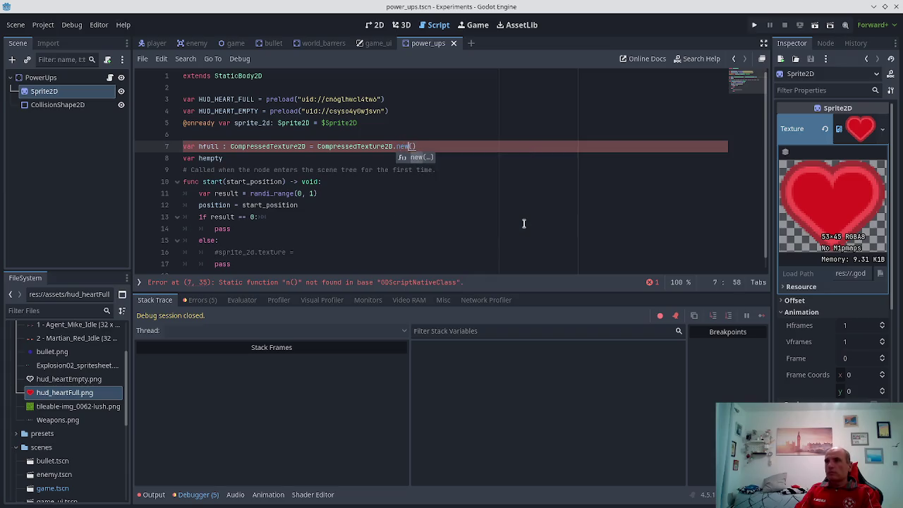
key("ctrl+s")
- Give hempty the same CompressedTexture2D type and initialiser, then add blank lines below
key("Down")
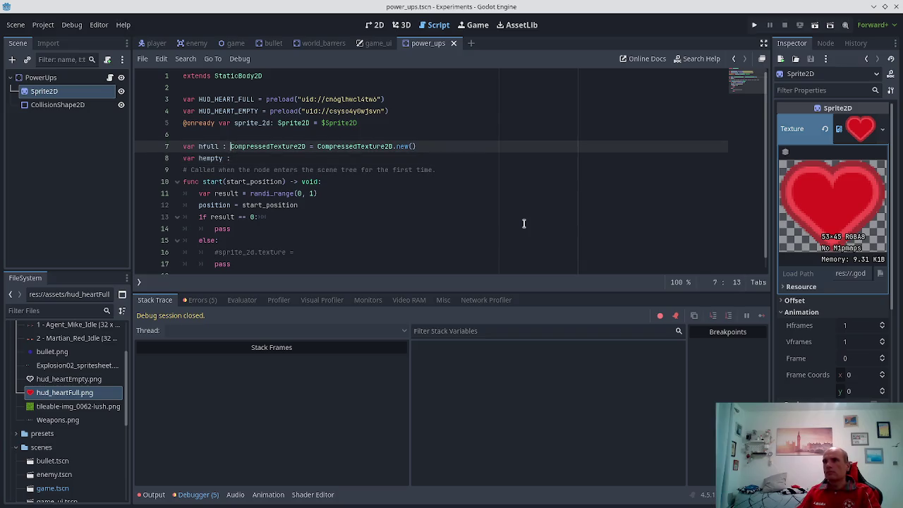
type("CompressedTexture2D = CompressedTexture2D.new()")
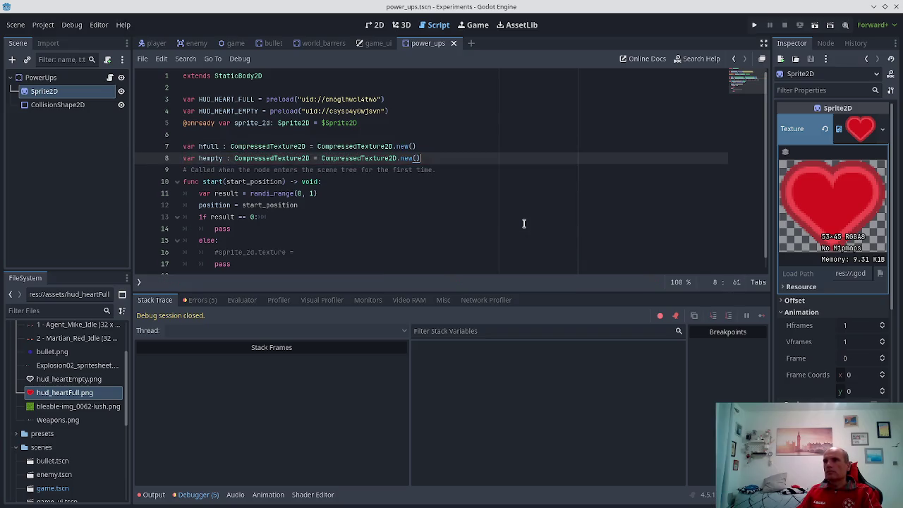
key("Down")
key("Return")
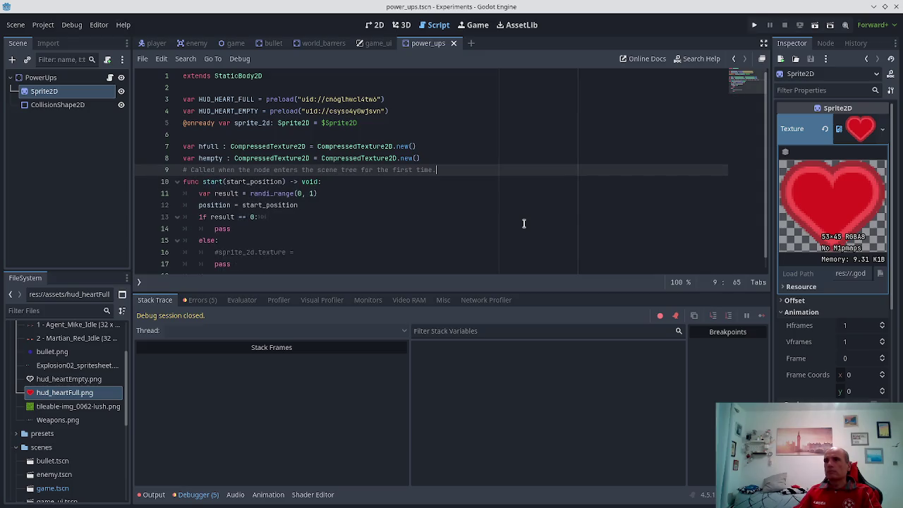
key("BackSpace")
key("ctrl+shift+Return")
key("ctrl+shift+Return")
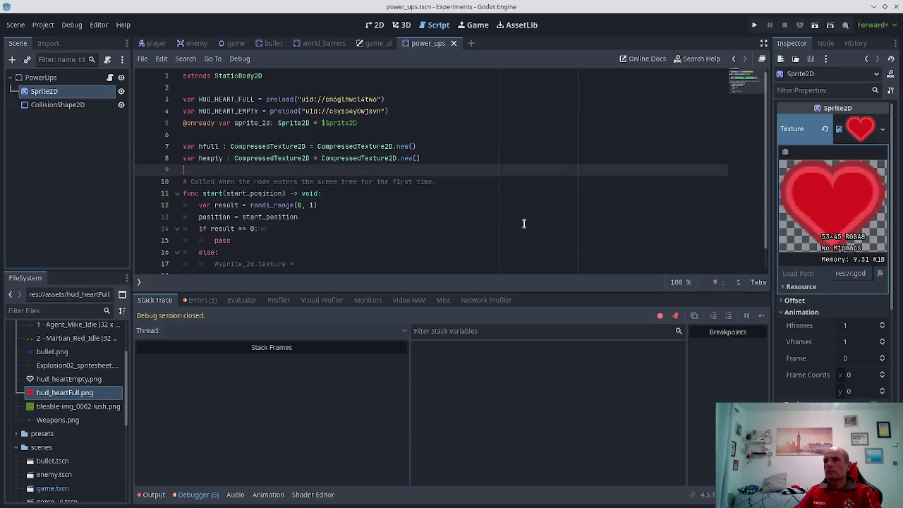
key("Down")
- Write func _ready() with a print("Powerup ready") line
type("func _ready(")
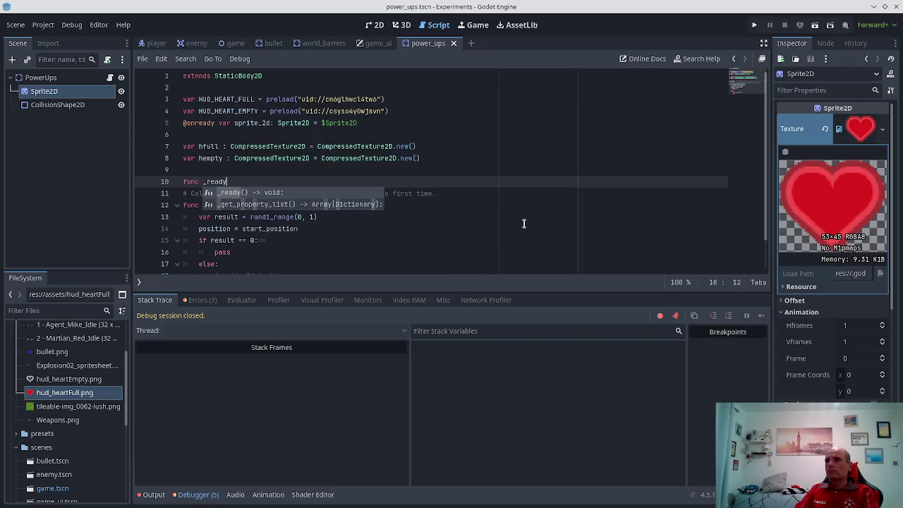
key("Return")
type("int(\"Called\"")
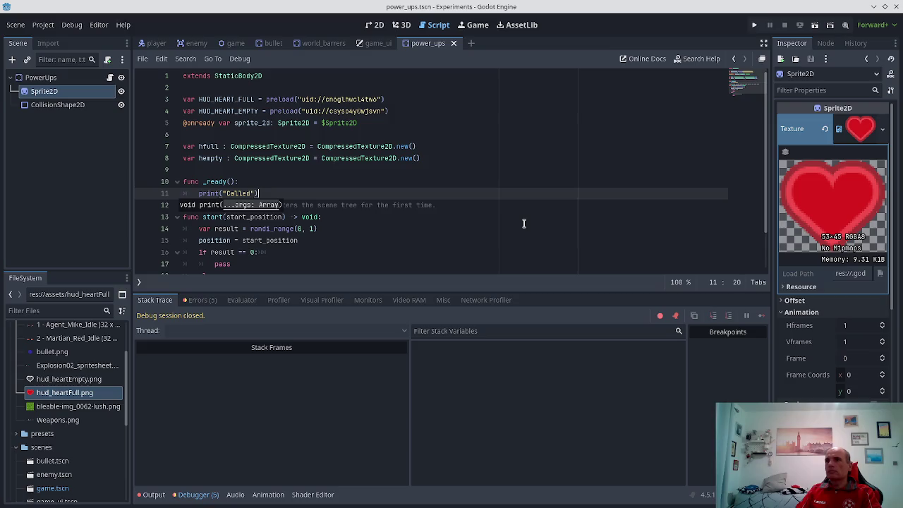
key("Return")
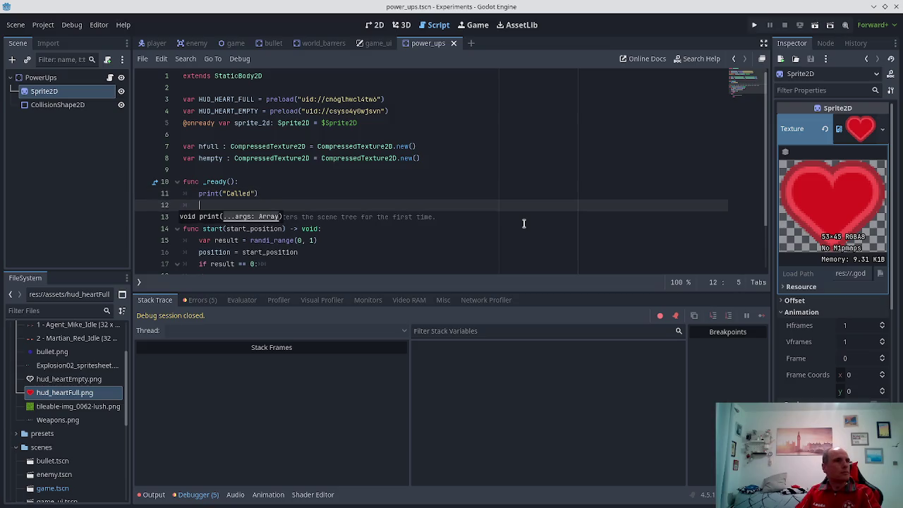
key("Up")
key("End")
key("Left")
key("Left")
key("ctrl+shift+Left")
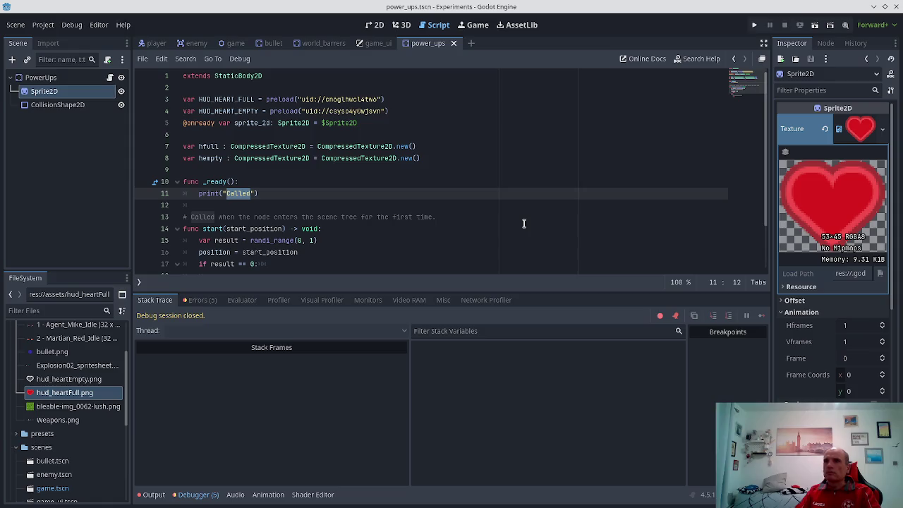
type("Powerup ready")
key("End")
key("Return")
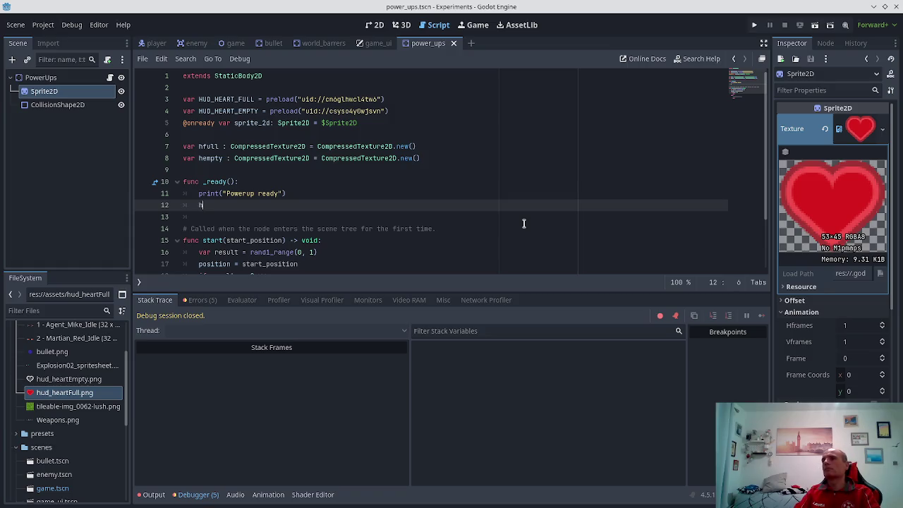
- Start an hfull.load_path line in _ready with a "res: path
type("full")
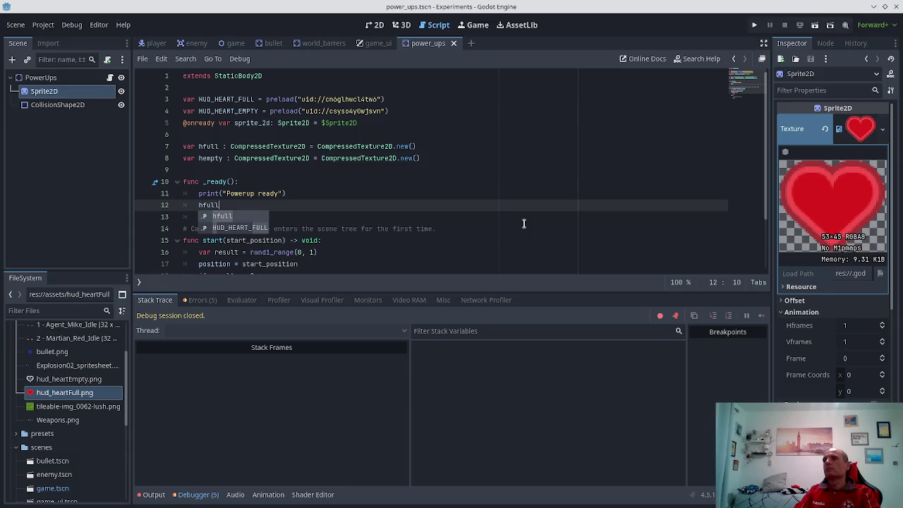
type(".")
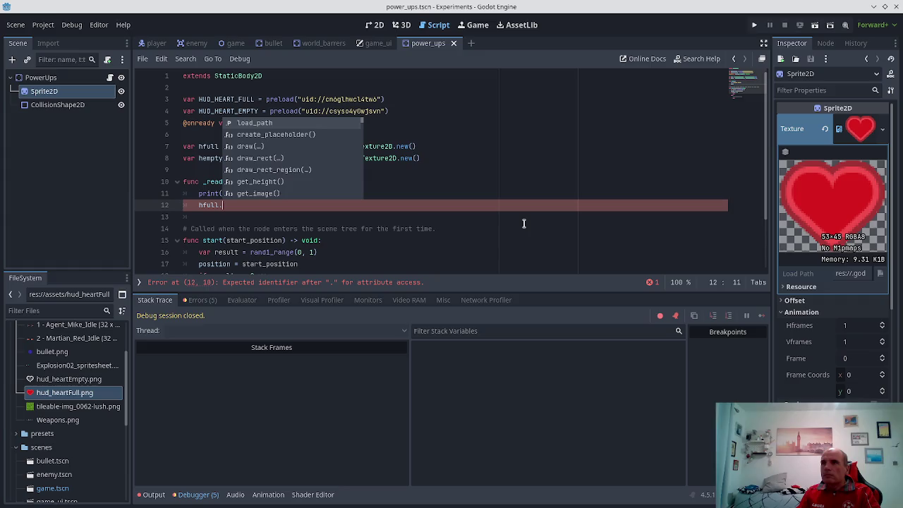
key("Down")
key("Down")
key("Down")
key("Down")
key("Down")
key("Down")
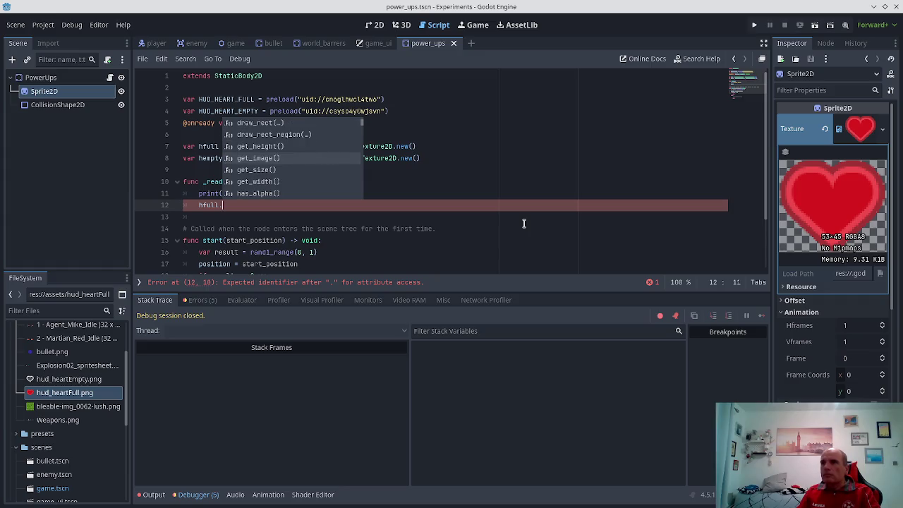
type("set")
key("Down")
key("Down")
key("Down")
key("Down")
key("Down")
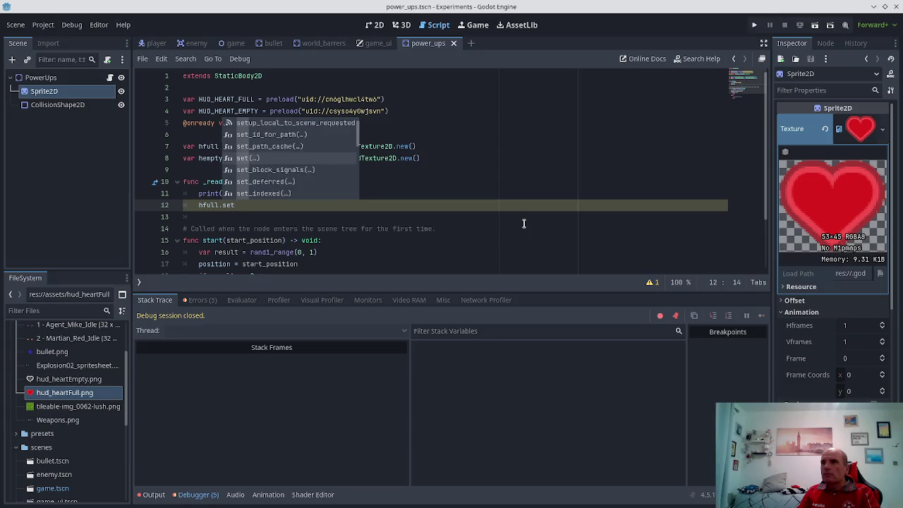
key("Down")
key("Down")
key("Down")
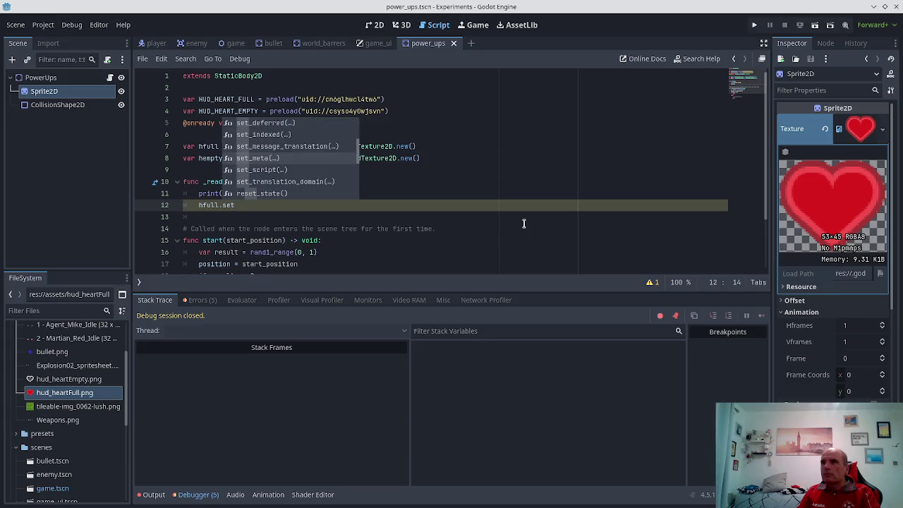
key("BackSpace")
key("BackSpace")
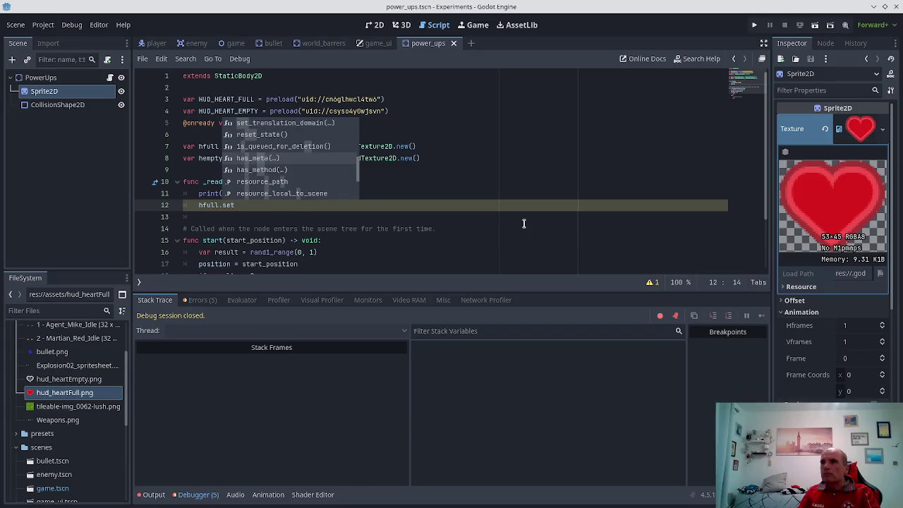
key("BackSpace")
type("load")
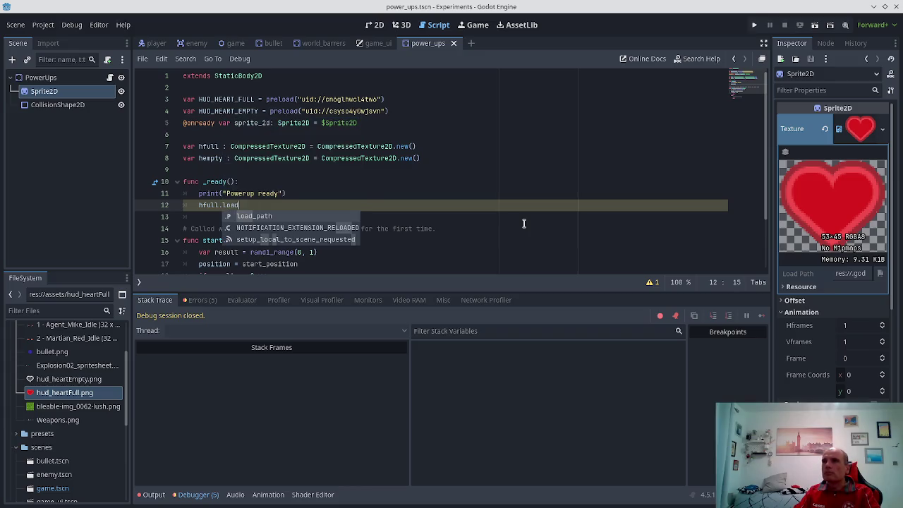
key("Return")
type("(\"r")
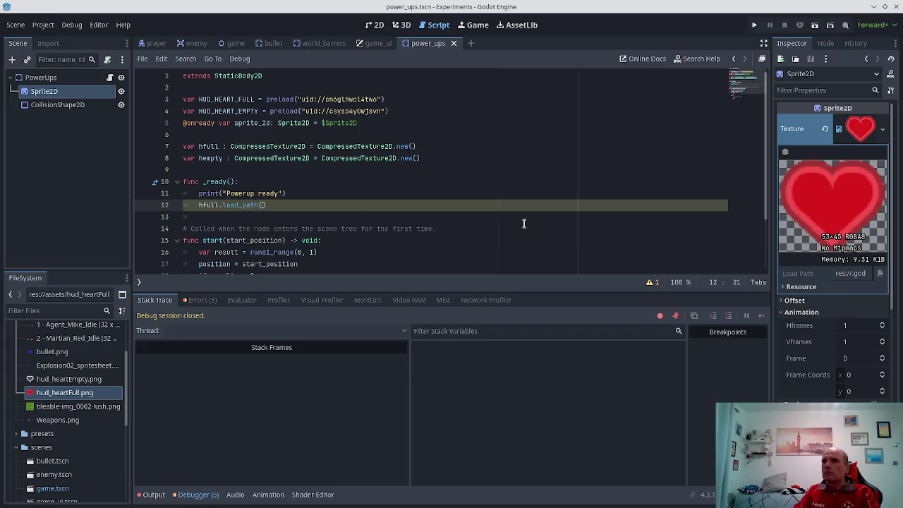
type("es:")
- Replace the res path with the full-heart uid, making it hfull.load_path = 'uid://cn6glhwcl4tw6'
key("Up")
key("Up")
key("Up")
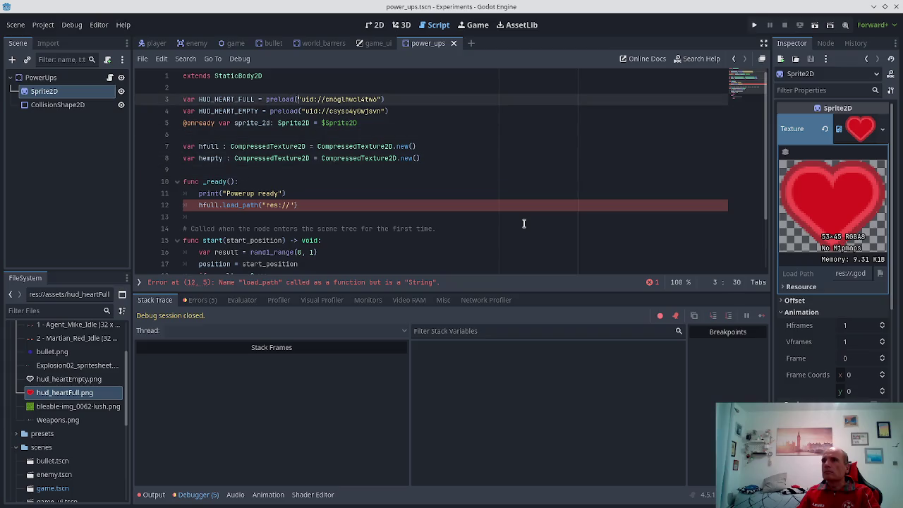
key("shift+End")
key("ctrl+c")
key("Down")
key("Down")
key("Down")
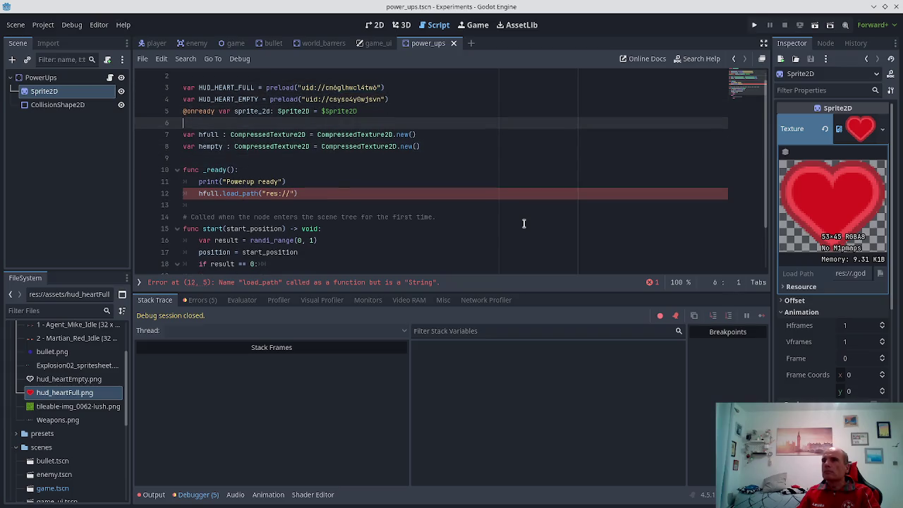
key("Down")
key("Right")
key("Right")
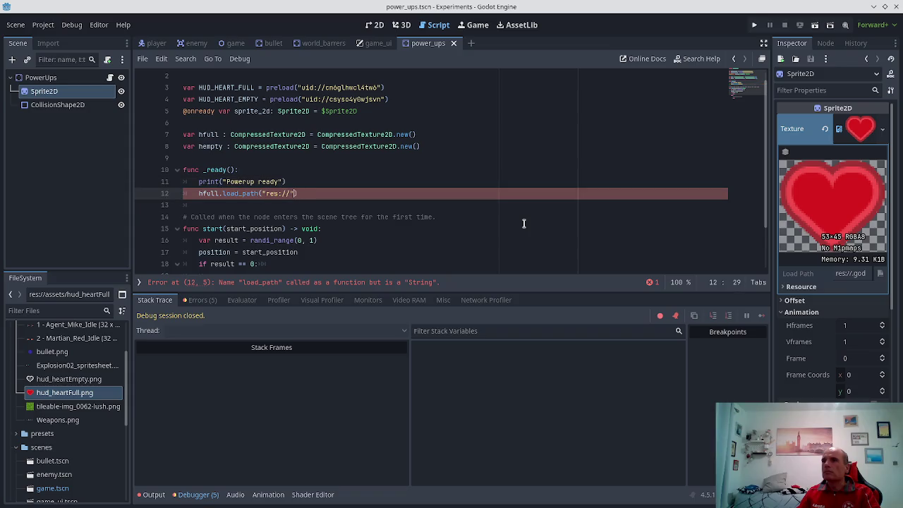
key("shift+Left")
key("shift+Left")
key("shift+Left")
key("ctrl+v")
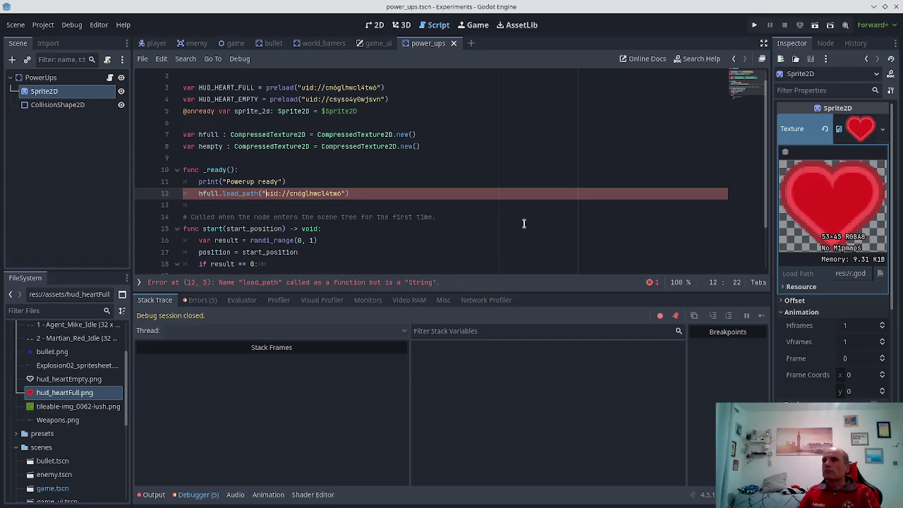
key("Delete")
type("=")
key("End")
key("BackSpace")
- Begin the empty-heart line below it, typing hempry.lo
key("End")
key("Return")
type("hempry.lo")
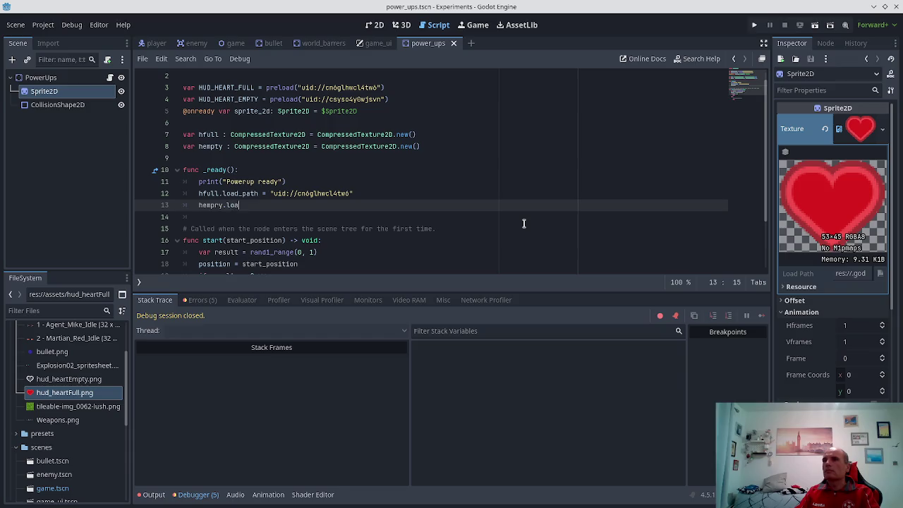
- Set the empty-heart line's load_path to the quoted empty-heart uid copied from above
key("Return")
key("BackSpace")
type("path =")
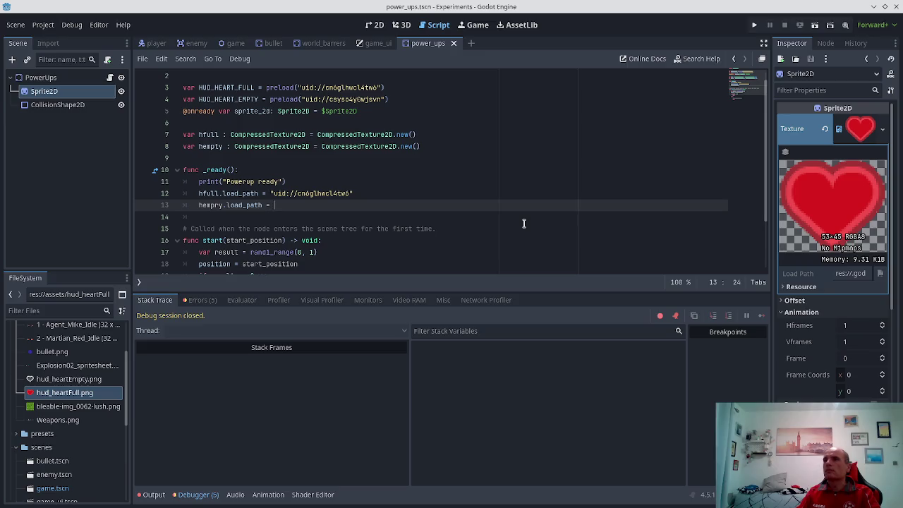
key("Up")
key("Escape")
key("Up")
key("Up")
key("Up")
key("Up")
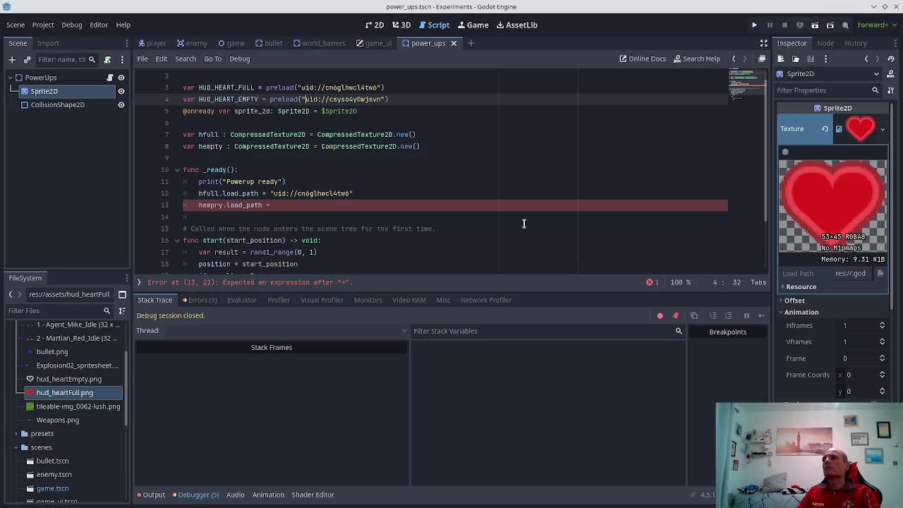
key("shift+End")
key("ctrl+c")
key("Down")
key("Down")
key("Down")
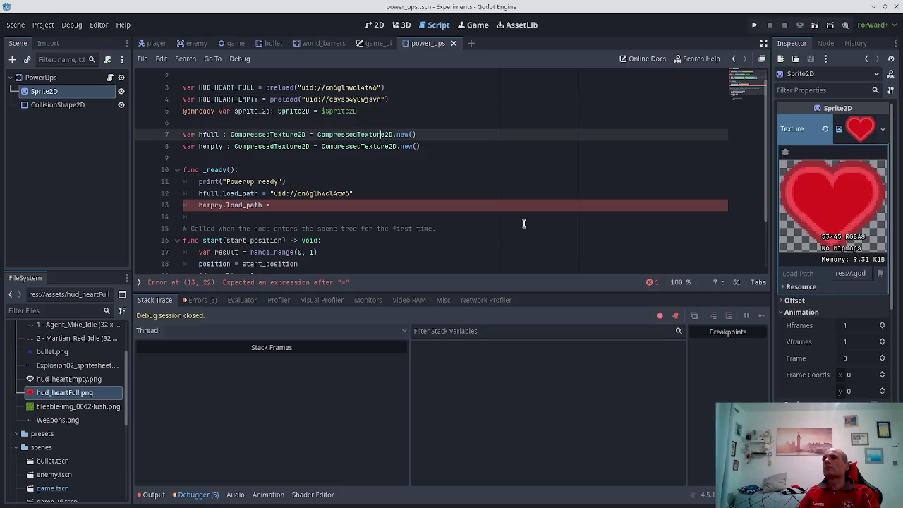
key("ctrl+v")
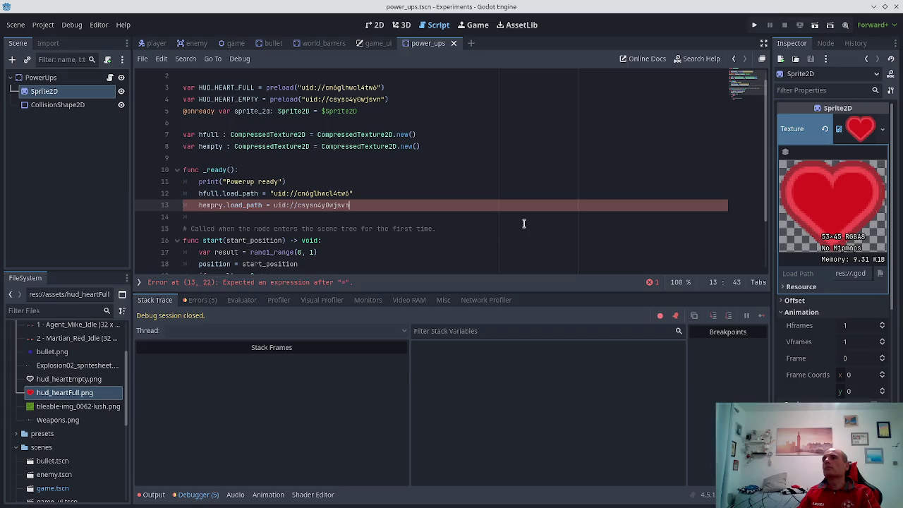
key("Left")
key("Left")
key("Left")
type("\"")
key("End")
type("\"")
- Replace the first branch's pass placeholder with sprite_2d.texture
key("Down")
key("Down")
key("Down")
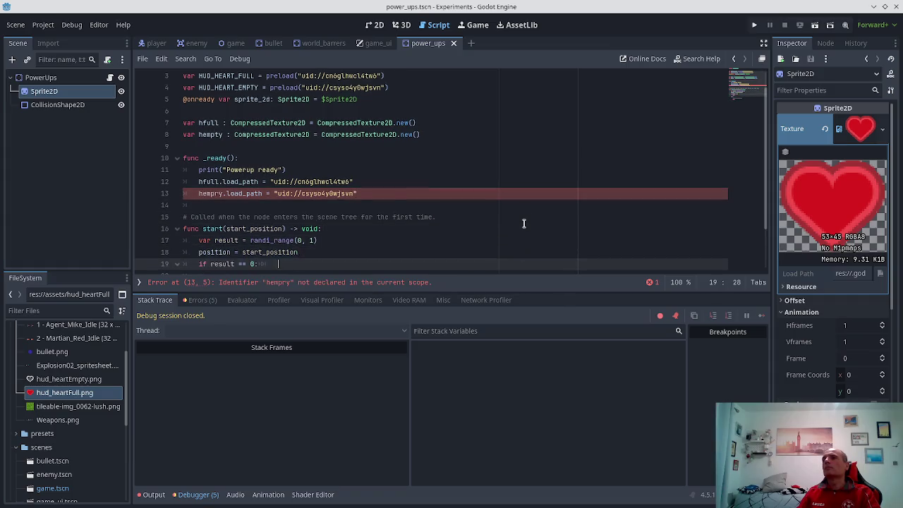
key("Up")
key("Up")
key("BackSpace")
key("BackSpace")
key("BackSpace")
type("sprite")
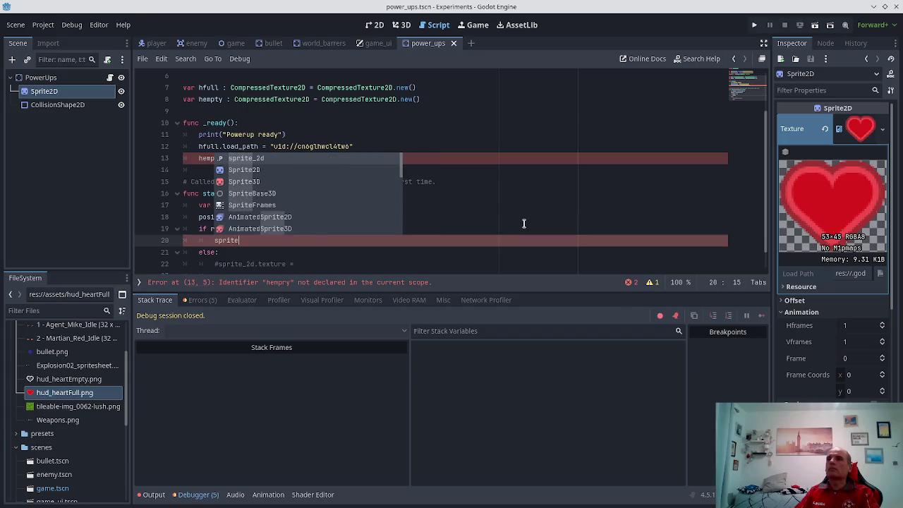
key("Return")
type("tex")
key("Return")
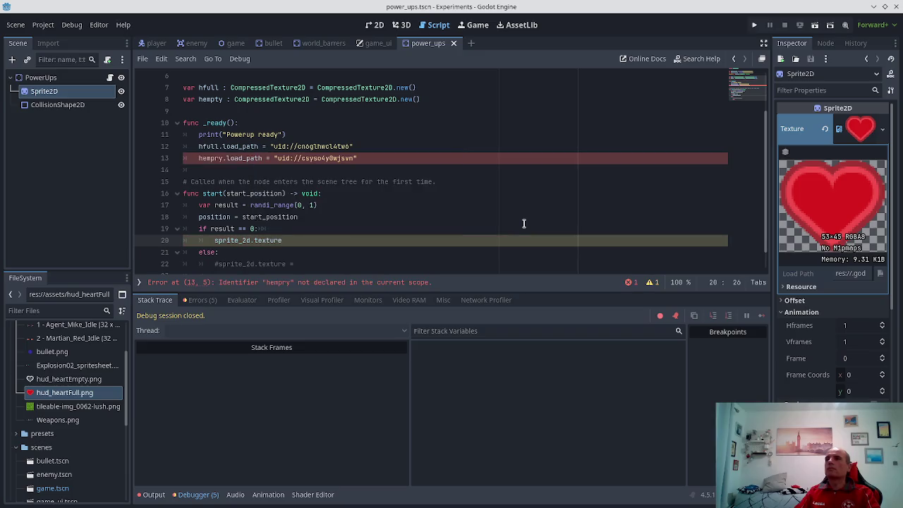
- Fix the hempry typo so the variable reads hempty
key("Up")
key("Up")
key("Up")
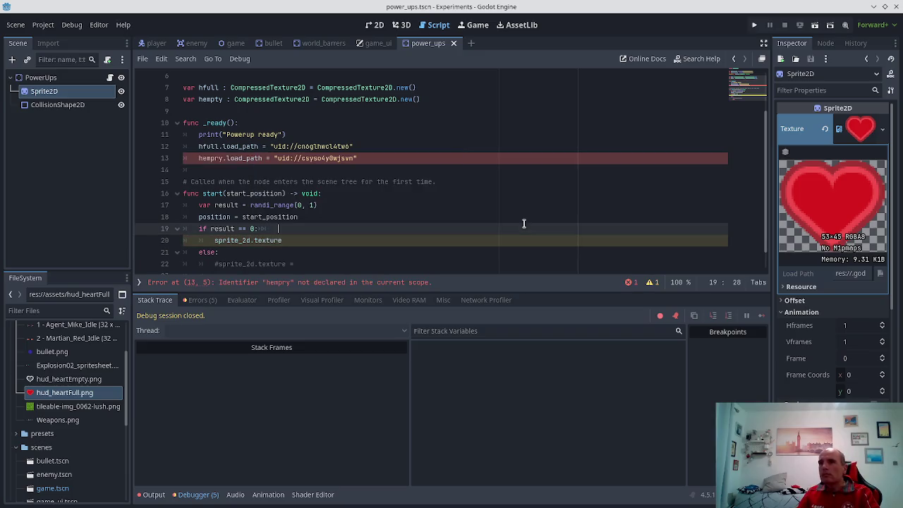
key("Up")
key("Up")
key("Up")
key("Left")
key("Left")
key("Left")
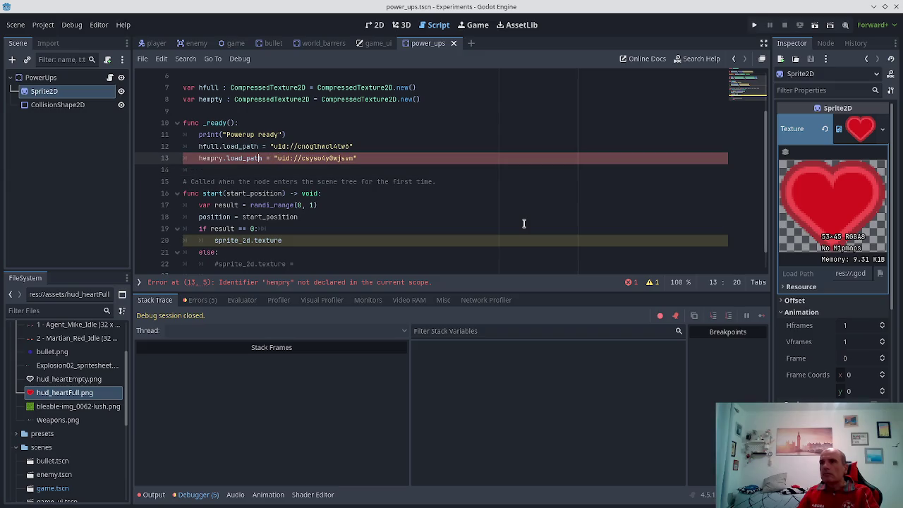
key("Delete")
type("t")
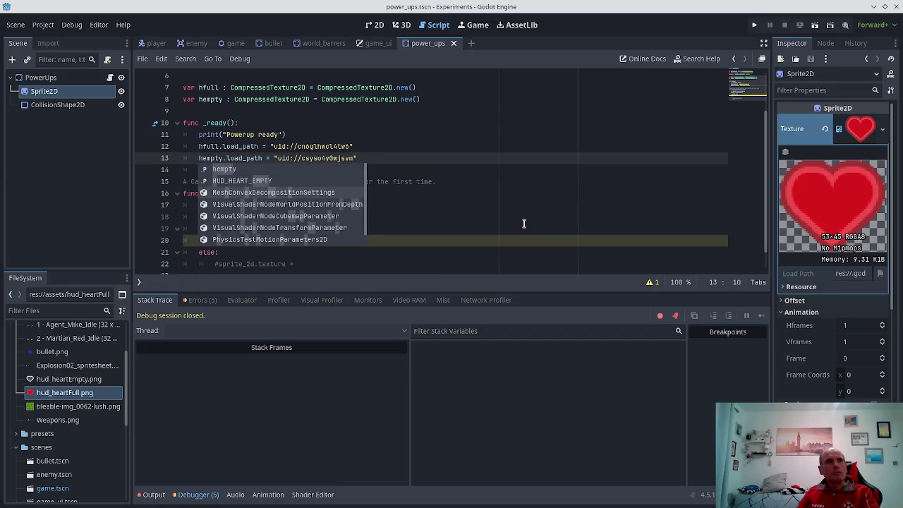
key("Escape")
key("Down")
key("Down")
key("Down")
key("Down")
key("Down")
key("Down")
- Finish sprite_2d.texture = hfull, copy it over the else placeholder, and run the game
key("Up")
key("End")
type("= hf")
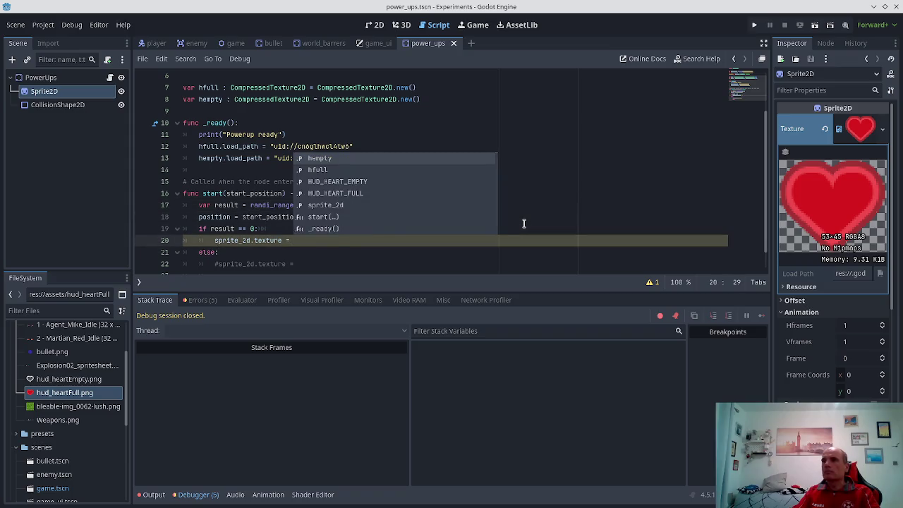
key("Return")
key("Down")
key("Up")
key("Home")
key("shift+End")
key("Down")
key("Down")
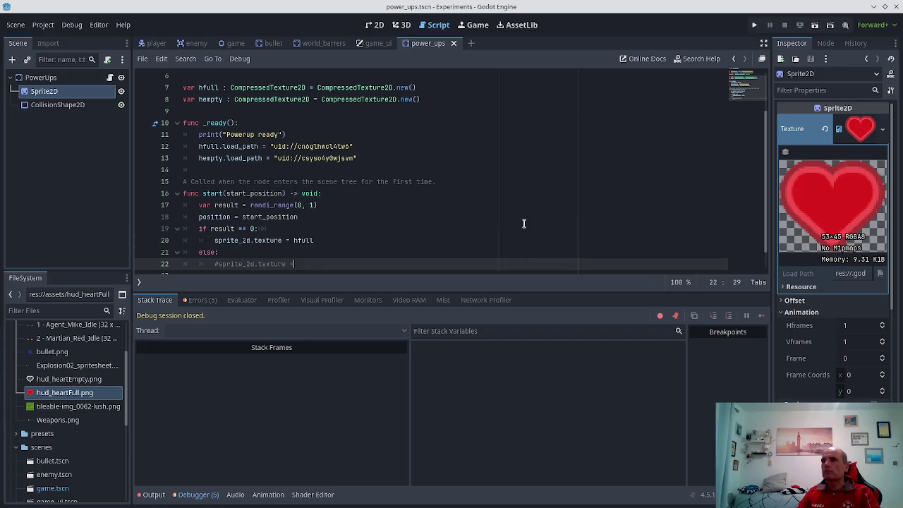
key("shift+End")
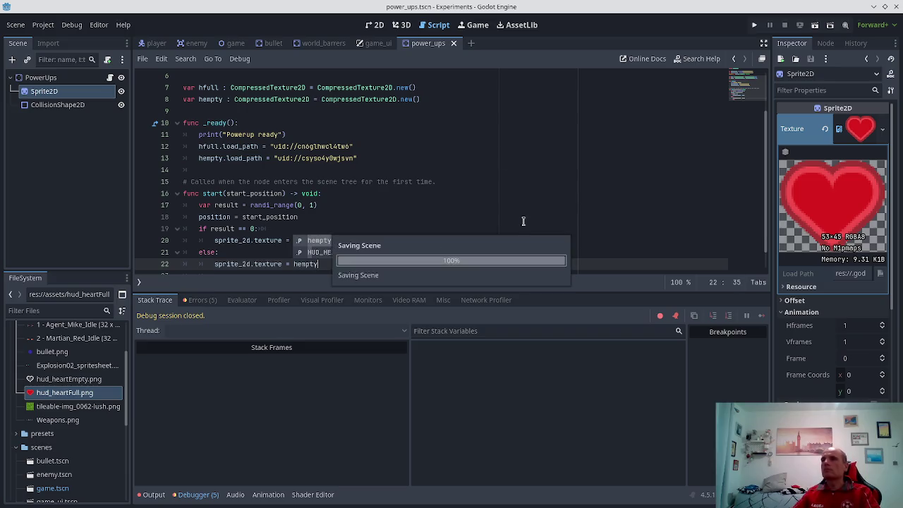
left_click(754, 25)
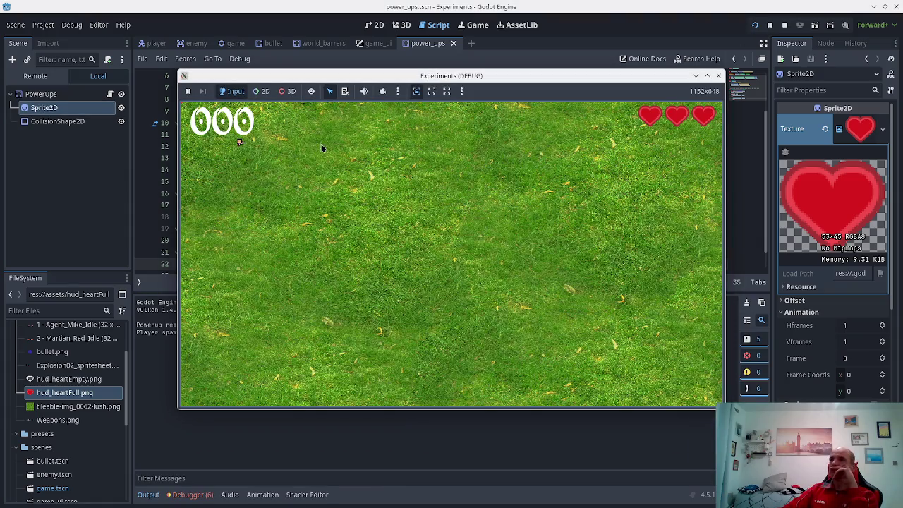
- Move and shoot enemies to reach score 002, then view the line 20 Nil-texture error
key("d")
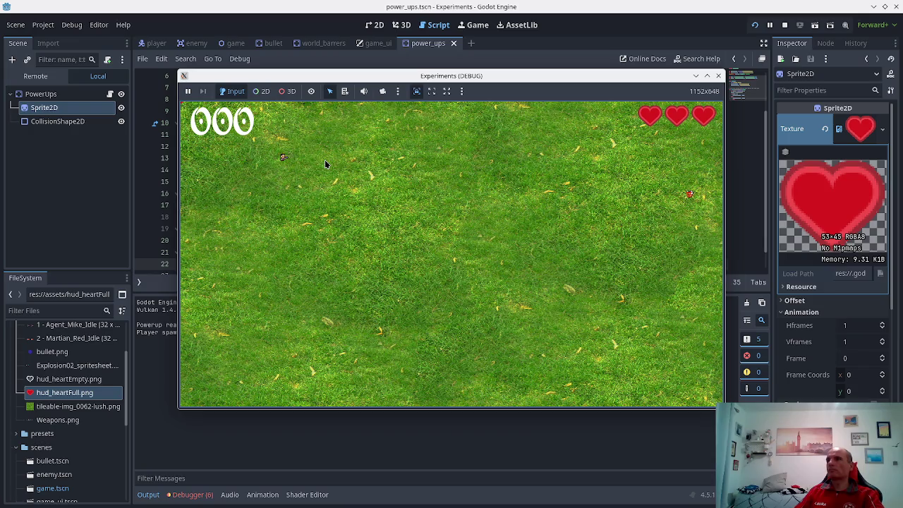
key("s")
key("space")
key("a")
key("space")
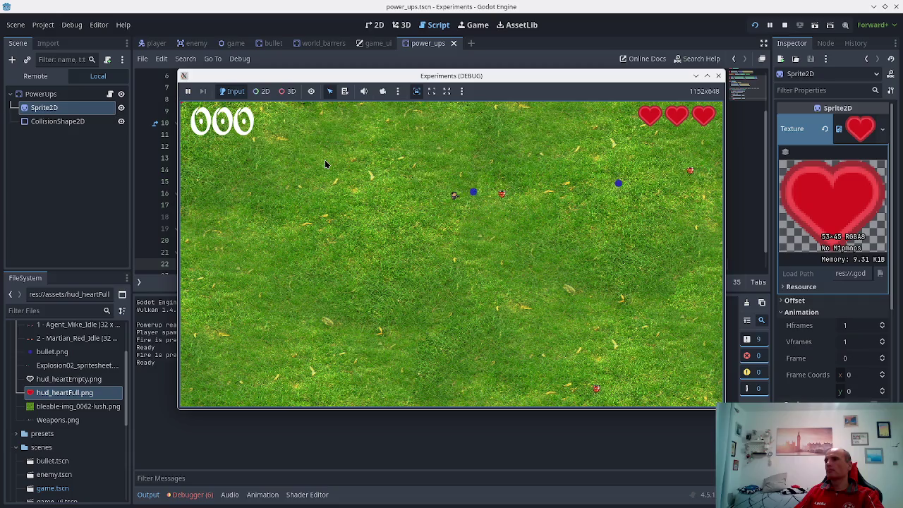
key("space")
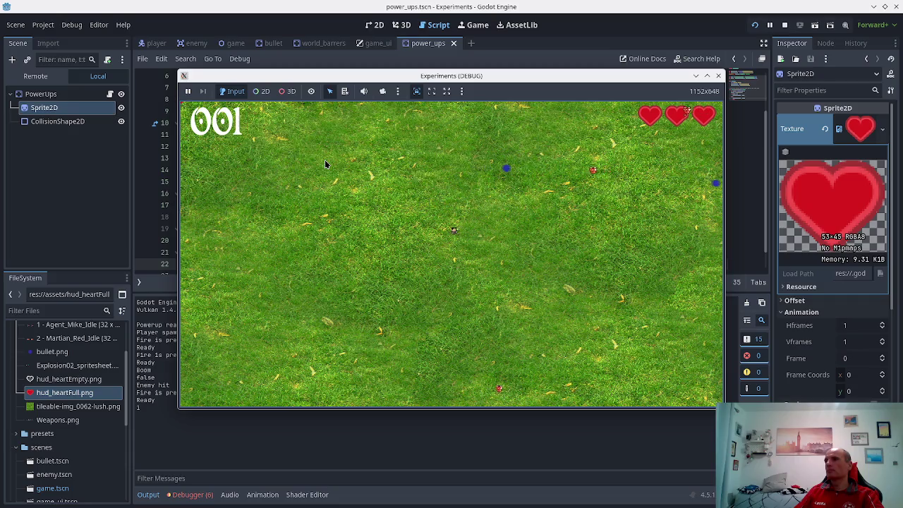
key("s")
key("a")
key("space")
key("space")
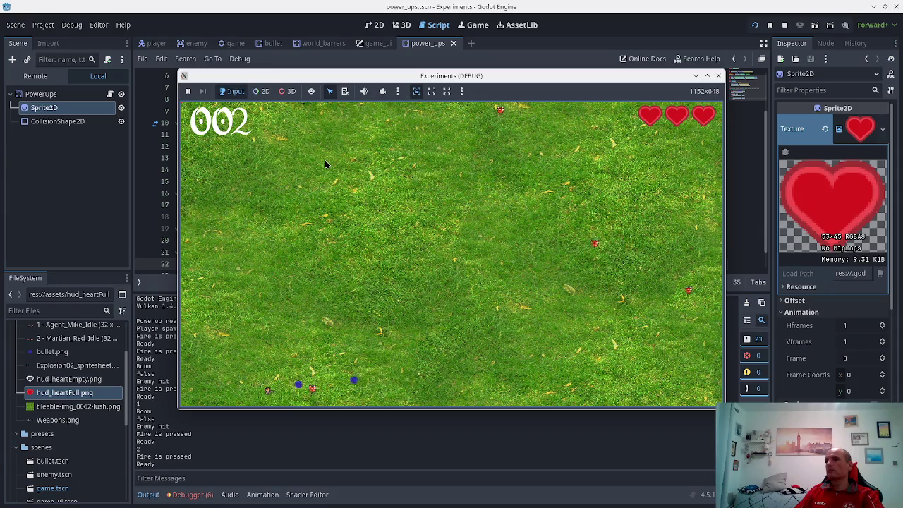
key("a")
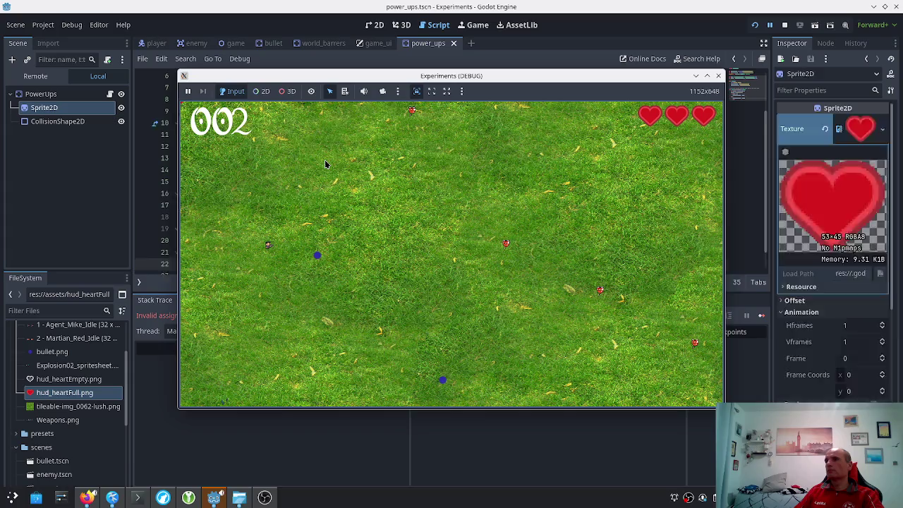
left_click(322, 431)
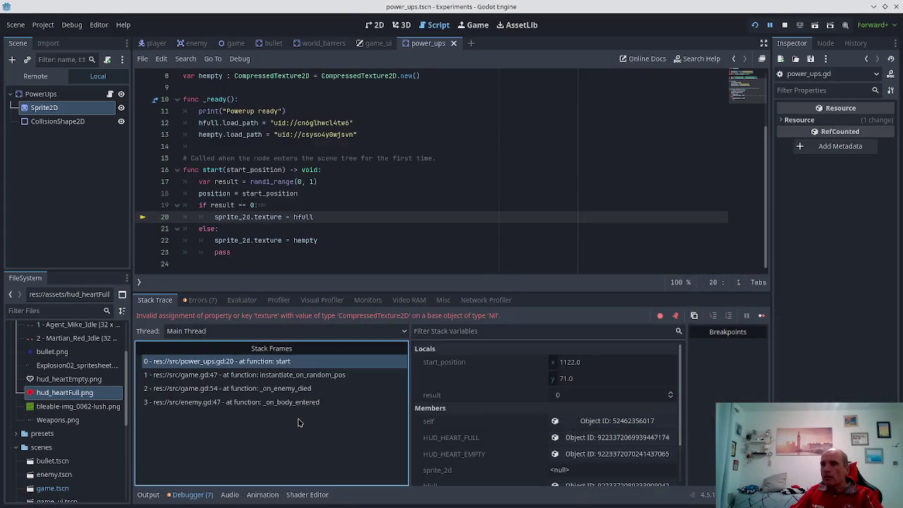
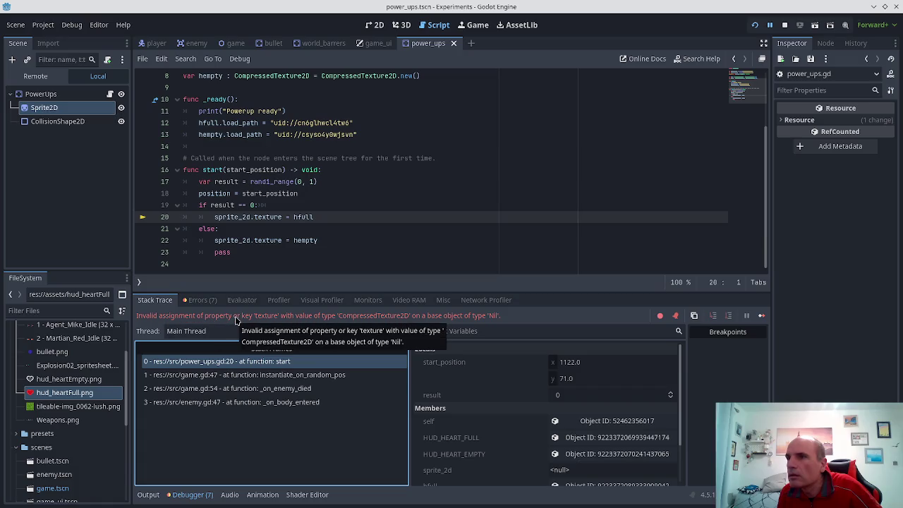
- Inspect the failing stack frame at power_ups.gd line 20 and its texture assignment
left_click(245, 366)
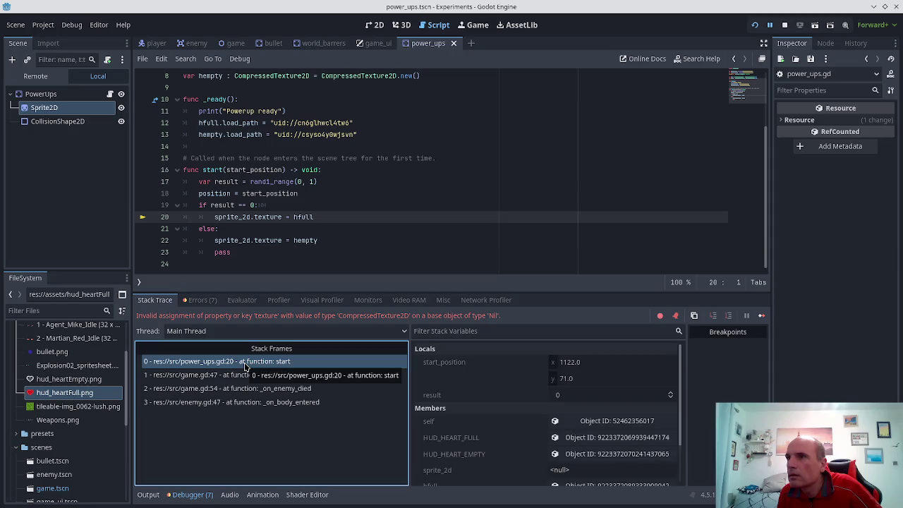
scroll(411, 180, "up", 1)
scroll(408, 184, "up", 1)
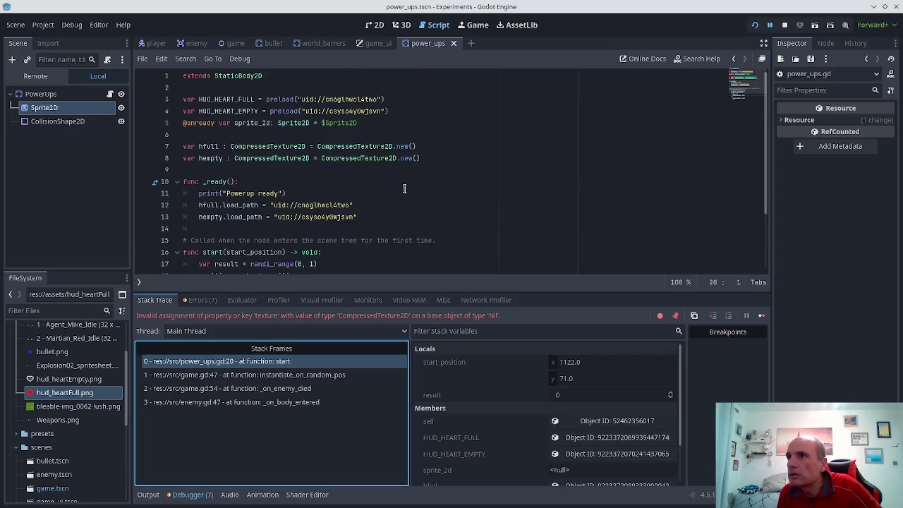
scroll(397, 196, "down", 2)
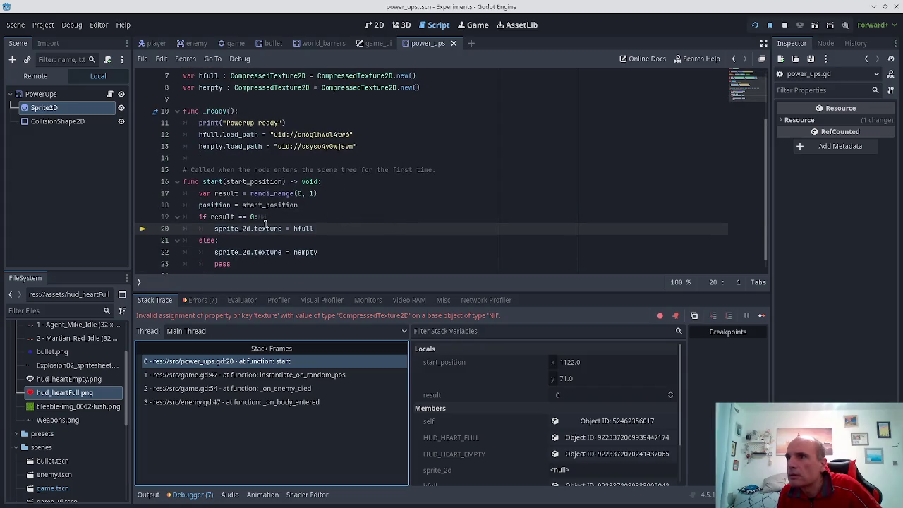
mouse_move(268, 228)
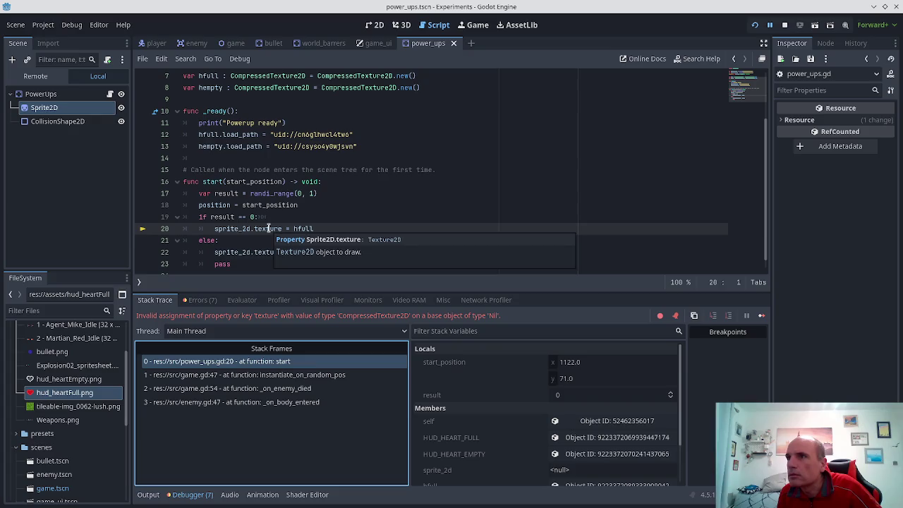
left_click(268, 227)
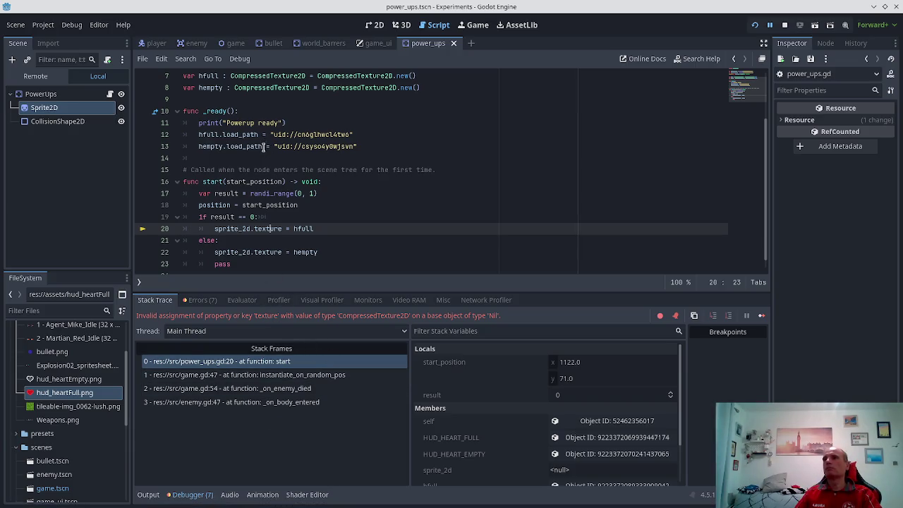
scroll(282, 155, "up", 2)
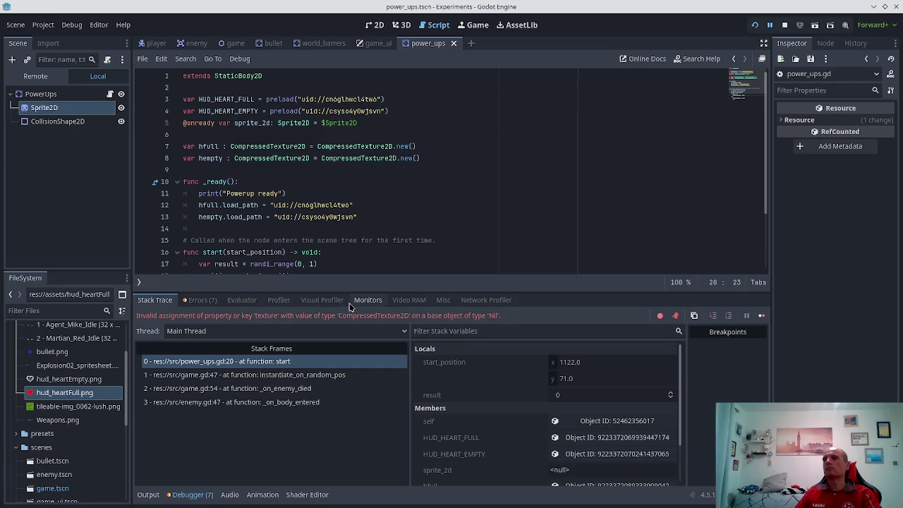
- Review the Errors (7) list, then show the Output log and go to the hfull load path line
left_click(204, 305)
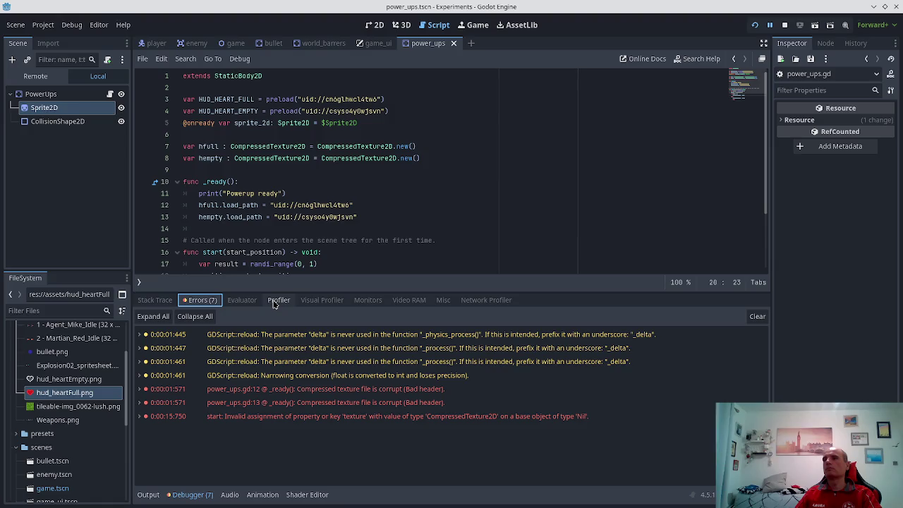
left_click(148, 495)
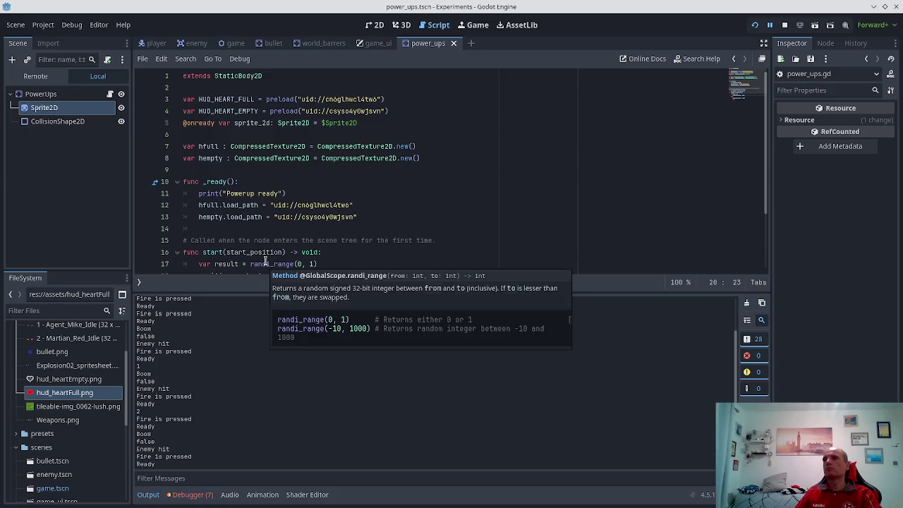
scroll(265, 261, "down", 2)
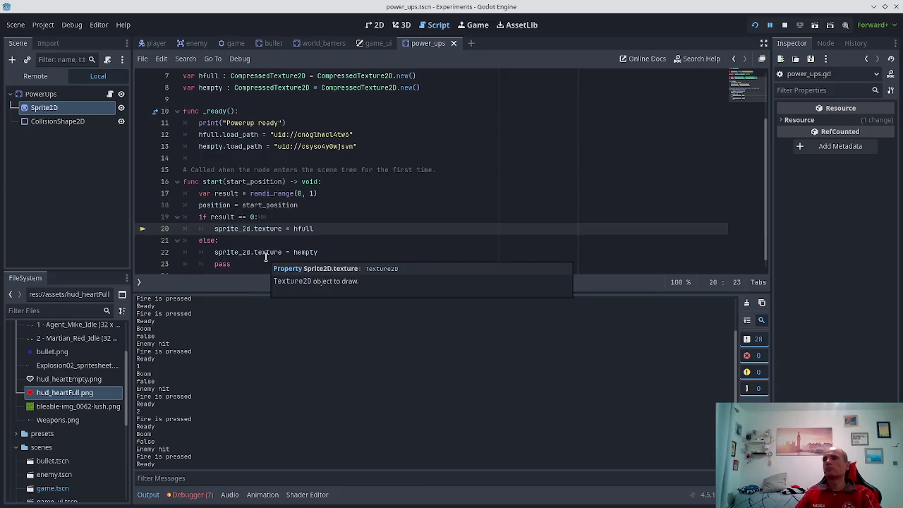
left_click(223, 134)
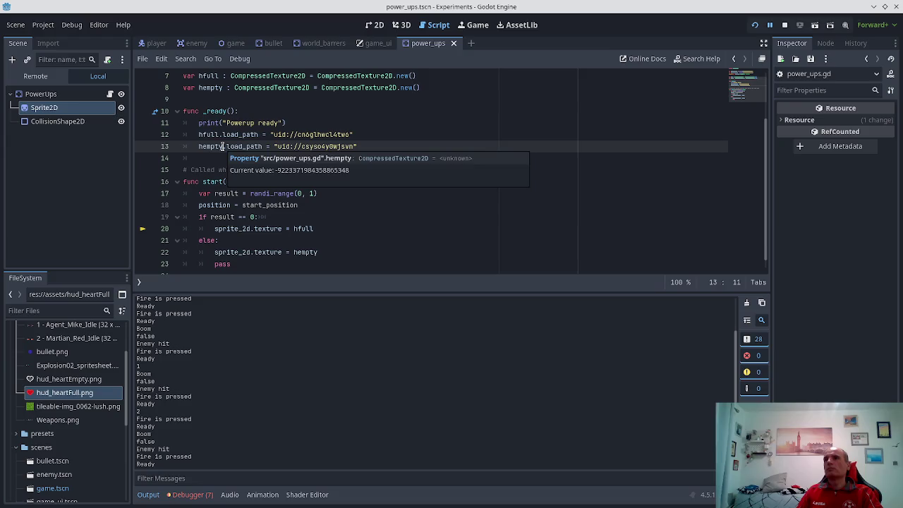
- Copy the hfull load path line and paste it under 'if result == 0:'
key("shift+Down")
key("shift+End")
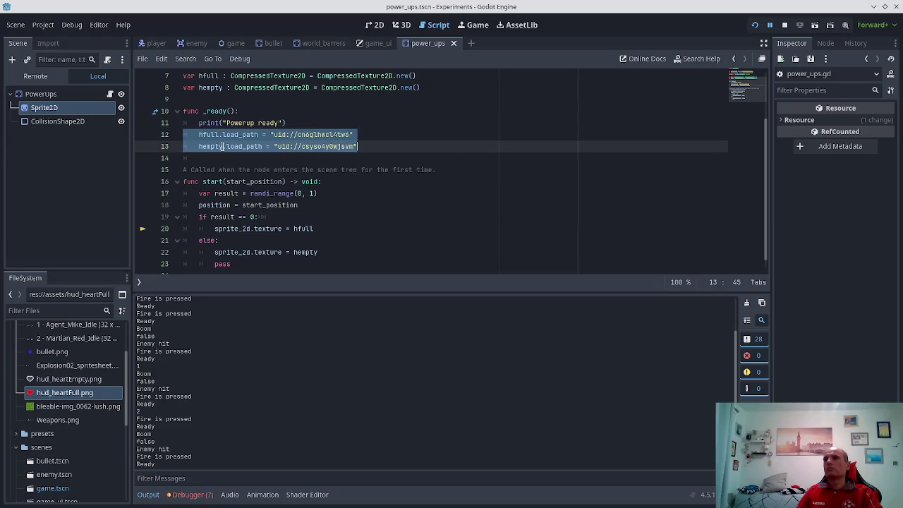
key("Up")
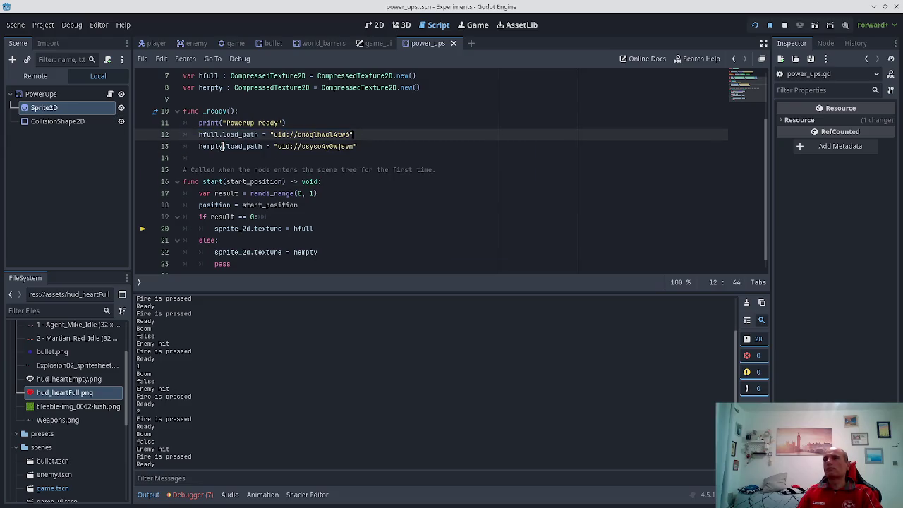
key("Down")
key("Down")
key("Down")
key("End")
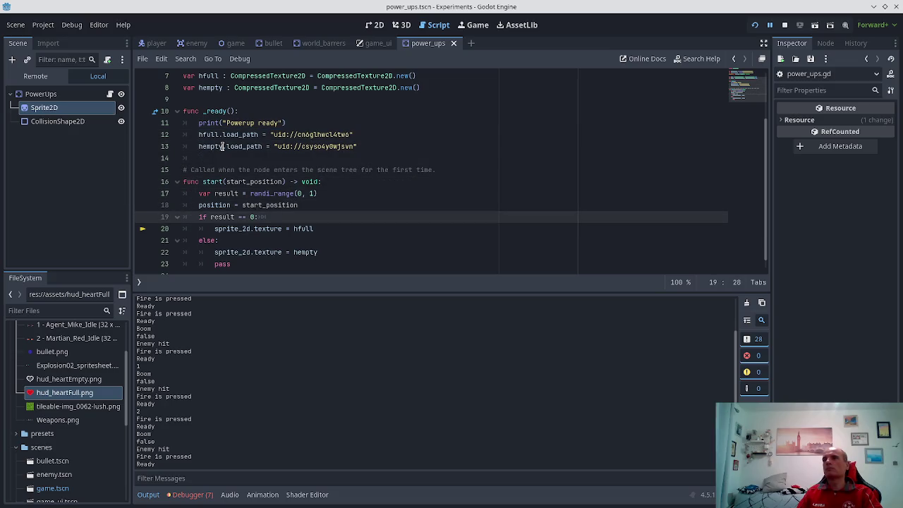
key("Return")
type("hfull.load_path = \"uid://cn6glhwcl4tw6\"")
key("Up")
key("Up")
key("Up")
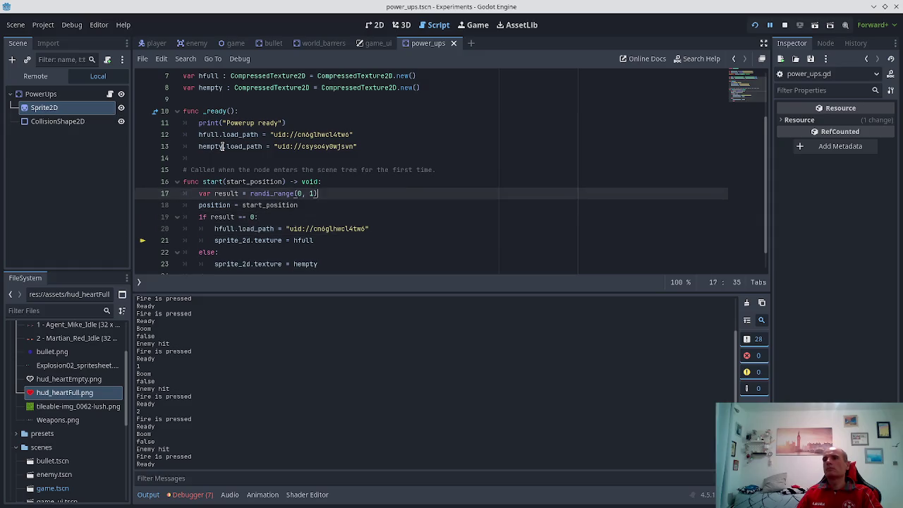
- Paste the hempty load path line under 'else:', save the script, and stop the game
key("Home")
key("shift+End")
key("ctrl+c")
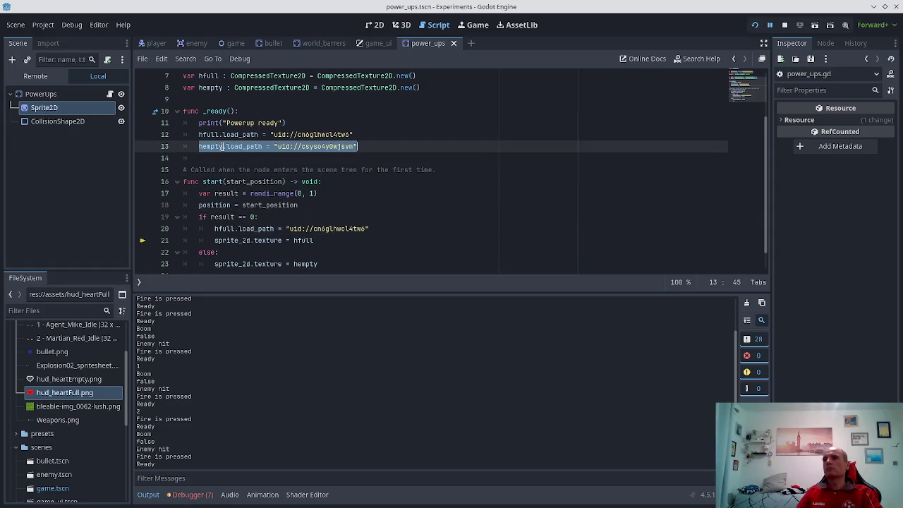
key("Down")
key("Down")
key("Down")
key("Down")
key("Down")
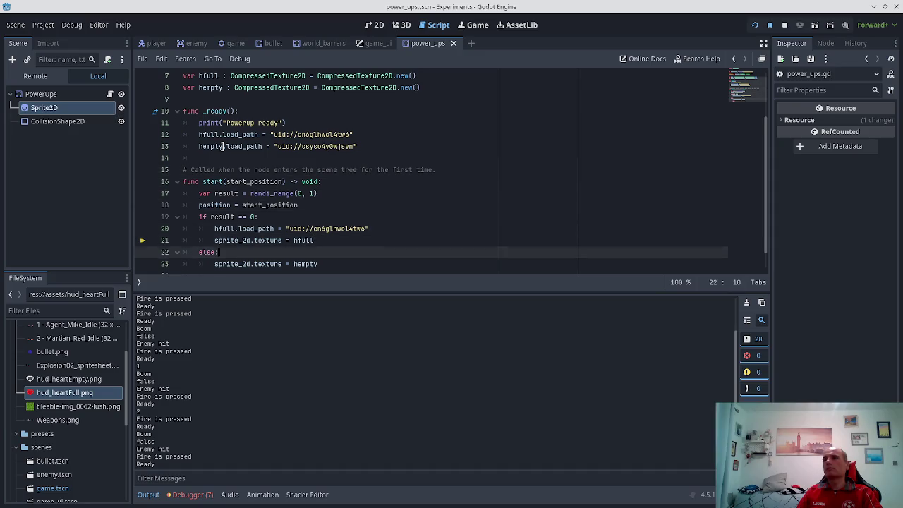
key("Return")
key("ctrl+v")
key("ctrl+s")
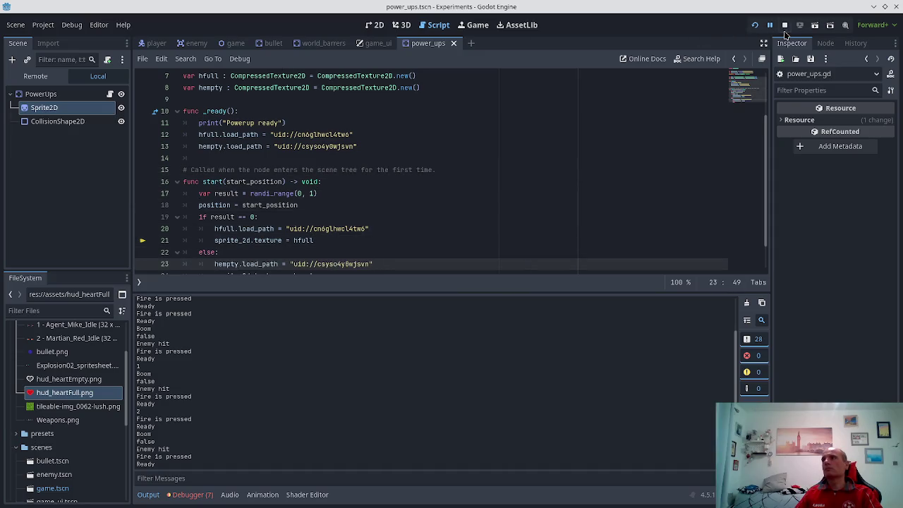
left_click(784, 27)
- Run the project, moving right, down and up while firing until an enemy hit triggers the error
left_click(754, 25)
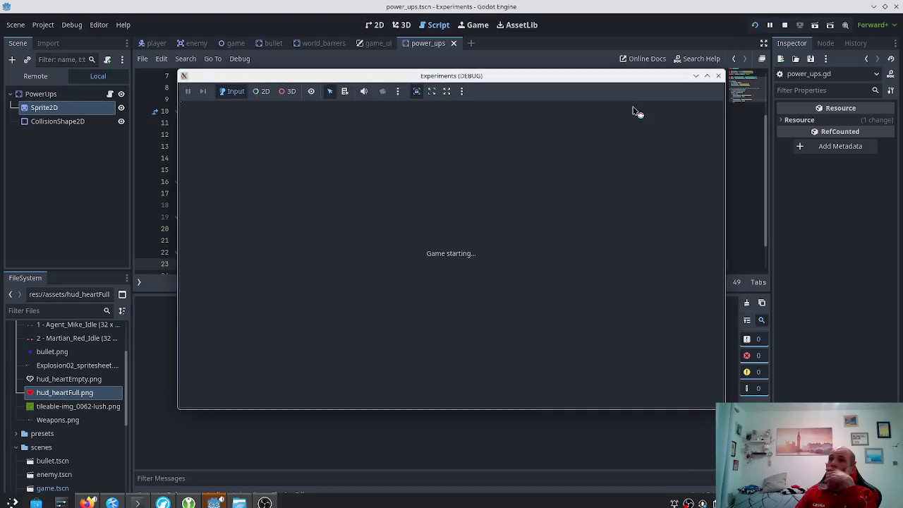
key("Right")
key("space")
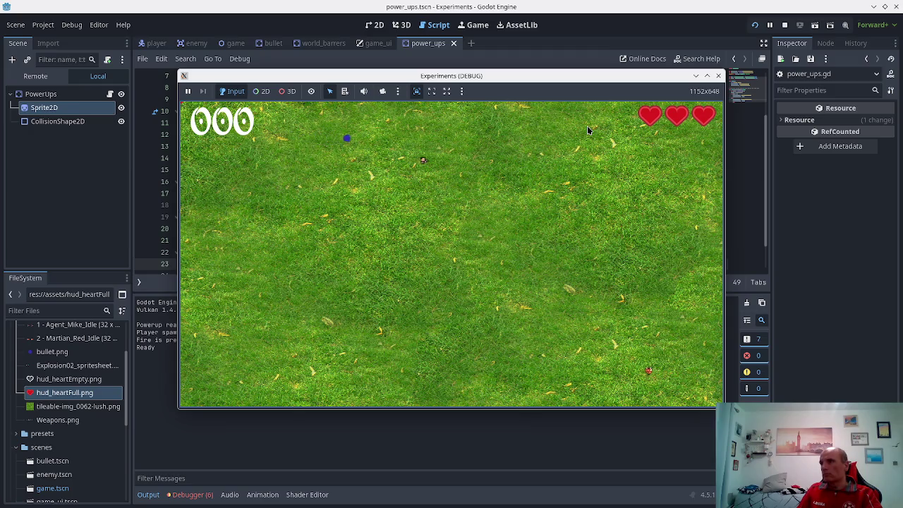
key("Down")
key("space")
key("space")
key("Up")
key("space")
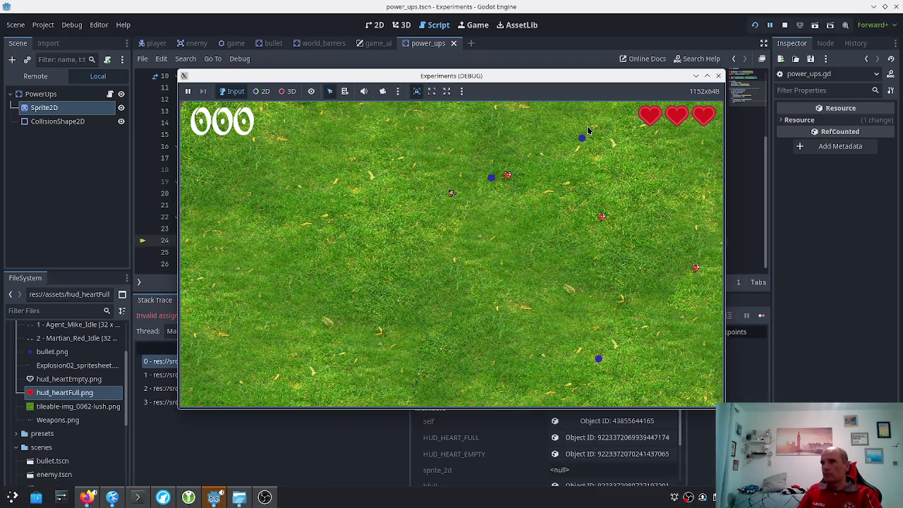
left_click(263, 428)
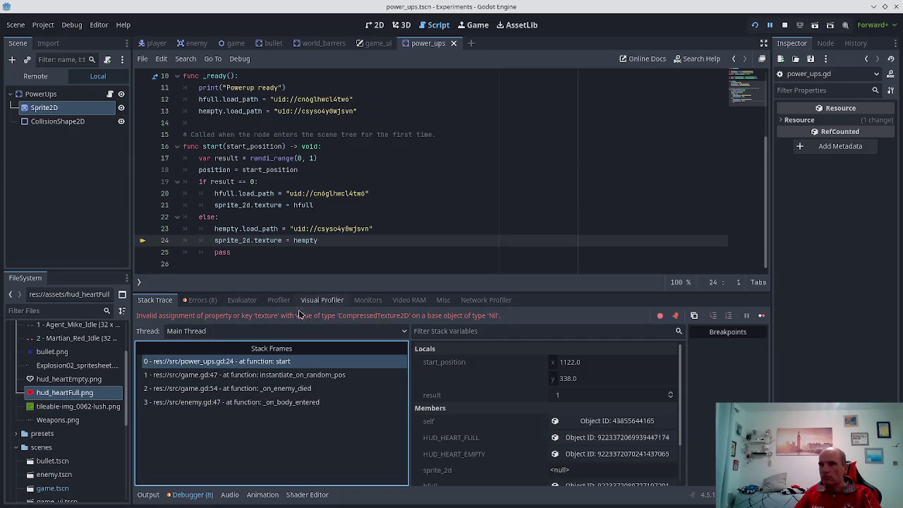
- Check the Output log, then trace the stack from game.gd:47 back to power_ups.gd:24
left_click(144, 494)
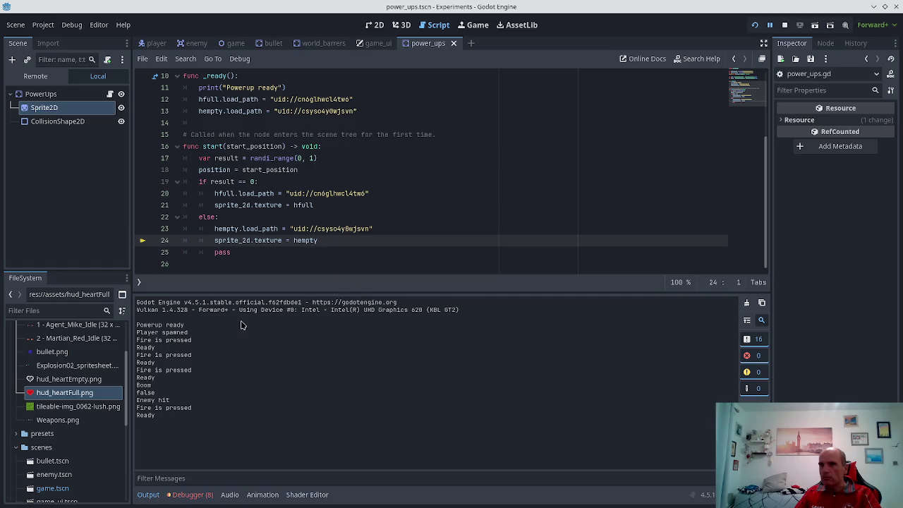
left_click(189, 494)
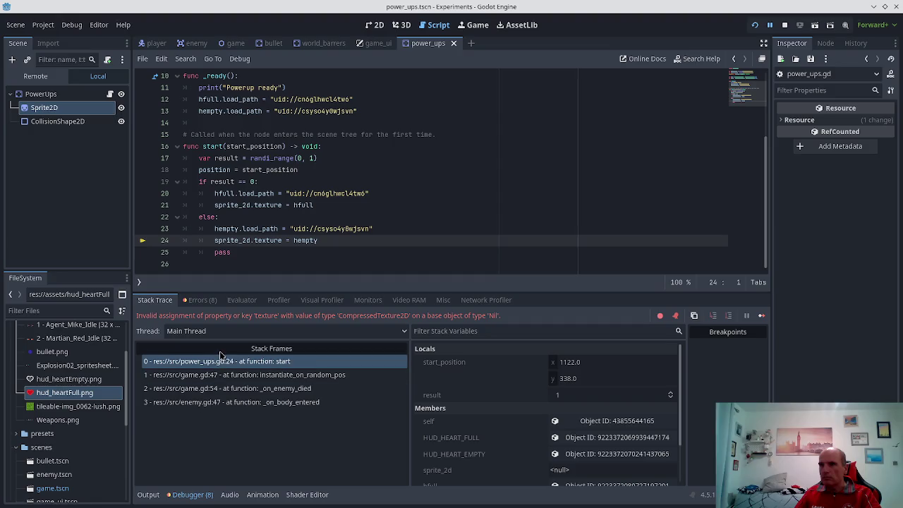
left_click(235, 364)
left_click(190, 377)
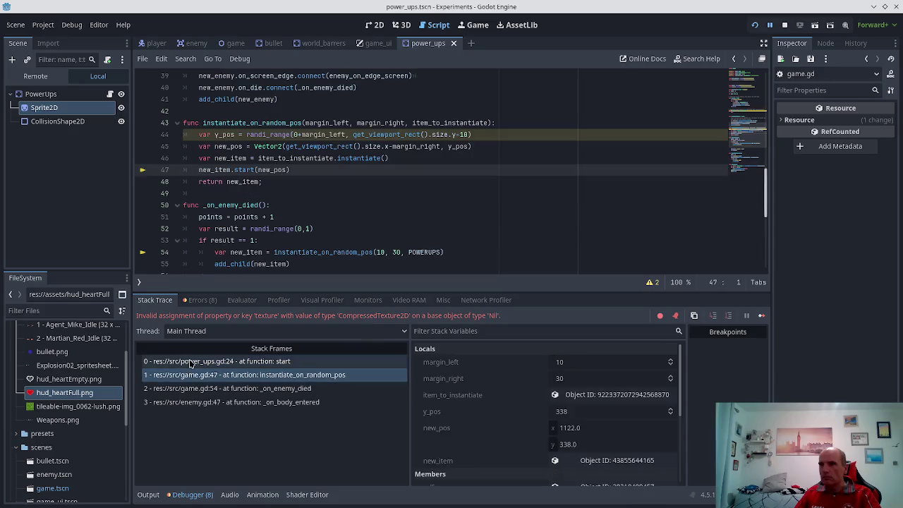
left_click(190, 362)
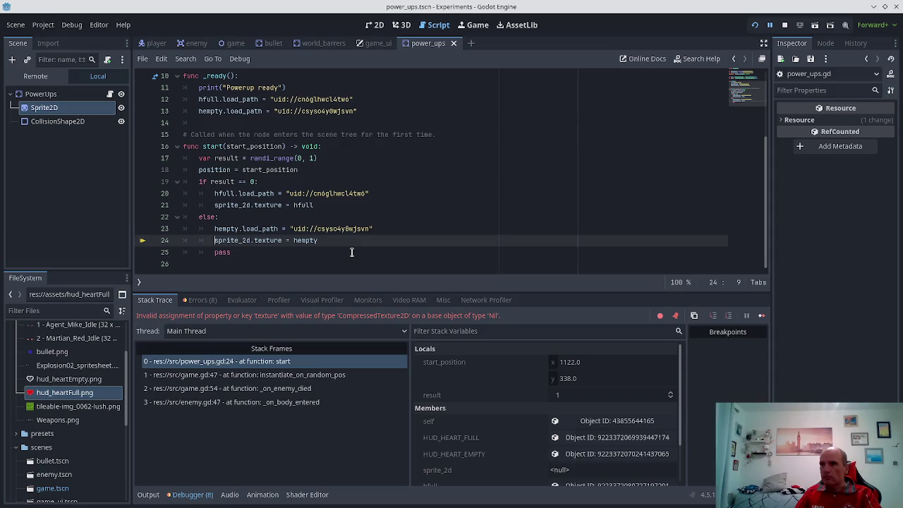
key("Up")
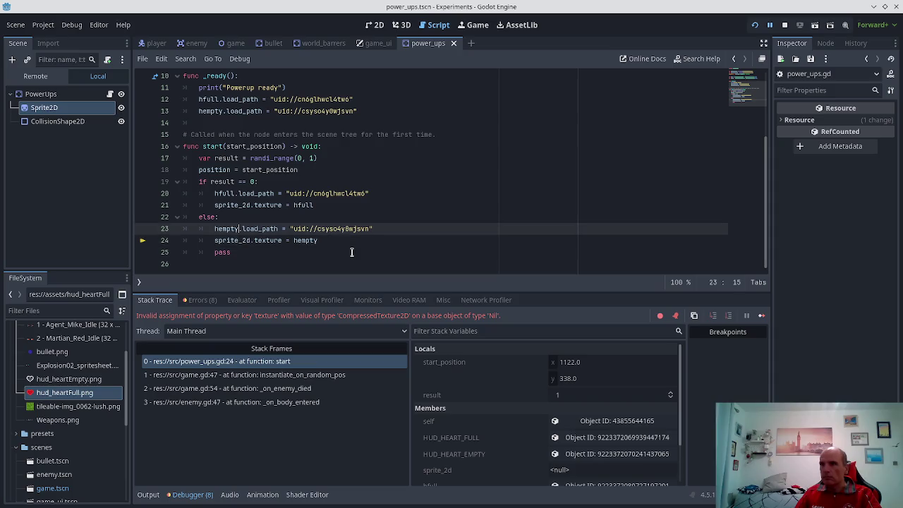
key("Down")
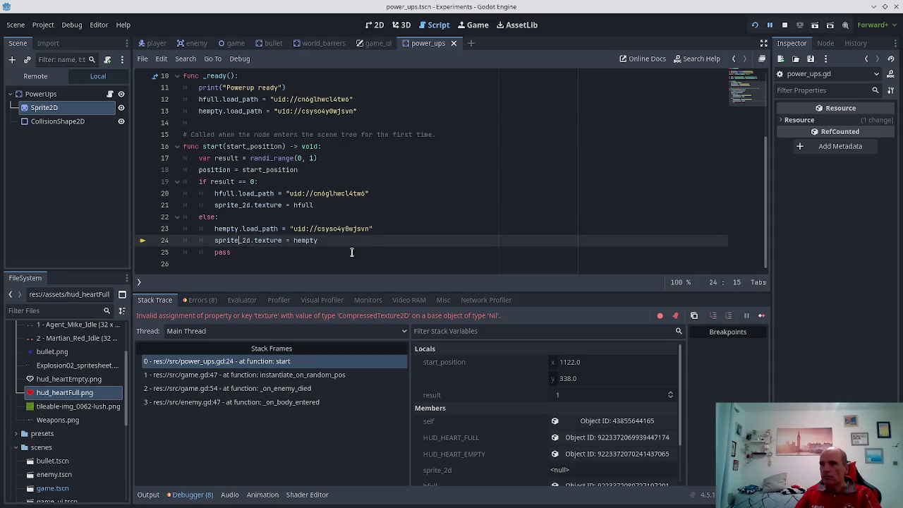
key("ctrl+BackSpace")
type("=")
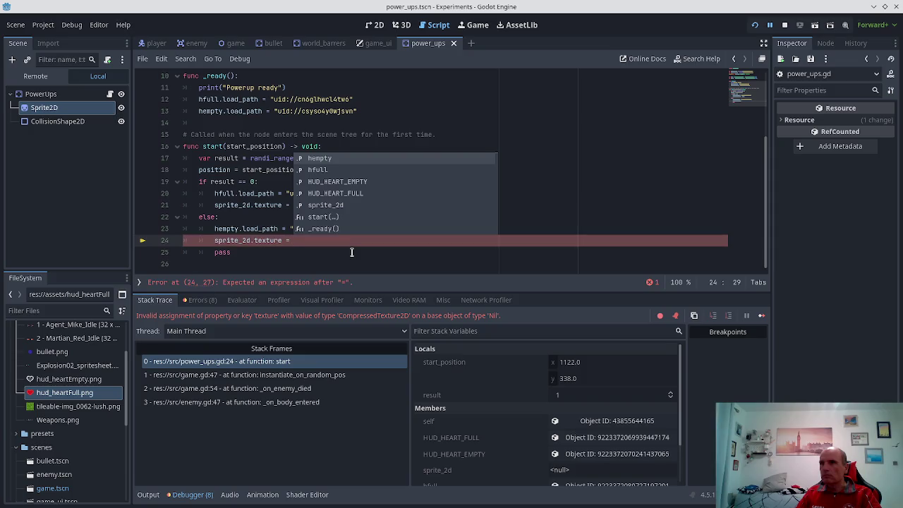
key("Return")
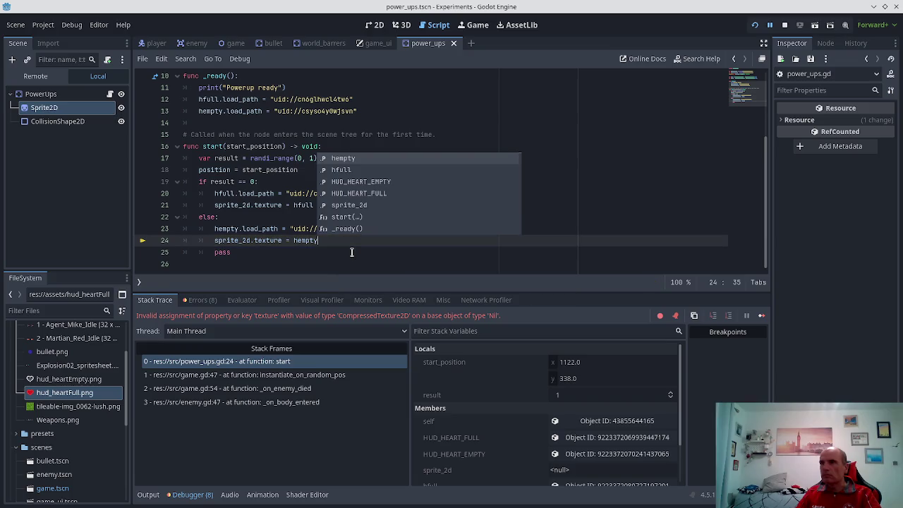
left_click(299, 240)
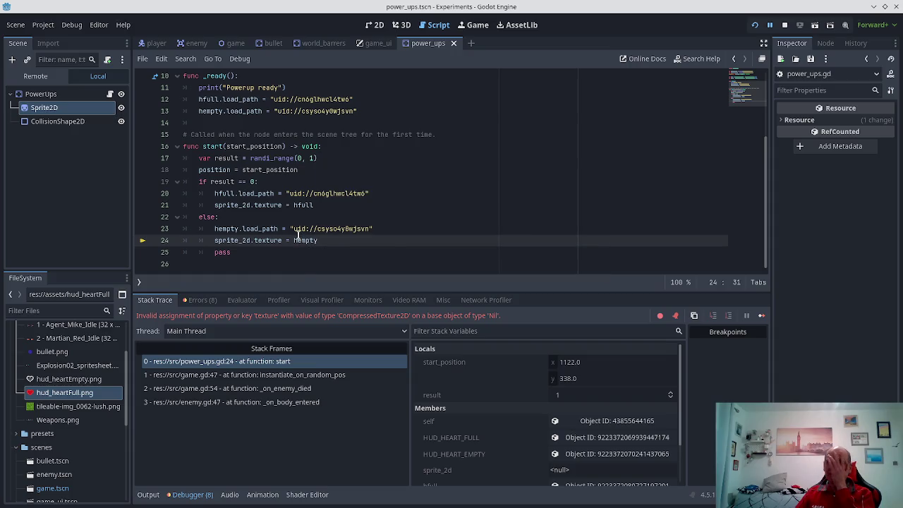
left_click(212, 172)
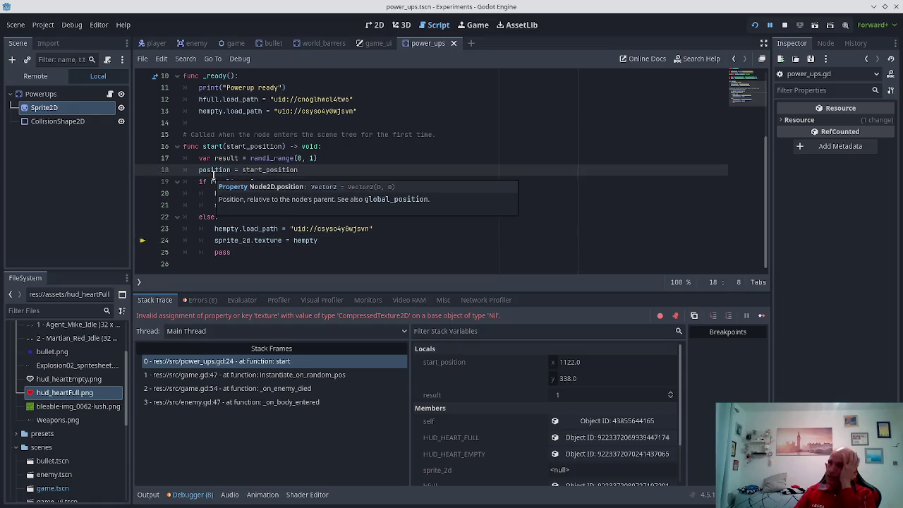
key("Down")
key("Up")
key("Down")
key("Home")
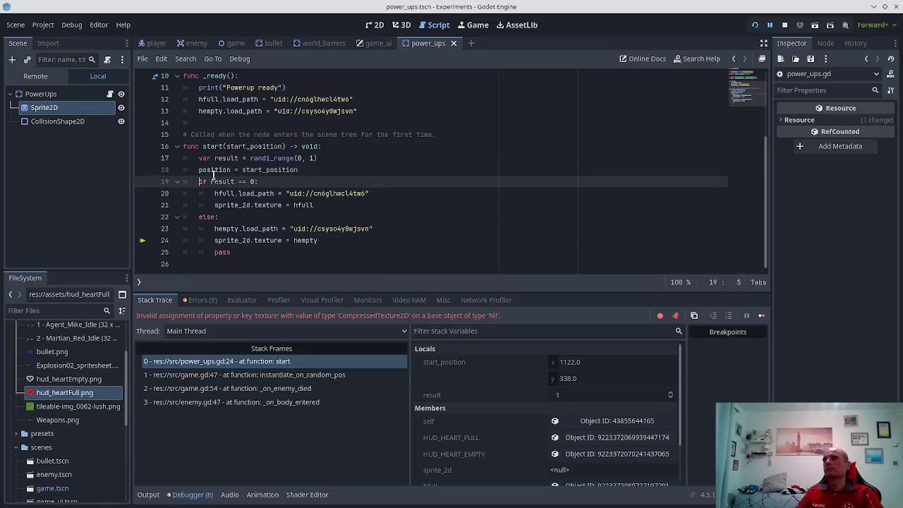
key("Up")
key("Up")
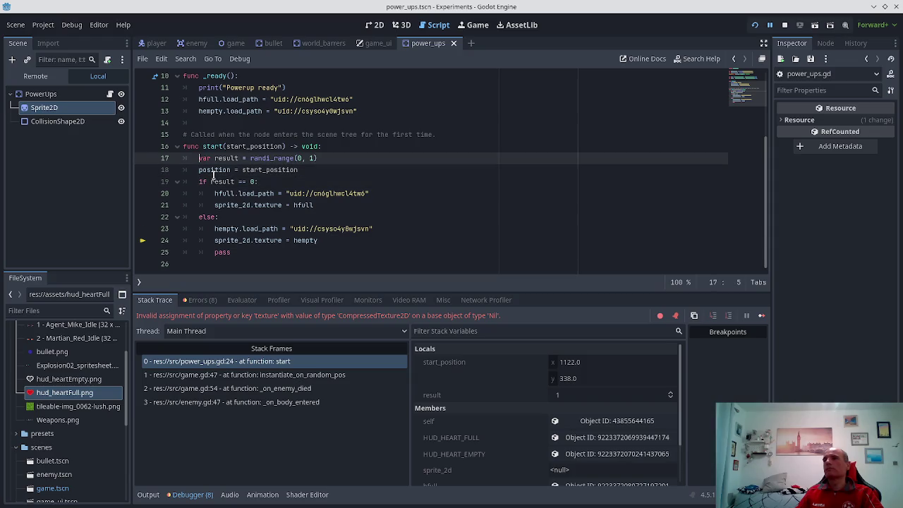
key("Down")
- Move the var result line from start() into _ready() and fix its indentation
key("Up")
key("shift+End")
key("ctrl+c")
key("Delete")
key("Up")
key("Up")
key("Up")
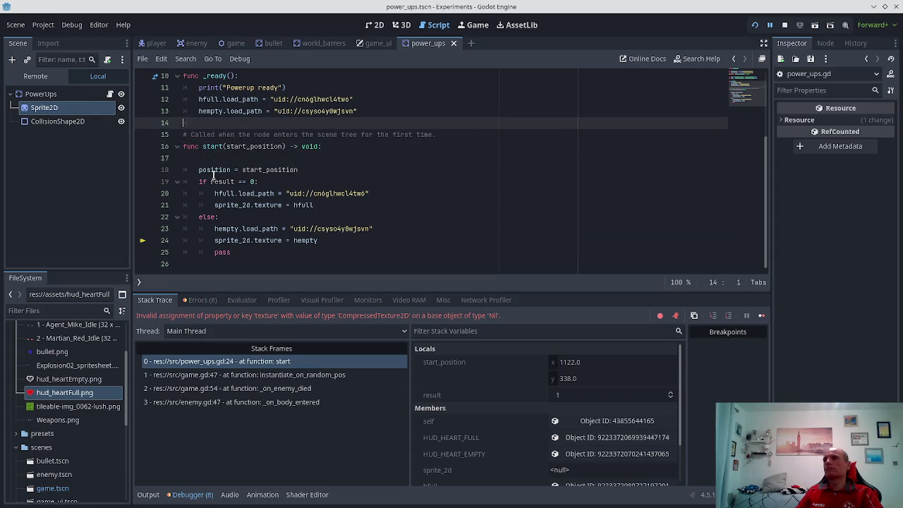
key("ctrl+v")
key("Up")
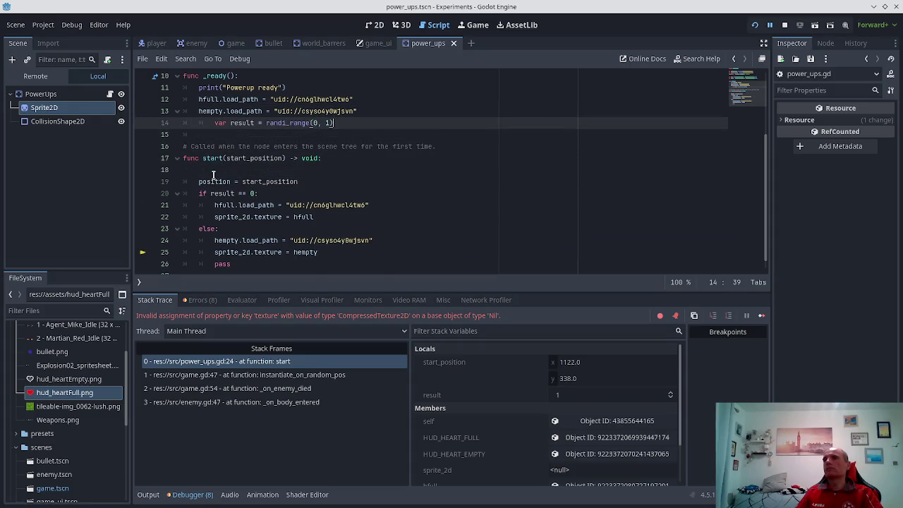
key("shift+Tab")
key("Down")
key("Down")
key("Down")
key("Down")
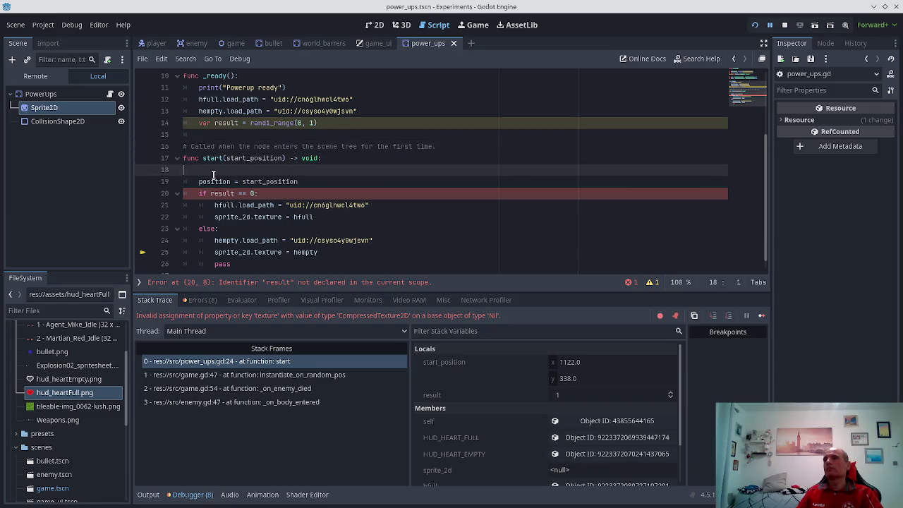
- Cut the if/else texture block out of start() and remove the leftover blank line
key("shift+Down")
key("shift+Down")
key("shift+Down")
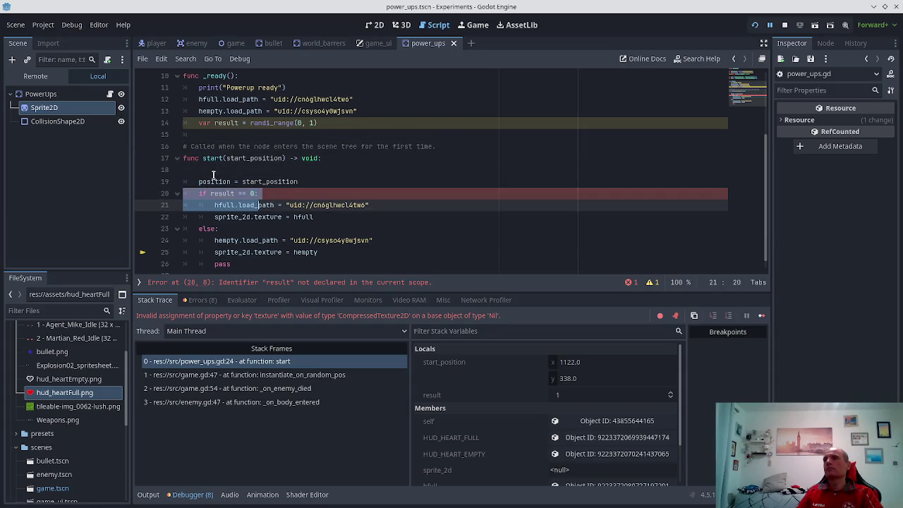
key("Delete")
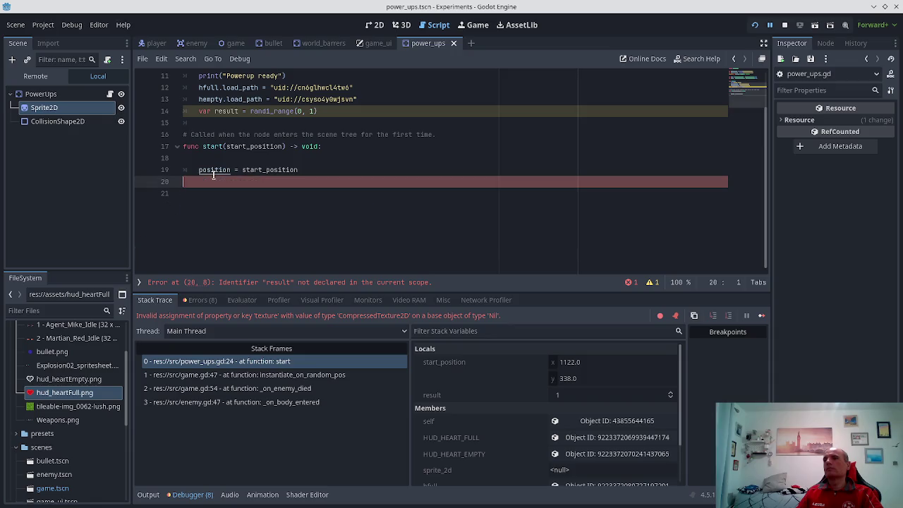
key("Left")
key("Up")
key("BackSpace")
key("Up")
key("Up")
key("Up")
- Paste the if/else block into _ready(), un-indent the if line, save, and stop the game
key("Down")
key("Return")
key("ctrl+v")
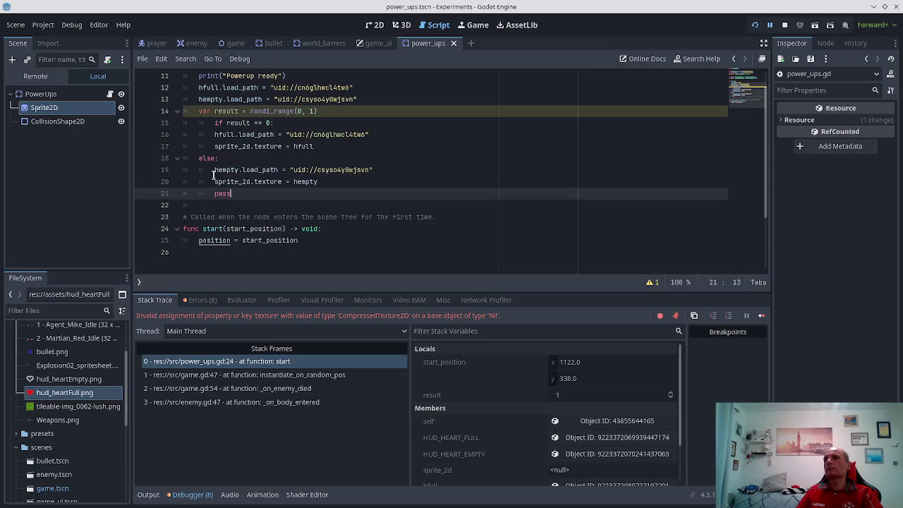
key("Up")
key("Up")
key("Up")
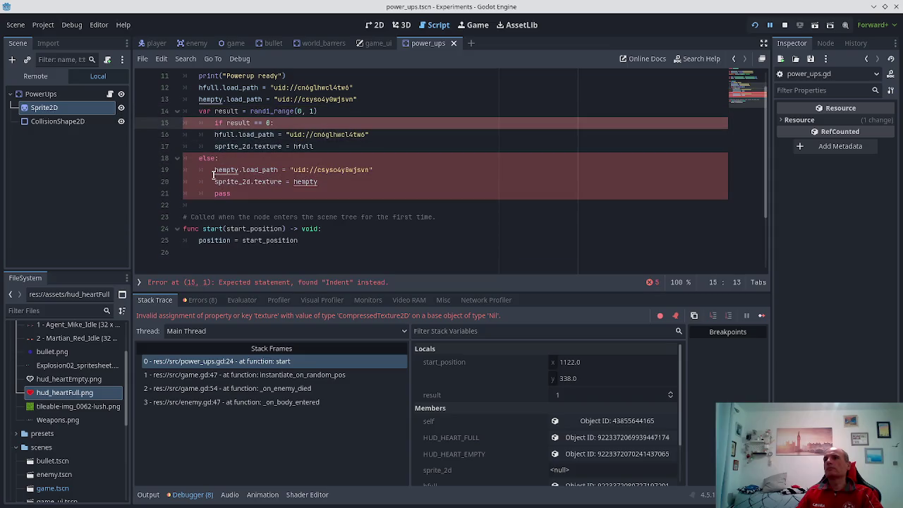
key("BackSpace")
key("ctrl+s")
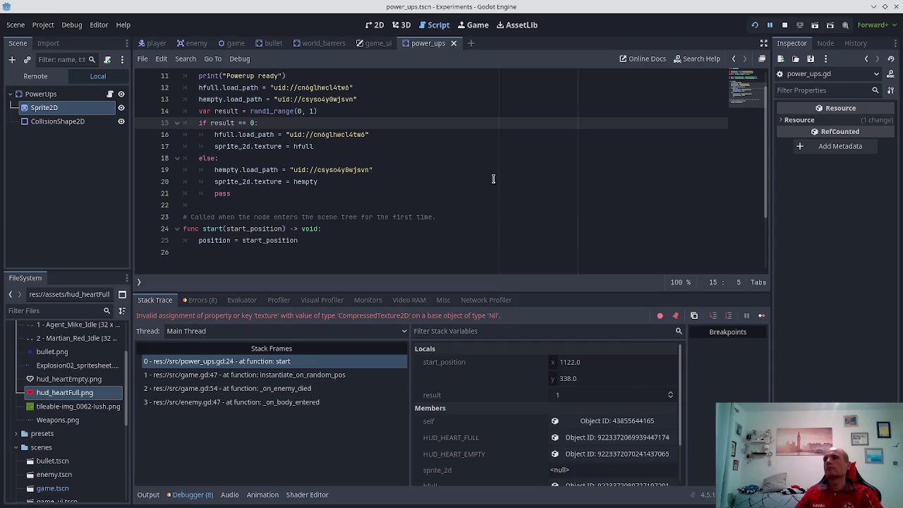
left_click(782, 26)
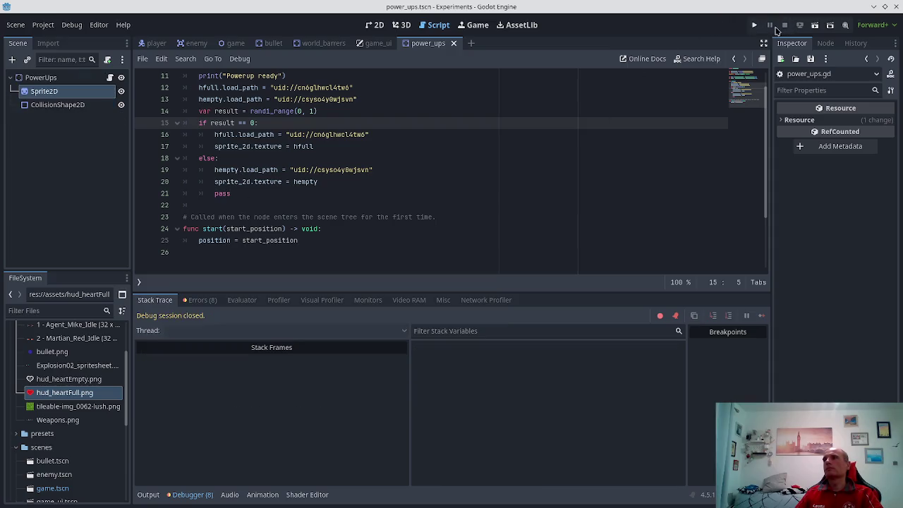
- Run the game, moving and firing until Game Over at score 006, then stop the run
left_click(756, 25)
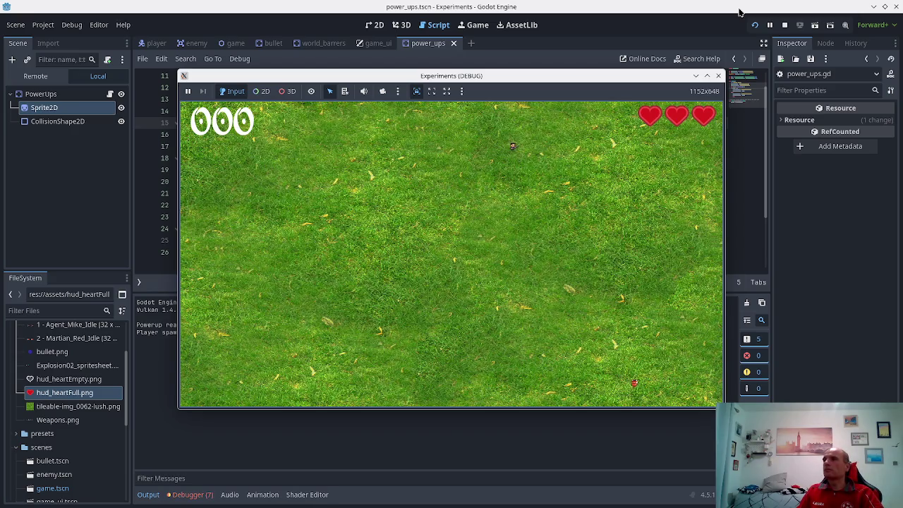
key("space")
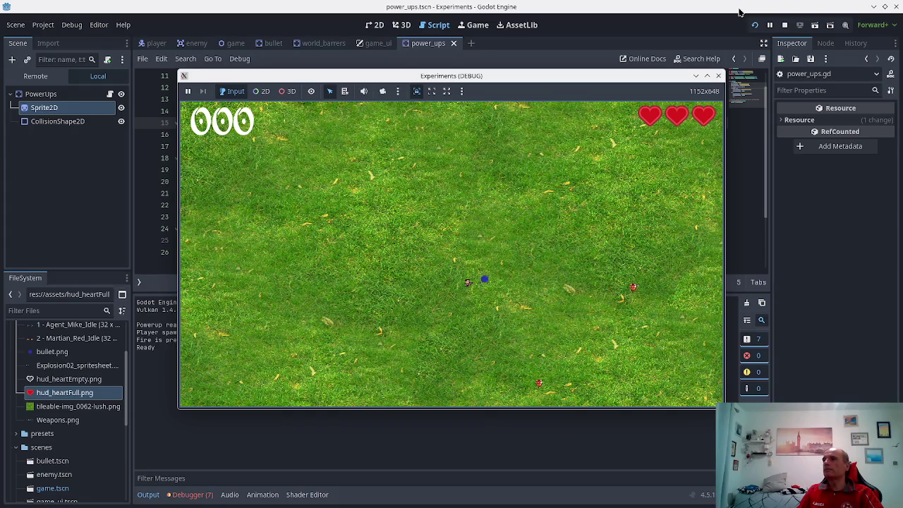
key("space")
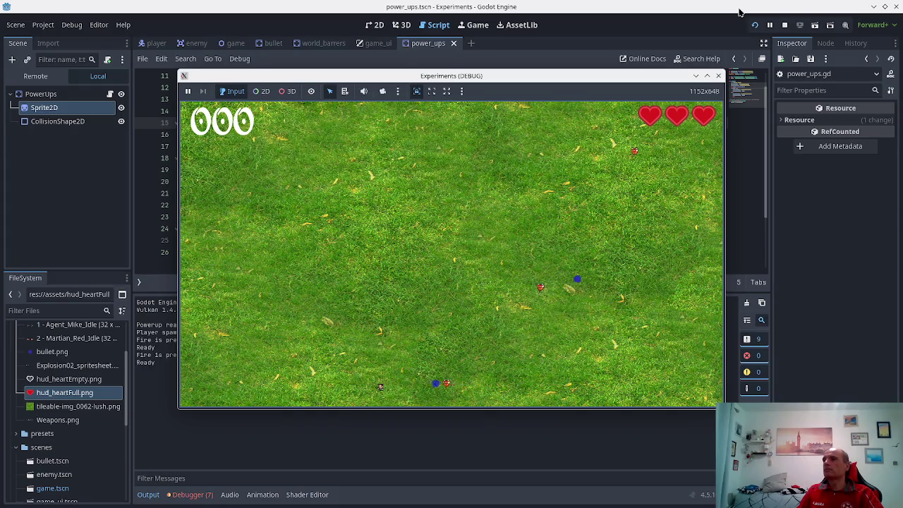
key("space")
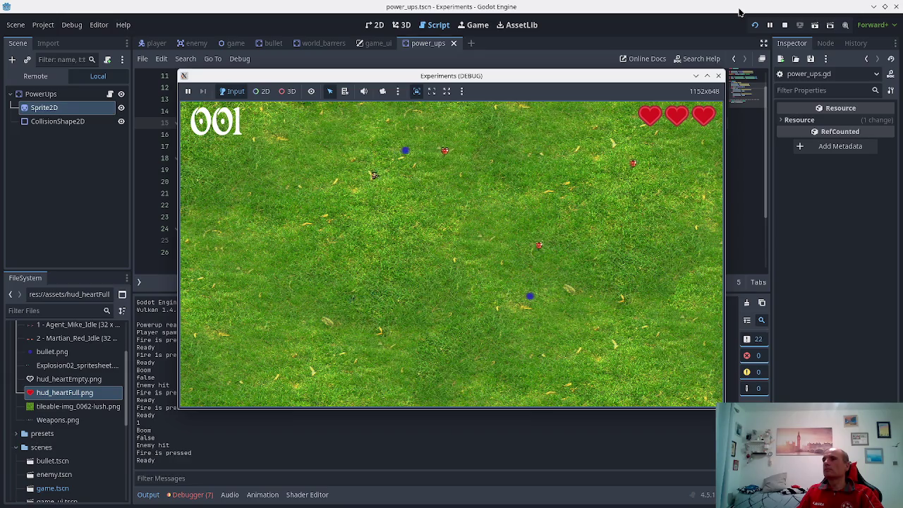
key("space")
key("space")
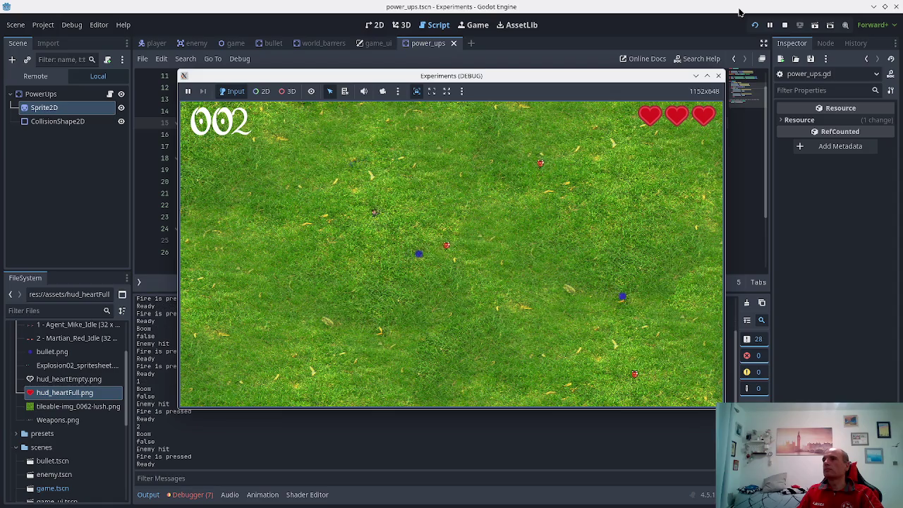
key("space")
key("space")
key("space")
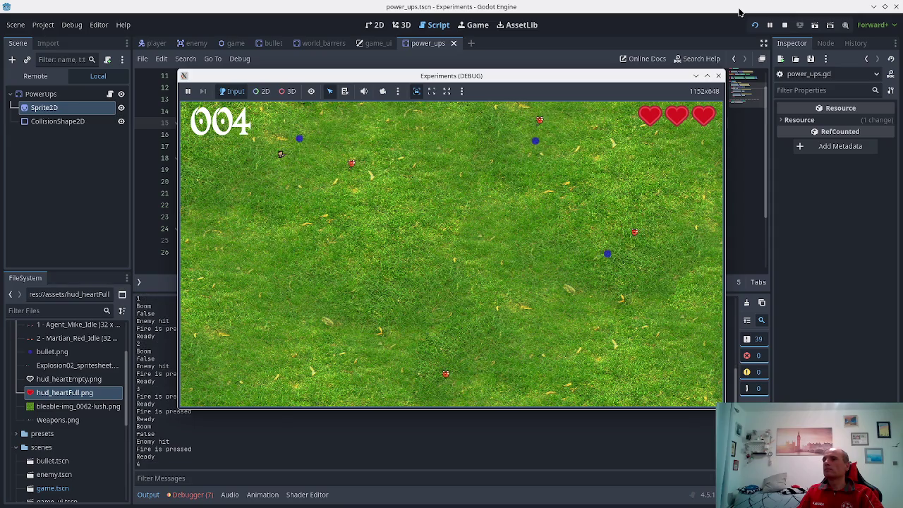
key("Down")
key("space")
key("Up")
key("space")
key("space")
key("Up")
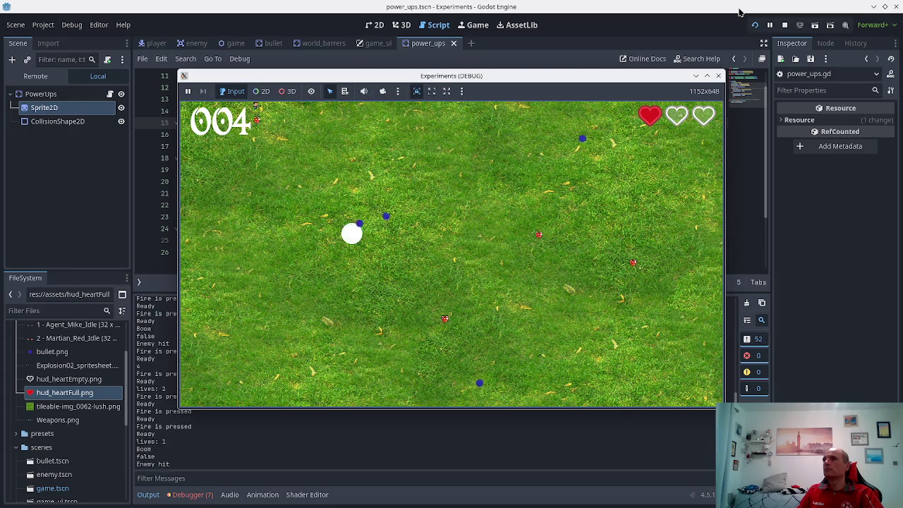
key("space")
key("space")
key("Down")
key("Right")
key("space")
key("space")
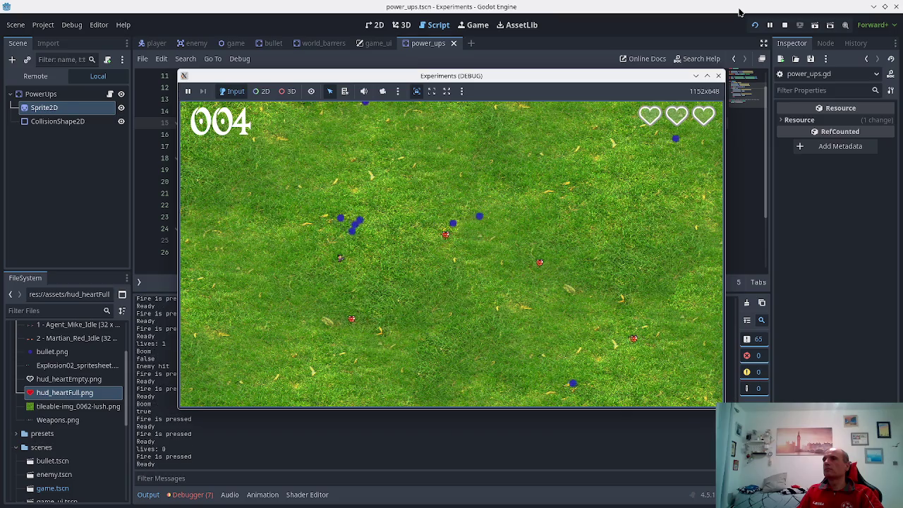
key("Down")
key("space")
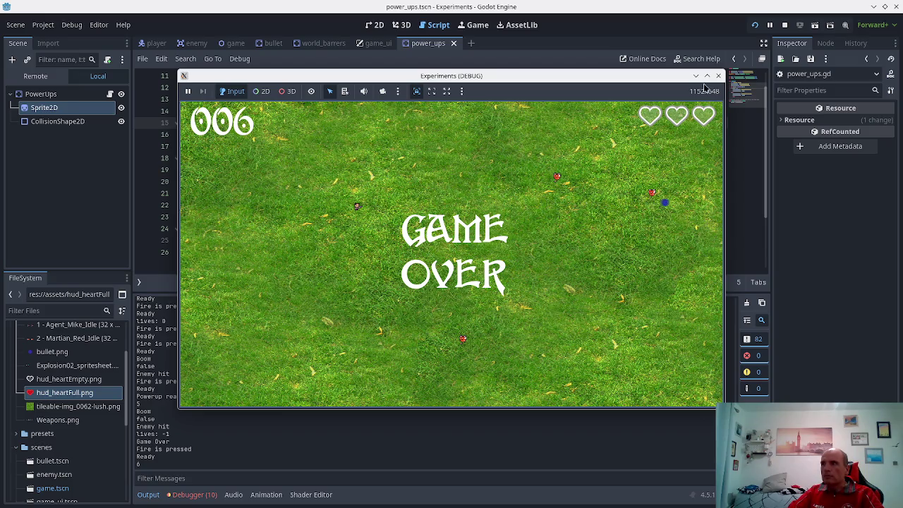
left_click(718, 76)
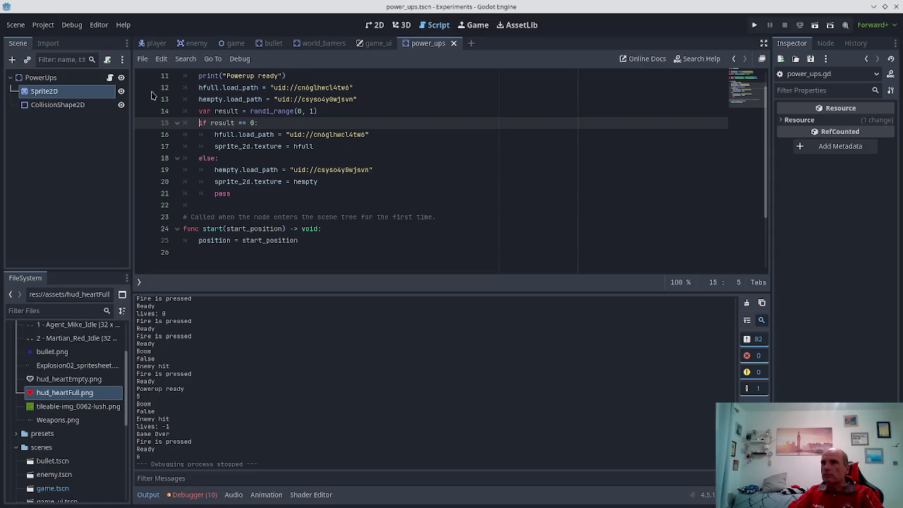
scroll(306, 174, "up", 3)
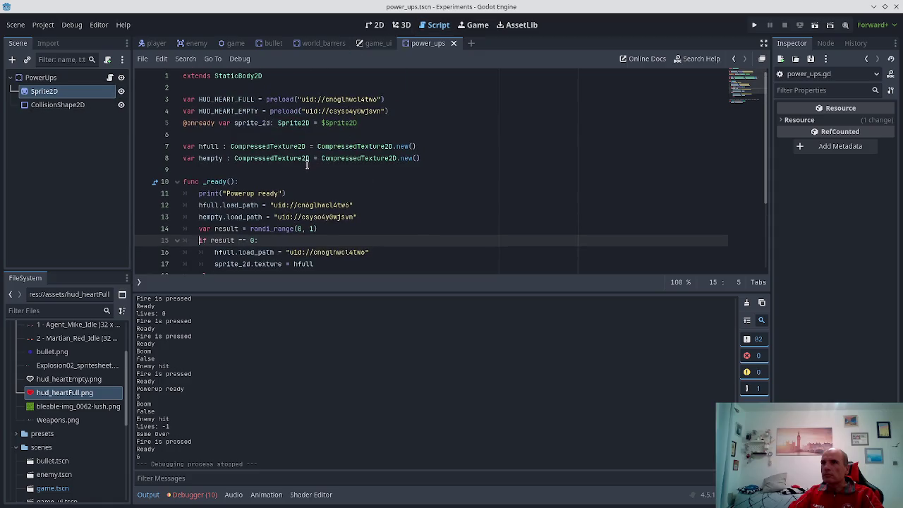
left_click(763, 43)
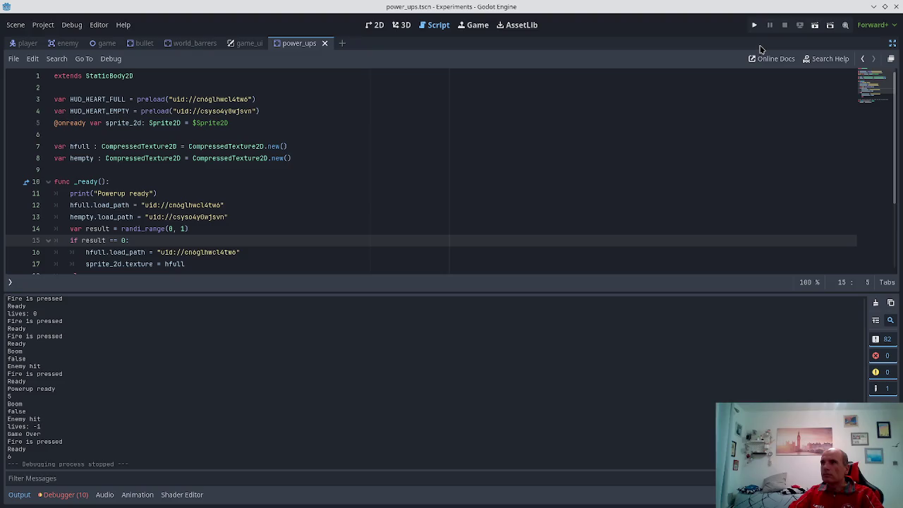
left_click(892, 45)
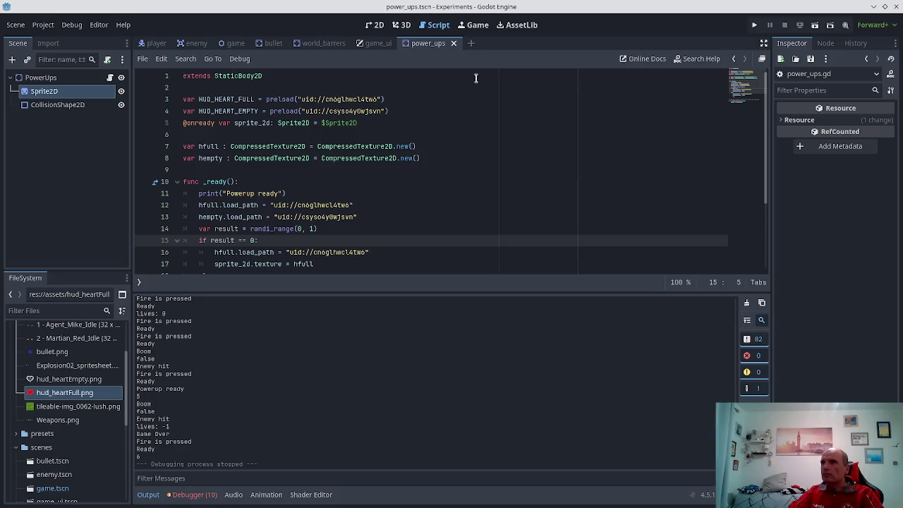
left_click(423, 27)
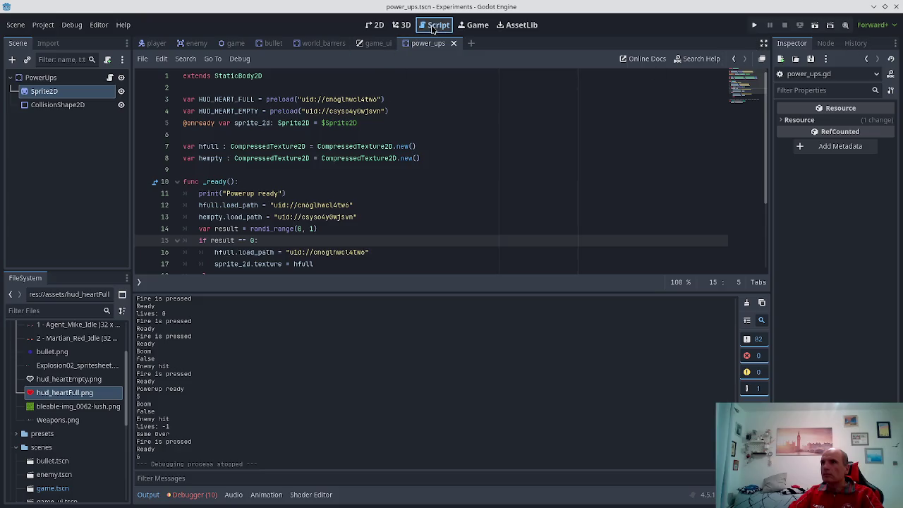
left_click(394, 24)
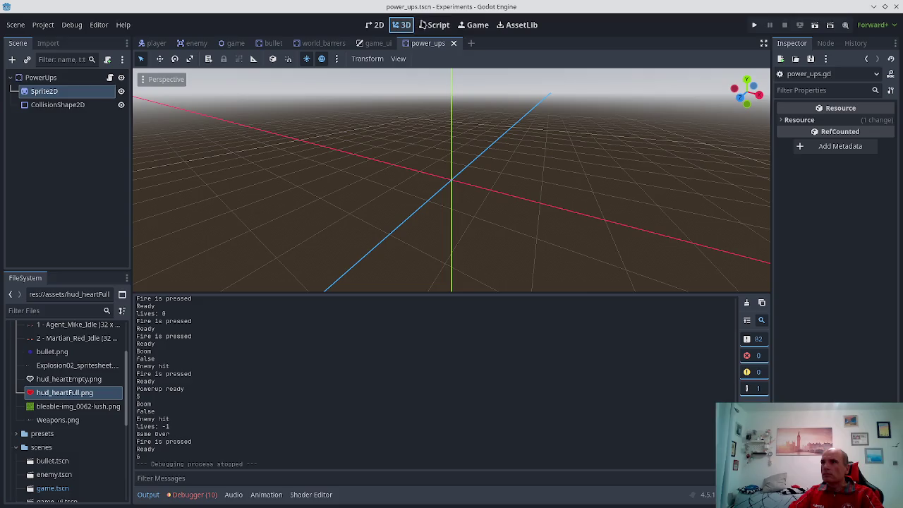
left_click(423, 25)
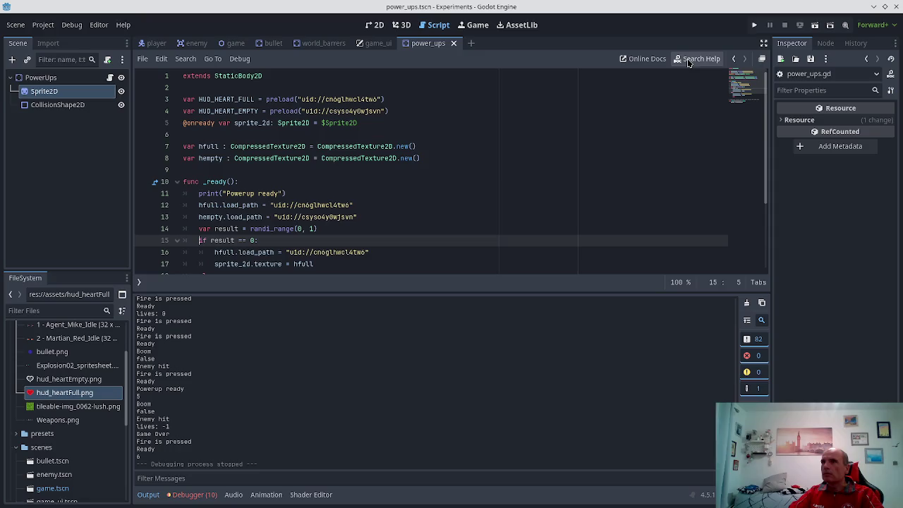
left_click(734, 62)
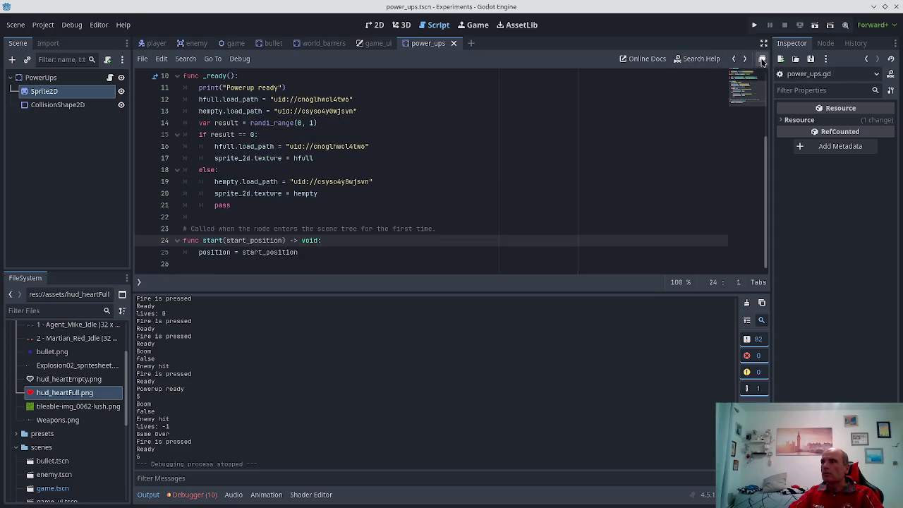
- Reposition the floating script editor, show its scripts and methods list, and place it over the 3D view
left_click_drag(220, 40, 254, 80)
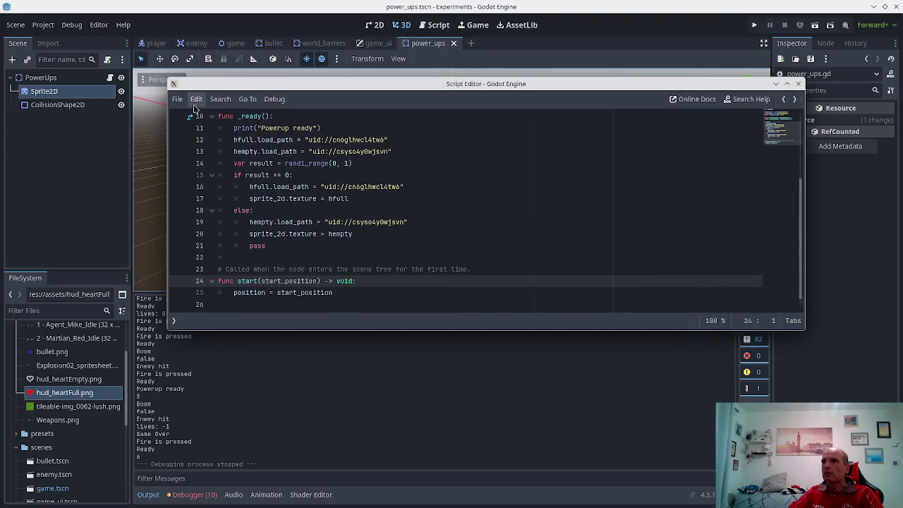
mouse_move(628, 88)
left_mouse_down()
mouse_move(619, 76)
mouse_move(646, 77)
left_mouse_up()
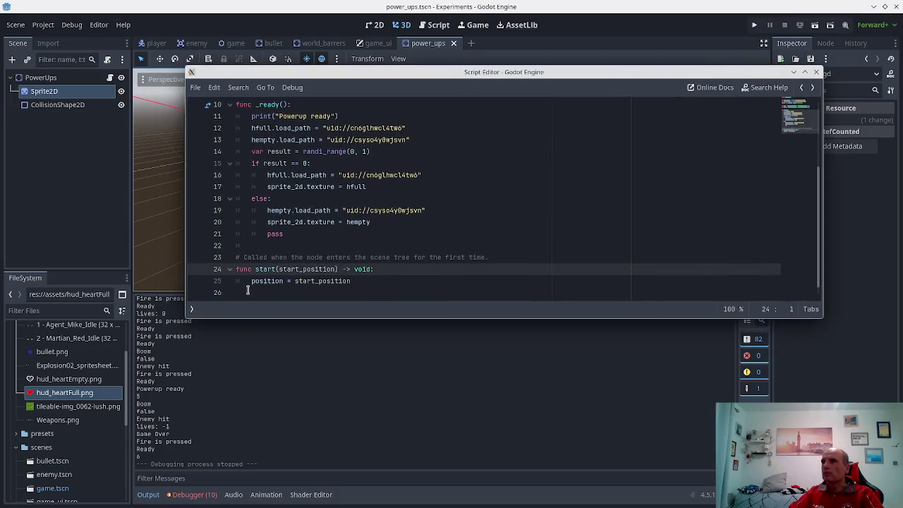
left_click(191, 308)
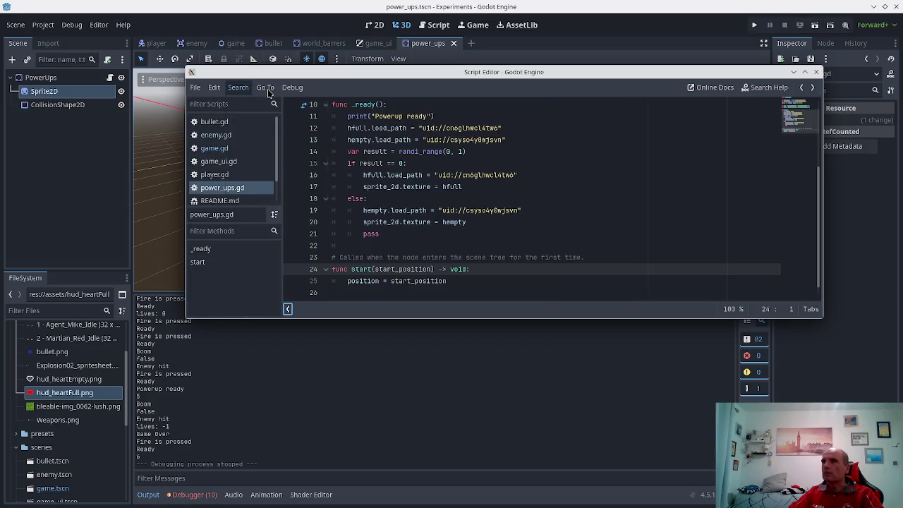
left_click(197, 88)
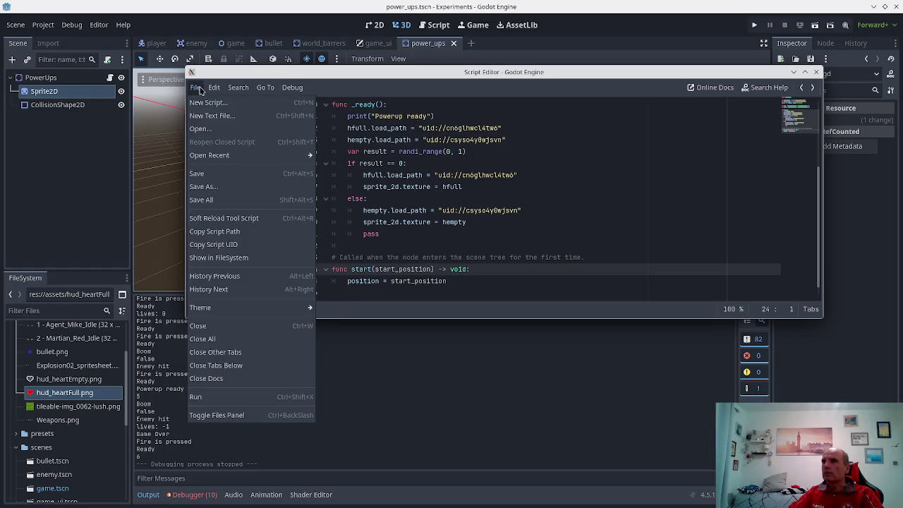
mouse_move(286, 88)
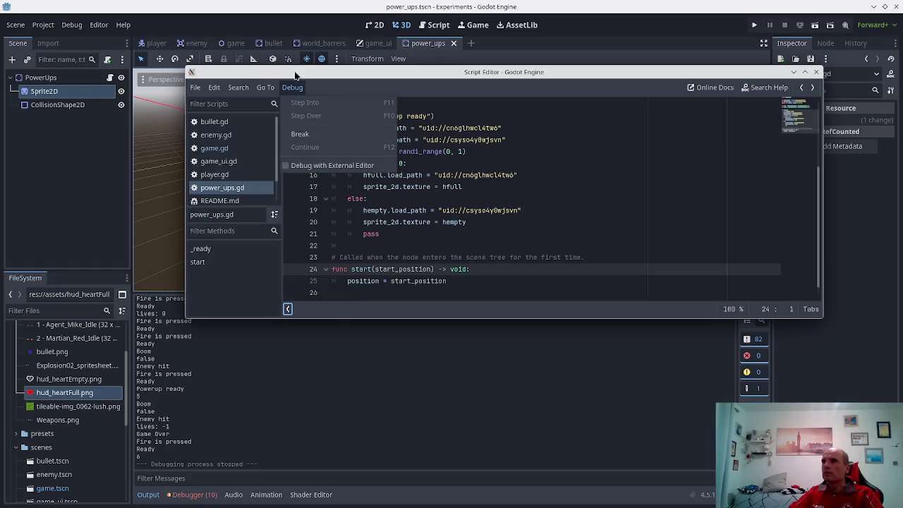
left_click(416, 51)
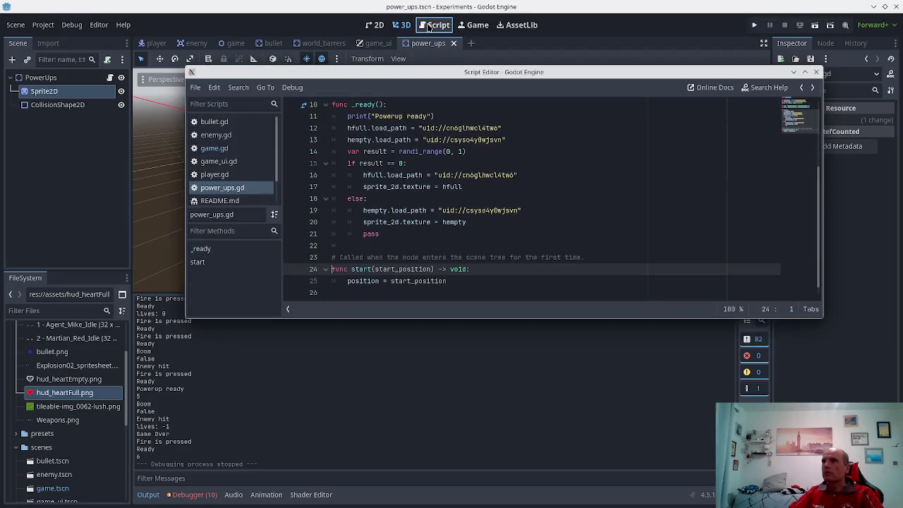
mouse_move(746, 79)
left_mouse_down()
mouse_move(722, 34)
mouse_move(752, 118)
mouse_move(719, 205)
mouse_move(730, 190)
mouse_move(724, 176)
left_mouse_up()
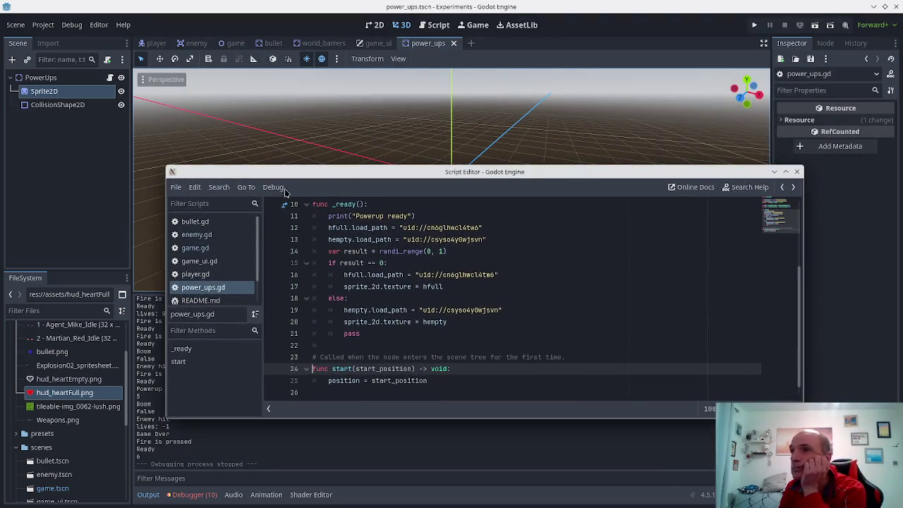